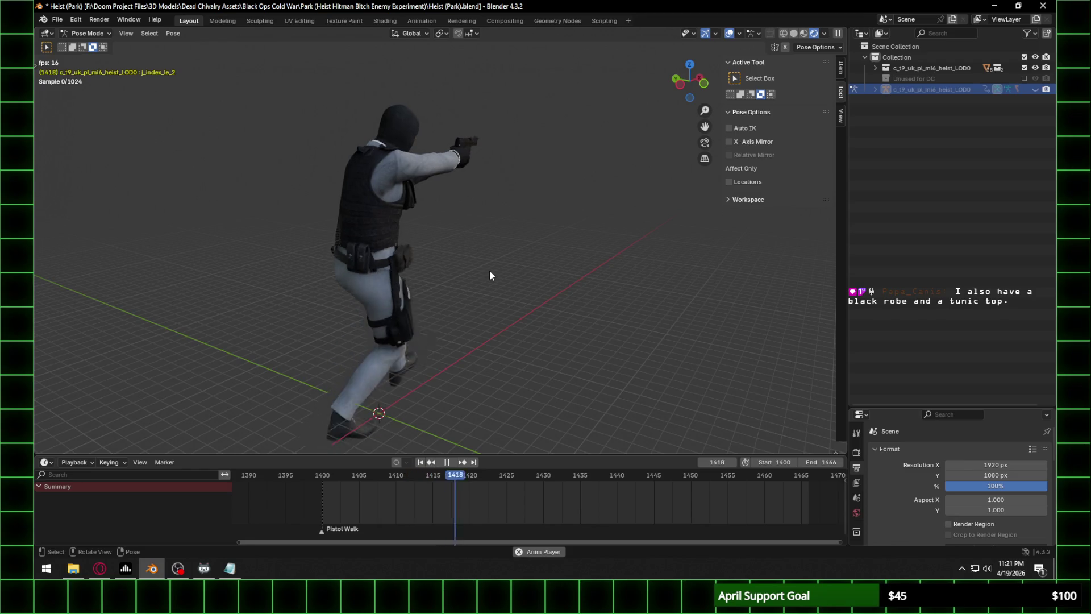
Switch the viewport to Material Preview shading and restart the Pistol Walk playback.
mouse_move(492, 269)
middle_down()
mouse_move(396, 251)
mouse_move(424, 138)
mouse_move(472, 248)
middle_up()
scroll(473, 229, up, 3)
key(space)
key(space)
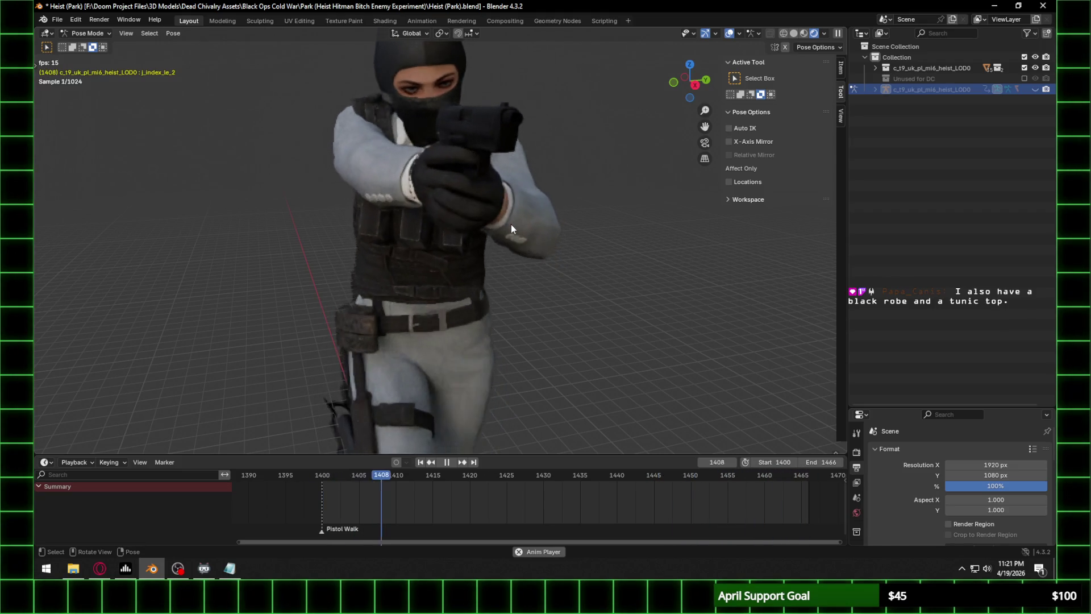
key(space)
click(807, 33)
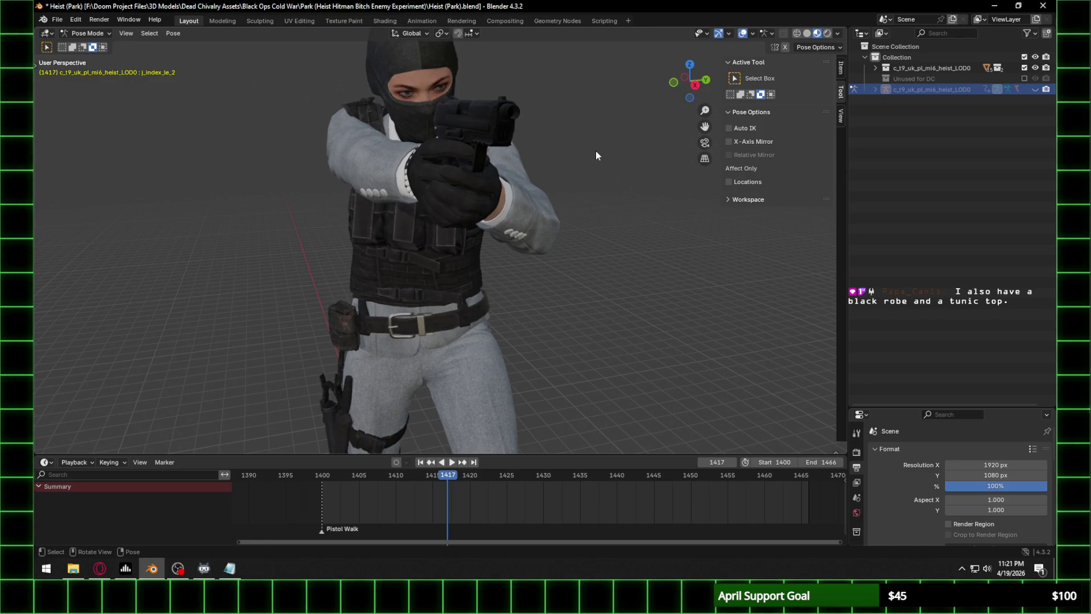
key(space)
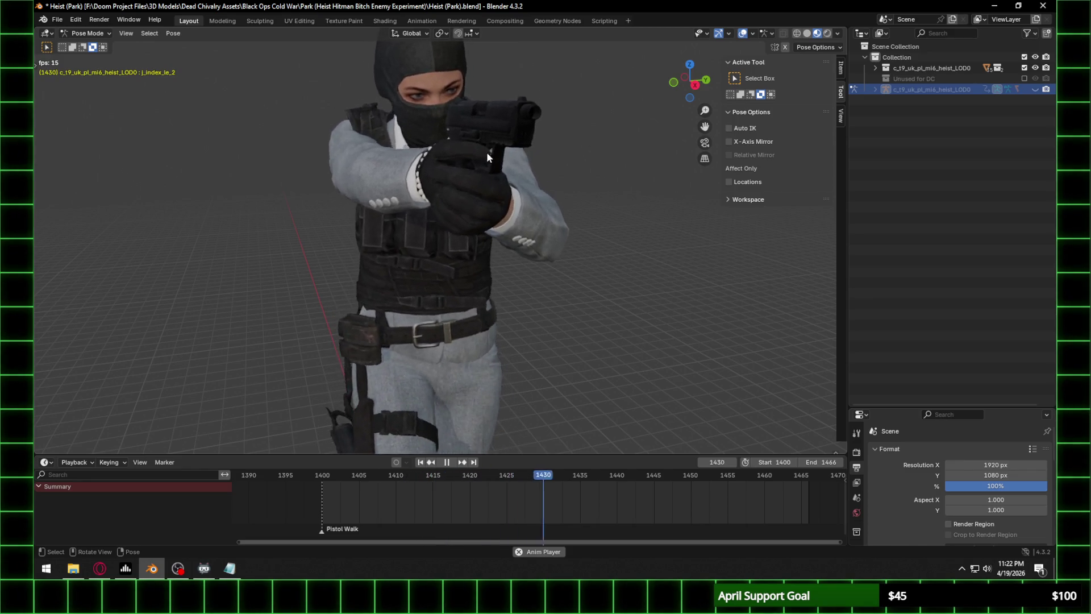
Orbit the playing character from the side and from behind, then stop at frame 1400.
middle_drag(490, 149, 544, 156)
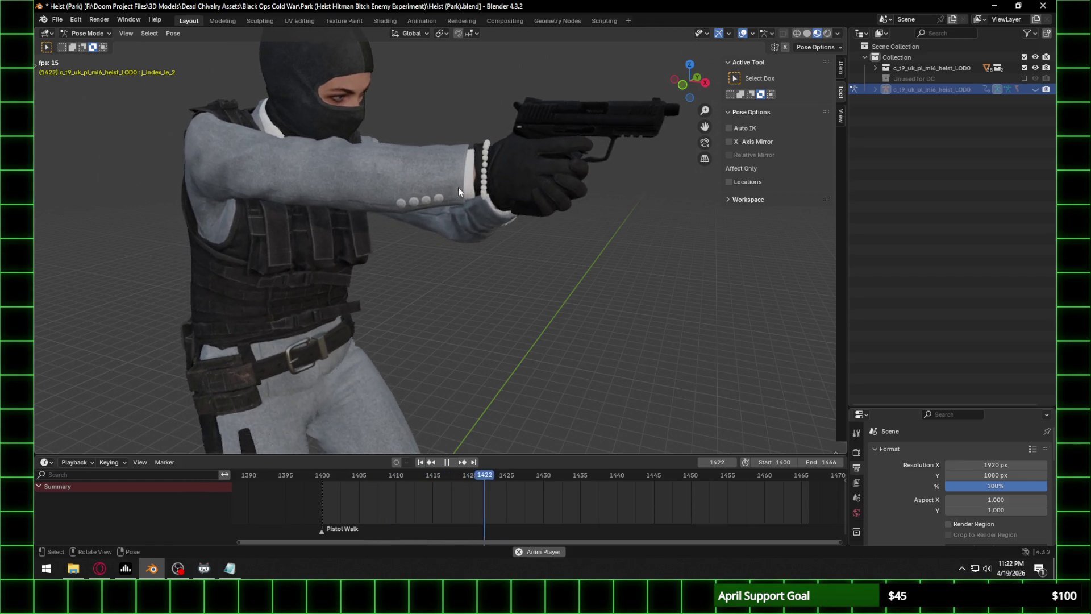
middle_drag(435, 213, 512, 223)
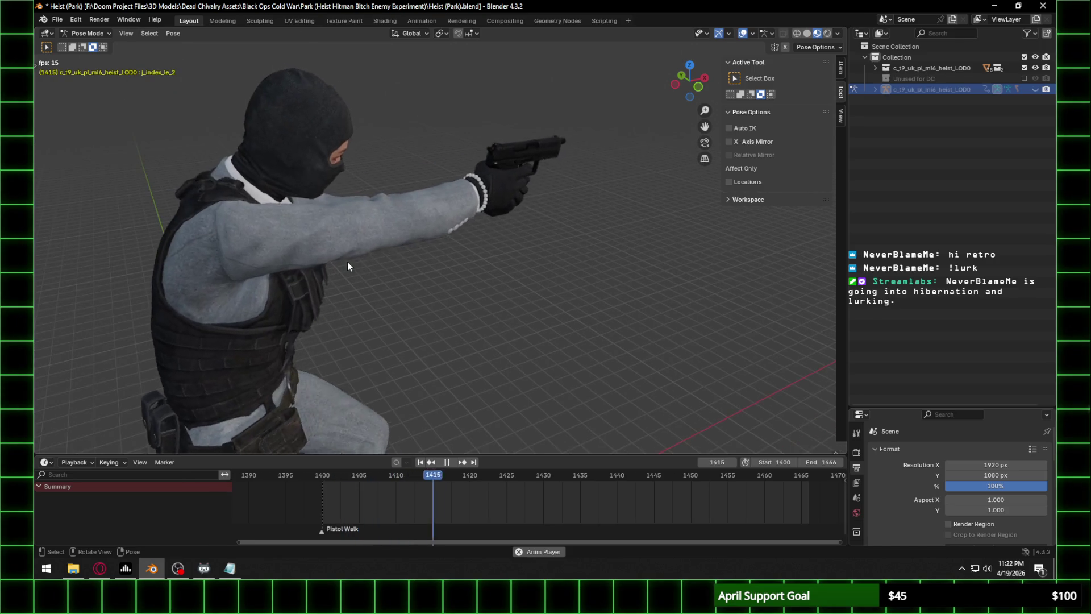
middle_drag(347, 262, 393, 248)
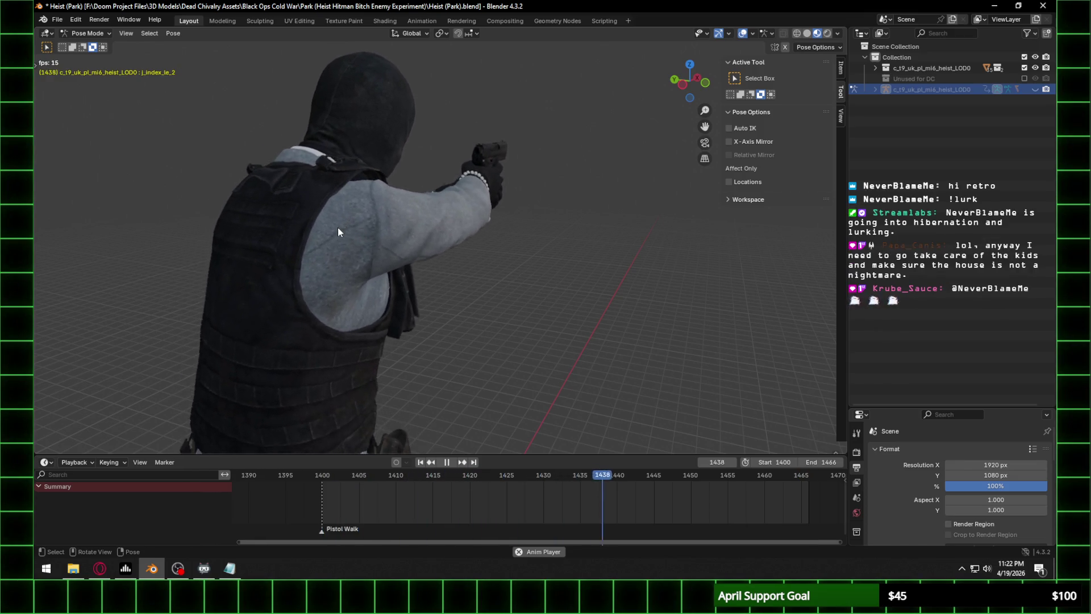
key(space)
mouse_move(379, 205)
middle_down()
mouse_move(393, 197)
mouse_move(281, 199)
mouse_move(278, 150)
mouse_move(472, 277)
mouse_move(389, 222)
mouse_move(488, 214)
mouse_move(305, 213)
mouse_move(435, 216)
mouse_move(403, 209)
mouse_move(395, 194)
middle_up()
scroll(498, 293, down, 3)
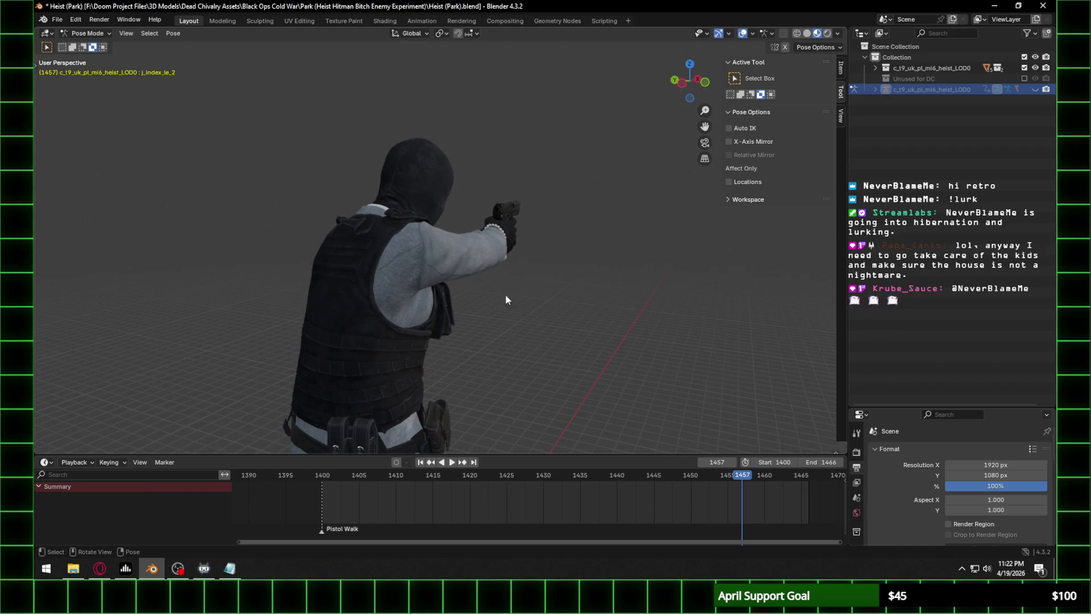
click(323, 476)
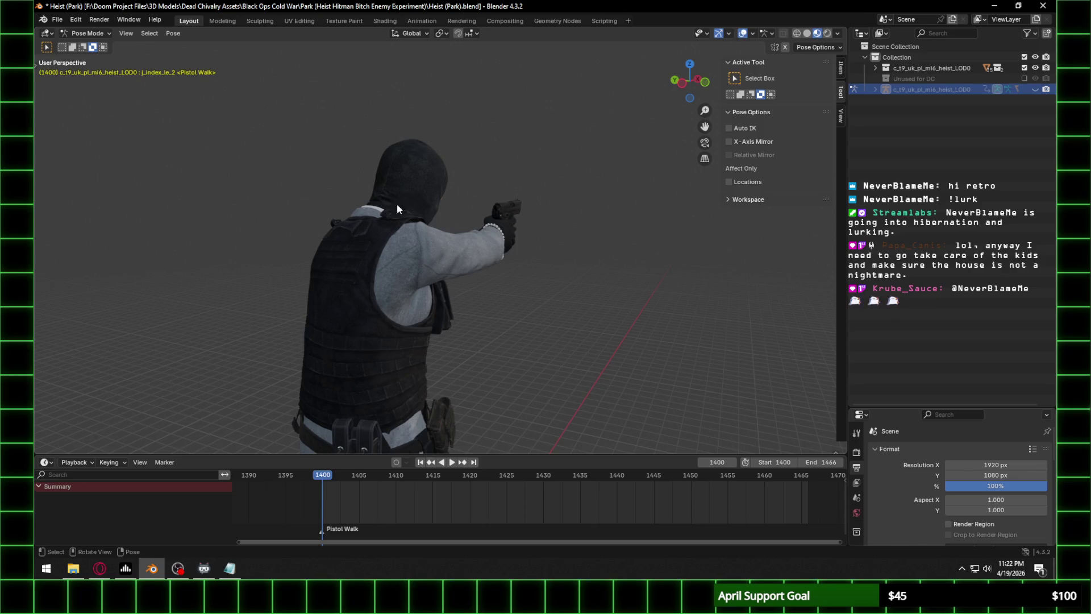
Show the armature bones, select j_clavicle_proc_driver_ri and check the aiming arm at frame 1415.
scroll(395, 216, up, 2)
click(1035, 89)
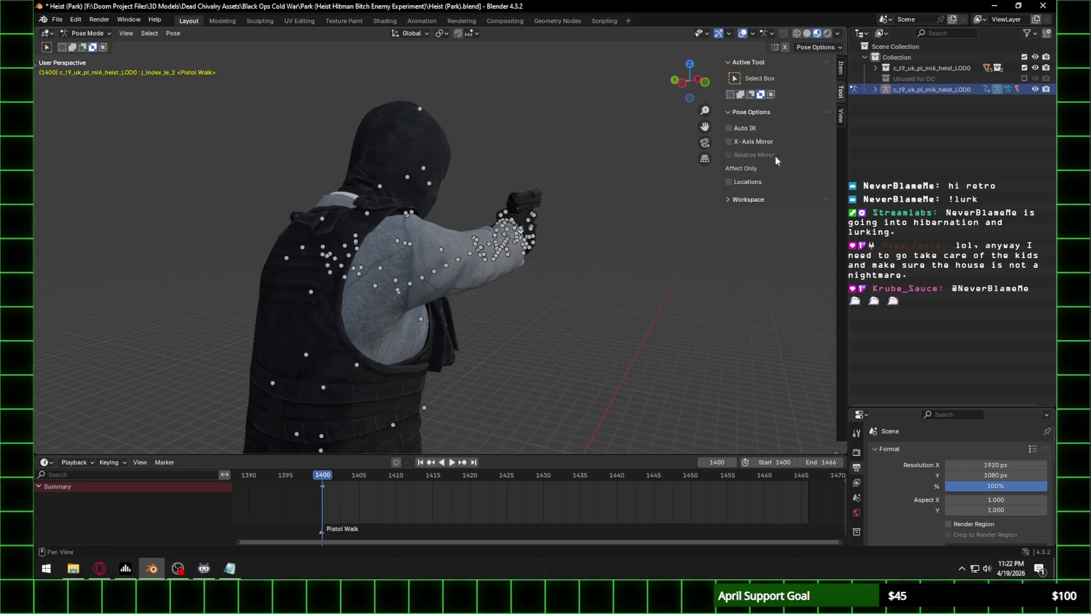
click(347, 269)
mouse_move(348, 269)
middle_down()
mouse_move(427, 257)
mouse_move(457, 273)
mouse_move(452, 289)
mouse_move(340, 241)
mouse_move(359, 233)
mouse_move(236, 224)
mouse_move(509, 276)
middle_up()
click(340, 241)
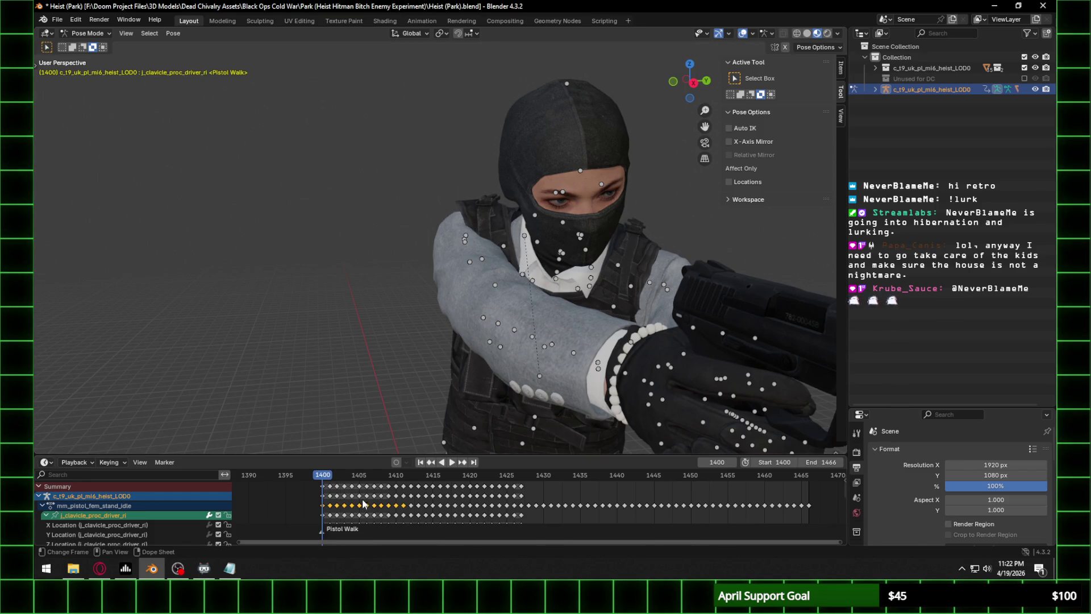
middle_drag(440, 319, 571, 311)
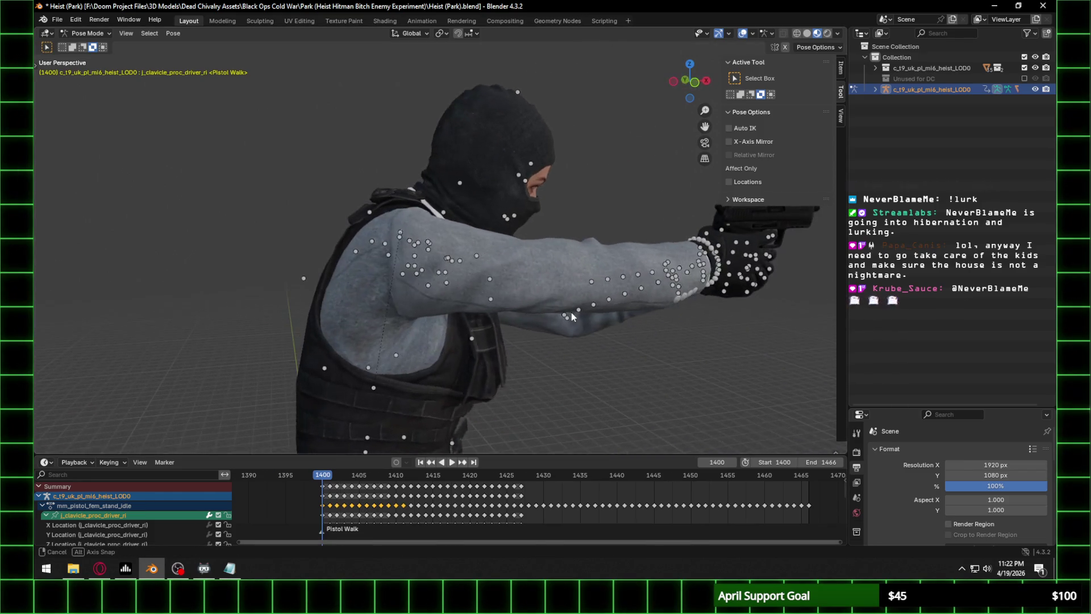
key(space)
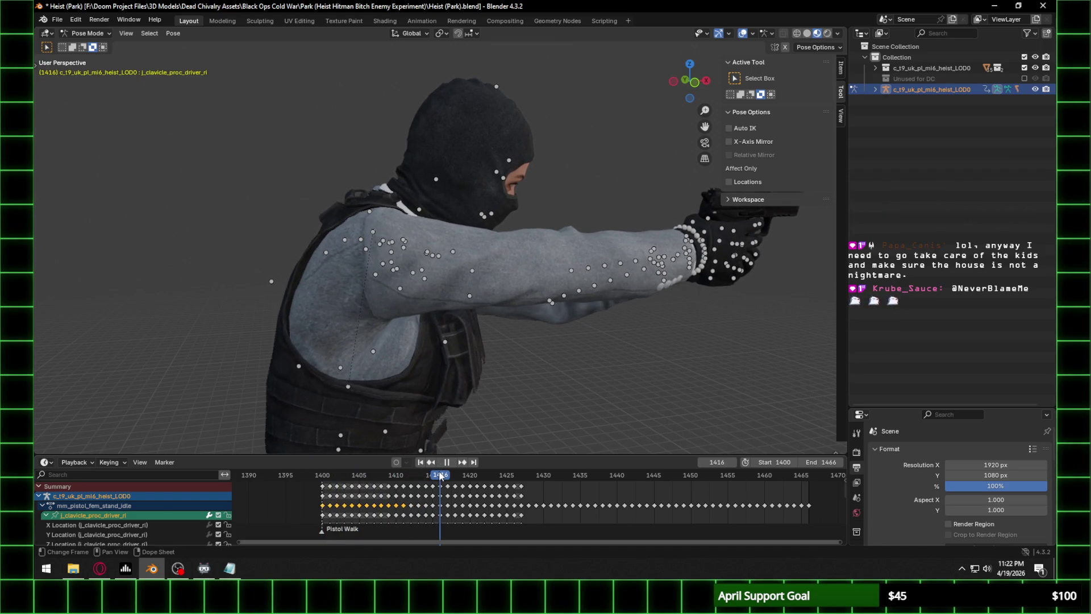
drag(440, 477, 434, 476)
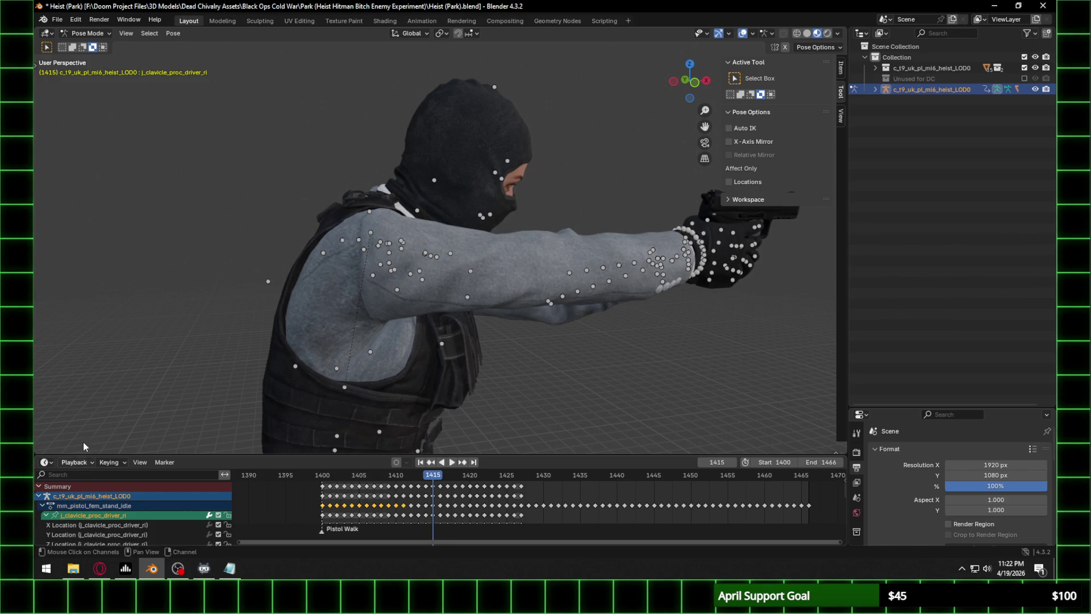
Enlarge the lower keyframe area and turn it into a Graph Editor framed around frame 1415.
drag(251, 455, 260, 351)
middle_drag(417, 338, 469, 294)
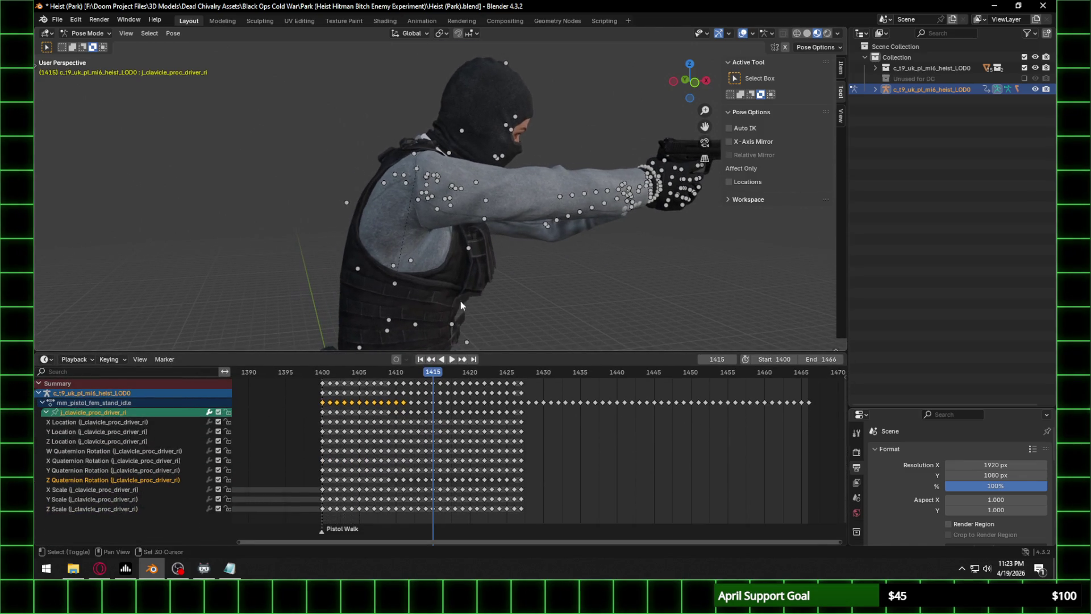
click(43, 402)
click(43, 404)
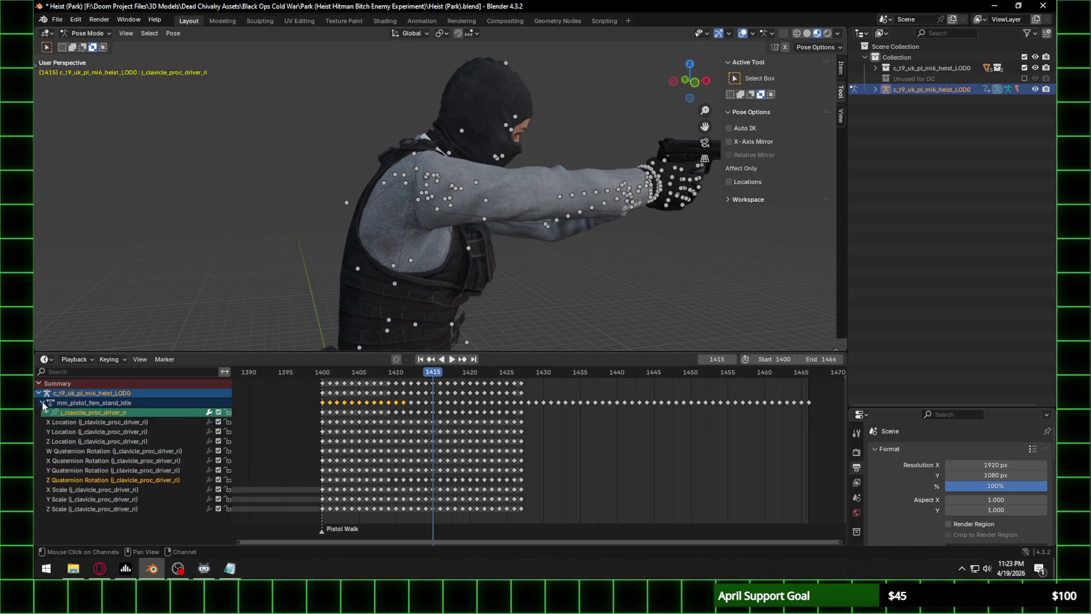
click(49, 362)
click(209, 412)
scroll(479, 404, up, 2)
middle_drag(487, 449, 532, 486)
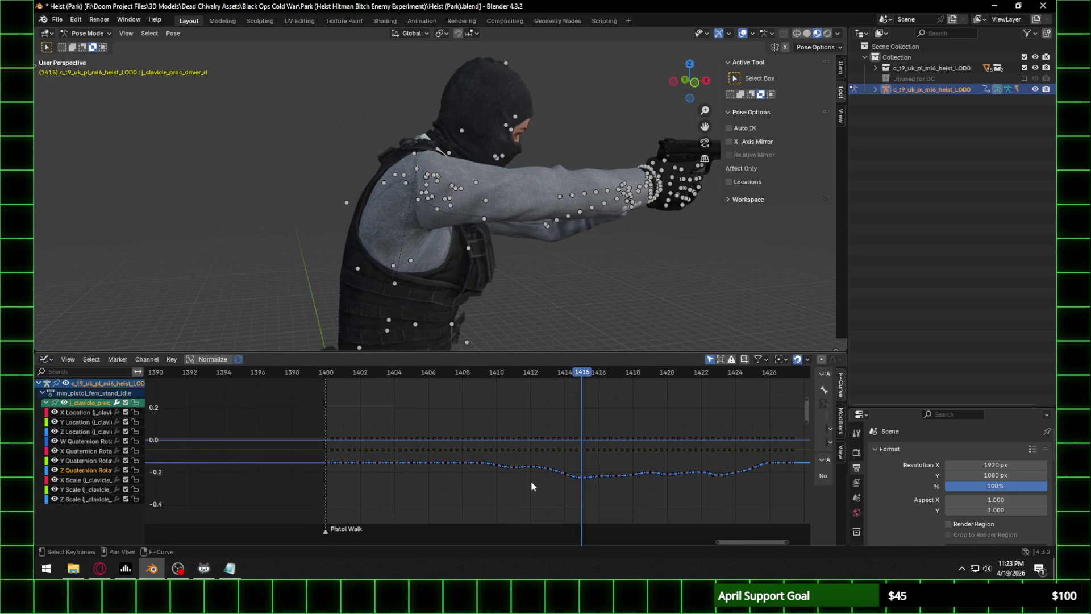
Lower the Y, X and Z Quaternion keys at frame 1414 slightly.
mouse_move(575, 374)
mouse_down()
mouse_move(516, 375)
mouse_move(575, 378)
mouse_move(566, 376)
mouse_up()
click(576, 377)
scroll(435, 227, up, 4)
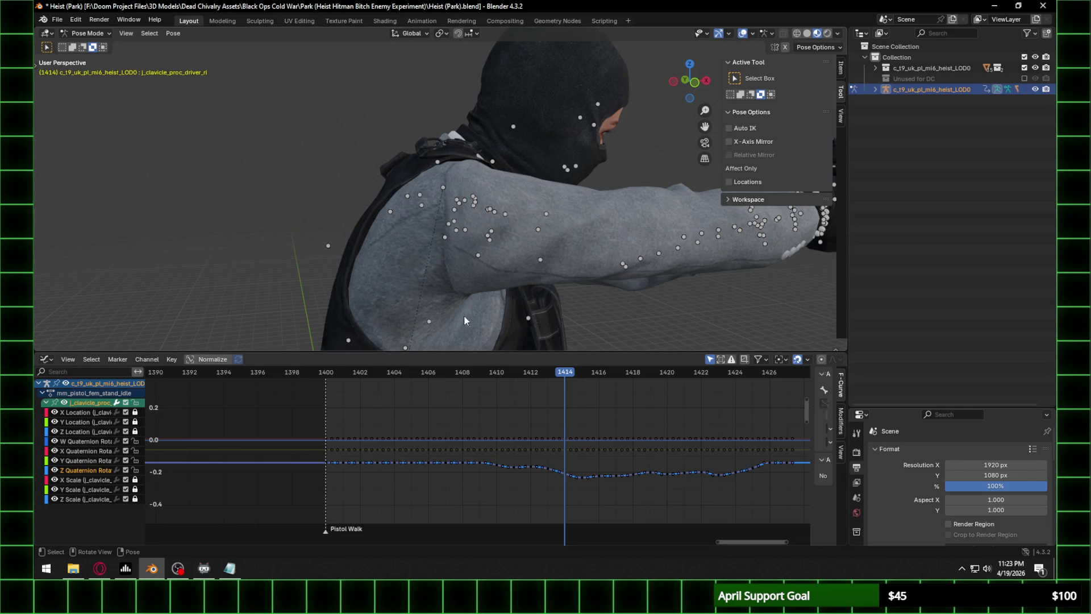
scroll(440, 334, up, 1)
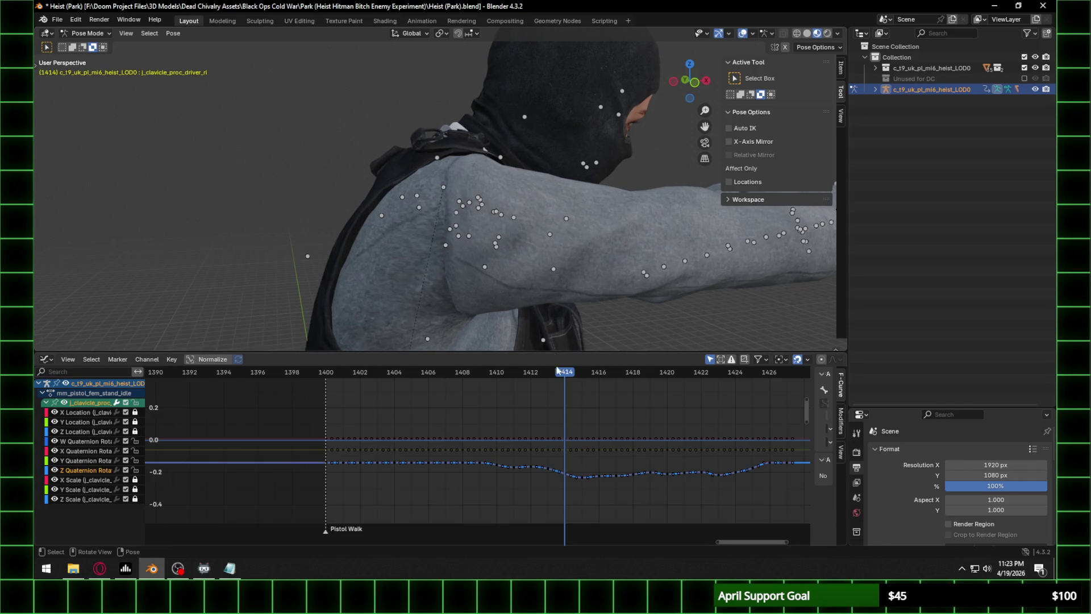
click(565, 448)
drag(564, 449, 567, 451)
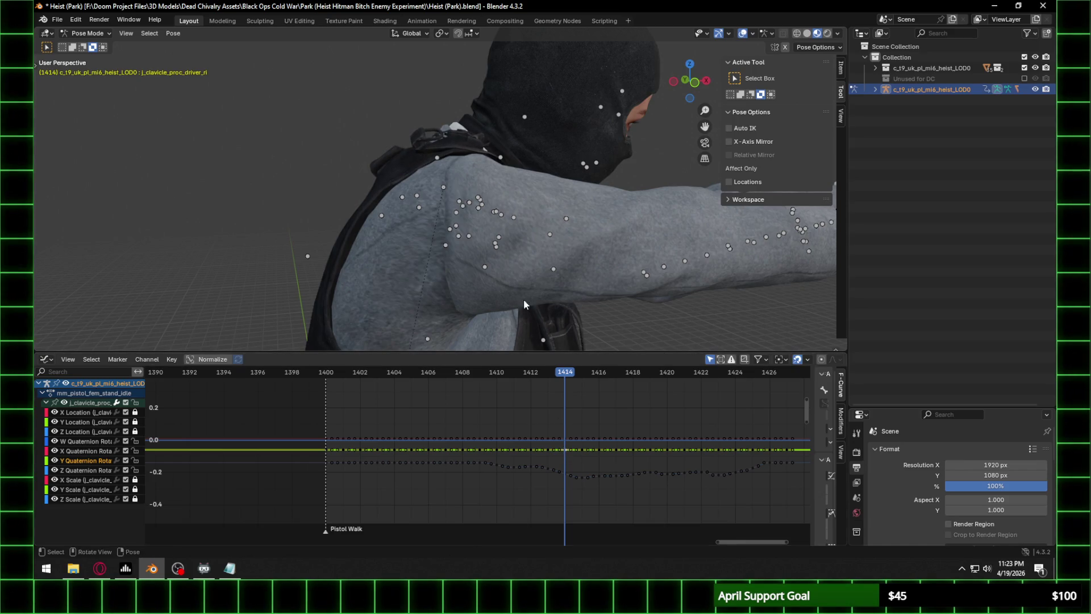
scroll(494, 217, up, 5)
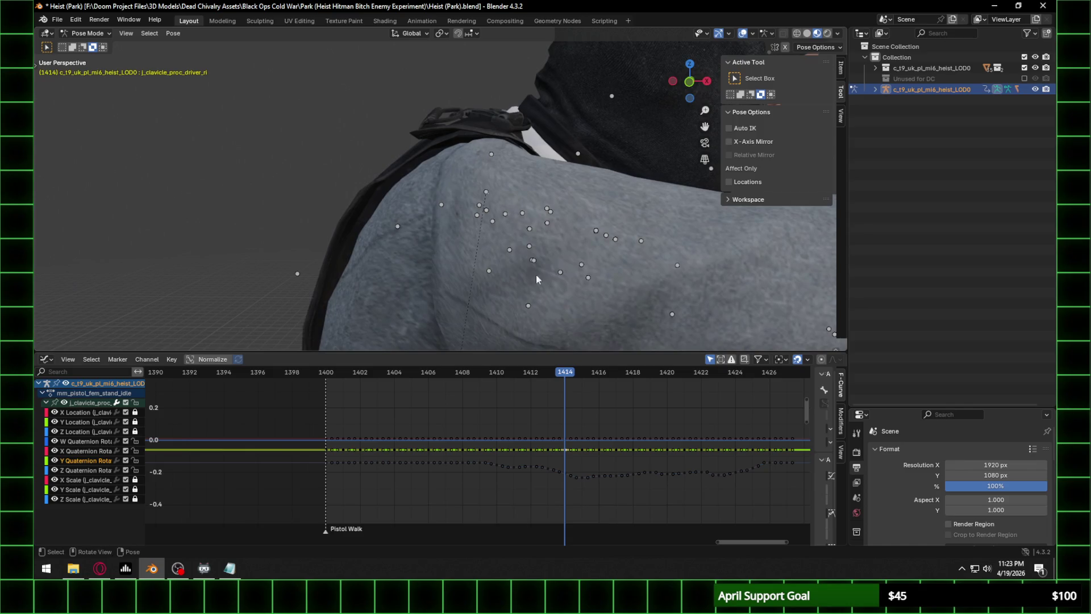
click(566, 439)
drag(567, 439, 567, 440)
click(565, 478)
drag(564, 478, 564, 482)
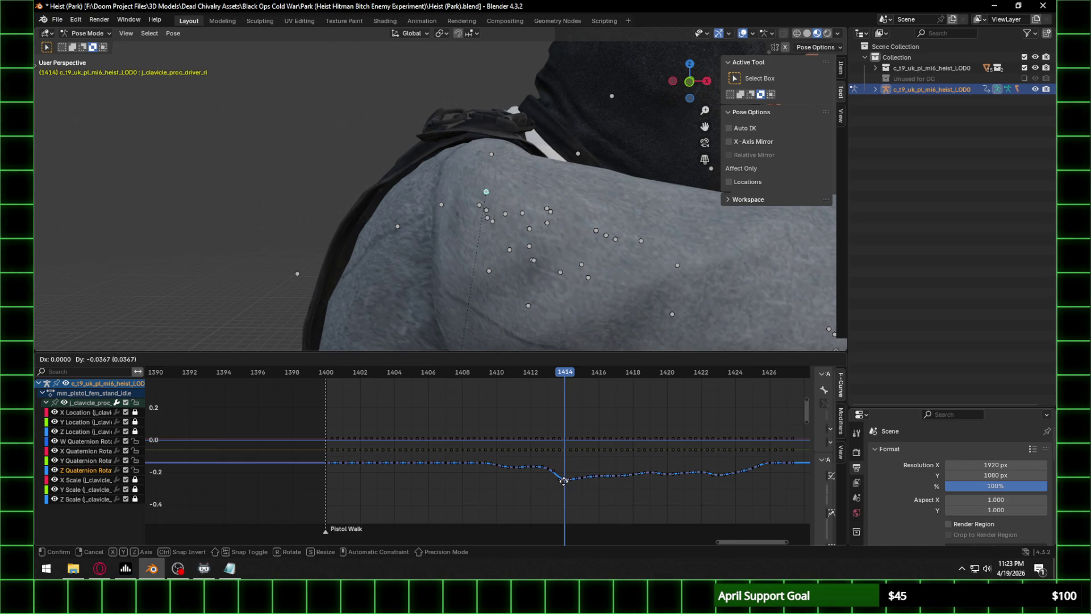
drag(564, 482, 563, 481)
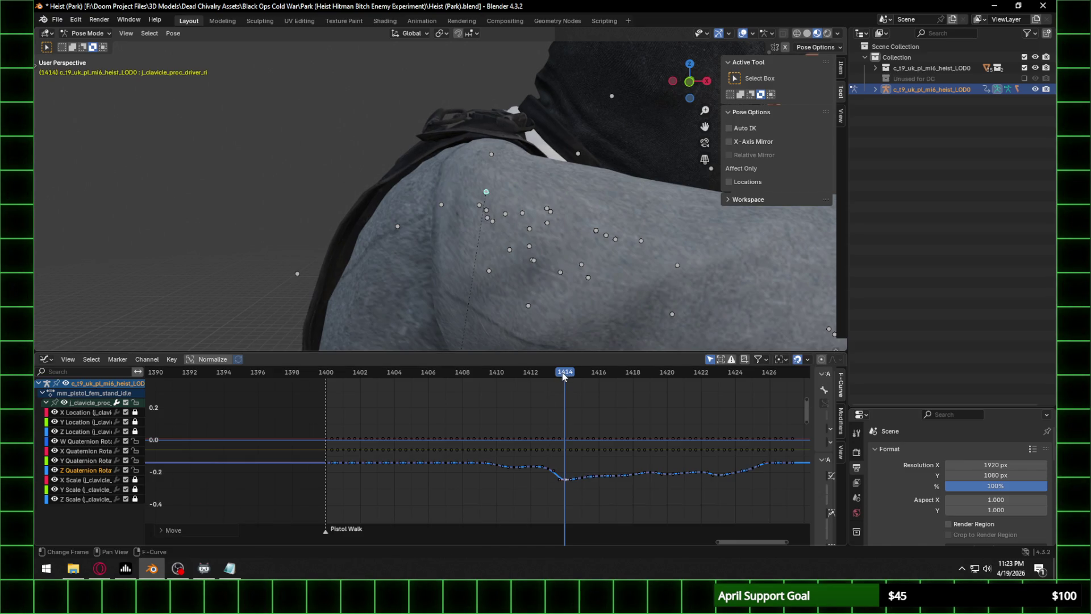
Lower the Z Quaternion key near frame 1412 and reselect it.
drag(564, 375, 554, 378)
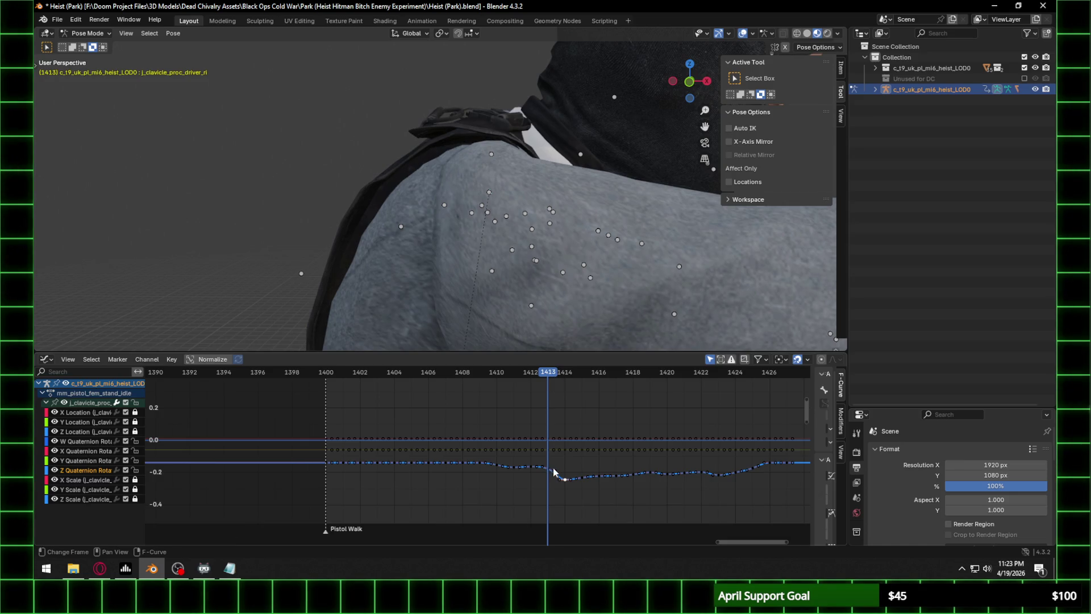
mouse_move(552, 379)
mouse_down()
mouse_move(562, 378)
mouse_move(549, 380)
mouse_up()
drag(550, 471, 547, 476)
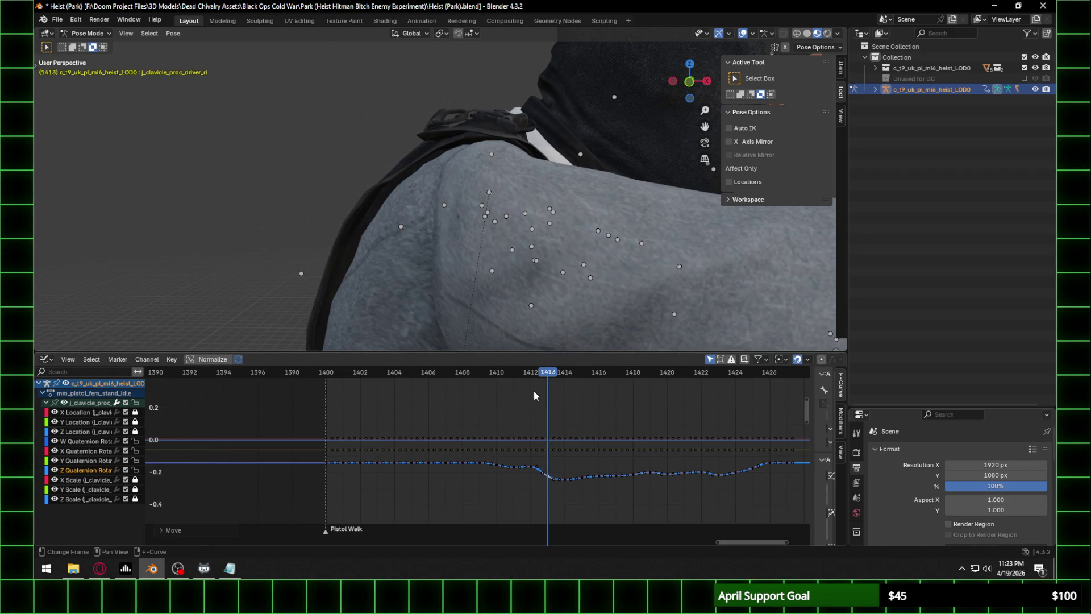
click(547, 384)
click(536, 378)
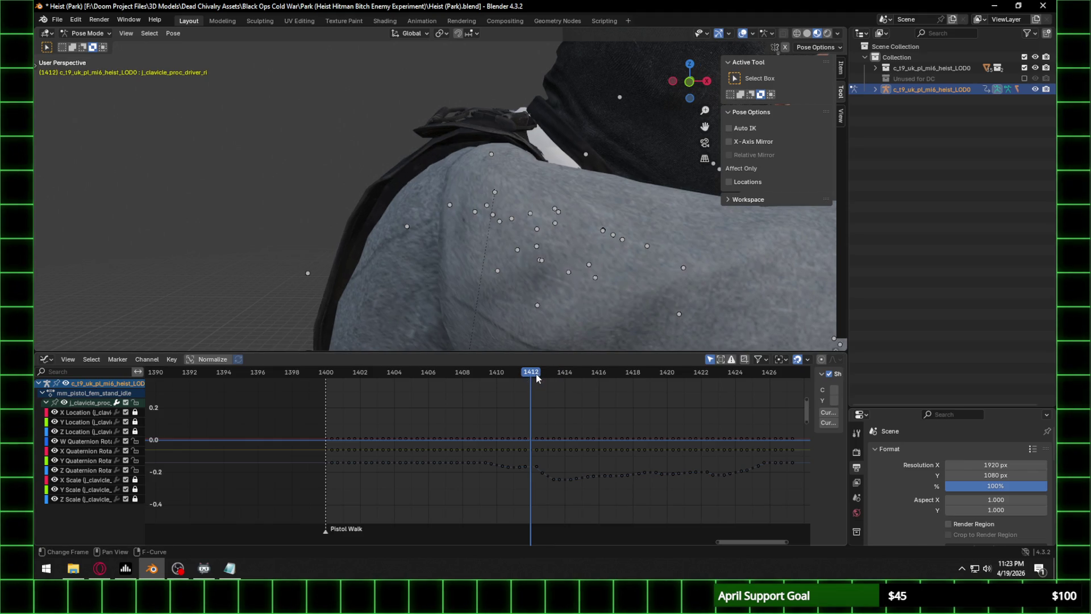
click(528, 468)
drag(528, 468, 530, 477)
click(531, 469)
click(532, 468)
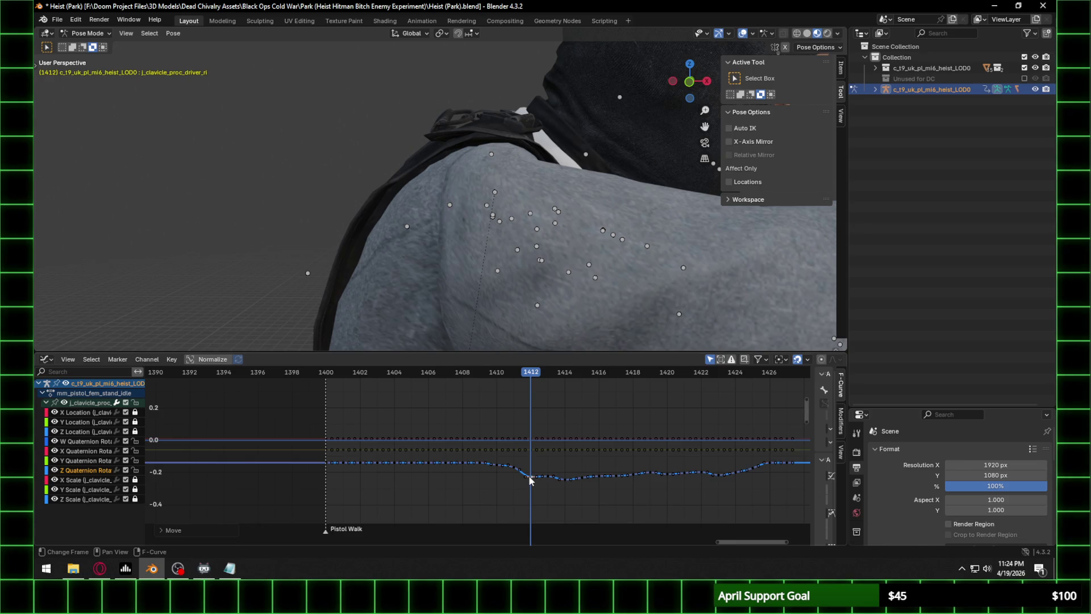
scroll(512, 471, up, 4)
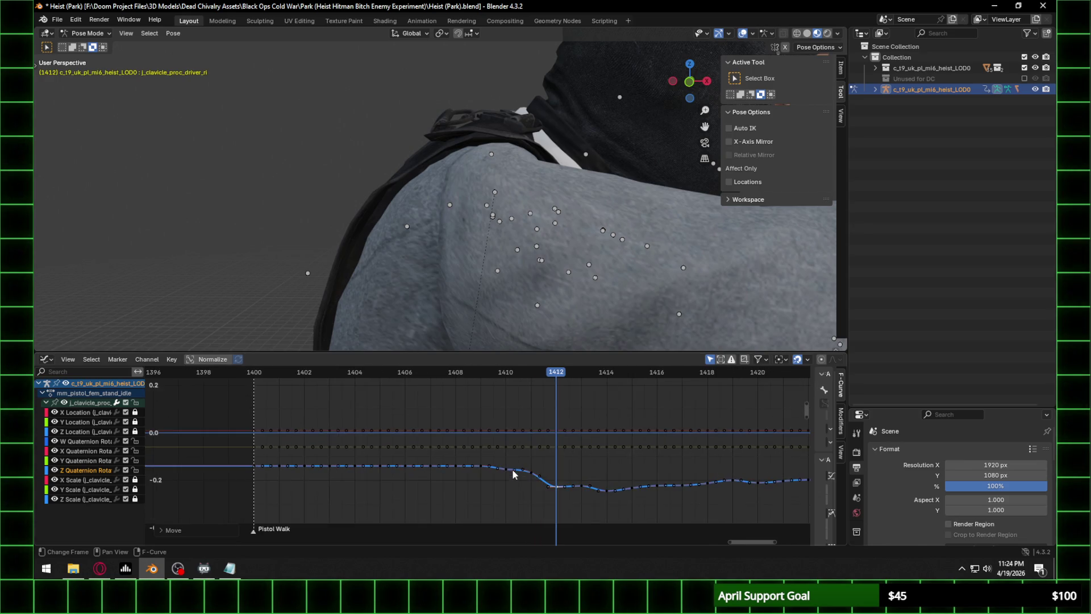
Lower the clavicle keys at frames 1412, 1411, 1410 and 1409 one by one.
mouse_move(551, 480)
mouse_down()
mouse_move(547, 466)
mouse_move(551, 484)
mouse_up()
click(561, 370)
mouse_move(563, 131)
middle_down()
mouse_move(486, 115)
mouse_move(628, 113)
mouse_move(619, 109)
middle_up()
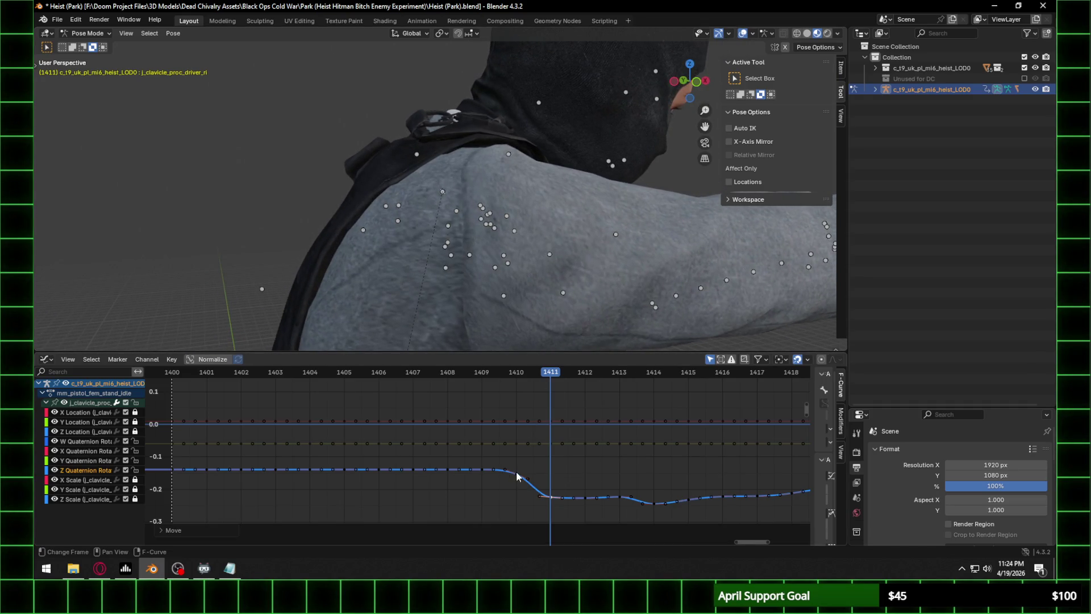
click(516, 372)
drag(516, 474, 517, 480)
click(517, 480)
middle_drag(483, 227, 516, 221)
key(g)
key(Escape)
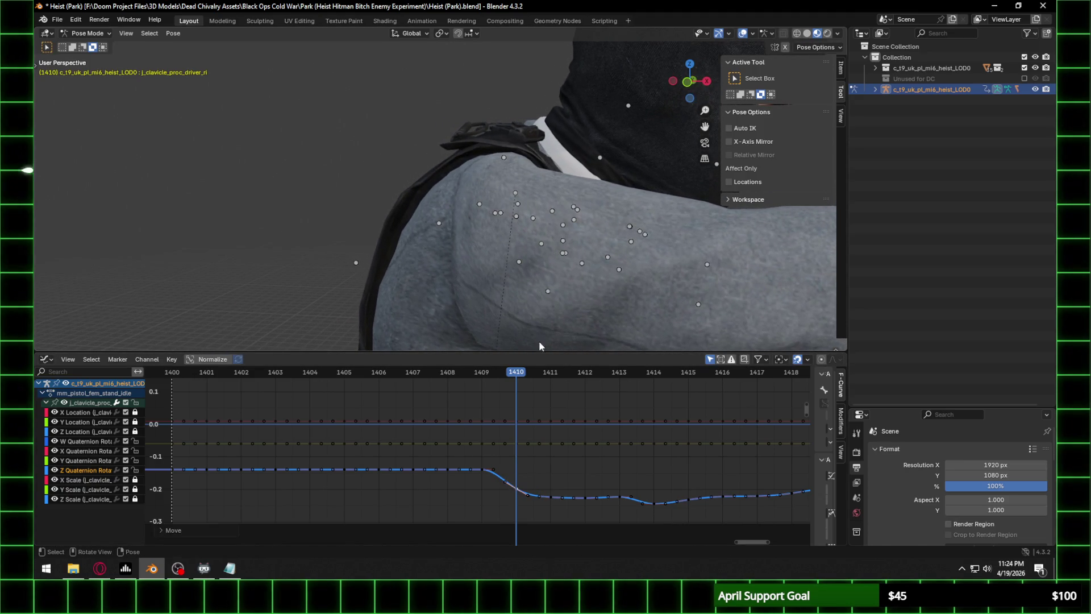
key(g)
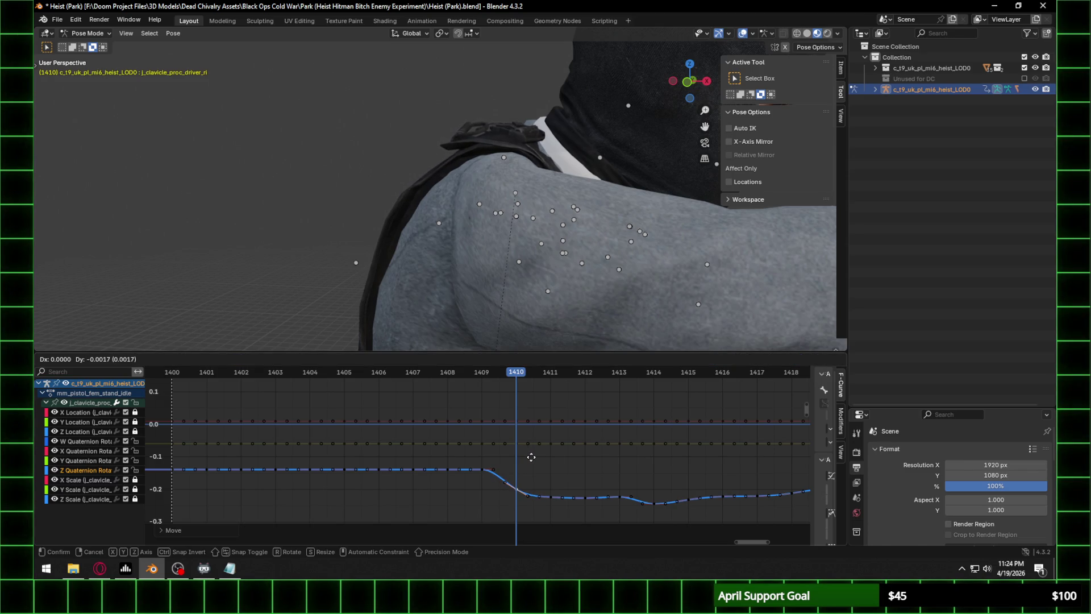
click(531, 458)
mouse_move(481, 469)
mouse_down()
mouse_move(480, 490)
mouse_move(447, 484)
mouse_move(447, 498)
mouse_up()
click(486, 380)
click(449, 375)
shift+scroll(233, 463, up, 2)
Move the flat keys at frames 1400–1407 down to about -0.2 and compare against frame 1408.
drag(166, 491, 435, 504)
key(g)
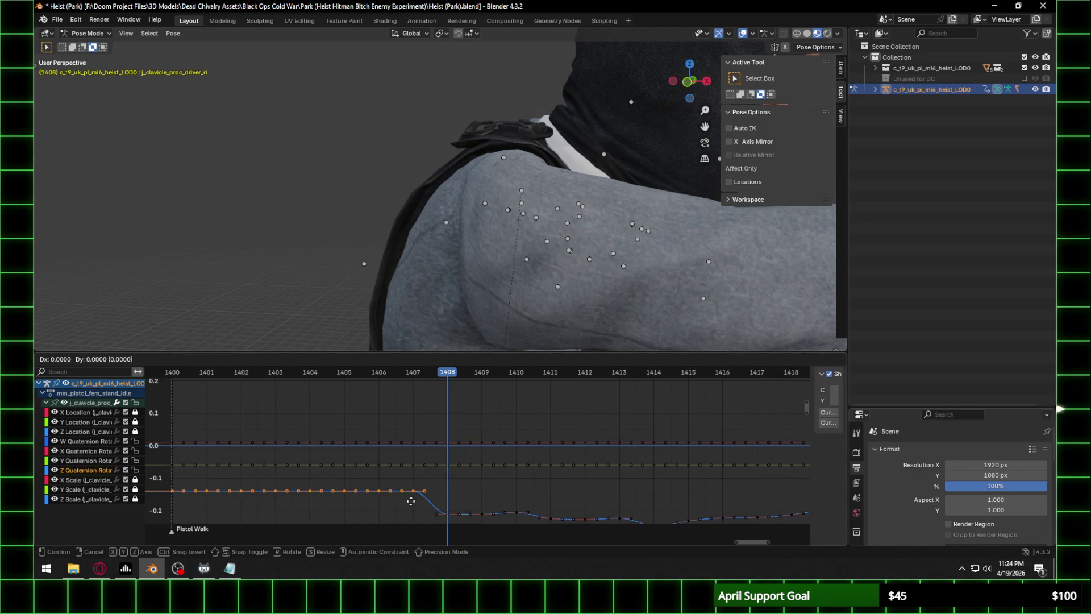
click(414, 516)
drag(430, 375, 180, 378)
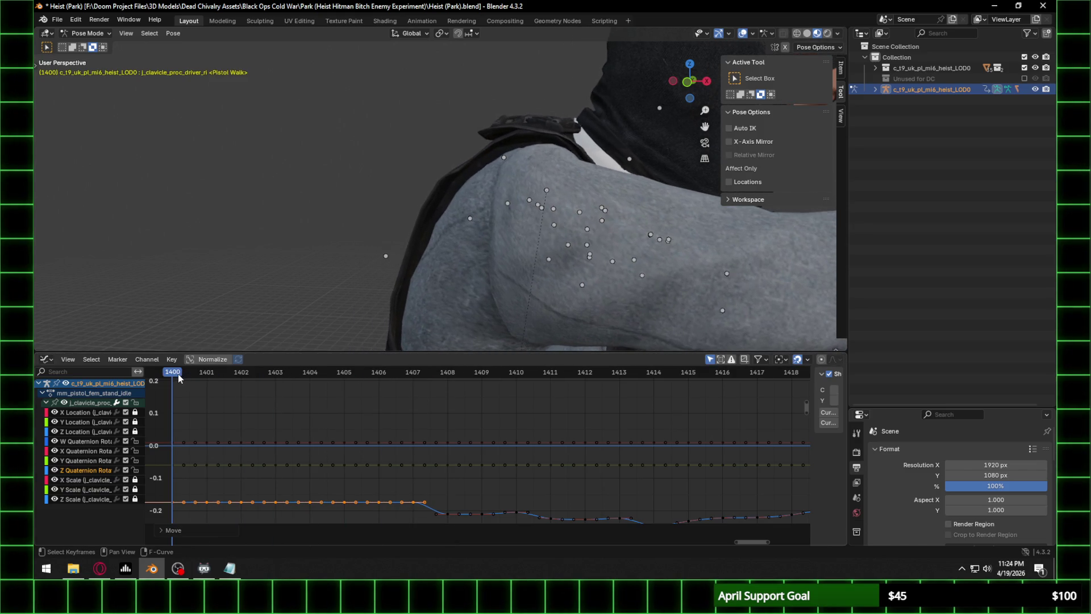
key(g)
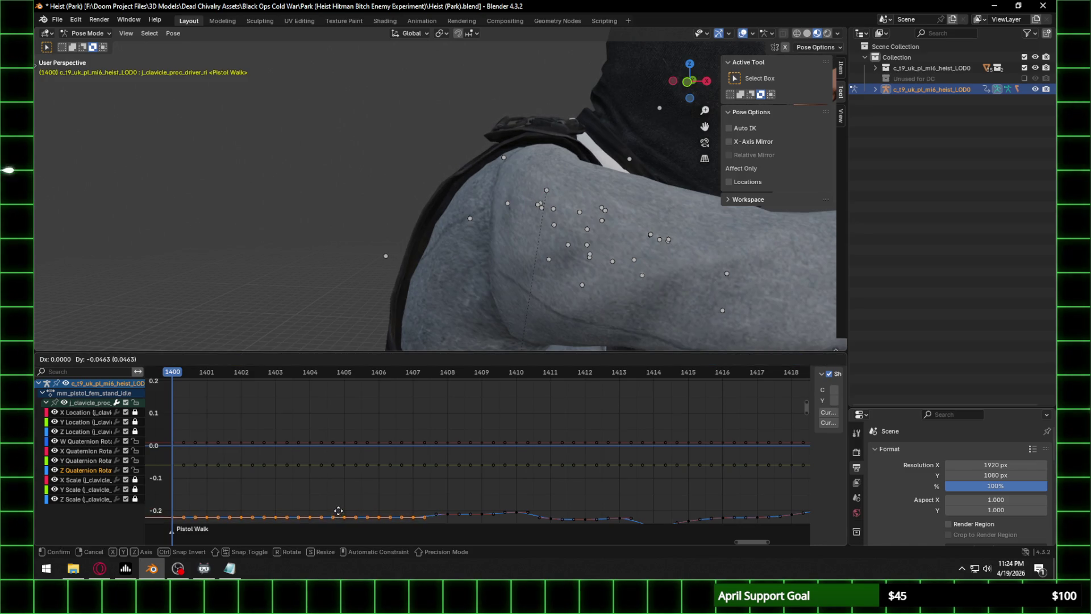
click(335, 499)
mouse_move(178, 376)
mouse_down()
mouse_move(579, 404)
mouse_move(356, 402)
mouse_up()
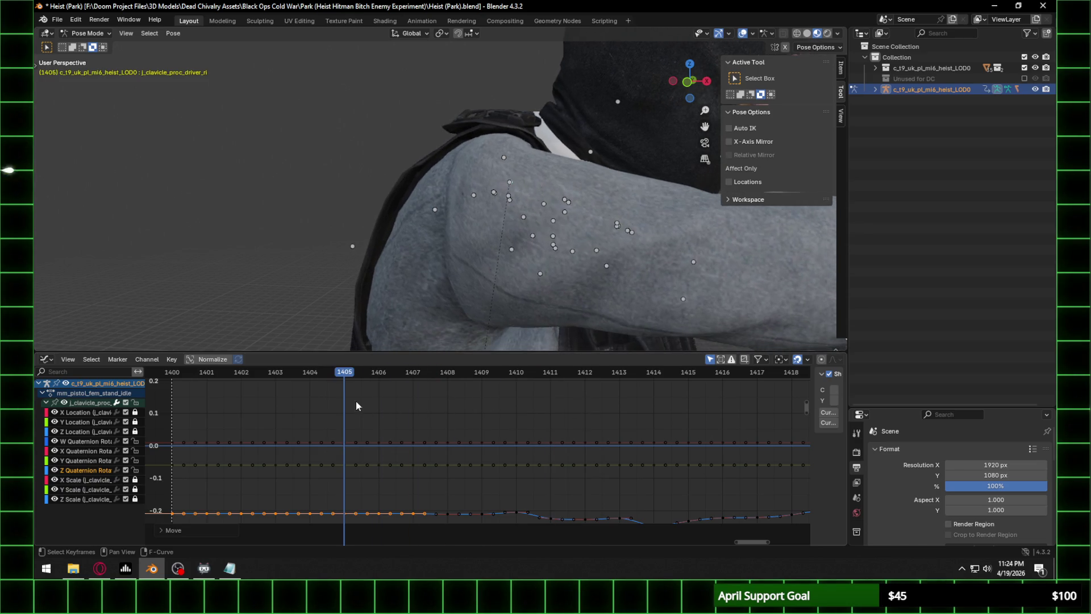
scroll(505, 171, down, 3)
scroll(387, 438, down, 3)
Move the Z Quaternion keys at frames 1425–1428 so they settle near -0.2.
middle_drag(352, 449, 387, 437)
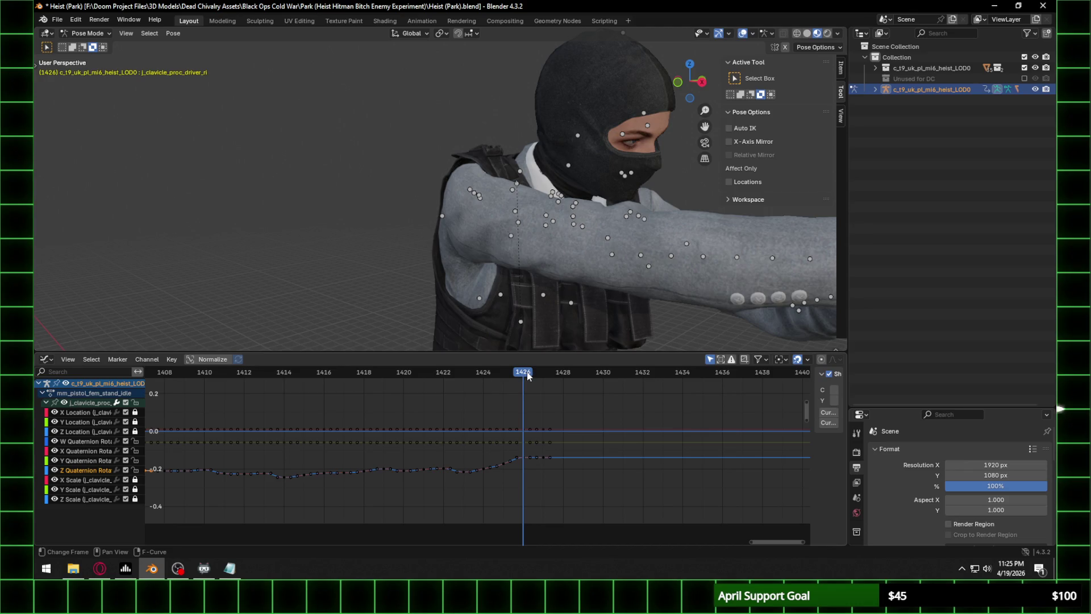
click(504, 375)
mouse_move(506, 348)
middle_down()
mouse_move(478, 208)
mouse_move(535, 202)
mouse_move(542, 318)
middle_up()
drag(560, 453, 499, 478)
scroll(541, 462, up, 3)
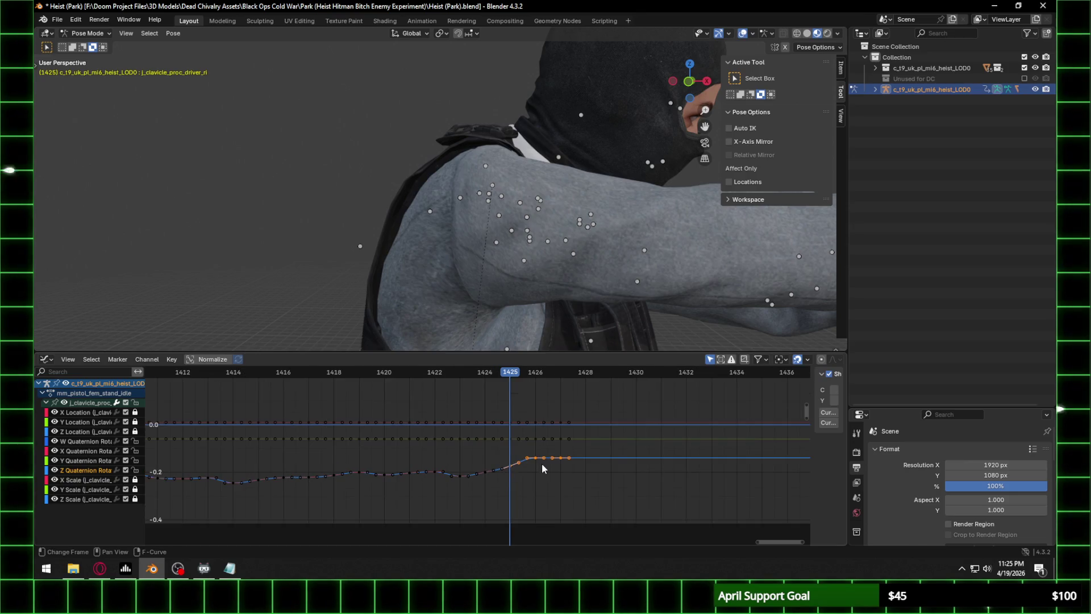
key(g)
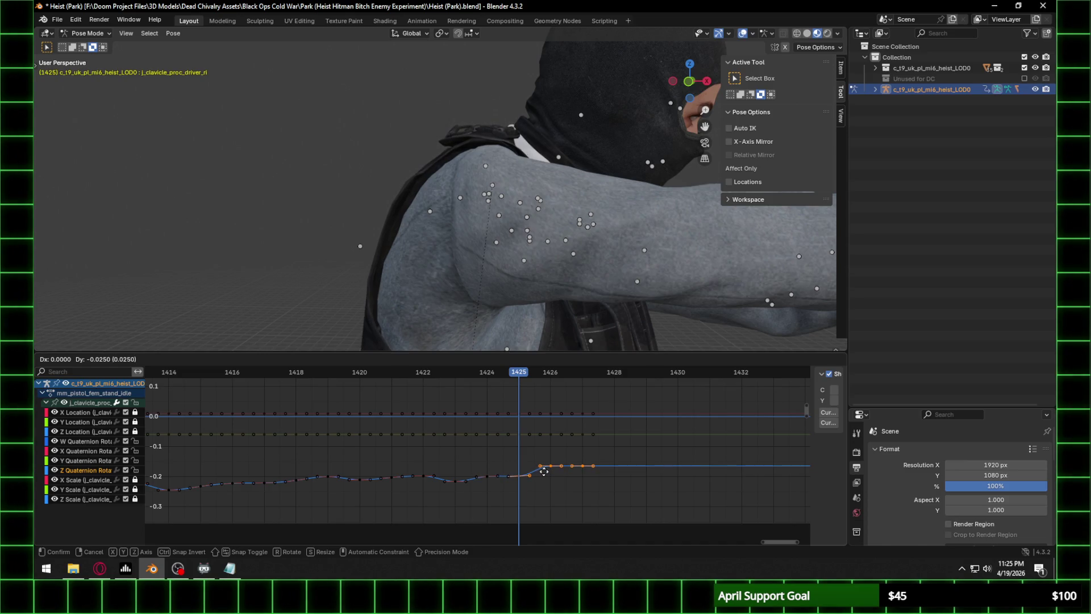
click(544, 476)
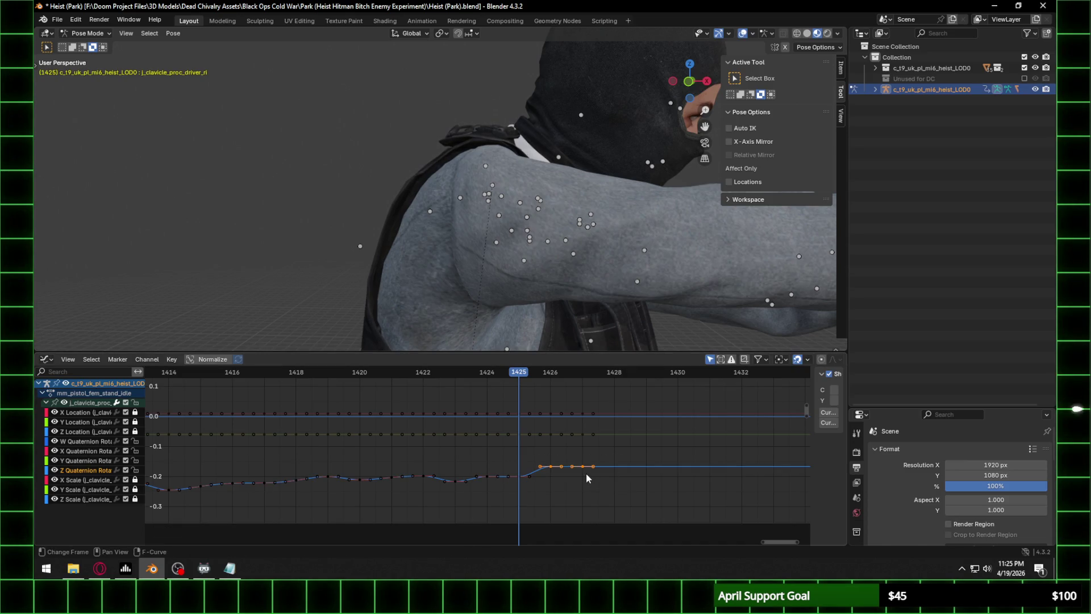
click(544, 377)
key(g)
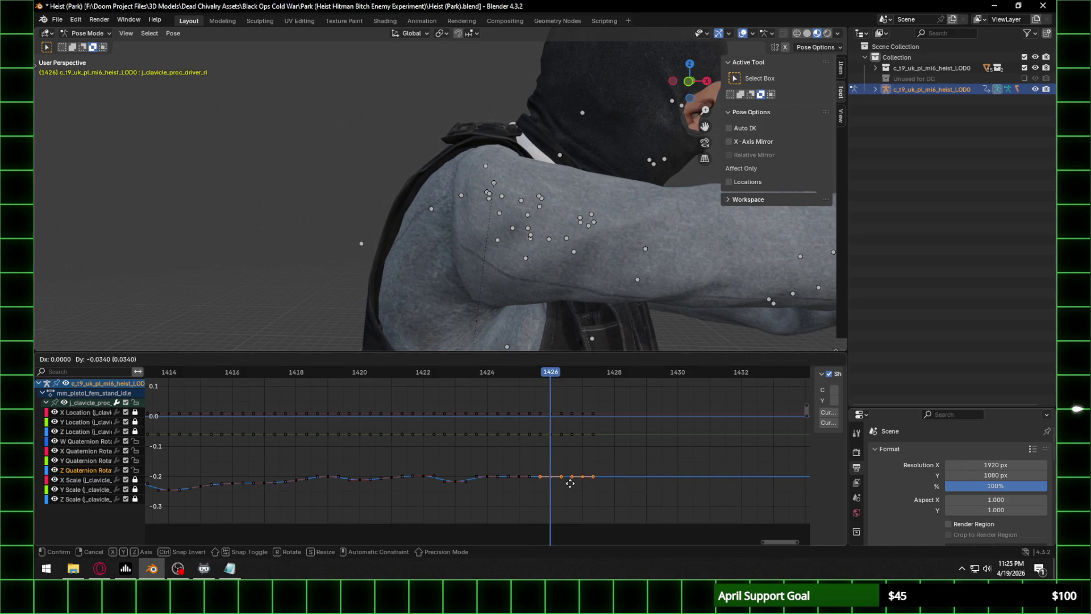
click(570, 473)
mouse_move(544, 378)
mouse_down()
mouse_move(455, 377)
mouse_move(483, 377)
mouse_move(462, 397)
mouse_up()
Slightly lower the Z Quaternion key at frame 1423.
click(456, 480)
key(g)
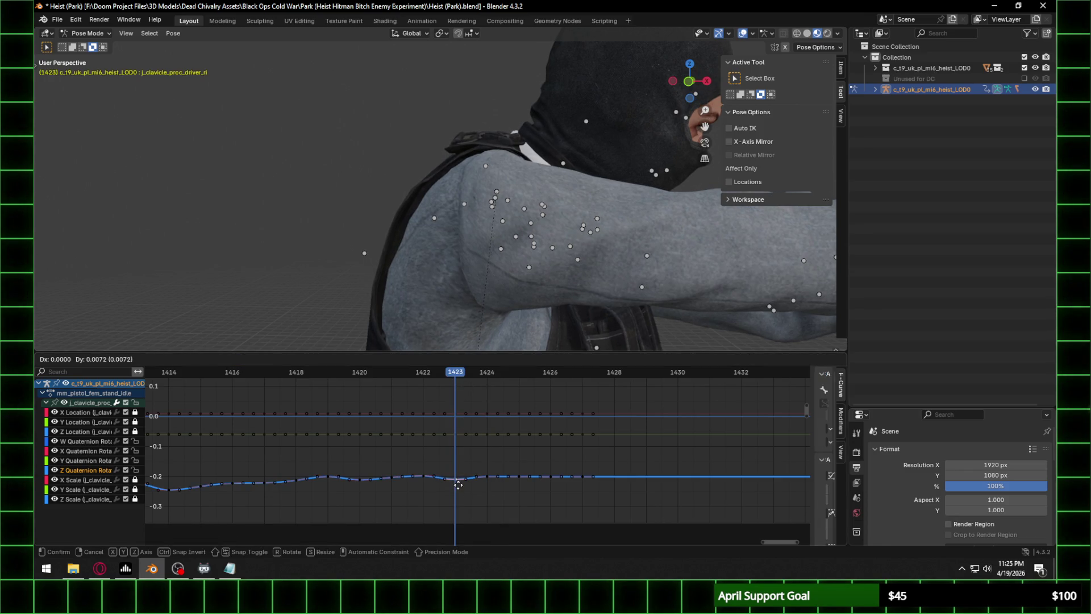
click(455, 483)
mouse_move(456, 380)
mouse_down()
mouse_move(599, 384)
mouse_move(582, 393)
mouse_up()
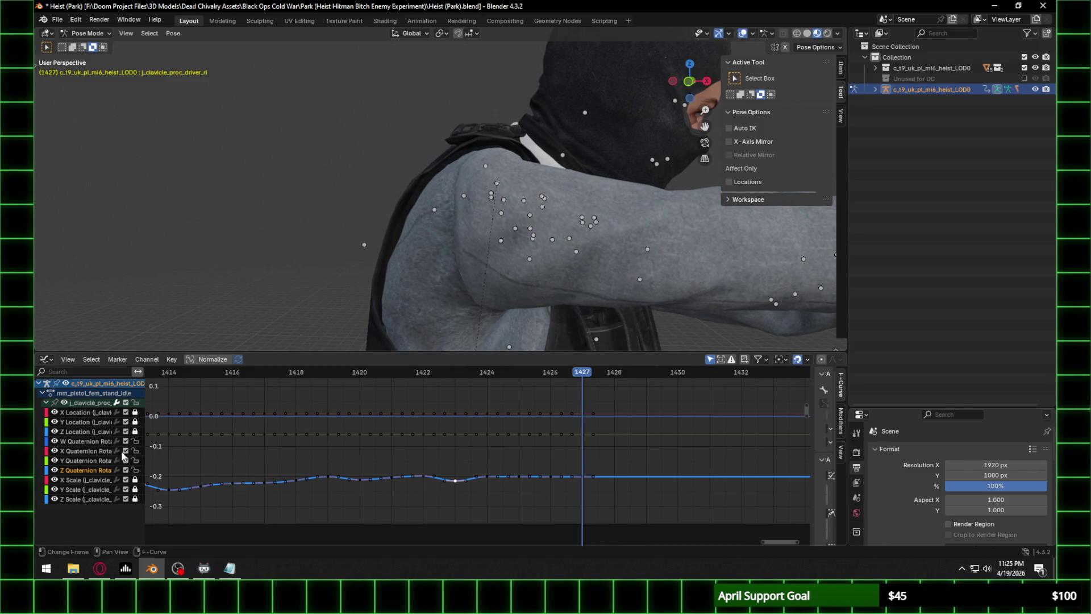
click(584, 435)
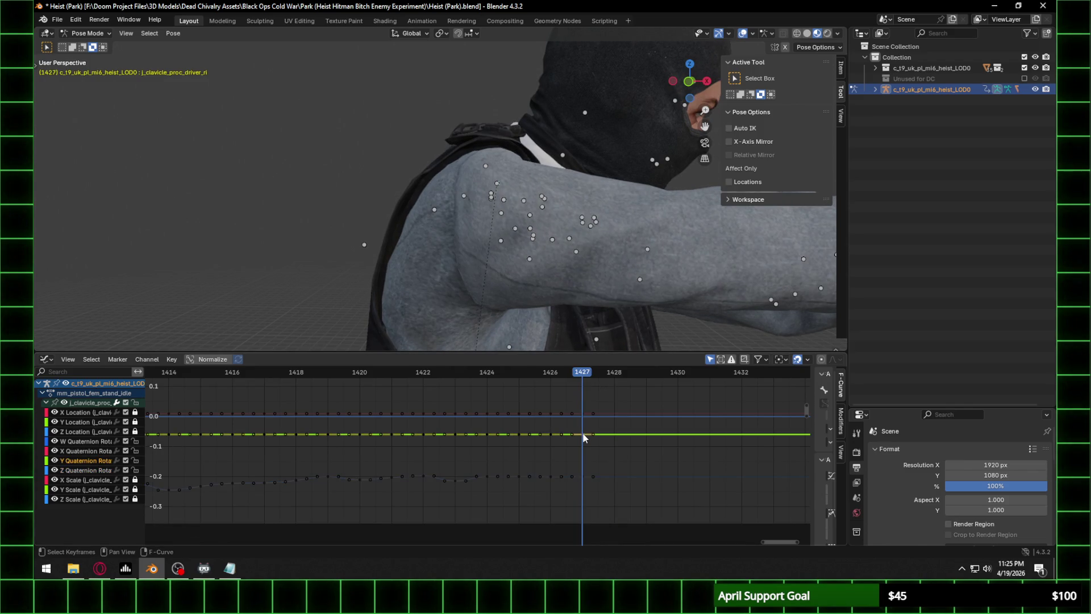
key(g)
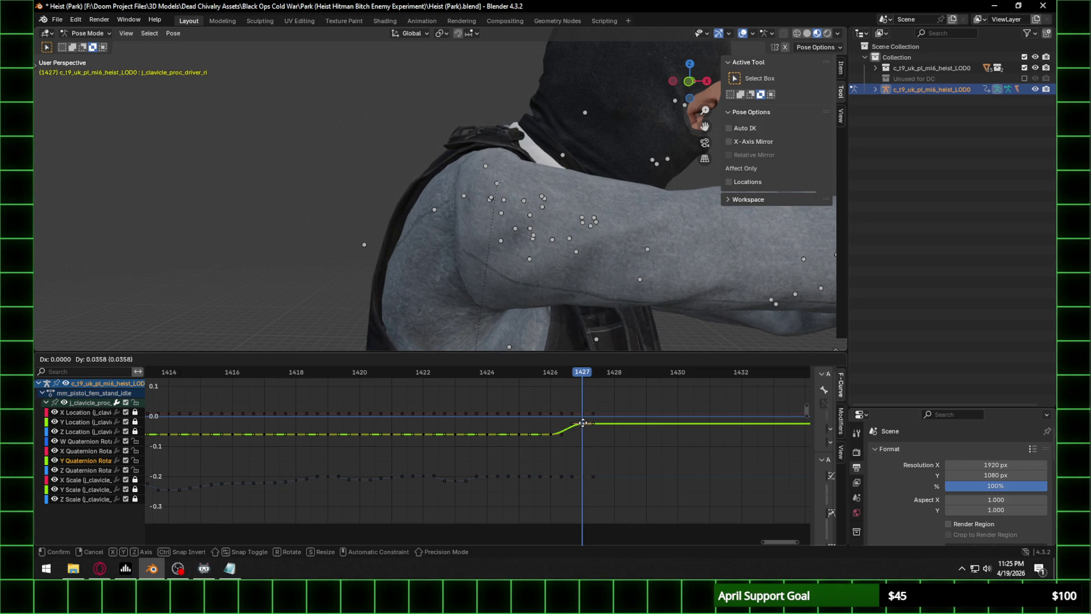
key(Escape)
Raise the Y Quaternion key at frame 1426 and slightly lower the one at 1427.
drag(628, 428, 281, 447)
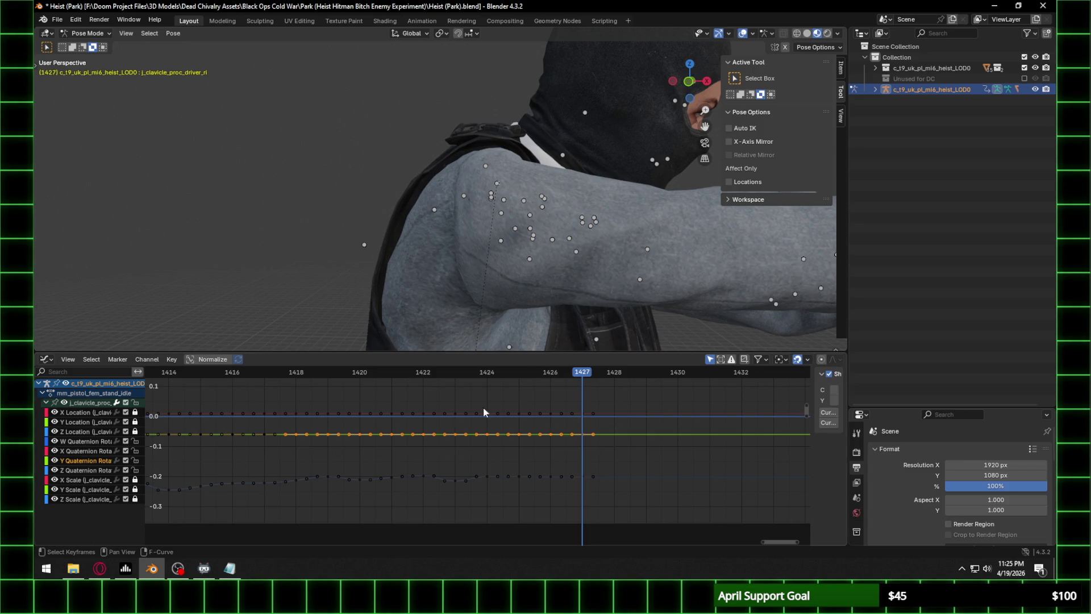
click(486, 377)
click(511, 380)
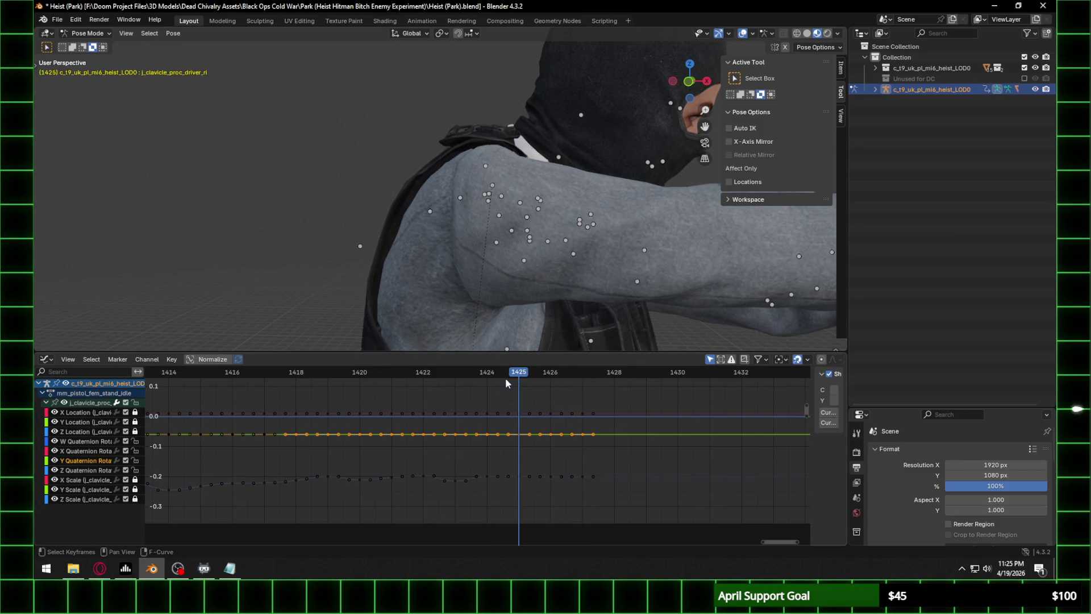
click(559, 386)
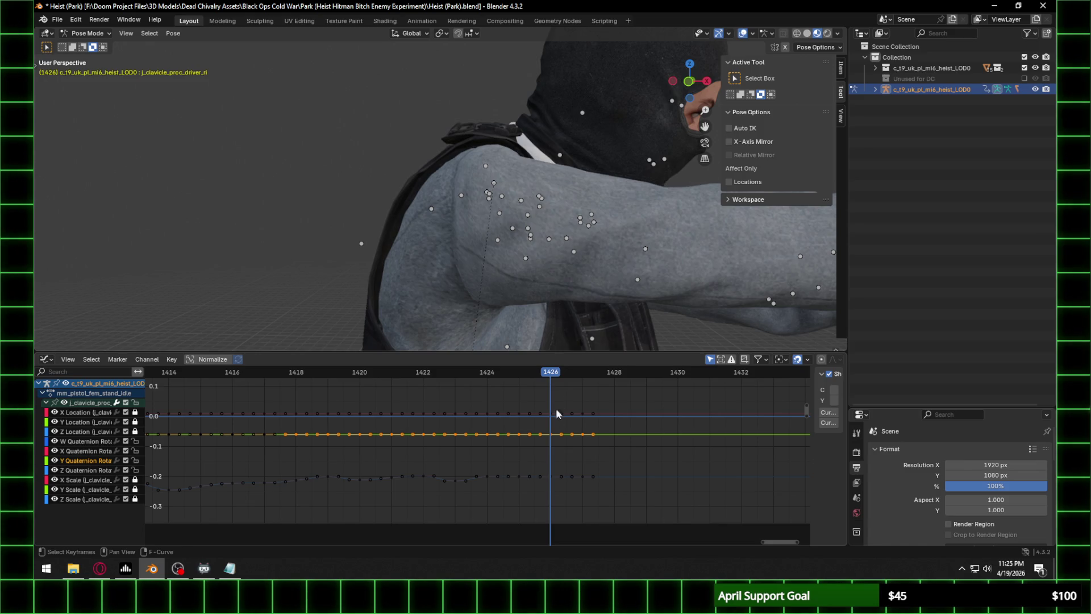
drag(550, 435, 585, 428)
click(575, 375)
click(544, 376)
drag(533, 380, 482, 383)
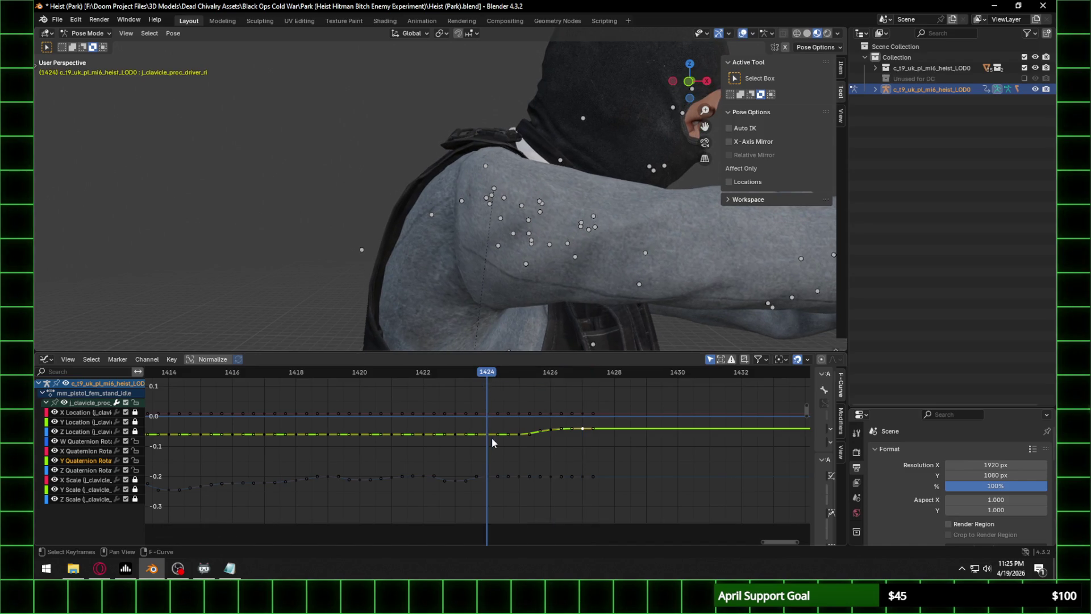
Raise the Y Quaternion key at frame 1424 and lower the key at 1423.
click(495, 396)
click(511, 373)
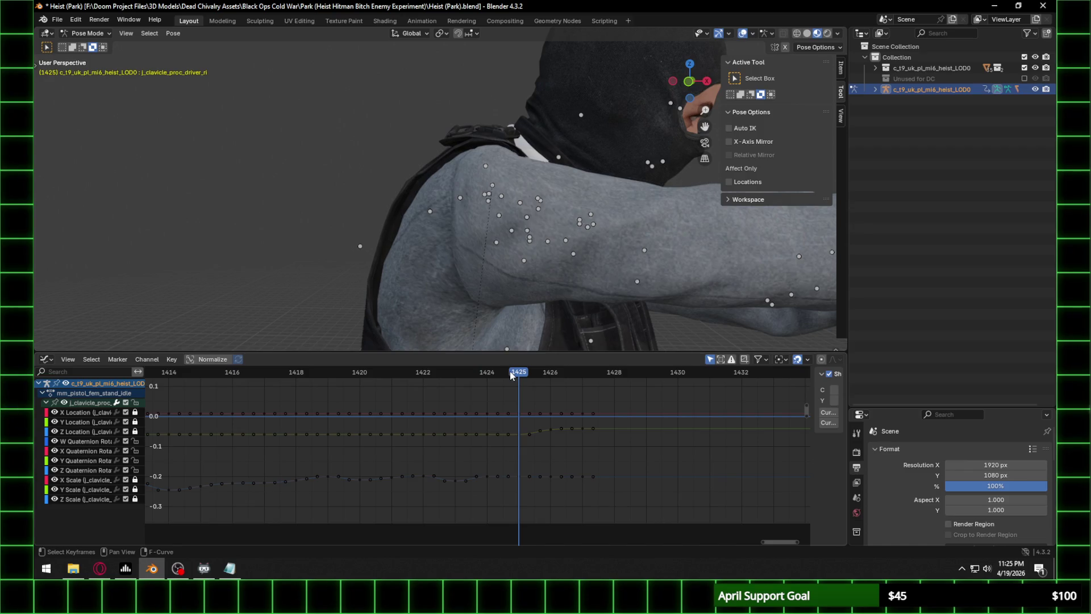
drag(507, 370, 492, 377)
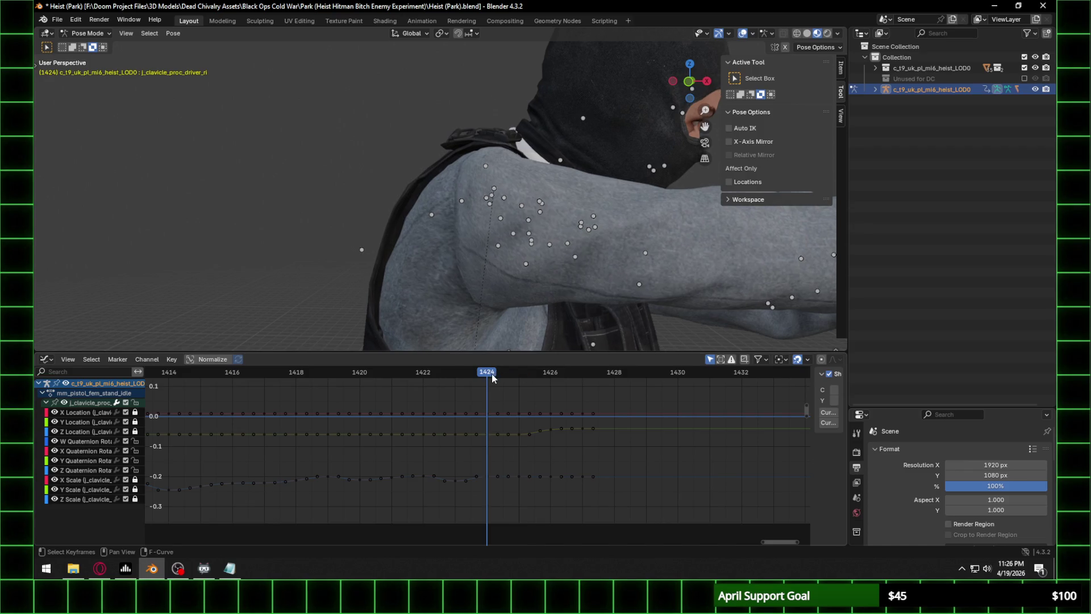
click(490, 434)
drag(491, 434, 492, 437)
click(457, 375)
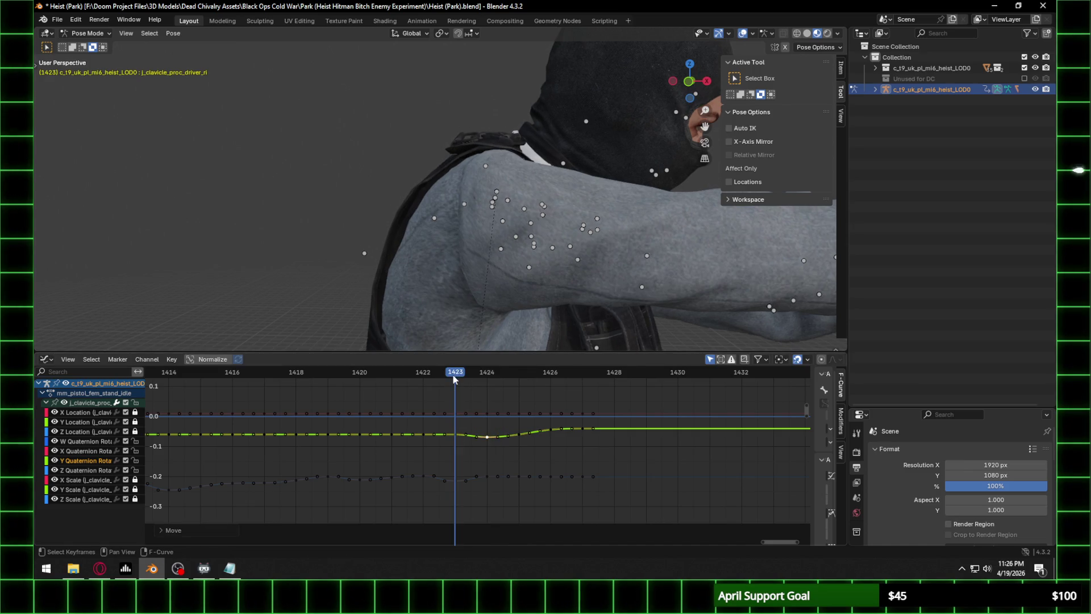
drag(454, 435, 426, 445)
click(434, 378)
mouse_move(503, 309)
middle_down()
mouse_move(446, 235)
mouse_move(574, 234)
middle_up()
Play the animation from a front view and save the Heist (Park) blend file with Ctrl+S.
scroll(469, 417, down, 2)
scroll(477, 414, down, 2)
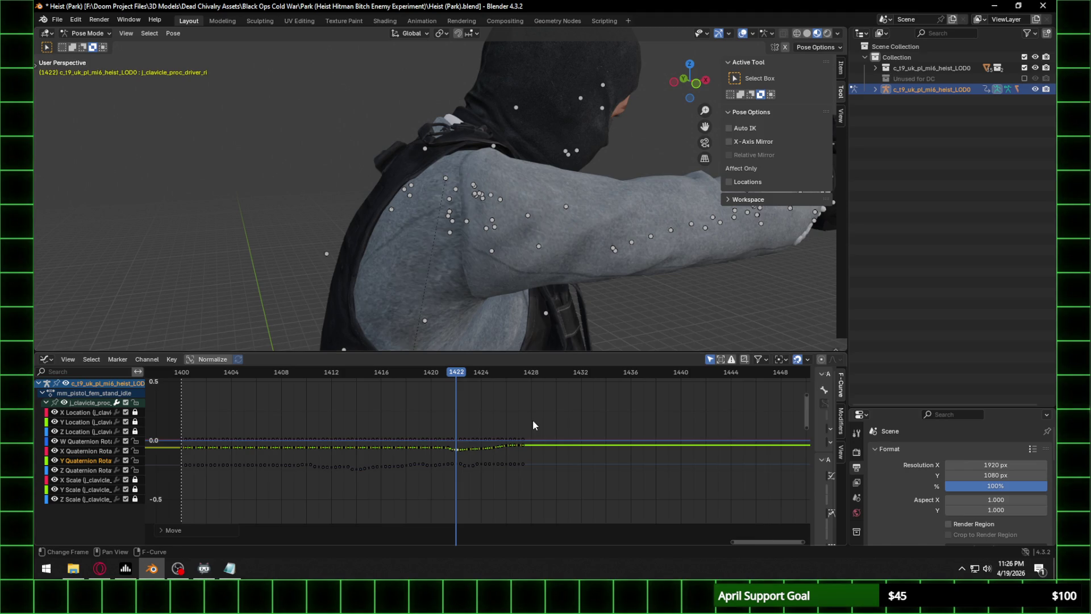
key(space)
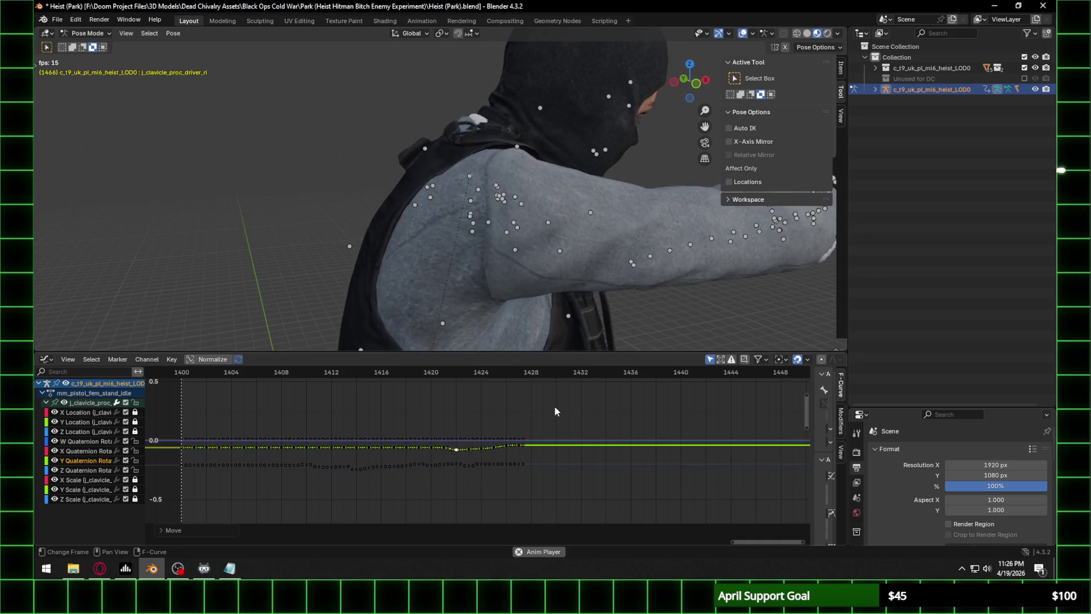
scroll(621, 246, down, 4)
click(705, 80)
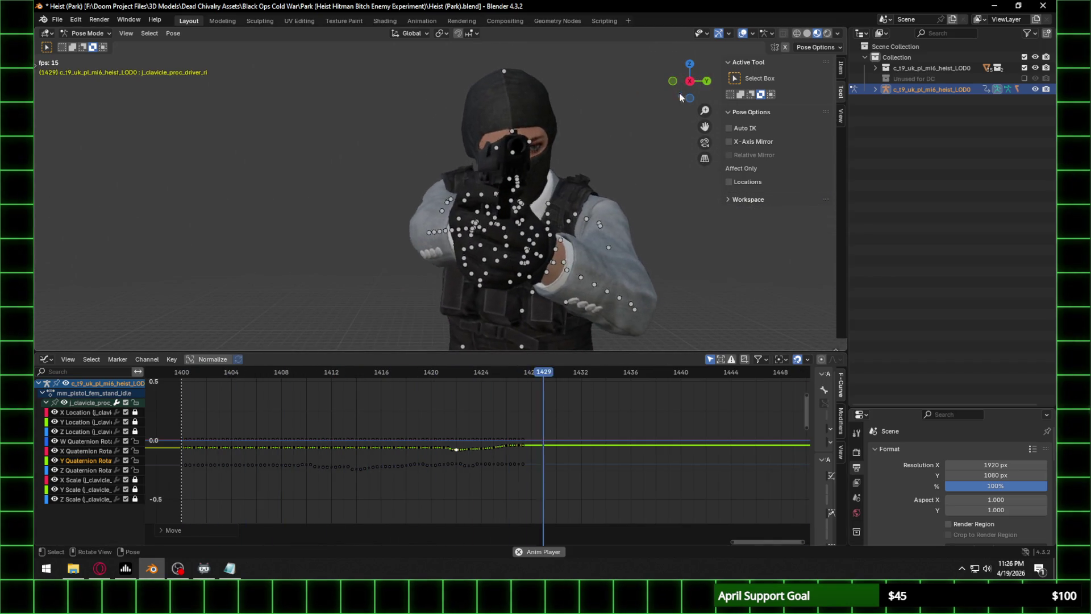
scroll(630, 118, down, 4)
mouse_move(504, 286)
shift+middle_down()
mouse_move(489, 181)
mouse_move(483, 196)
mouse_move(507, 189)
shift+middle_up()
scroll(478, 216, down, 4)
key(ctrl+s)
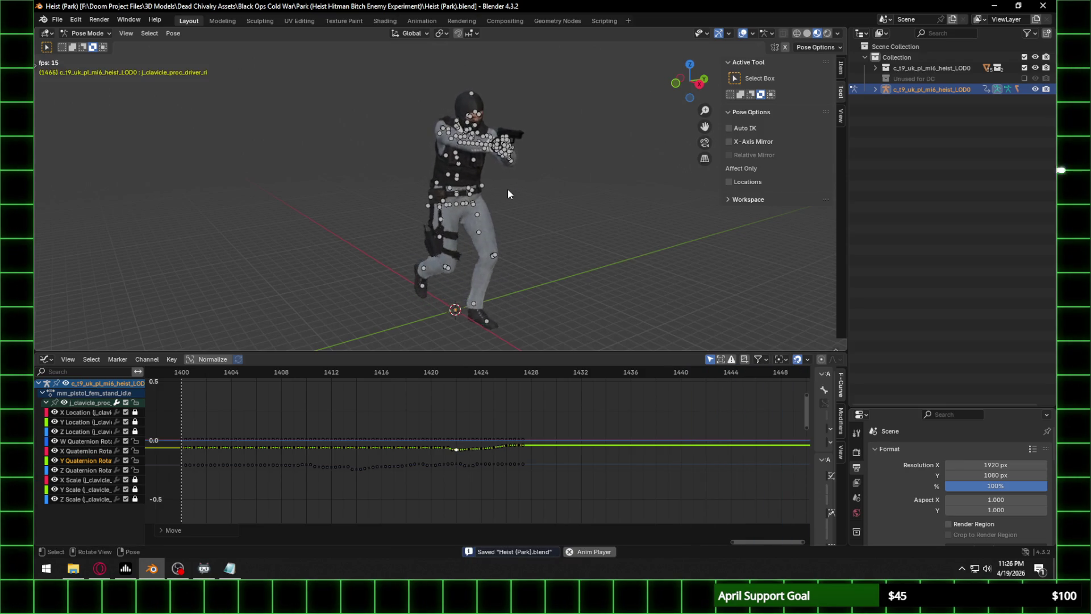
Replay the pistol idle from frame 1400 in front view with the clavicle bone deselected.
scroll(500, 173, up, 4)
mouse_move(490, 169)
middle_down()
mouse_move(561, 146)
mouse_move(631, 158)
mouse_move(500, 159)
mouse_move(502, 142)
mouse_move(522, 162)
mouse_move(498, 183)
mouse_move(546, 176)
mouse_move(478, 173)
mouse_move(549, 174)
mouse_move(471, 166)
mouse_move(377, 180)
mouse_move(391, 185)
middle_up()
scroll(547, 177, down, 4)
key(space)
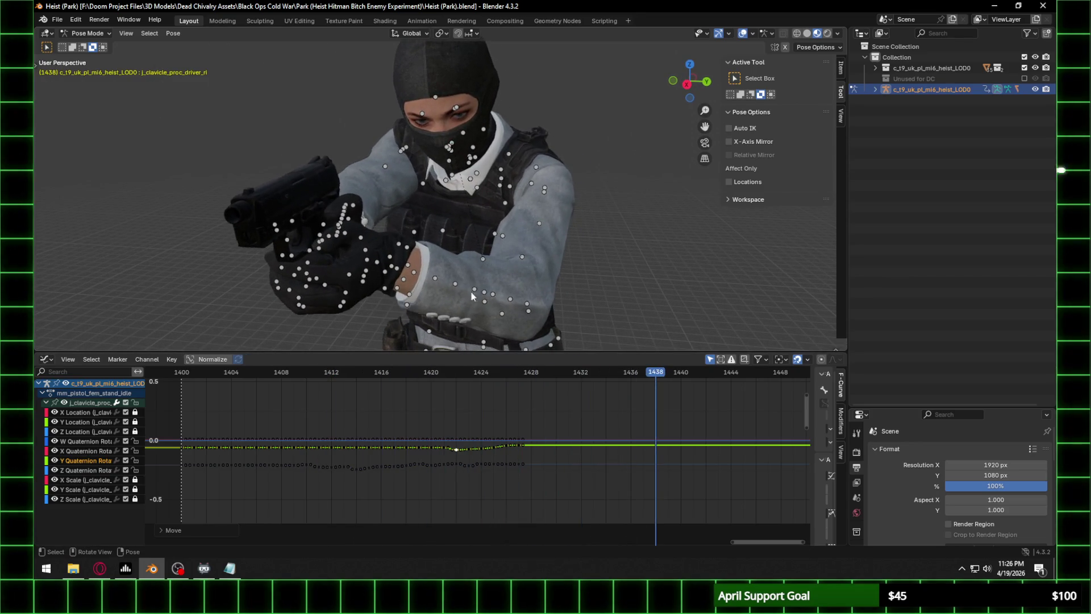
mouse_move(433, 372)
mouse_down()
mouse_move(518, 372)
mouse_move(182, 371)
mouse_up()
mouse_move(273, 210)
middle_down()
mouse_move(356, 208)
mouse_move(340, 213)
middle_up()
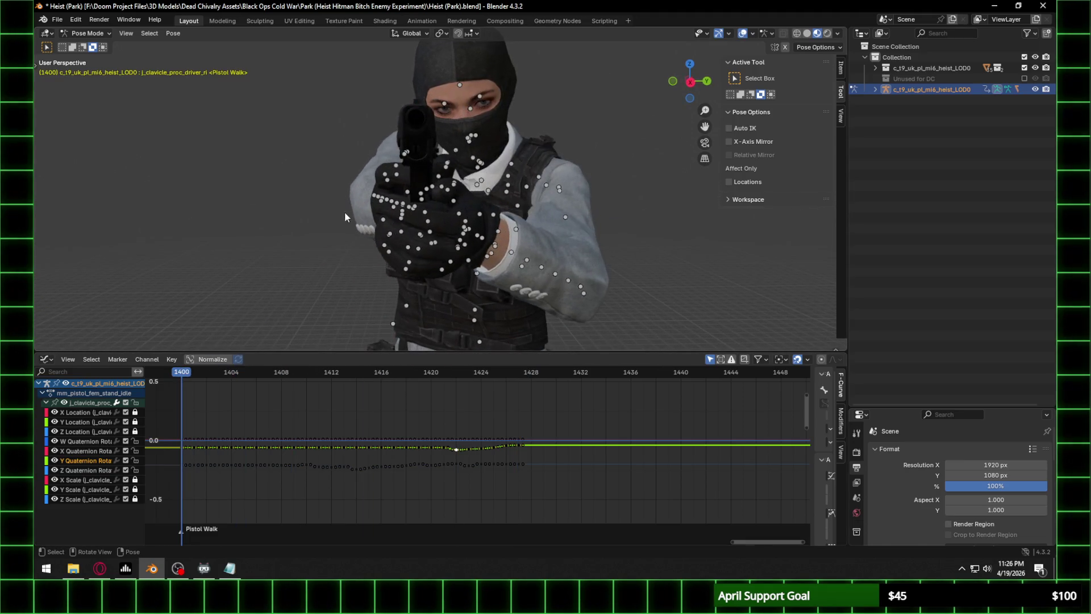
click(691, 83)
key(space)
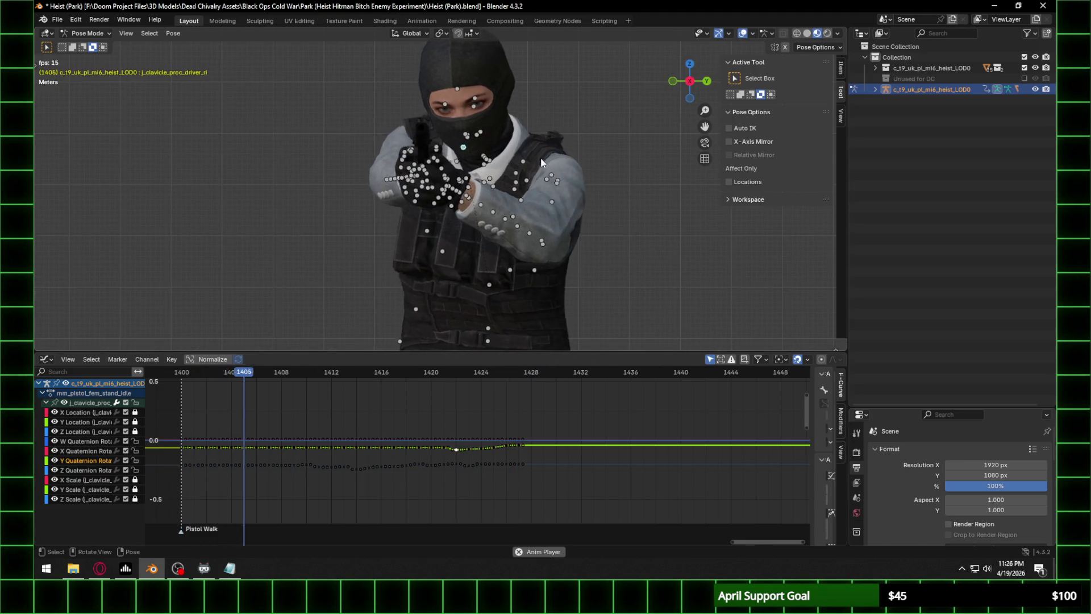
click(632, 154)
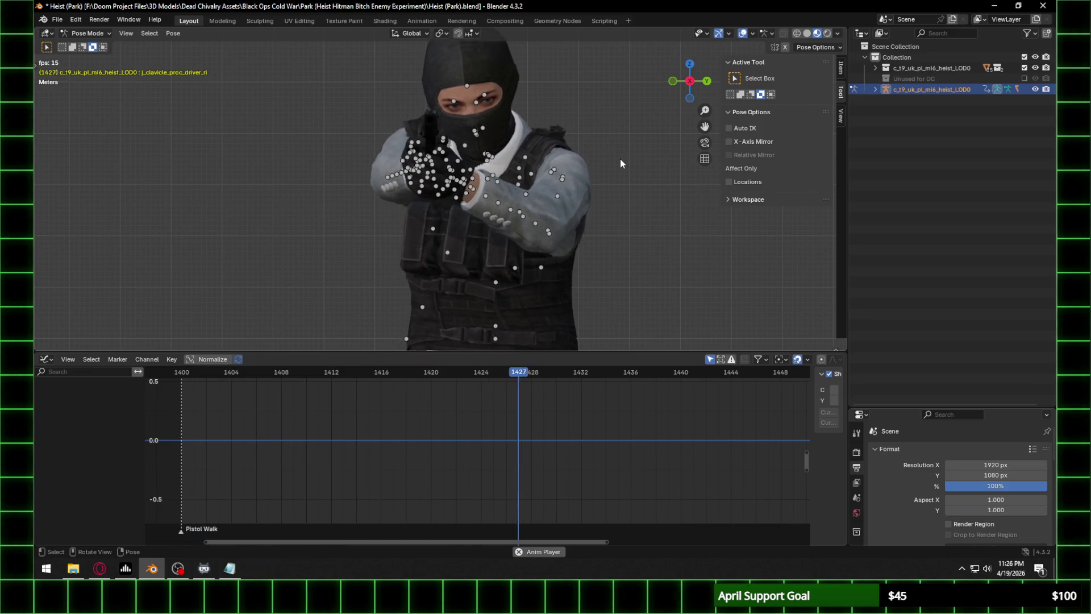
Zoom out, give the 3D view more height and watch the Pistol Walk play to frame 1449.
mouse_move(620, 163)
ctrl+middle_down()
mouse_move(515, 205)
mouse_move(524, 200)
ctrl+middle_up()
drag(561, 351, 554, 458)
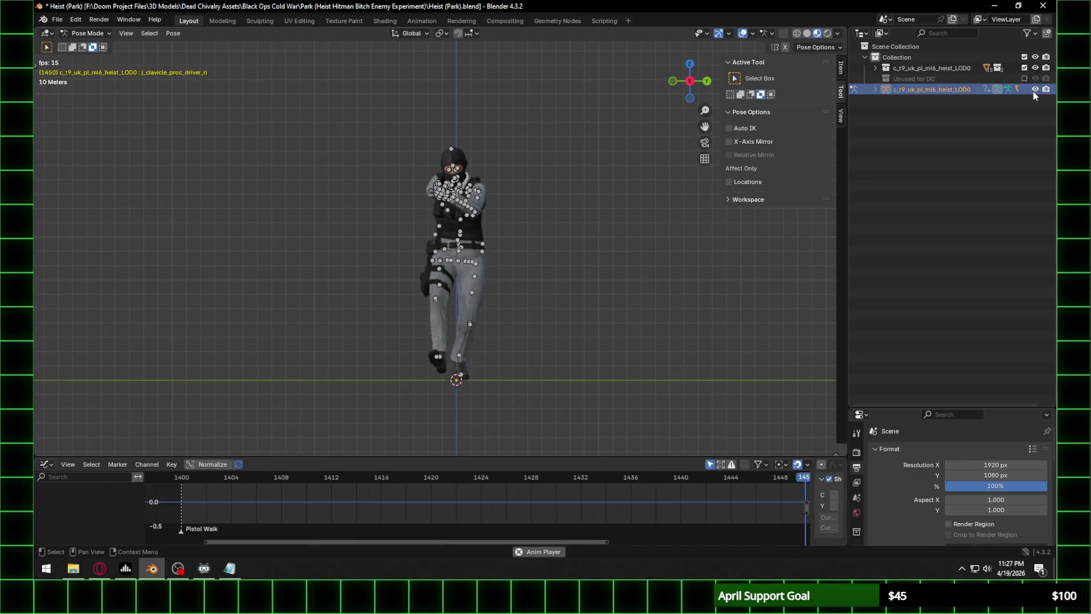
scroll(502, 291, up, 2)
scroll(511, 296, up, 1)
scroll(543, 273, down, 1)
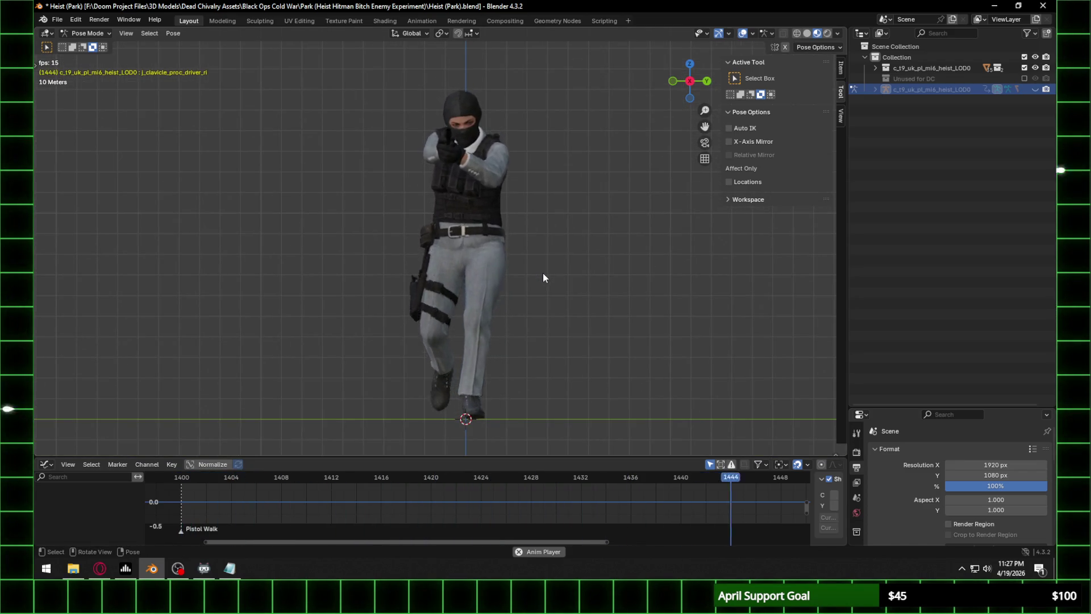
key(space)
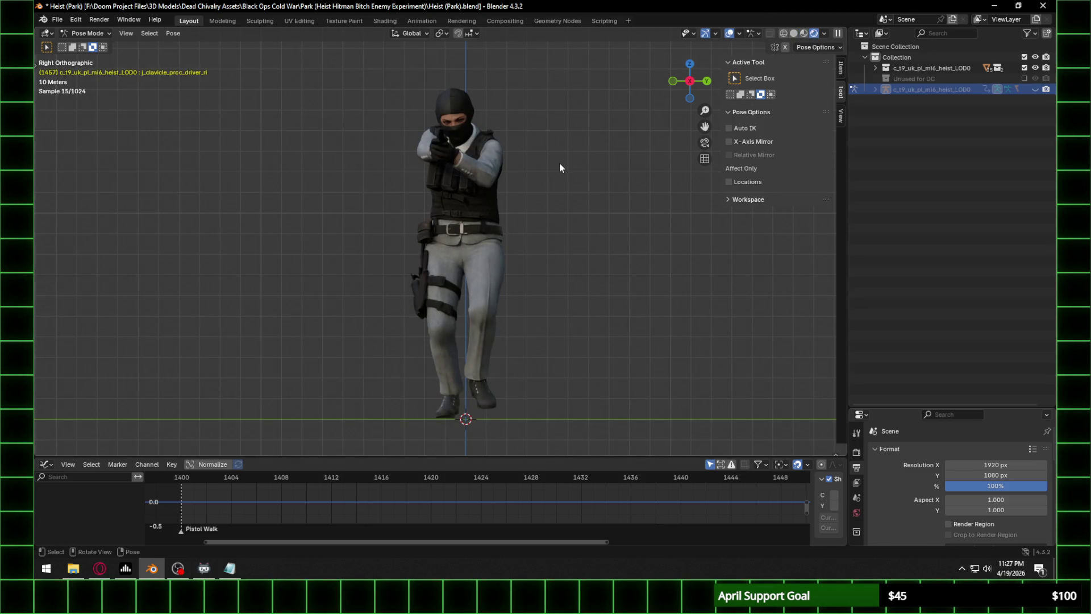
key(space)
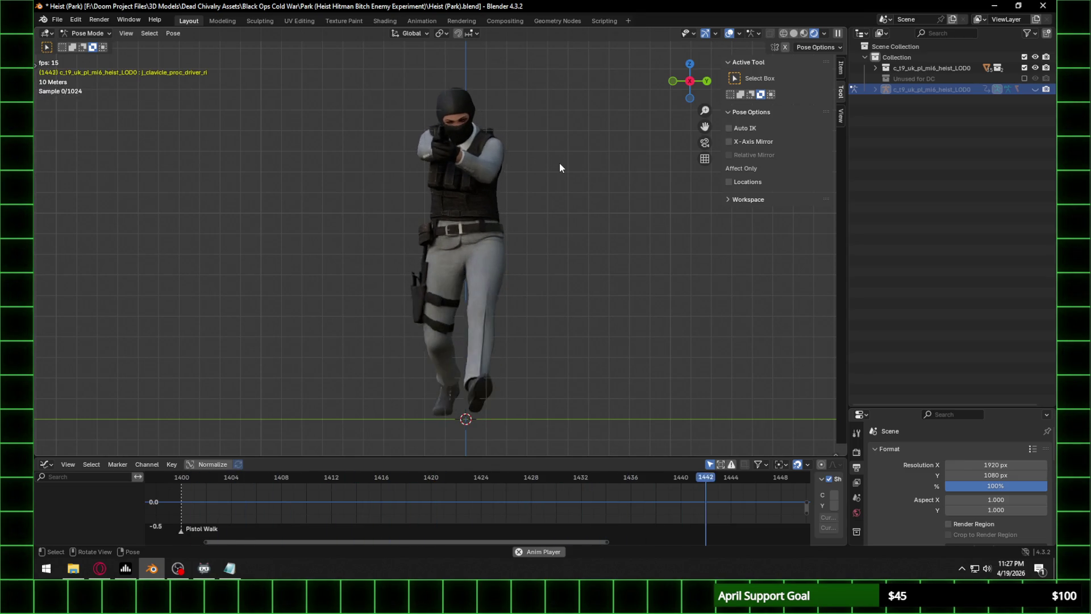
key(space)
Play the Pistol Walk from frame 1400, then stop playback to inspect the pose.
scroll(461, 496, down, 2)
scroll(461, 501, down, 1)
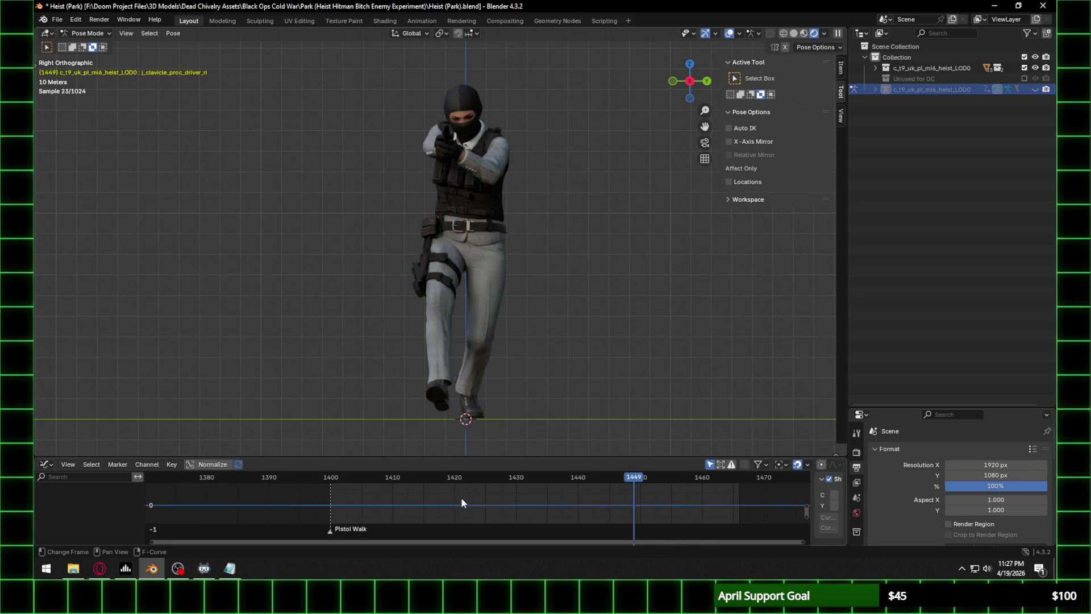
scroll(611, 494, down, 1)
click(676, 478)
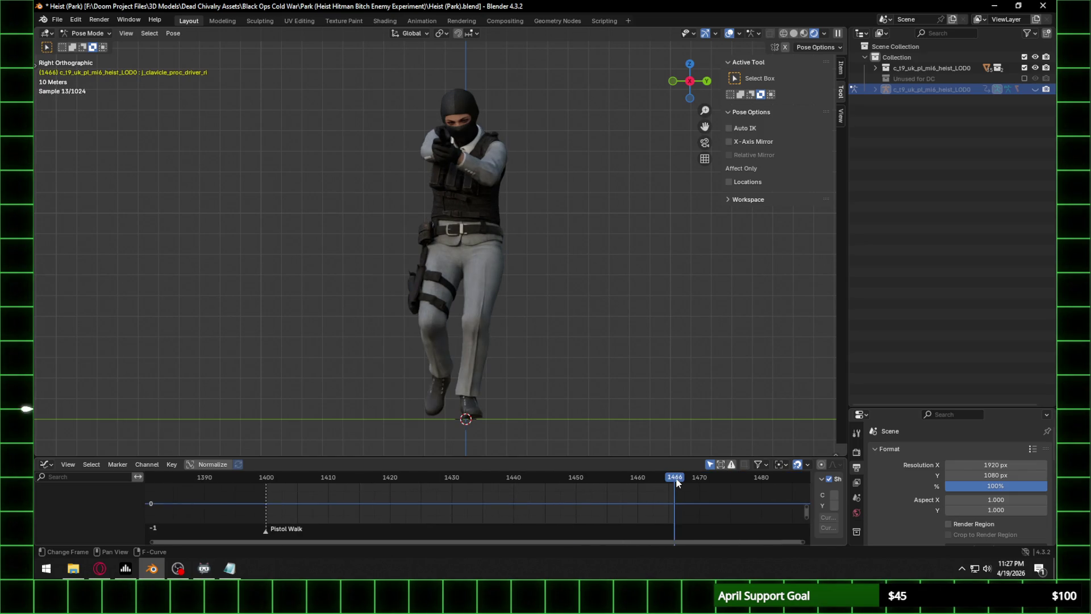
click(267, 477)
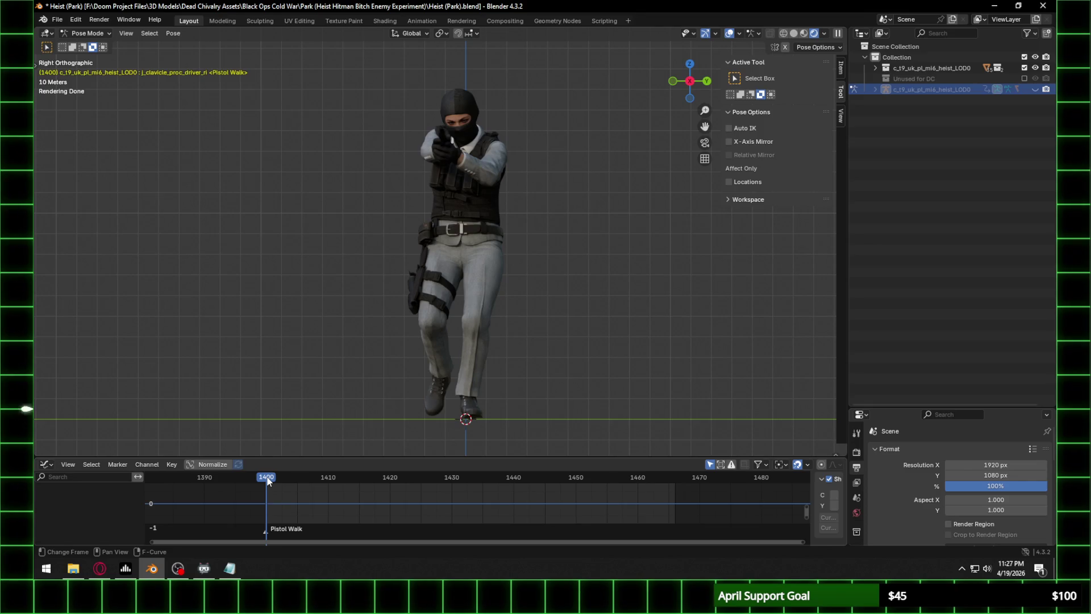
key(space)
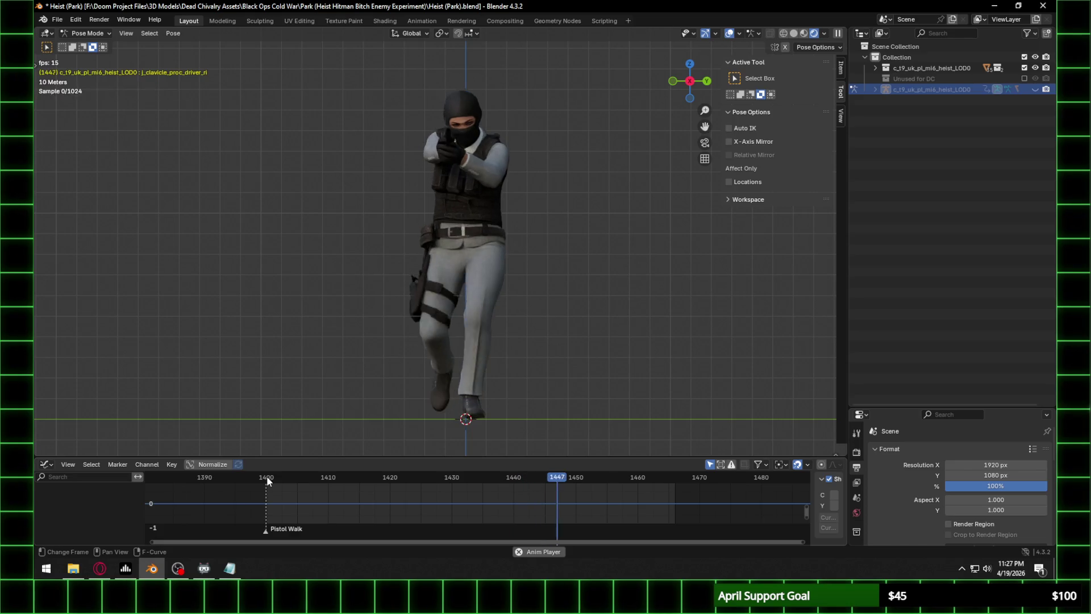
key(space)
Step through frames 1410, 1420, 1430, 1440, 1450 and 1460, then orbit to an angled view.
scroll(278, 480, up, 3)
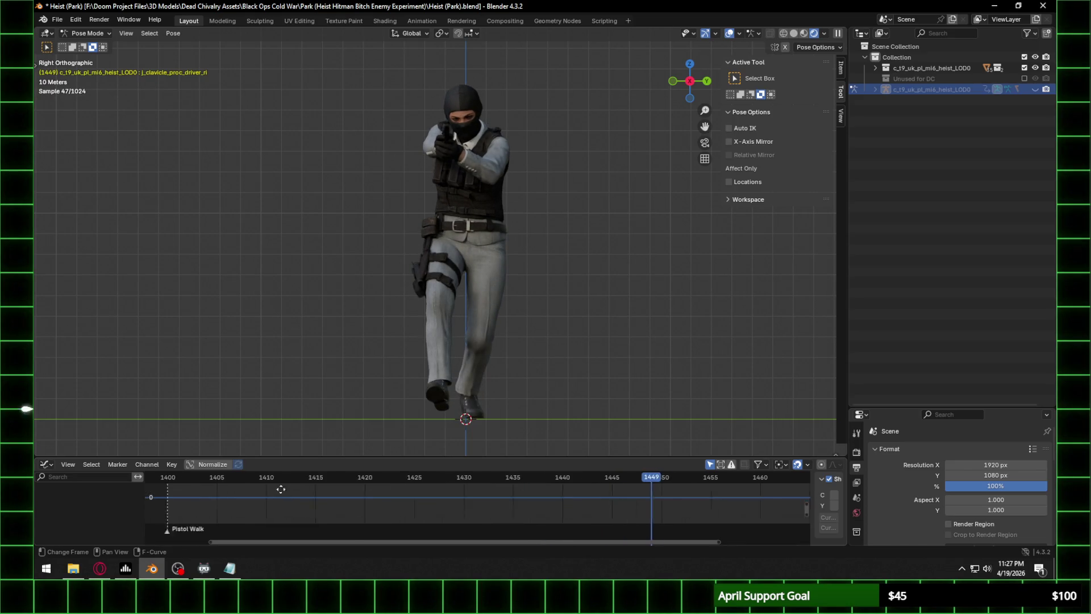
click(326, 481)
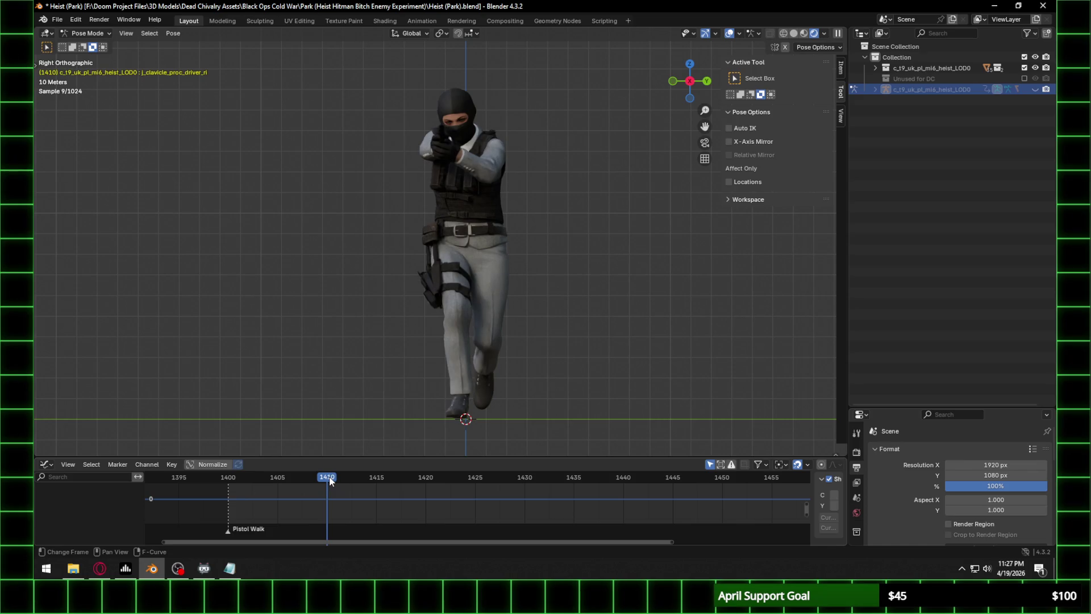
click(427, 479)
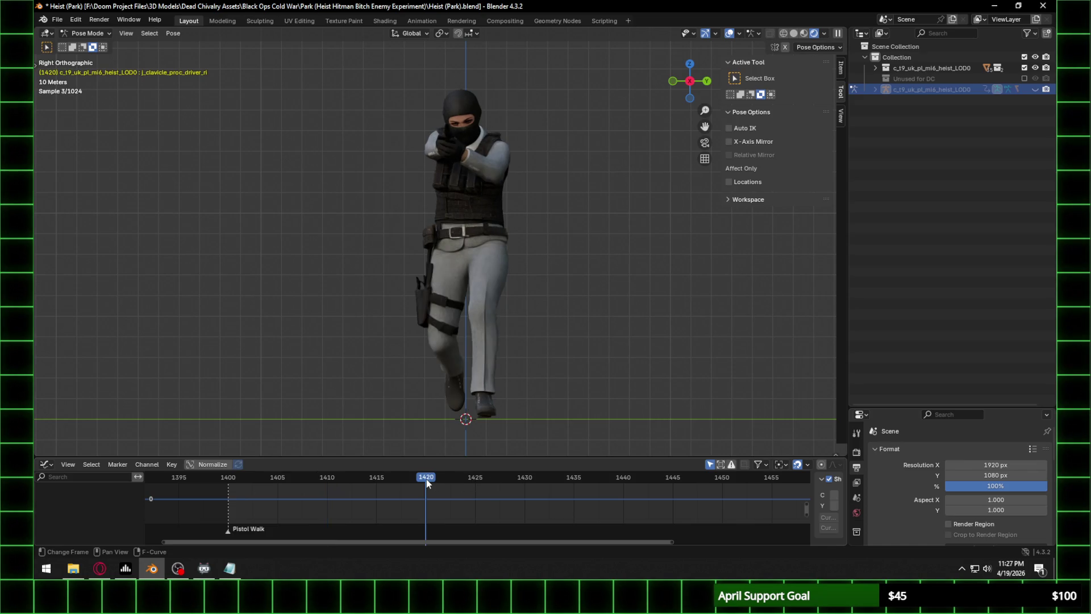
click(524, 478)
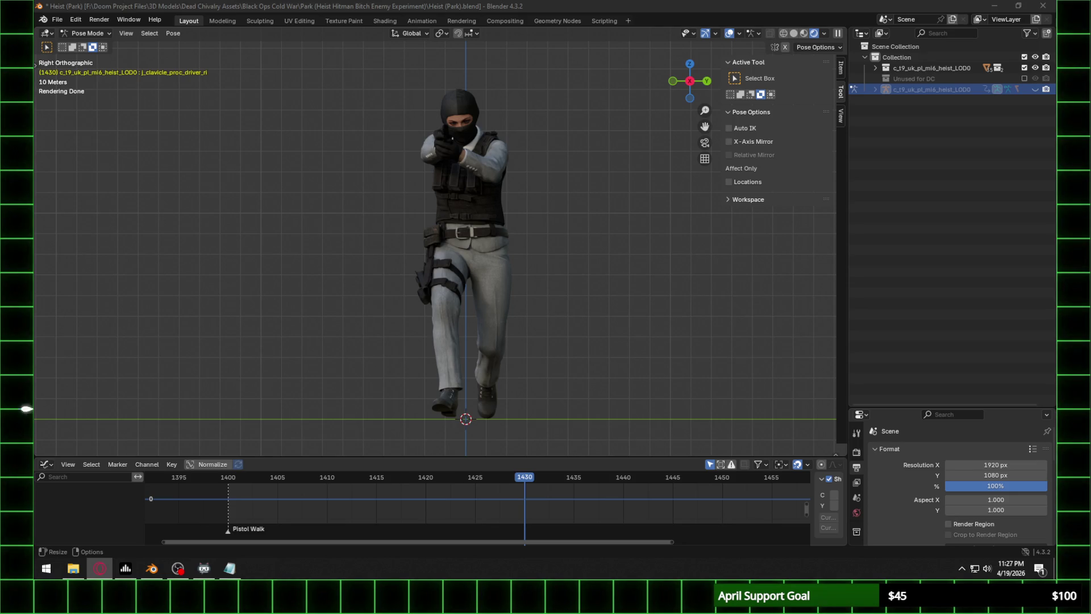
click(623, 477)
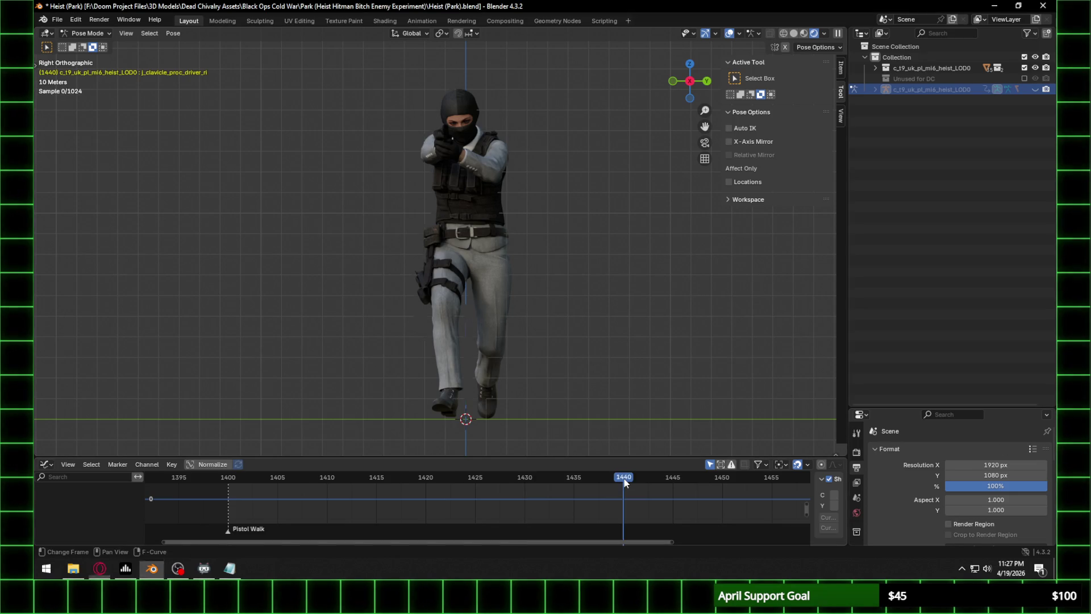
middle_drag(693, 491, 596, 488)
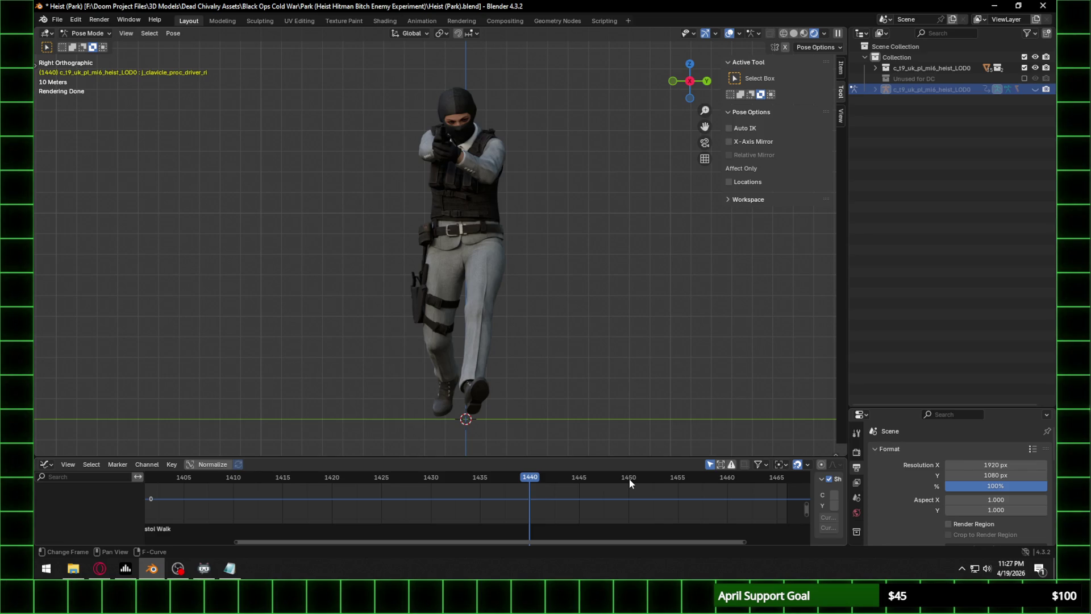
click(629, 478)
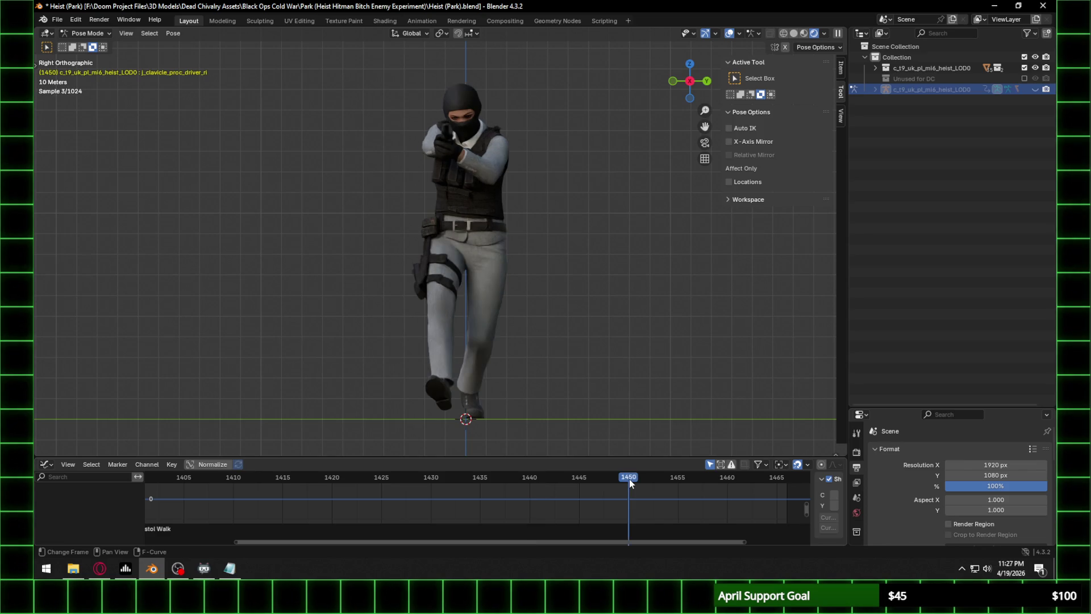
click(726, 479)
middle_drag(446, 349, 584, 361)
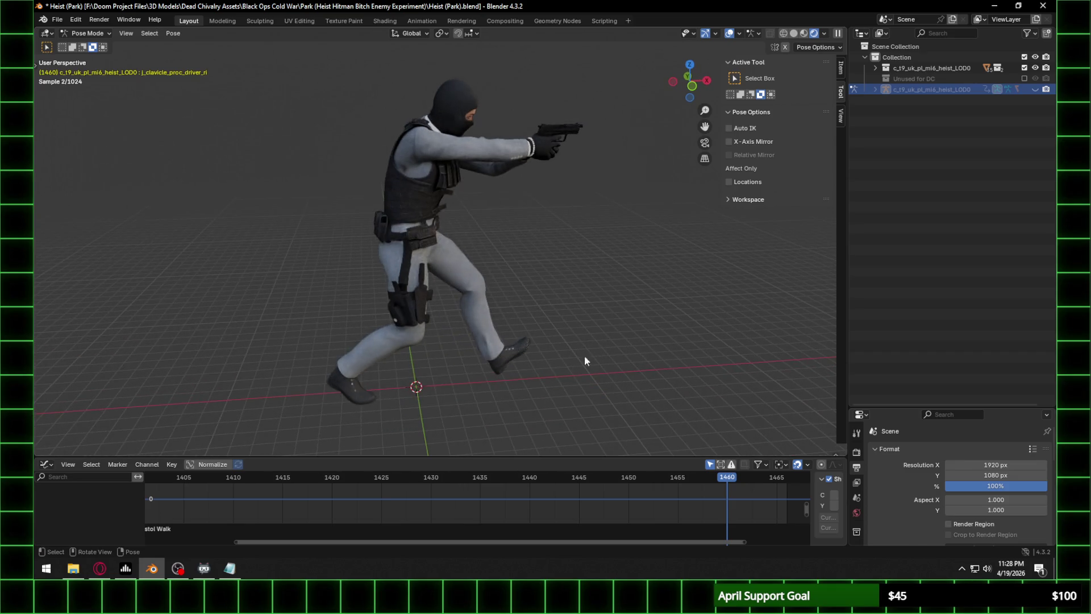
Return to the straight side view and step through frames 1410, 1420, 1430 and 1440.
click(708, 79)
scroll(468, 145, up, 3)
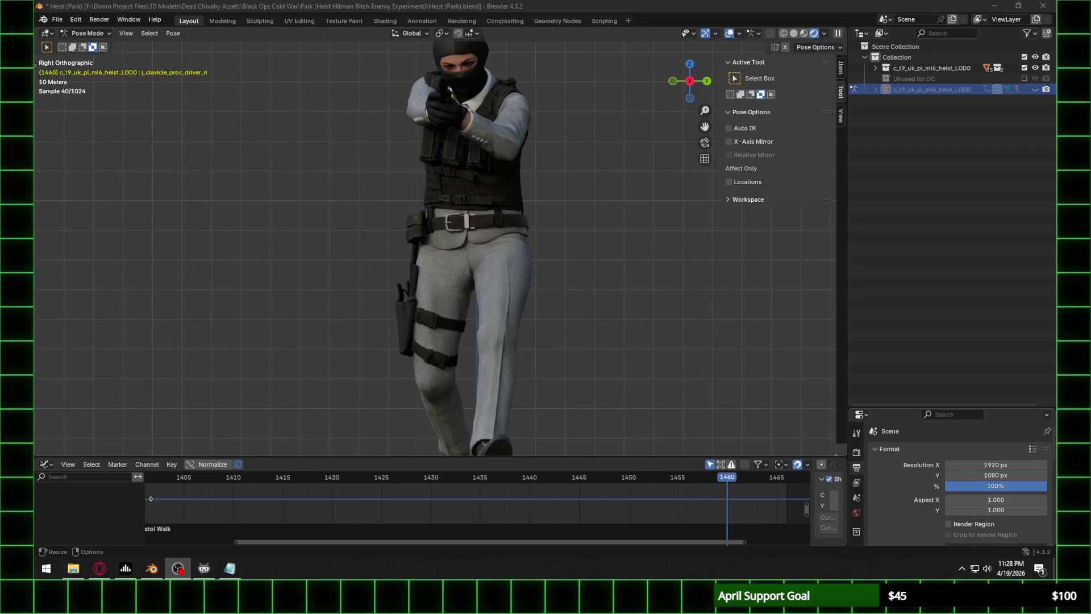
scroll(499, 206, down, 5)
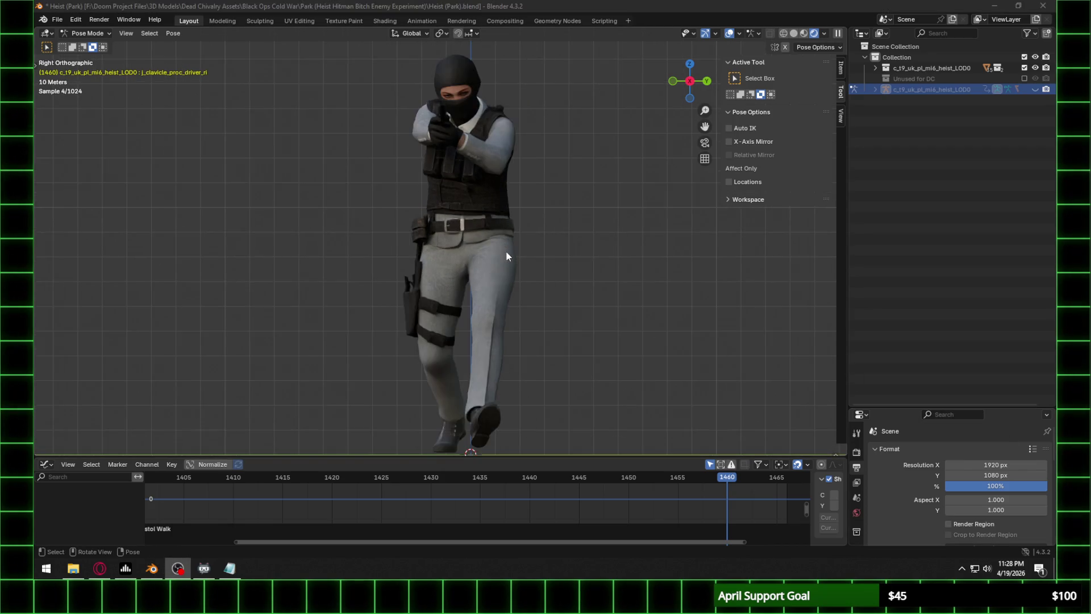
click(232, 480)
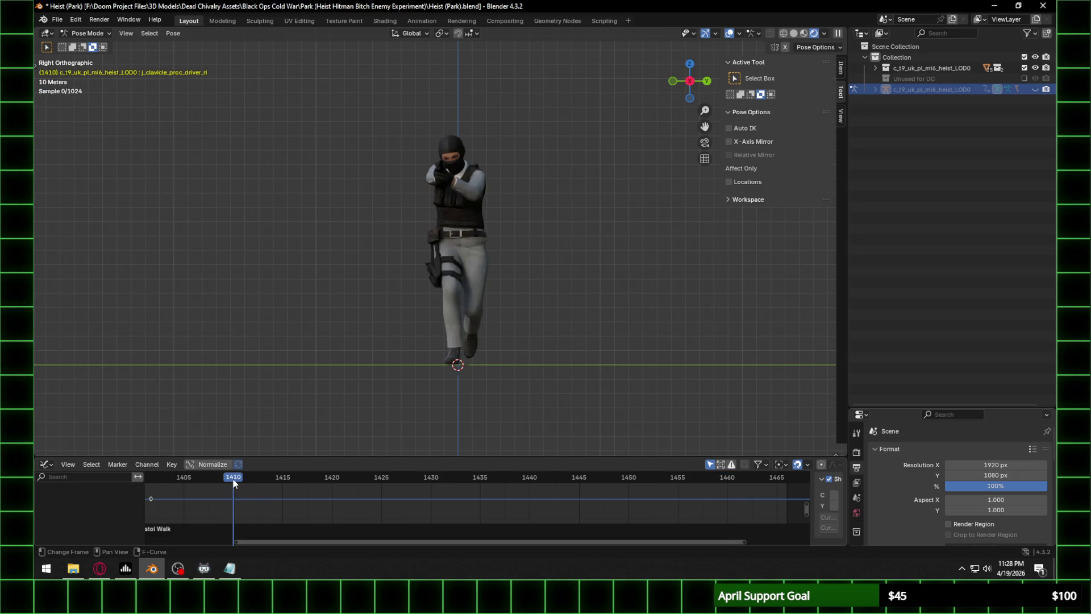
click(332, 479)
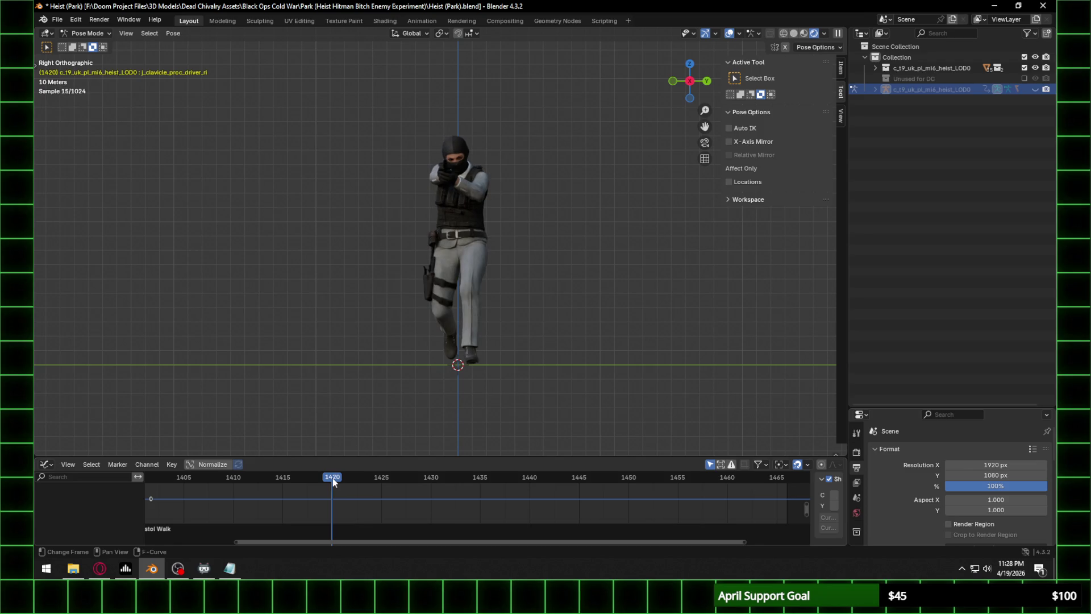
click(431, 483)
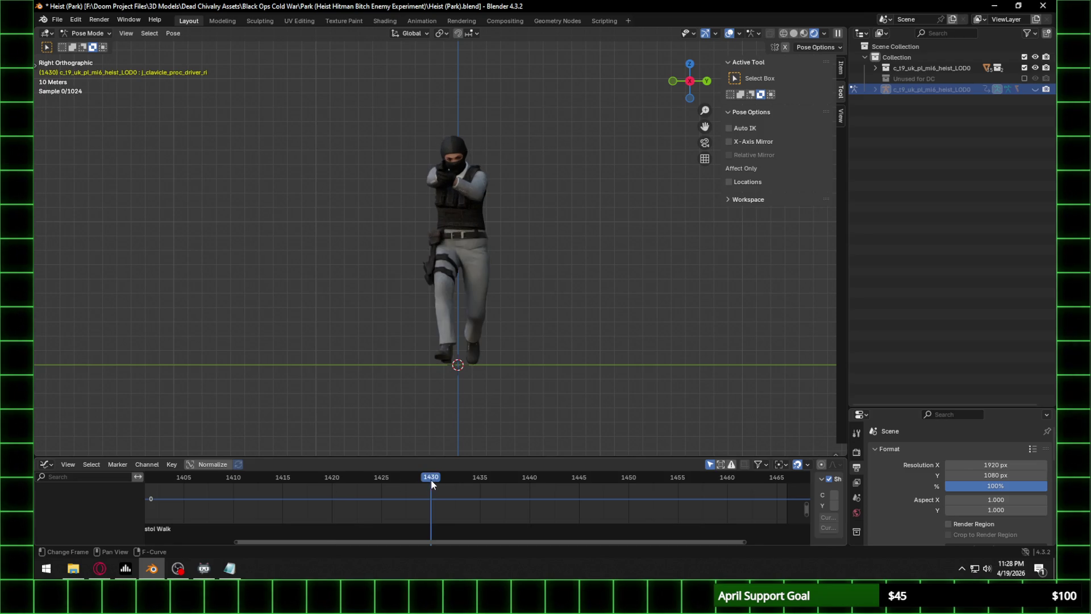
click(530, 482)
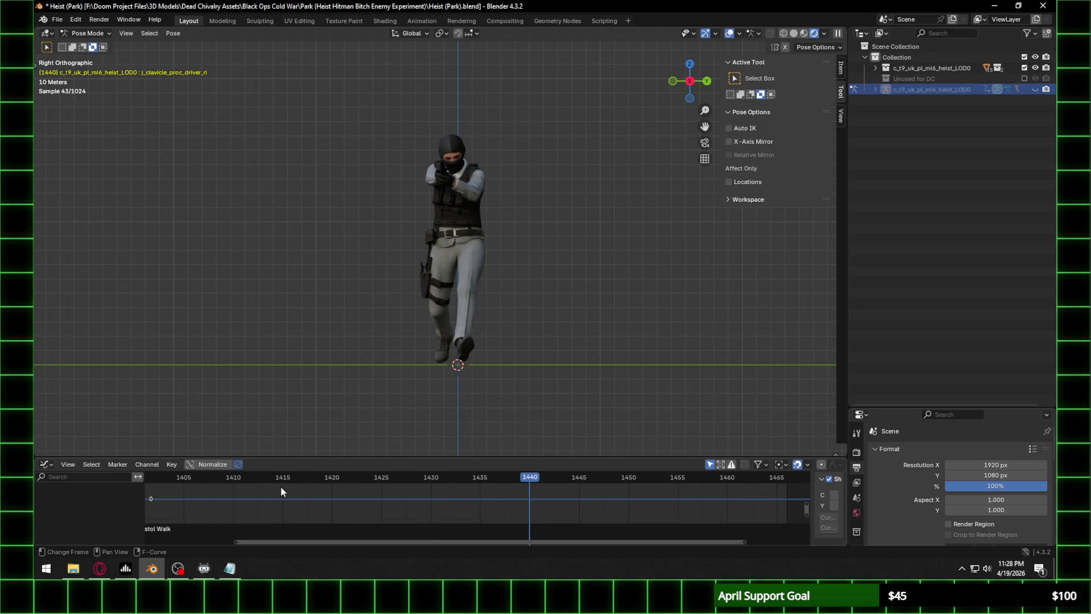
Step through frames 1405 to 1445 in five-frame increments.
middle_drag(281, 488, 450, 490)
click(343, 480)
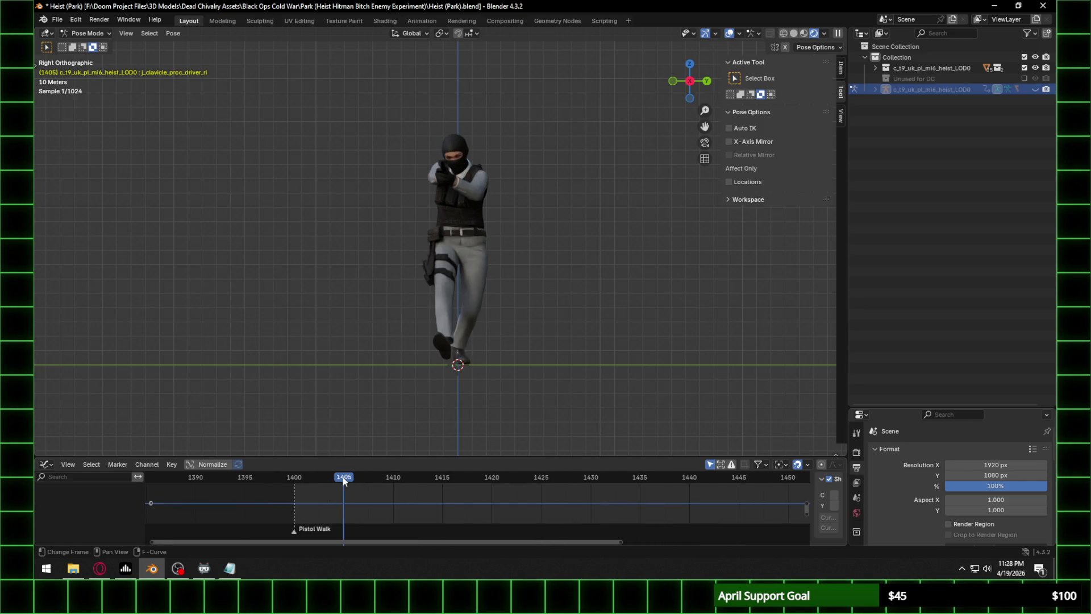
click(394, 479)
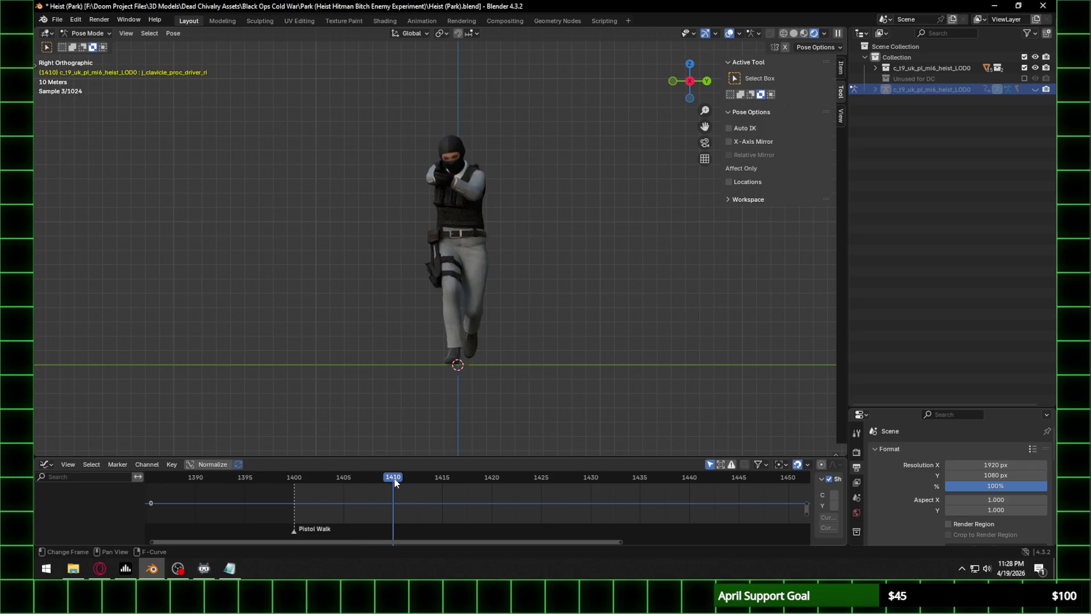
click(444, 480)
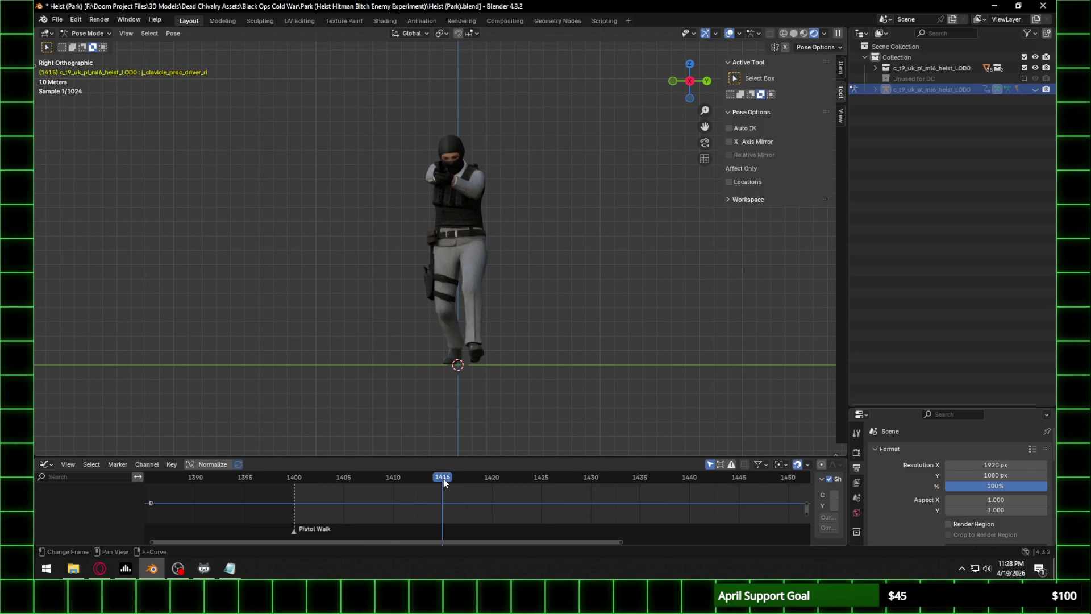
click(493, 479)
click(541, 479)
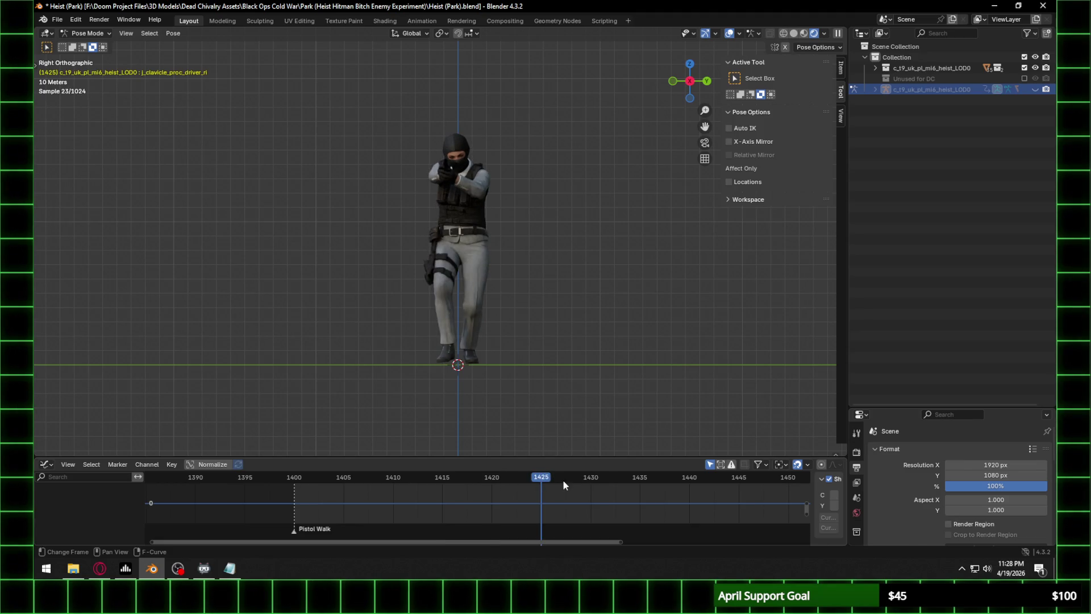
click(591, 483)
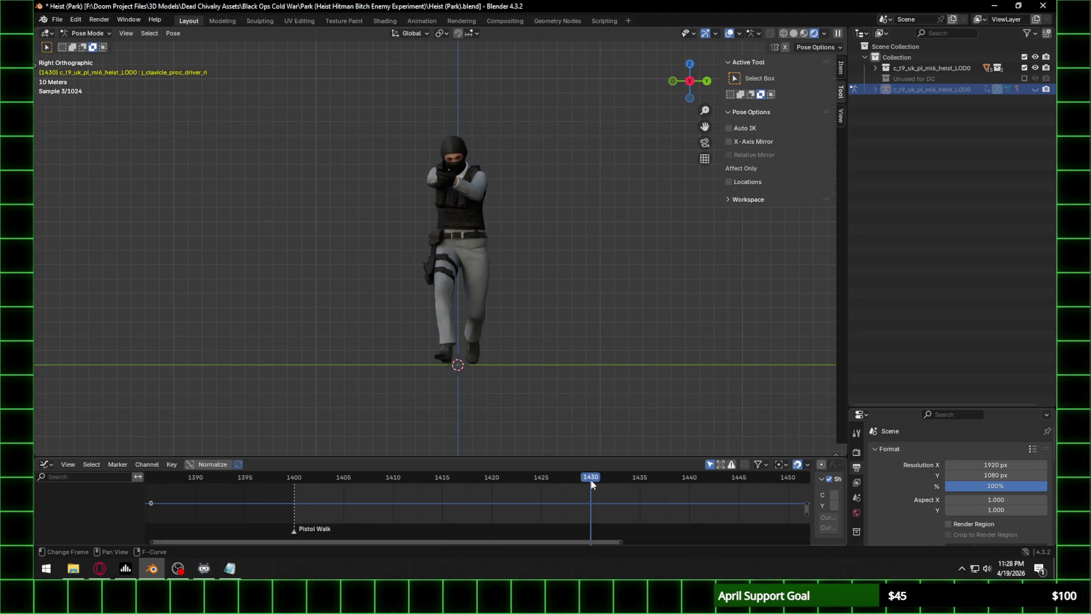
click(640, 479)
click(689, 480)
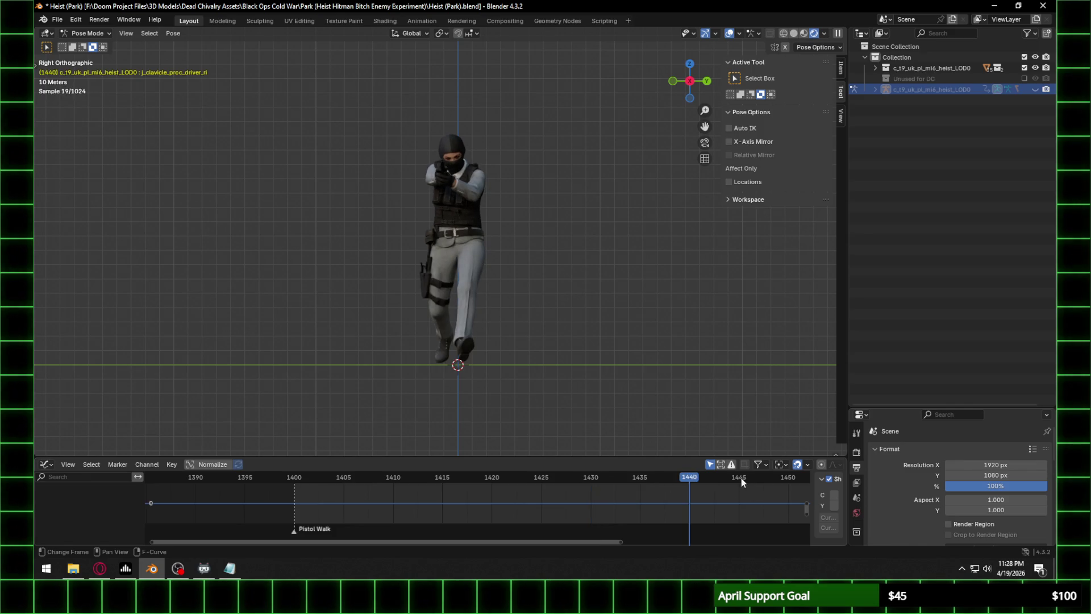
click(741, 478)
Continue to frames 1450, 1455 and 1460, then orbit and zoom onto the hands gripping the pistol.
ctrl+scroll(751, 482, down, 3)
click(681, 478)
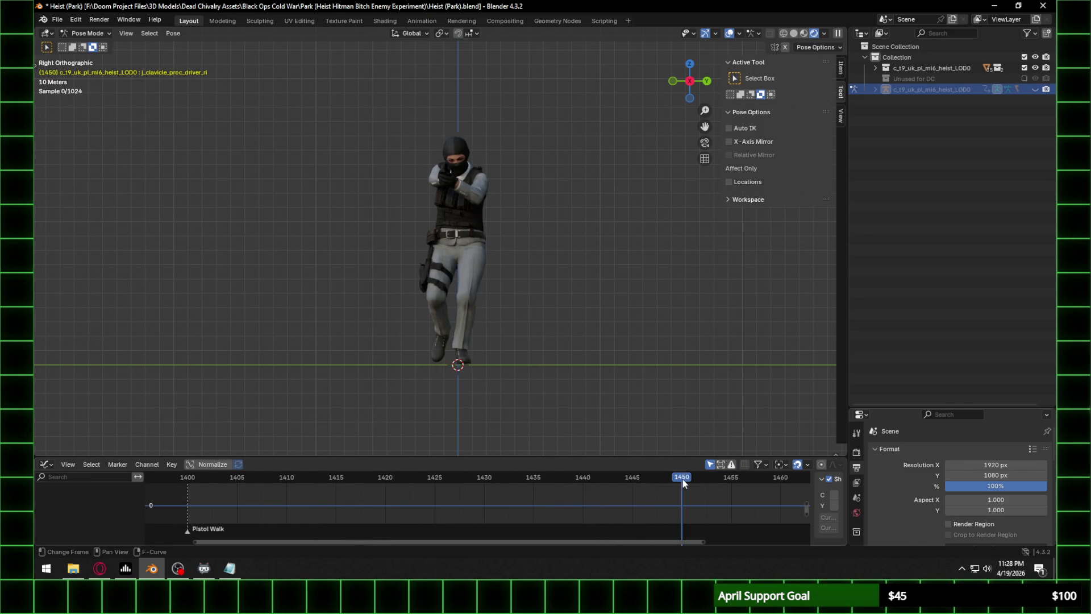
ctrl+scroll(683, 479, down, 2)
click(666, 478)
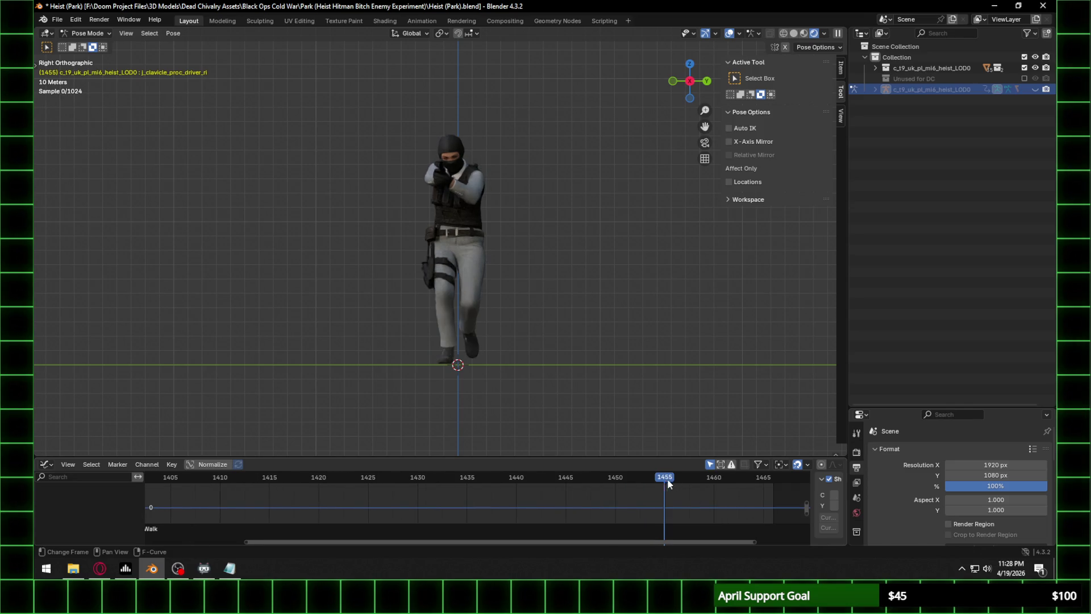
click(715, 478)
mouse_move(635, 382)
middle_down()
mouse_move(597, 314)
mouse_move(479, 248)
mouse_move(445, 250)
middle_up()
scroll(544, 288, up, 3)
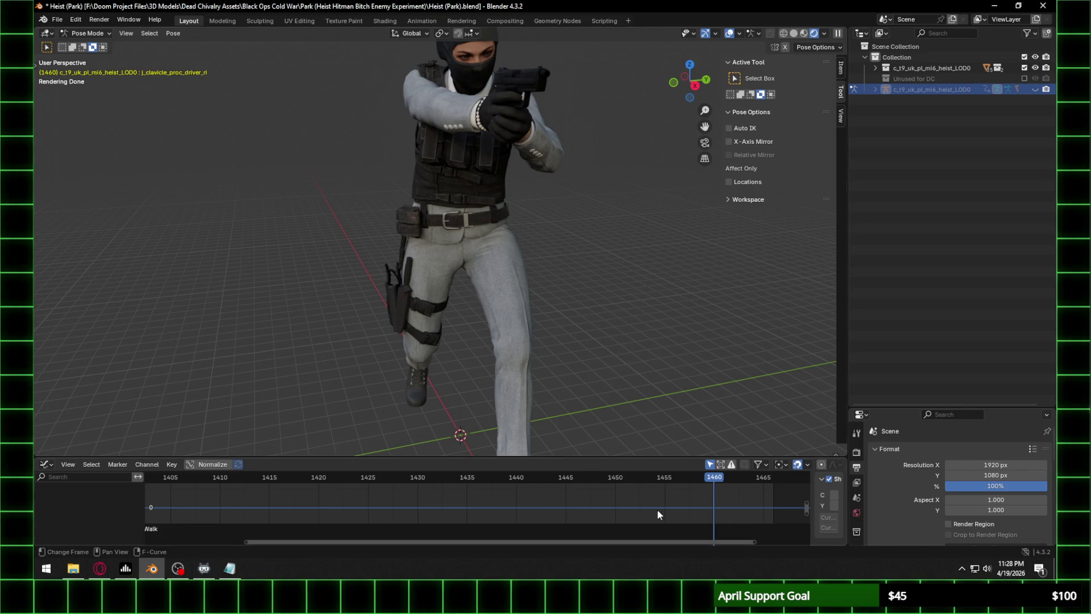
Jump back and forth between frames 1400 and 1460 to compare the start and end poses.
click(762, 478)
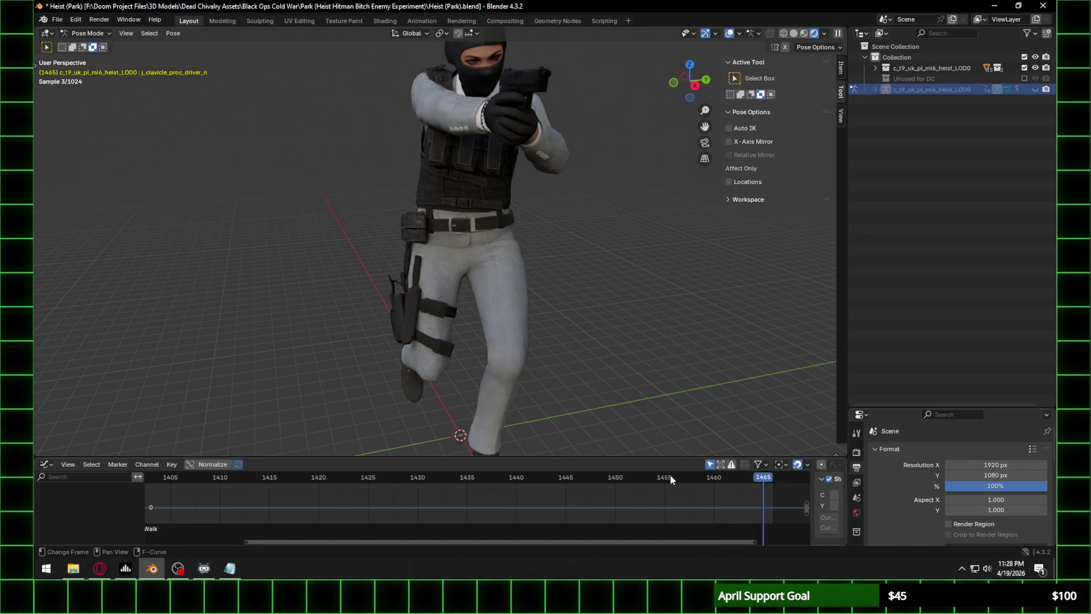
scroll(477, 503, down, 2)
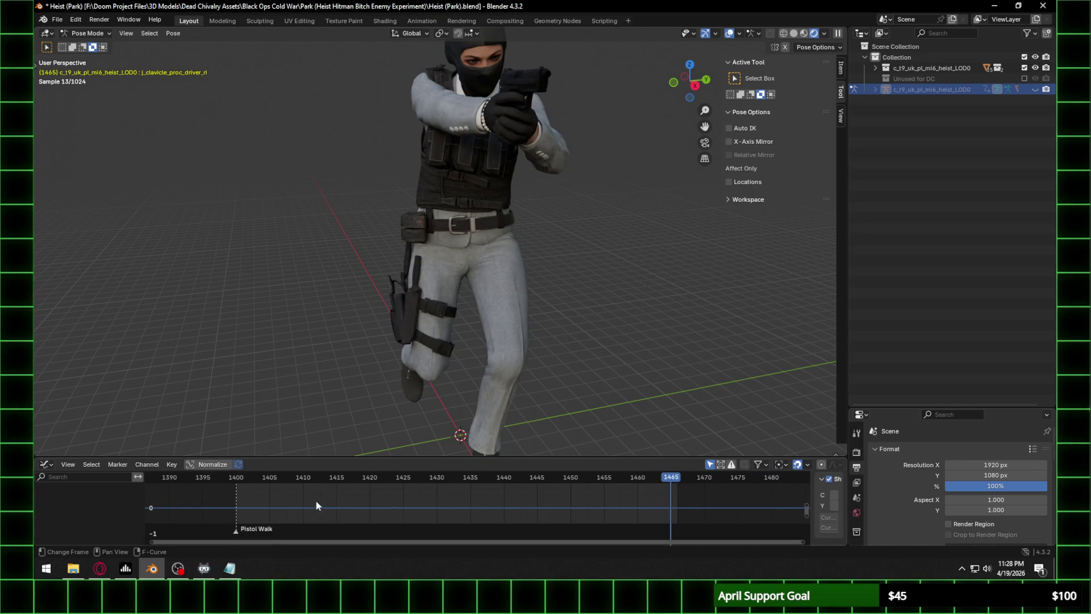
click(236, 479)
scroll(402, 363, down, 2)
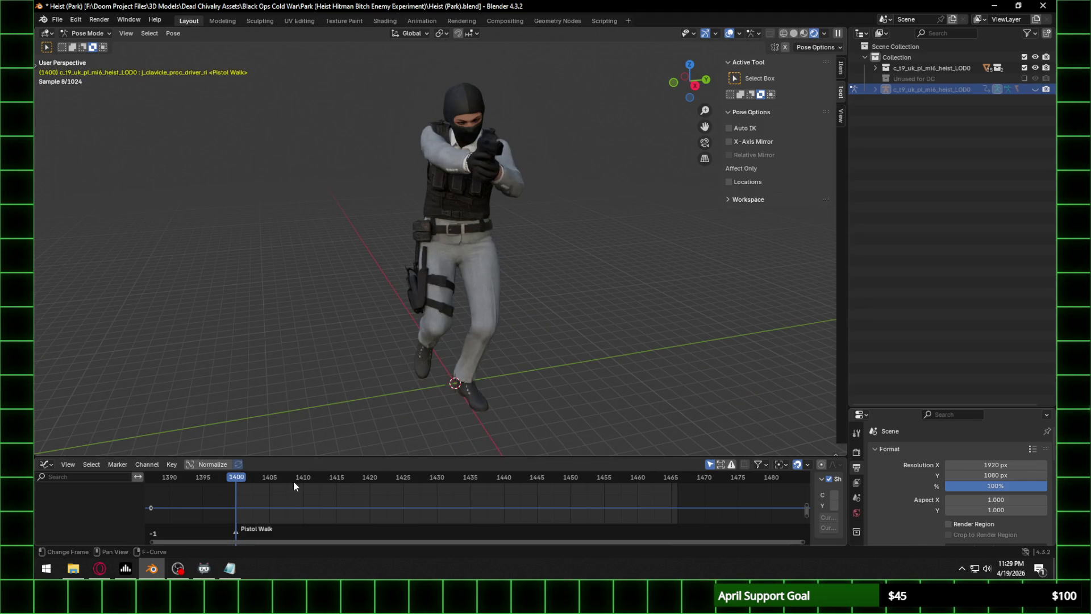
click(640, 479)
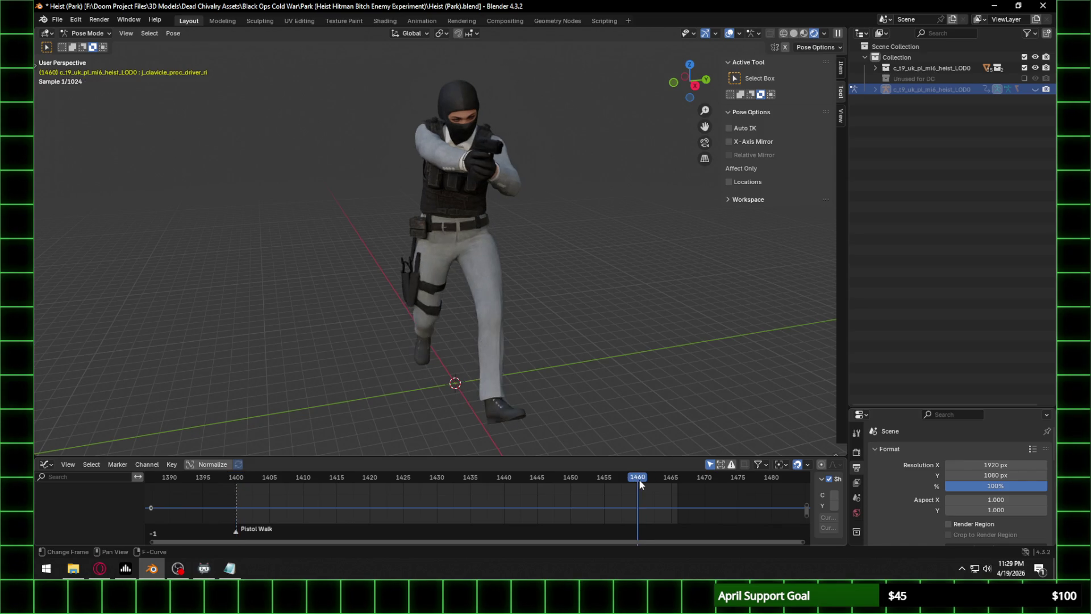
click(236, 479)
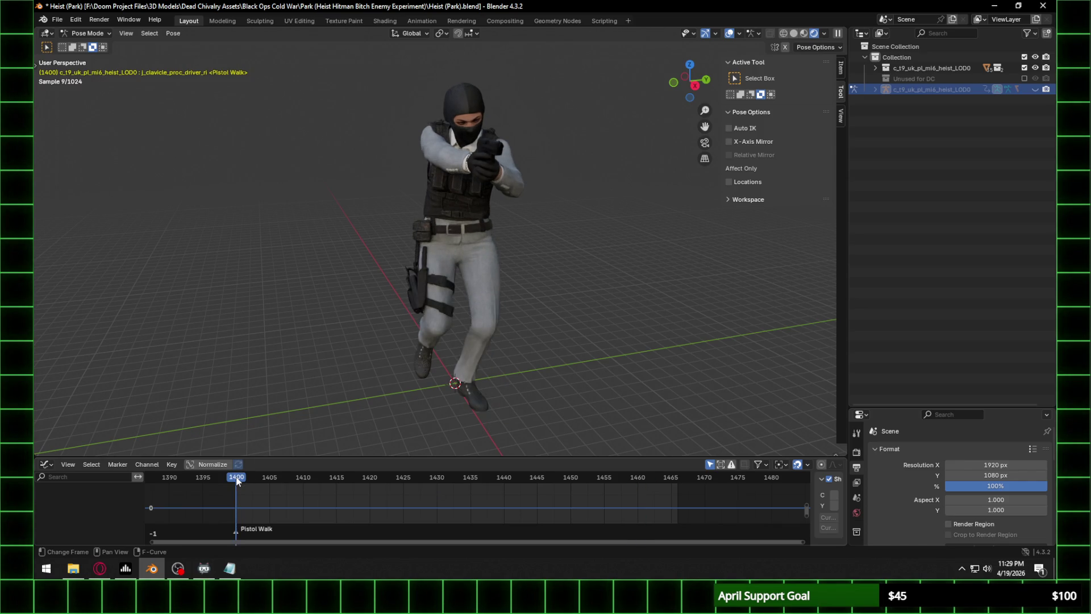
click(670, 479)
click(638, 482)
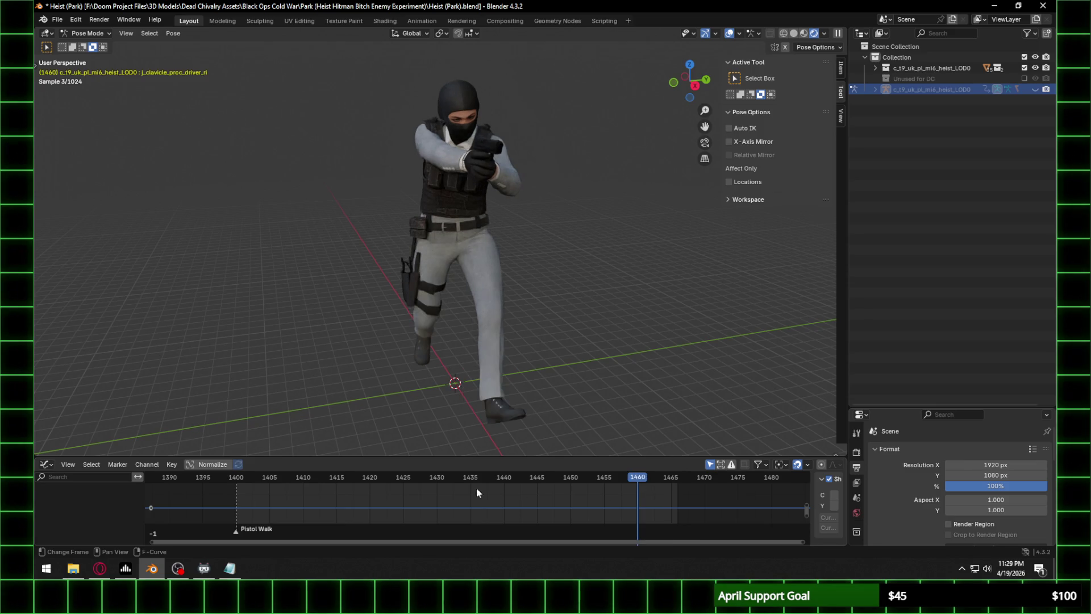
Step from frame 1410 to 1460 in five-frame increments, then switch to Right Orthographic view.
drag(239, 480, 302, 479)
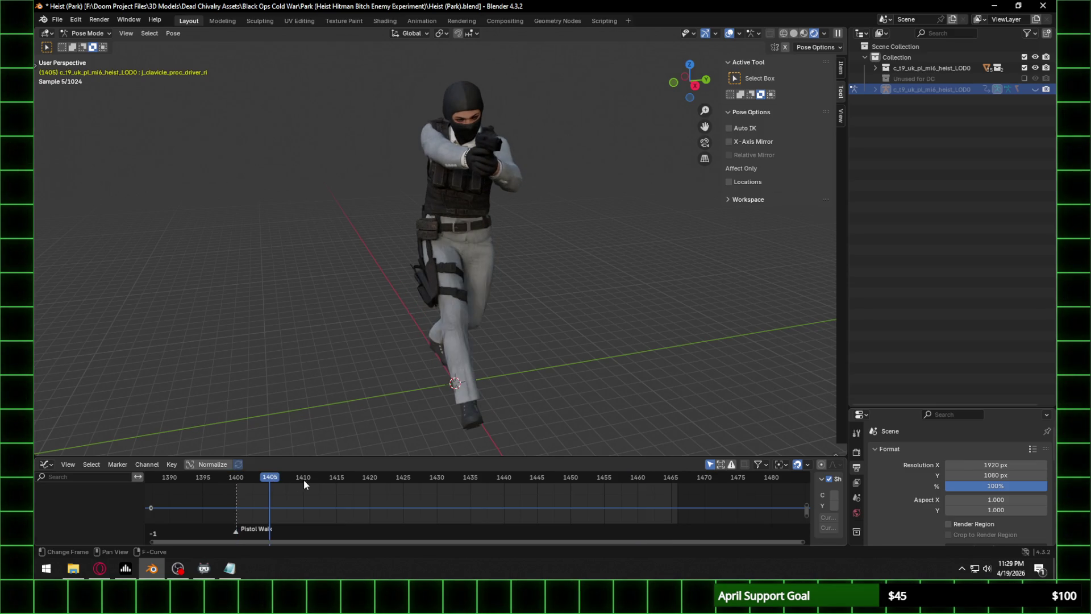
click(336, 478)
click(370, 482)
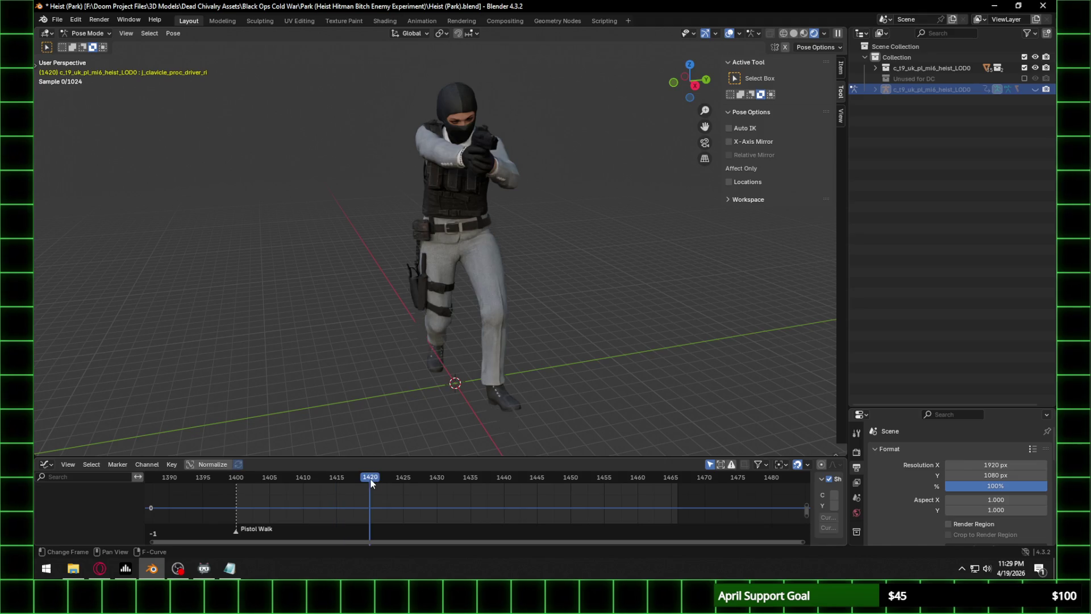
click(406, 481)
click(439, 482)
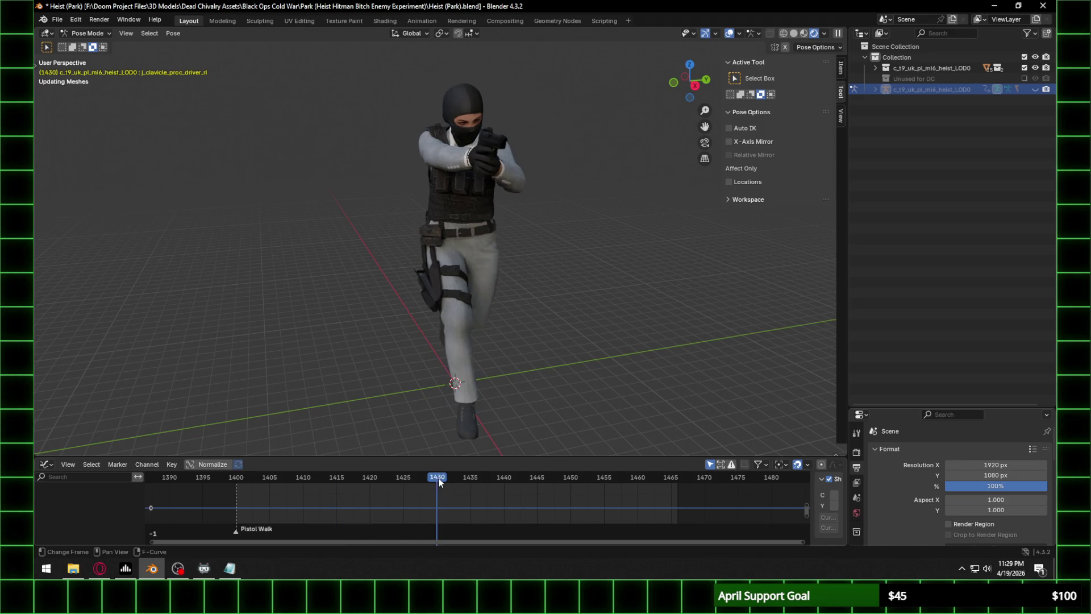
click(470, 482)
click(503, 479)
click(539, 477)
click(571, 477)
click(604, 479)
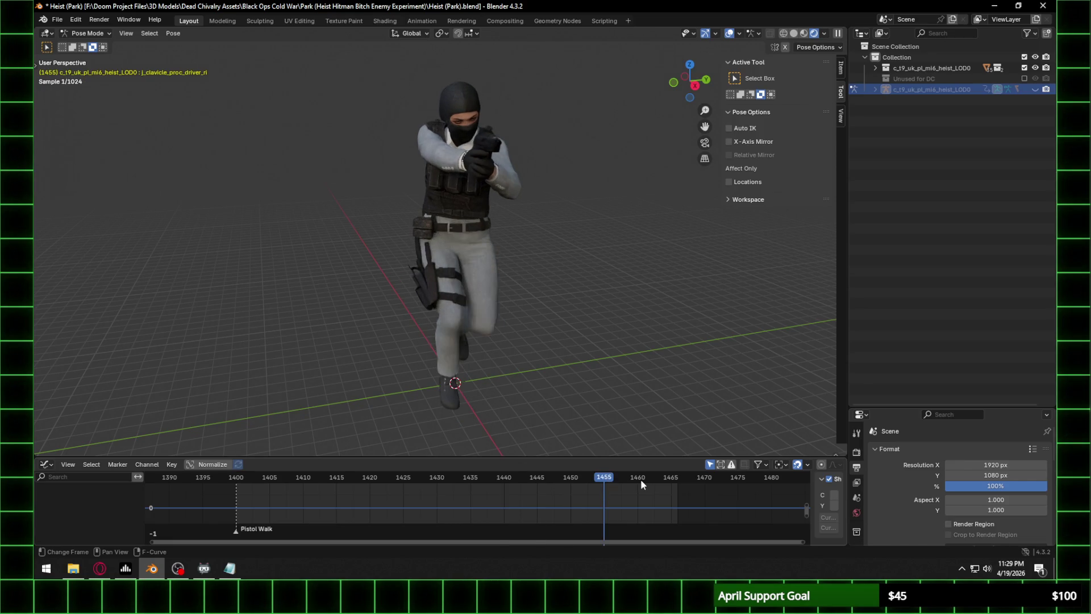
click(637, 479)
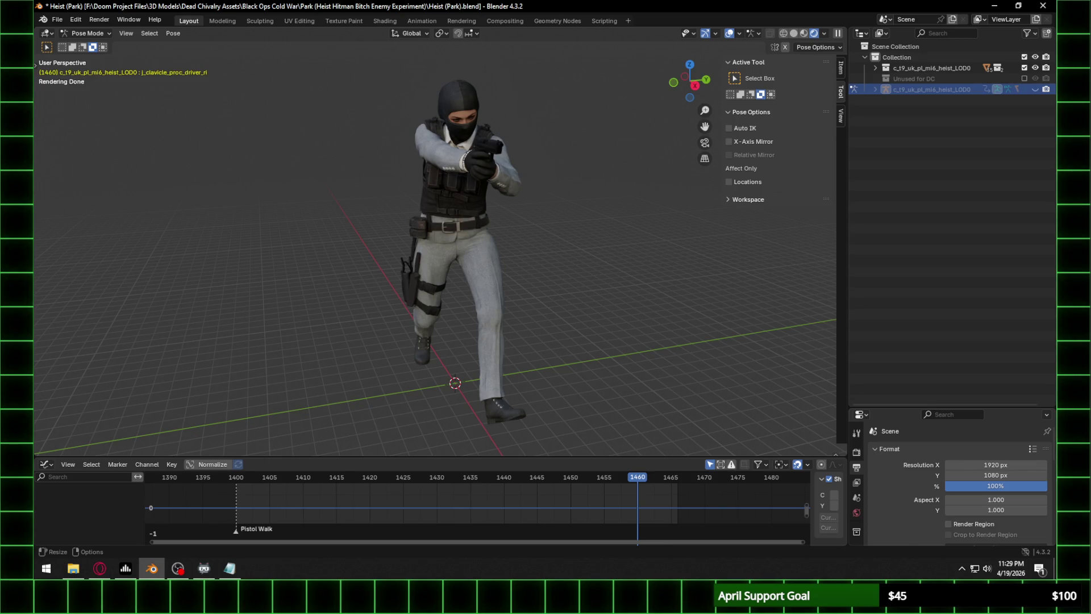
click(695, 85)
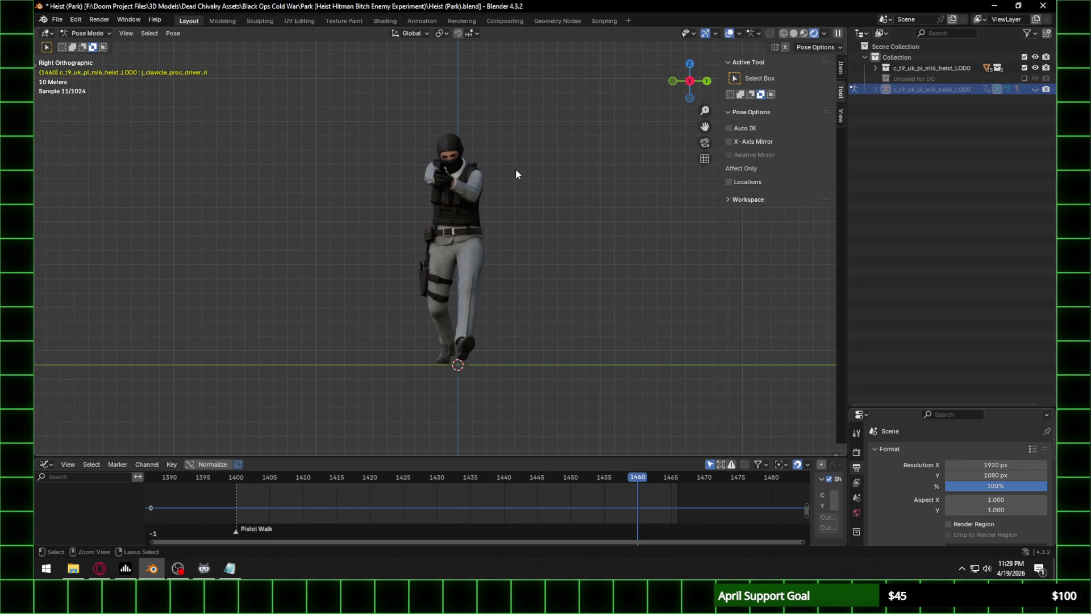
Save the Heist (Park) file, then open Adler (Vietnam).blend from the recent files list.
key(ctrl+s)
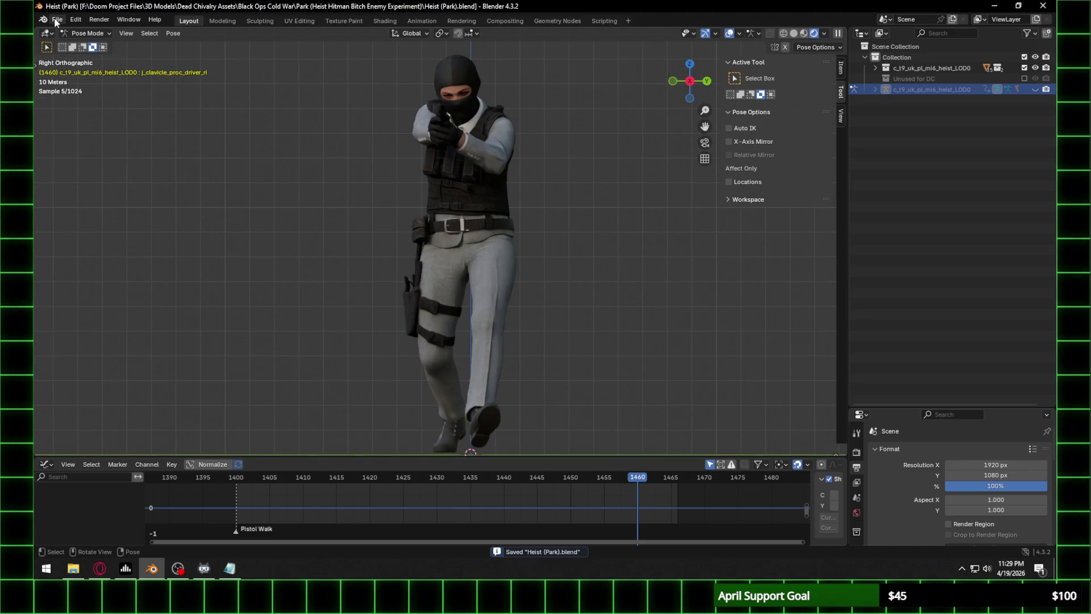
click(57, 20)
mouse_move(83, 53)
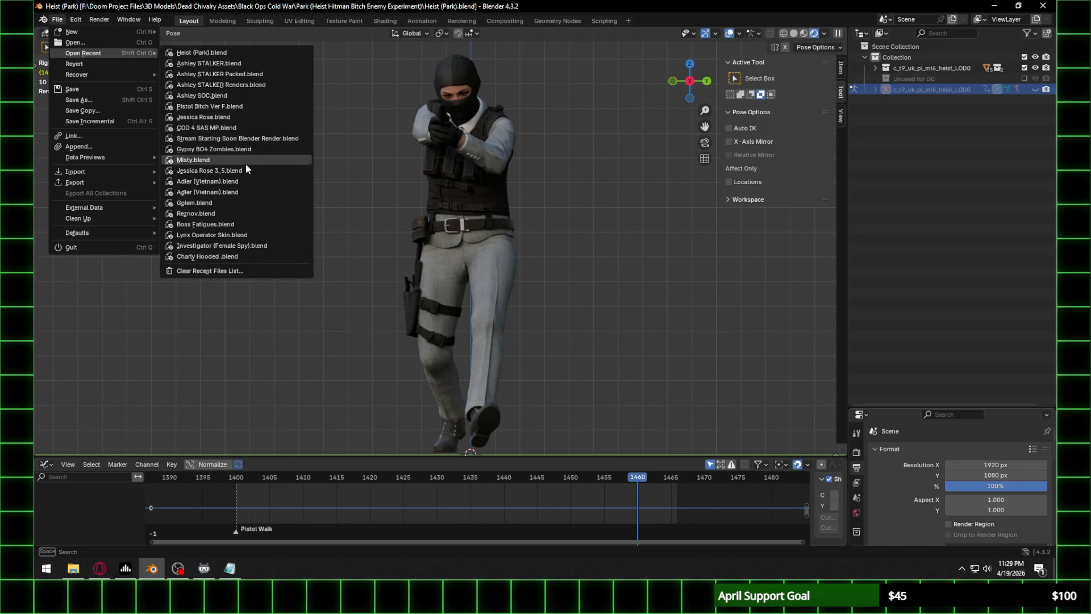
click(236, 181)
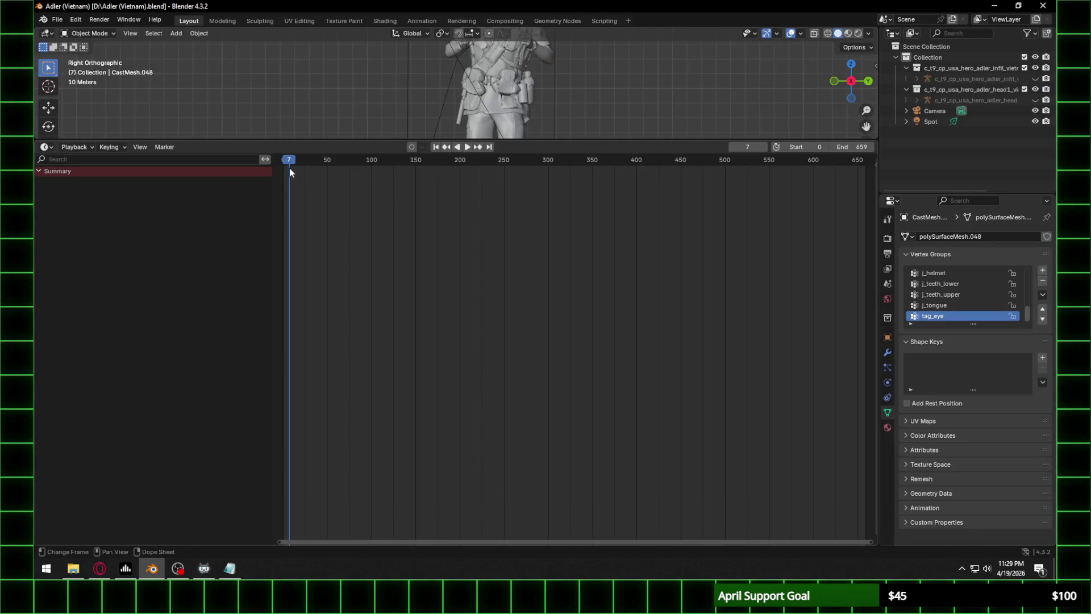
Enlarge the 3D view and play the Adler animation, trying Material Preview and Solid shading.
drag(579, 141, 601, 434)
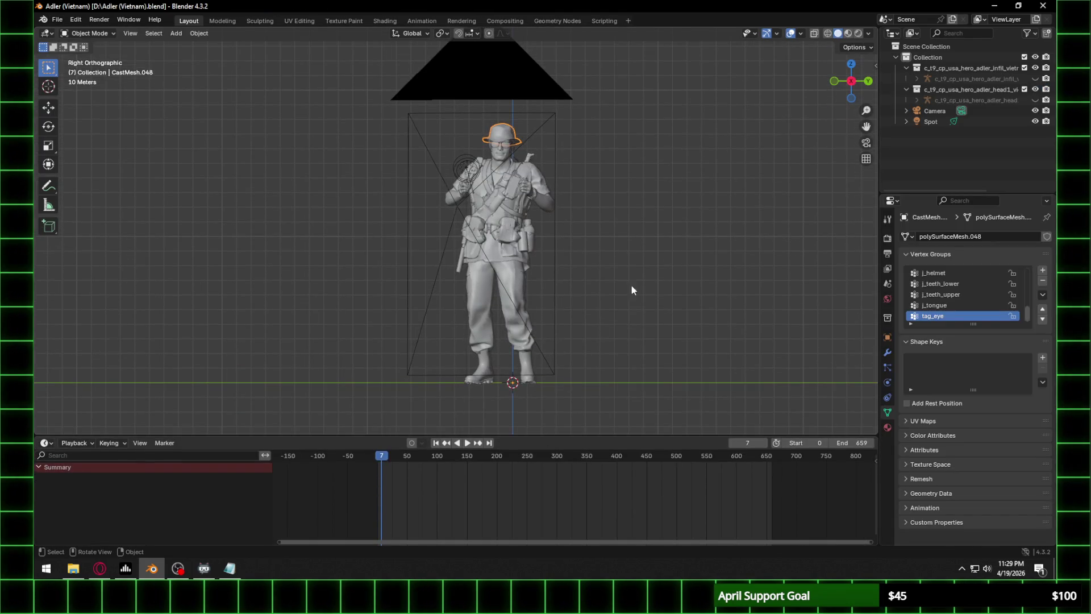
click(850, 33)
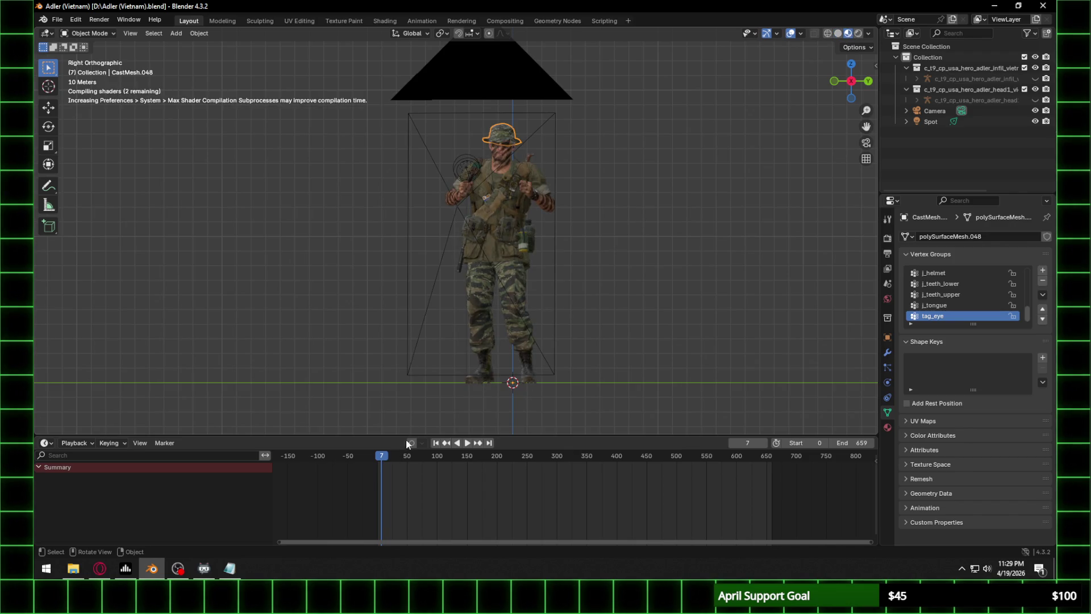
key(space)
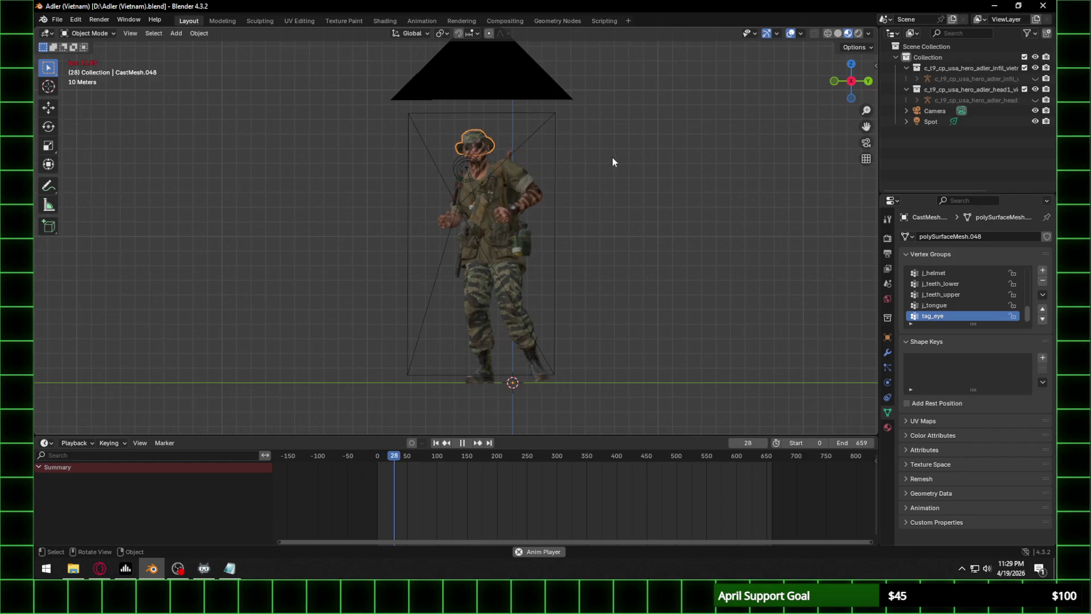
key(space)
click(837, 33)
scroll(575, 257, up, 2)
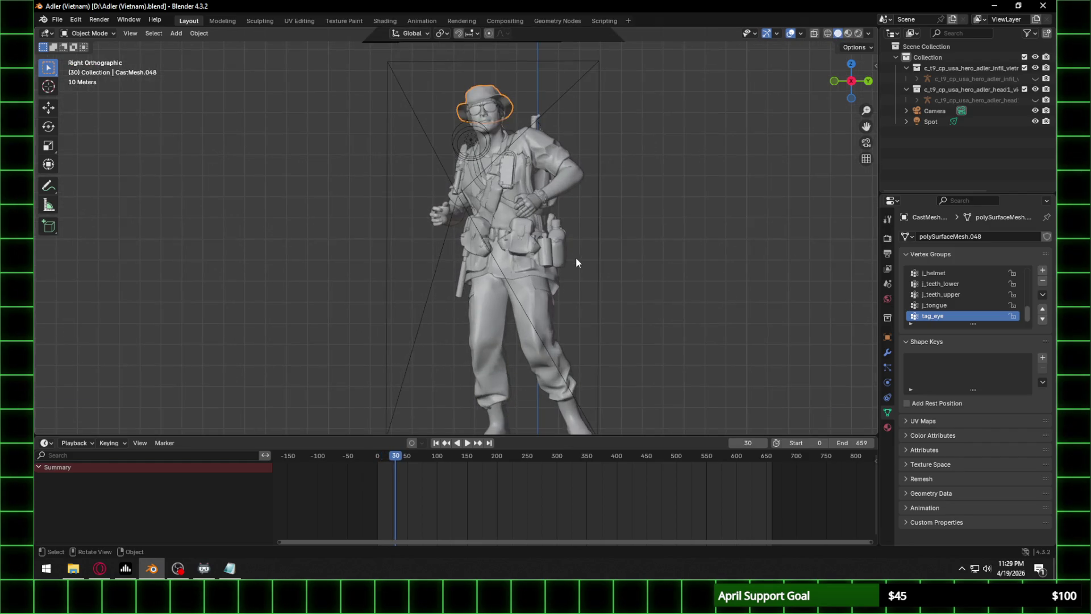
key(space)
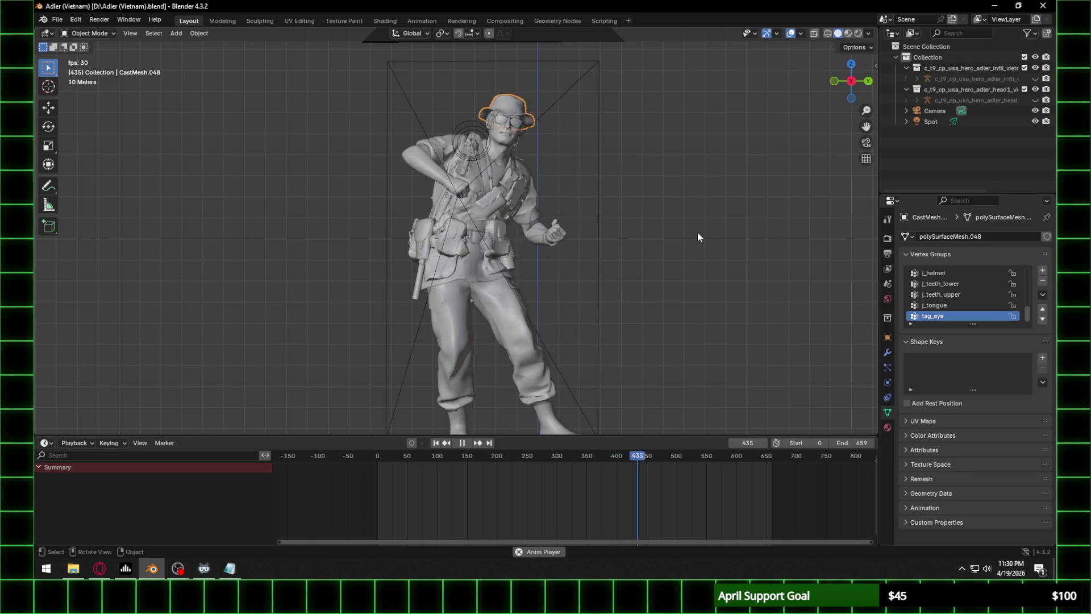
Orbit to a side view of the soldier and switch to Rendered shading.
mouse_move(639, 243)
middle_down()
mouse_move(682, 257)
mouse_move(602, 265)
mouse_move(527, 311)
mouse_move(534, 268)
mouse_move(548, 273)
middle_up()
scroll(549, 286, up, 3)
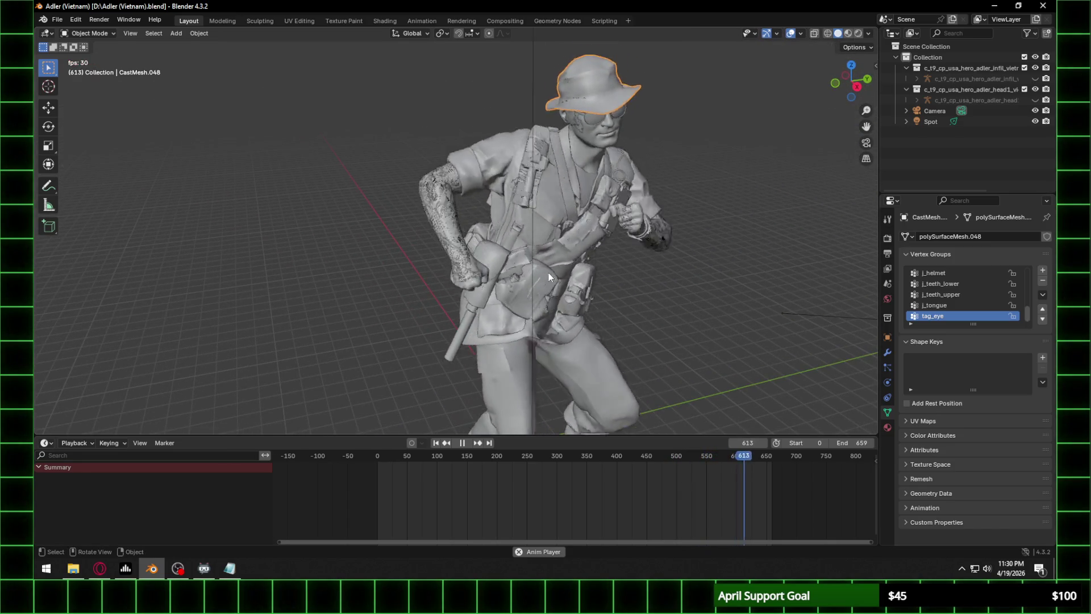
click(859, 33)
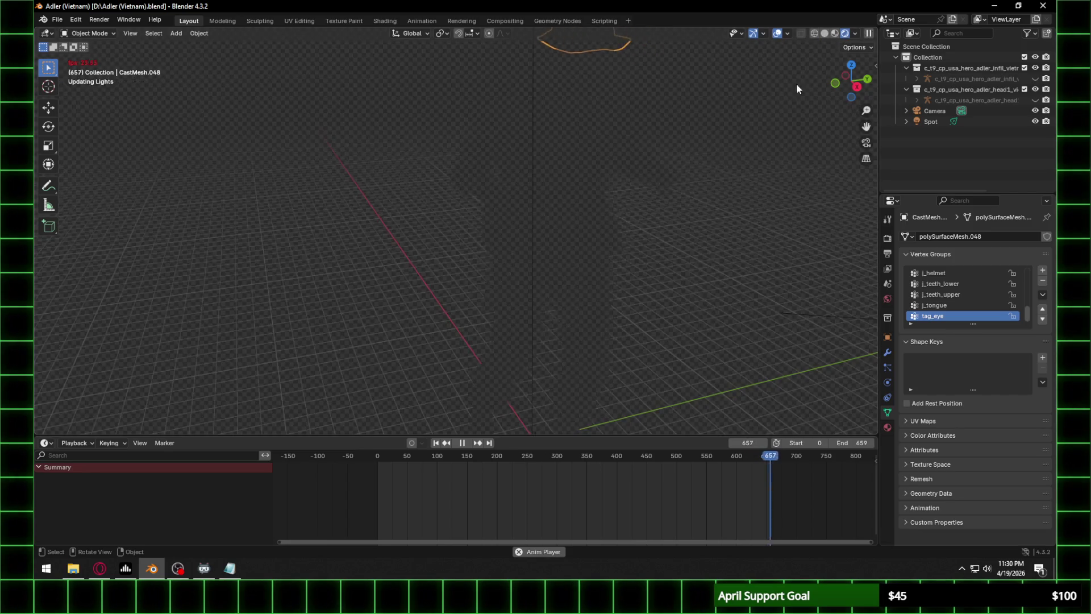
Play the Adler animation through the scene camera, pausing at frame 255 and stopping at 392.
key(space)
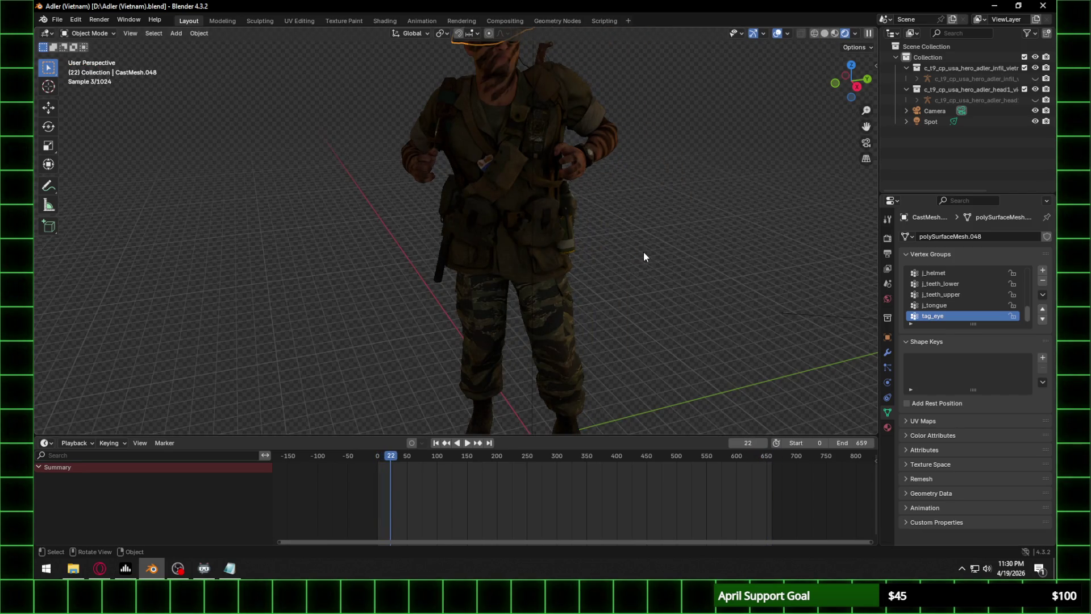
key(space)
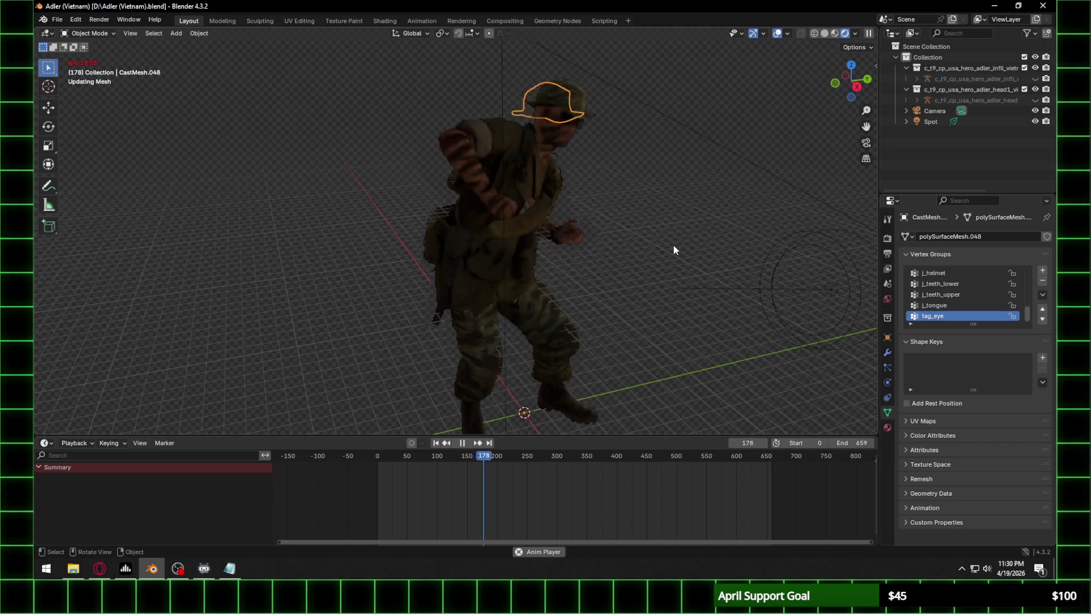
key(KP_0)
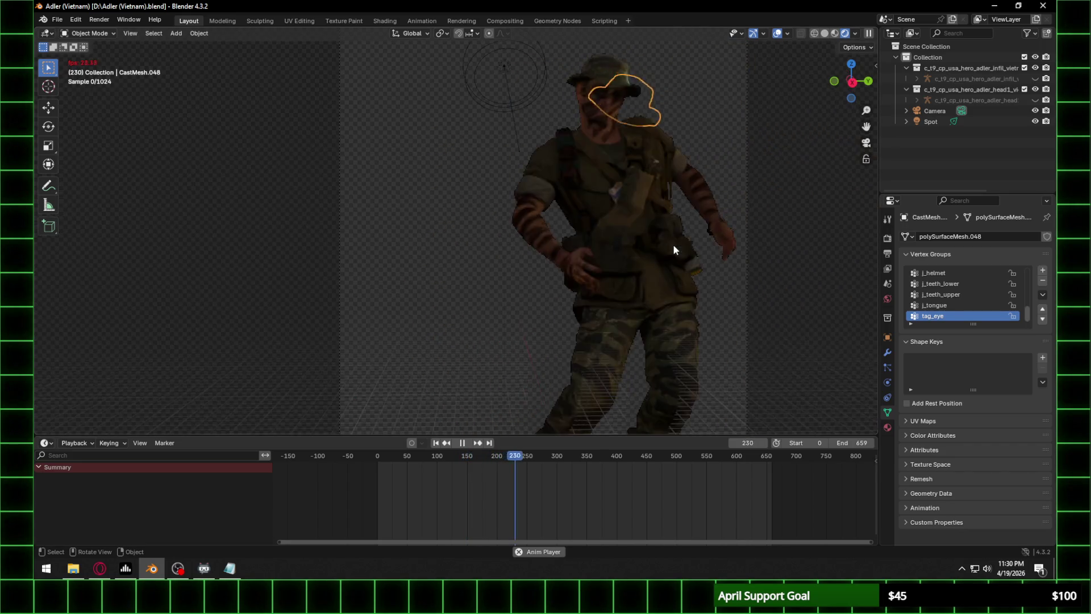
key(space)
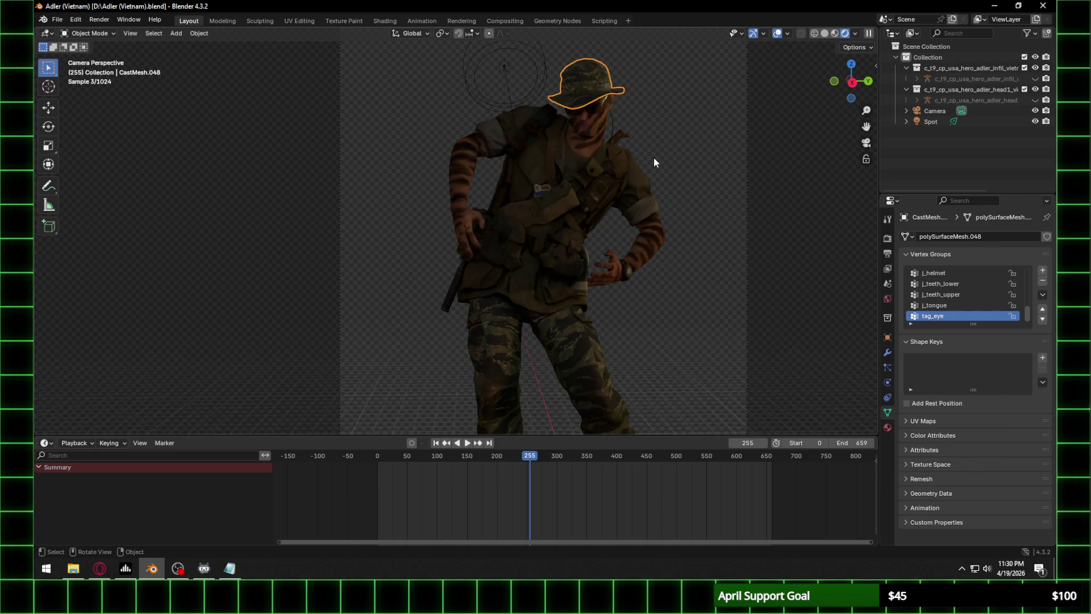
key(space)
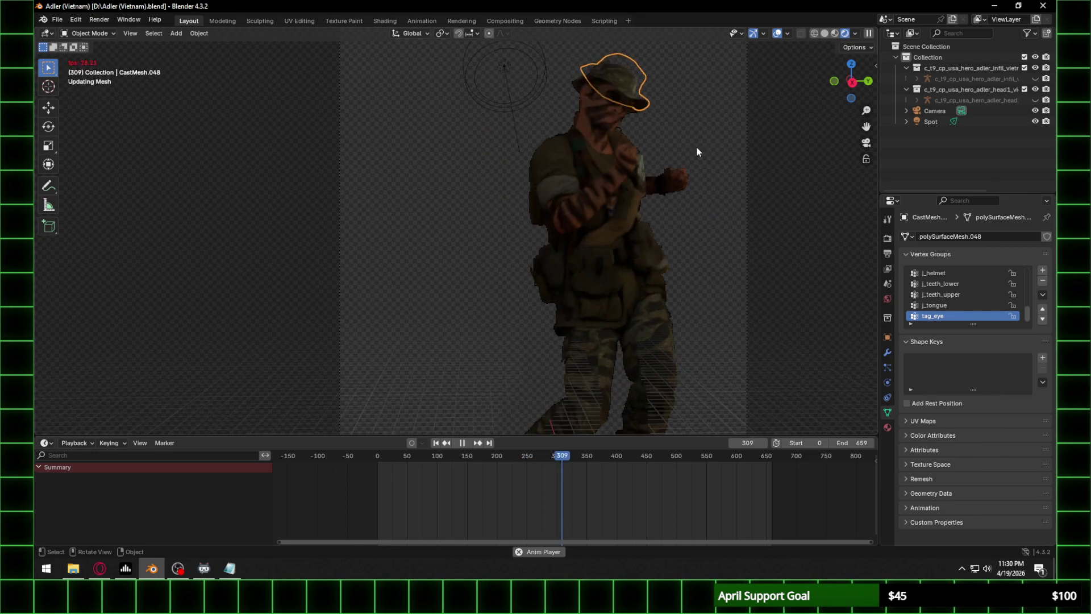
click(710, 151)
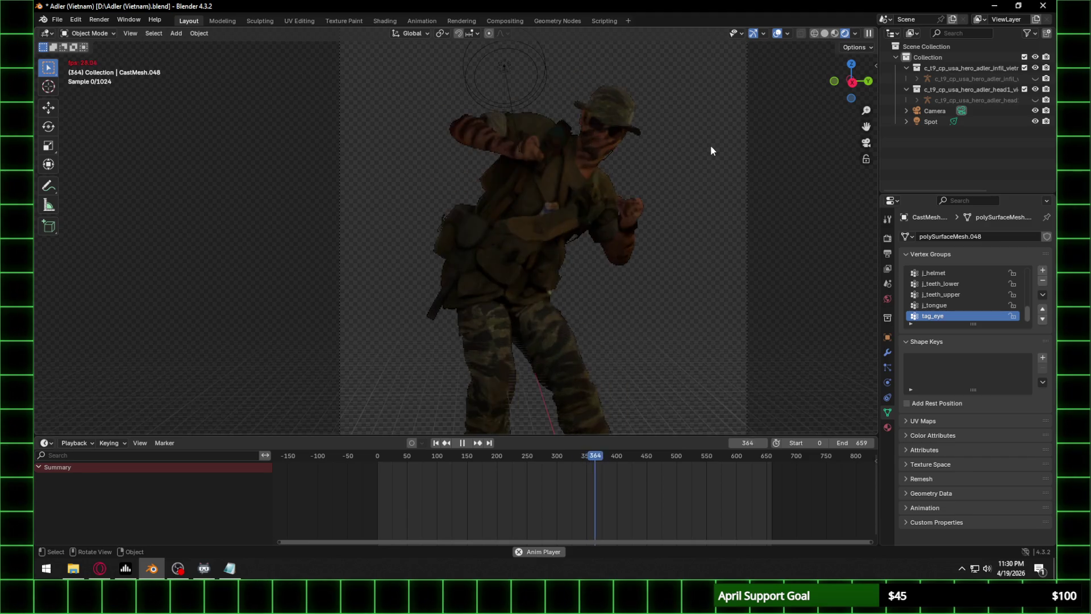
key(space)
click(57, 20)
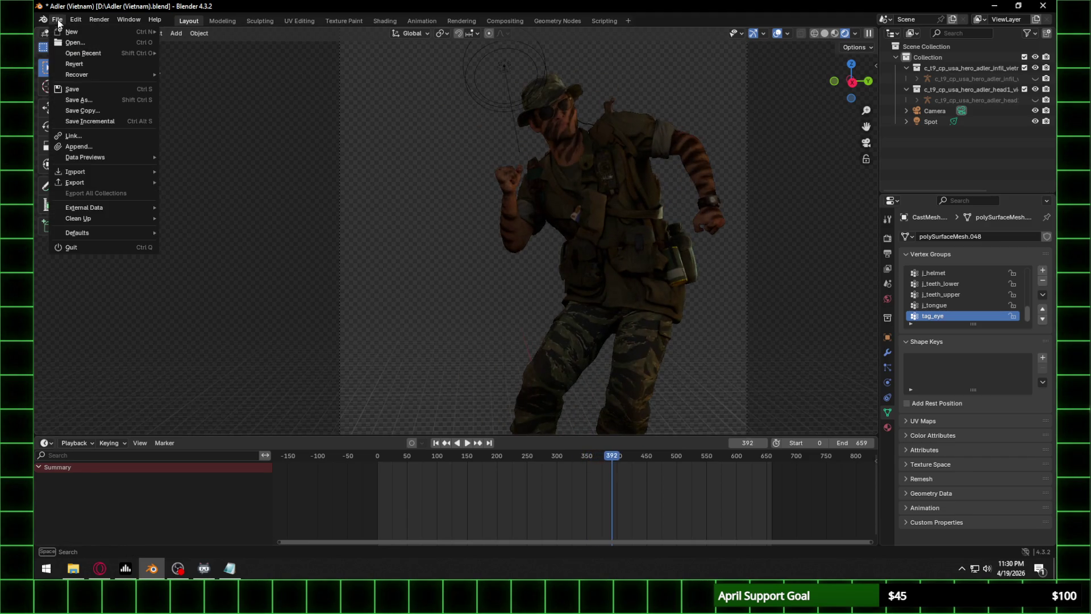
mouse_move(117, 53)
click(215, 59)
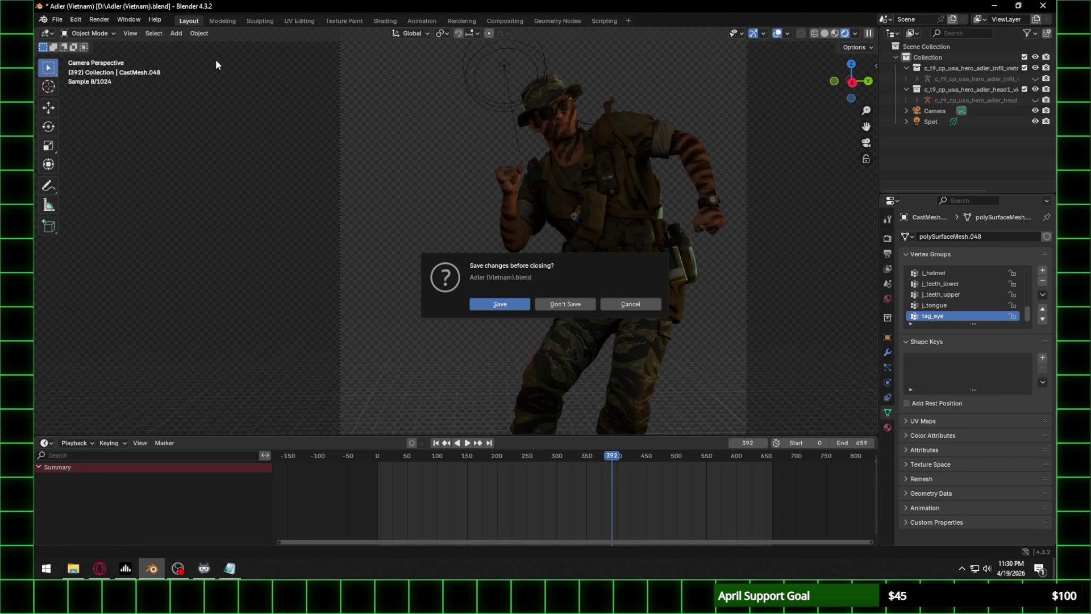
click(573, 305)
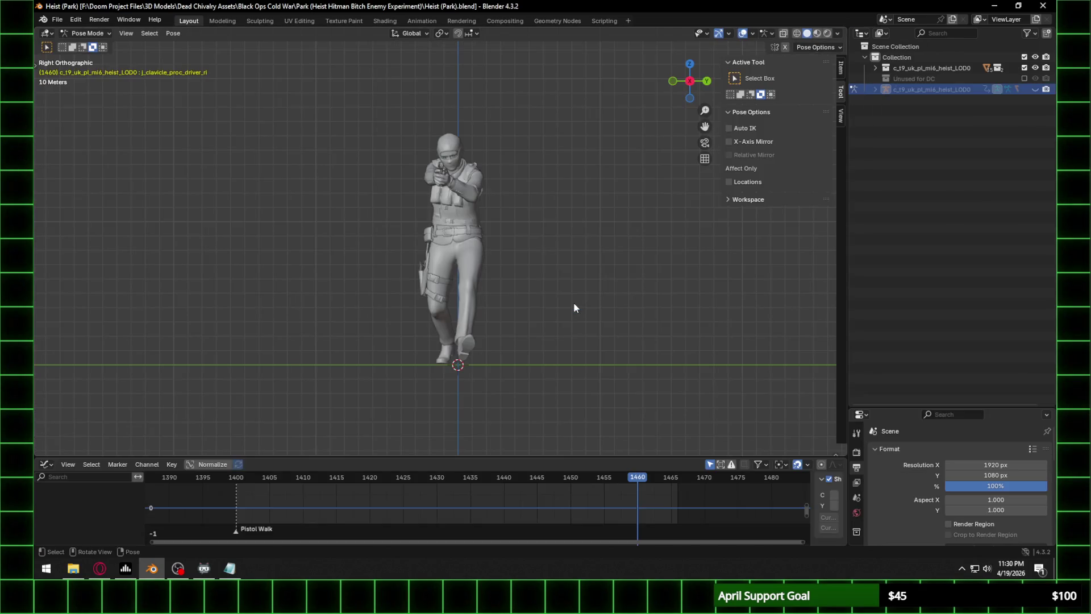
key(space)
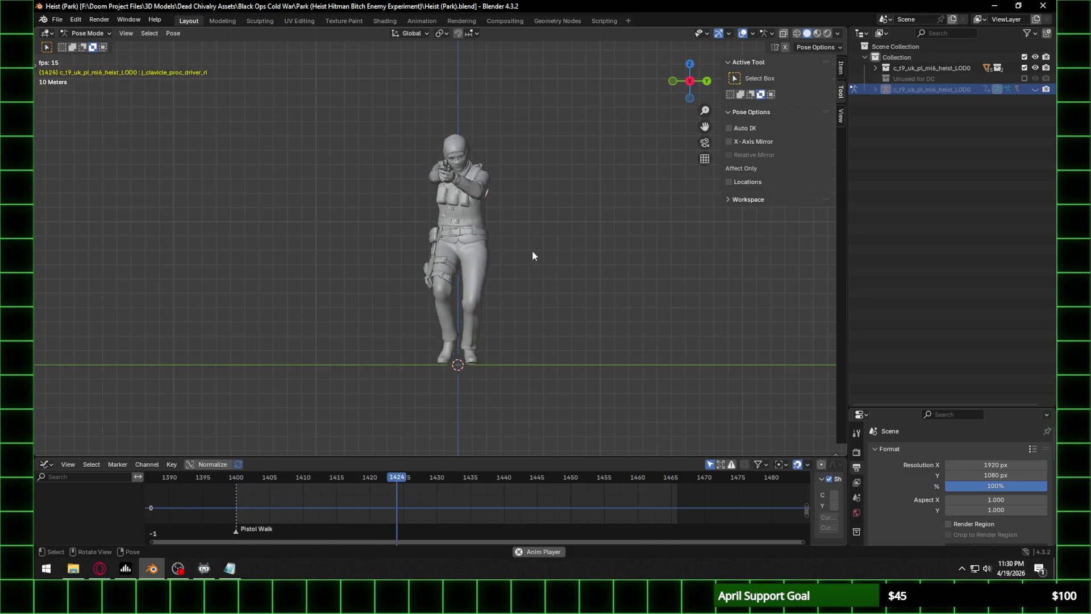
key(space)
click(100, 568)
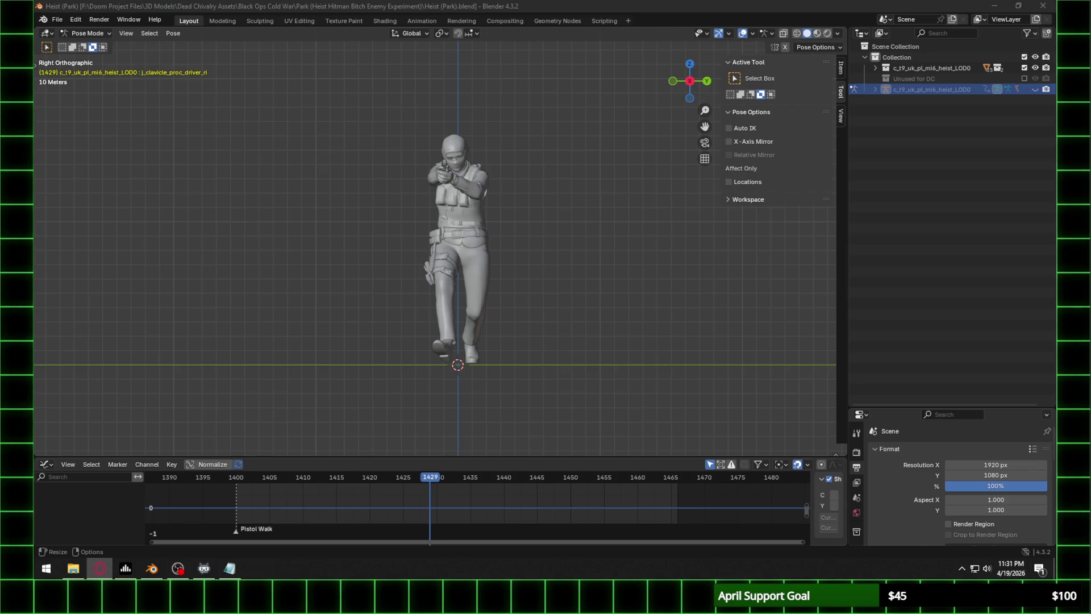
scroll(449, 390, up, 1)
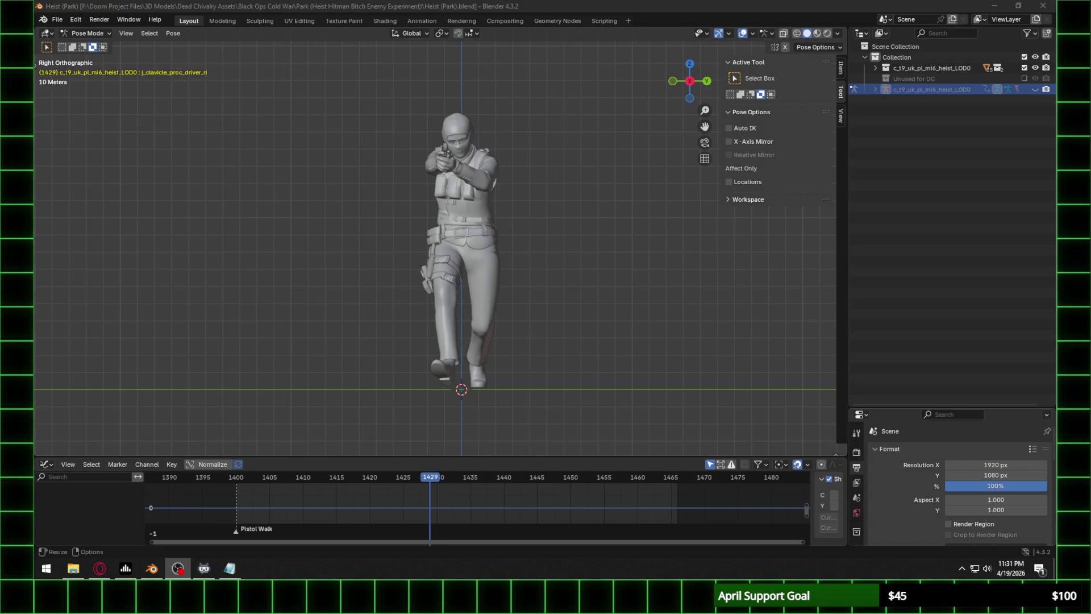
key(space)
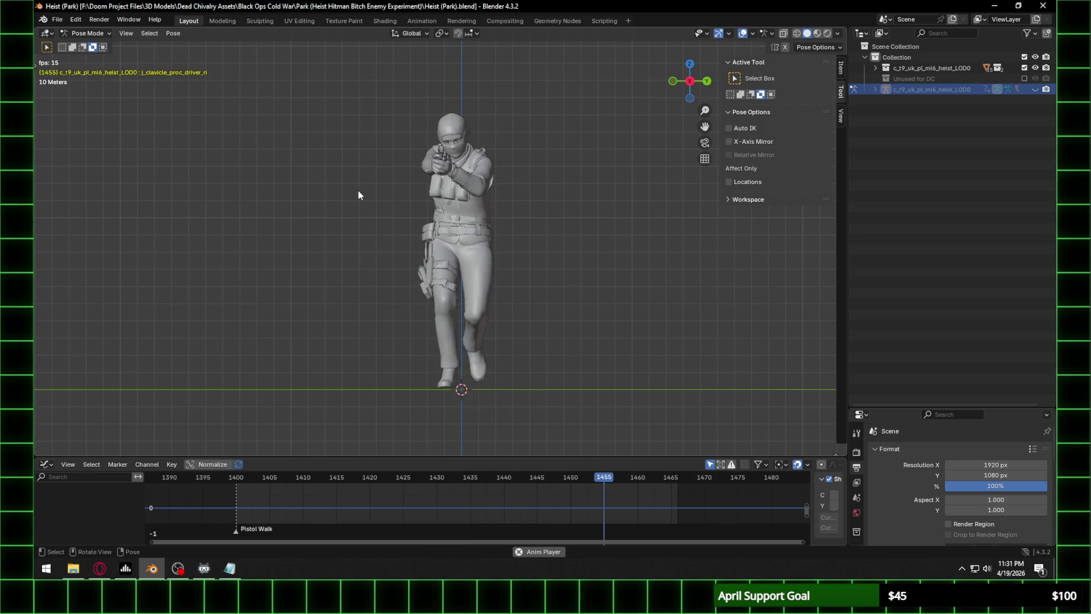
key(Escape)
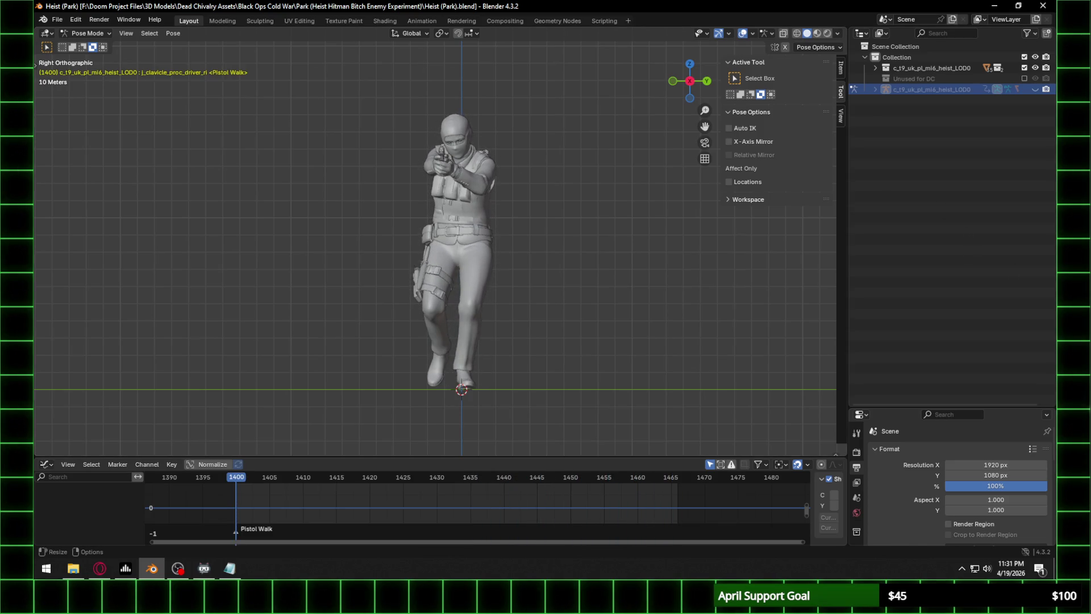
key(alt+Tab)
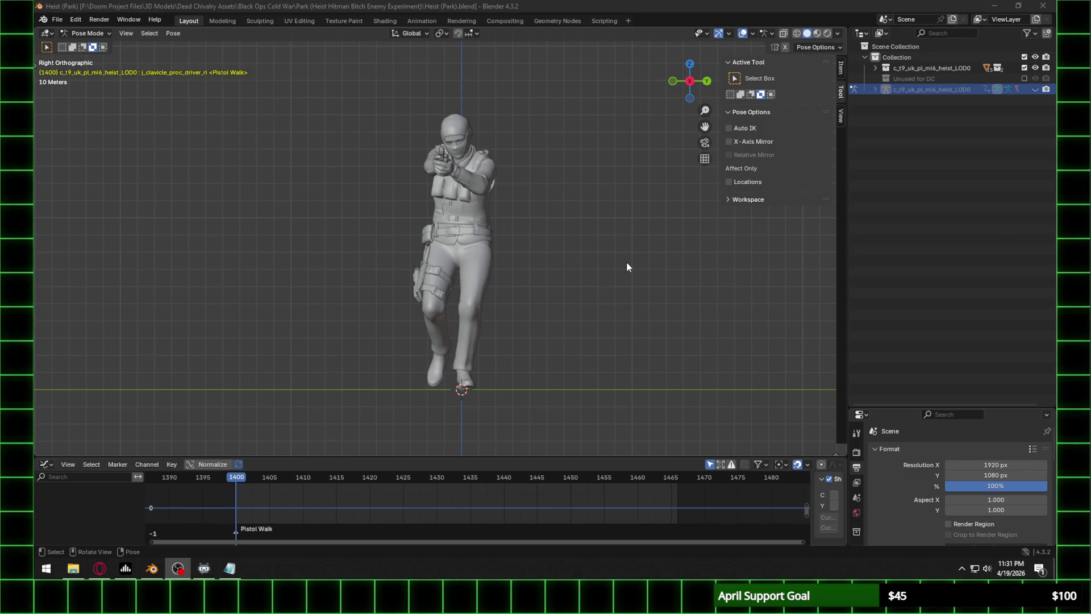
click(405, 4)
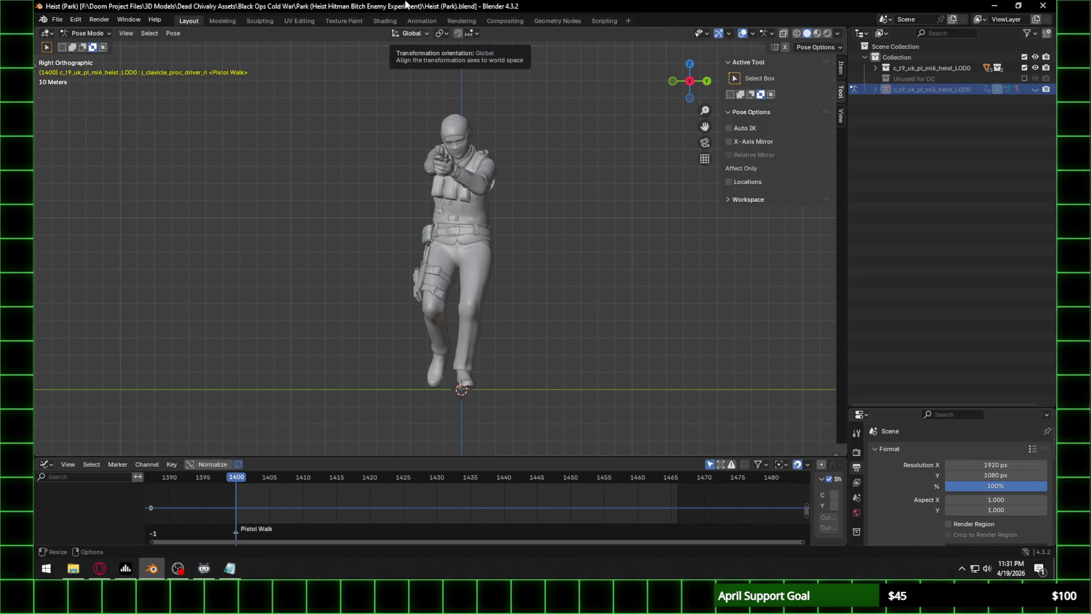
Play the animation and orbit around the character's side, then stop playback.
key(space)
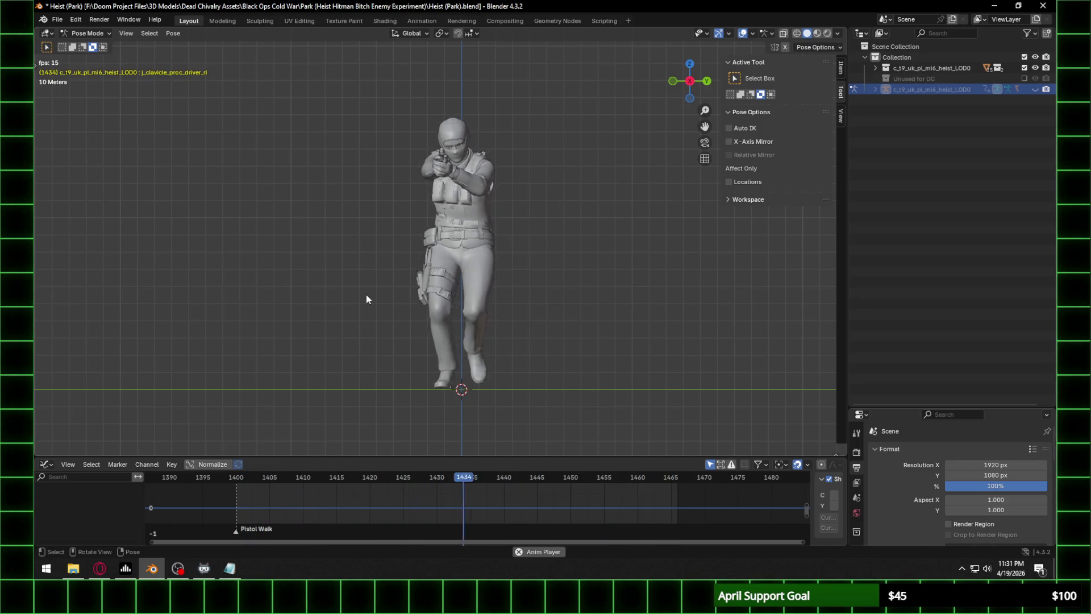
mouse_move(347, 264)
middle_down()
mouse_move(425, 169)
mouse_move(547, 202)
mouse_move(461, 210)
mouse_move(356, 245)
mouse_move(483, 226)
middle_up()
scroll(479, 180, up, 5)
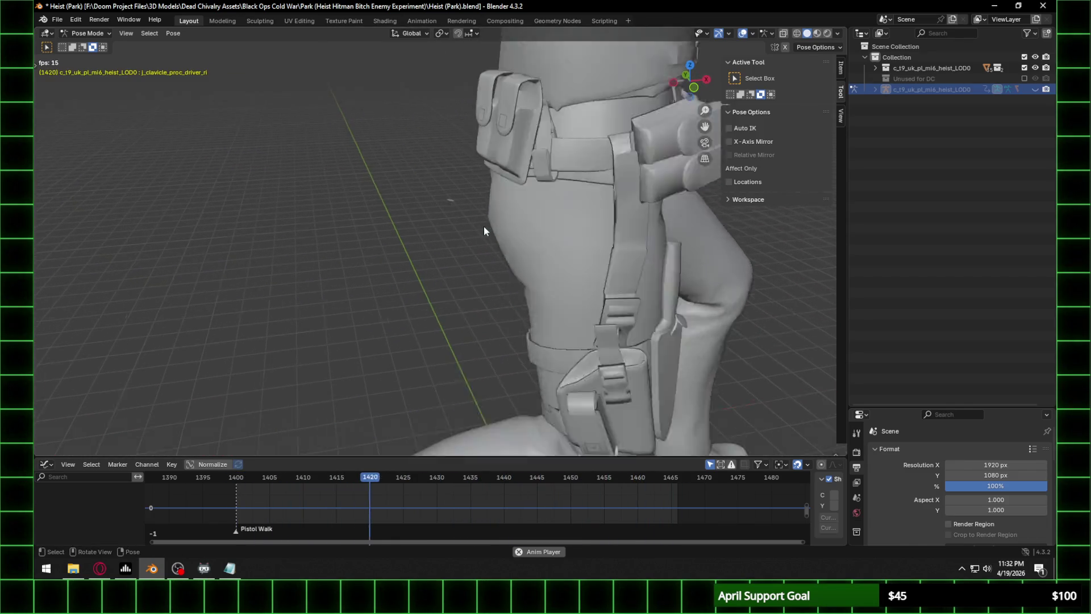
key(space)
middle_drag(476, 187, 485, 224)
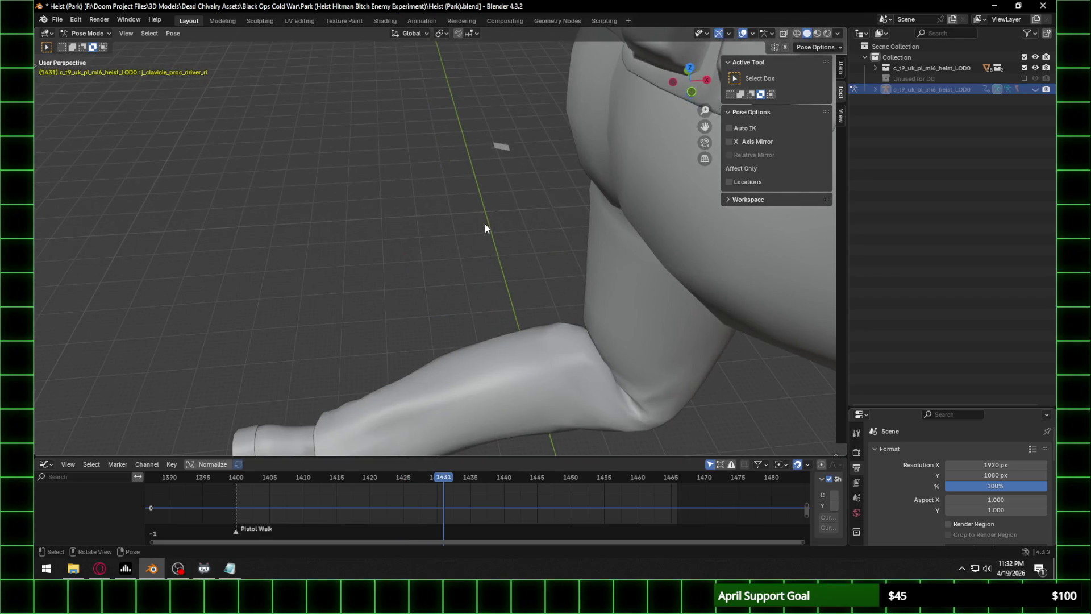
Switch to Object Mode, select the Back Pouch Ring (Below), and expand the character's parts in the Outliner.
click(103, 33)
click(101, 45)
click(497, 149)
mouse_move(487, 162)
middle_down()
mouse_move(569, 146)
mouse_move(458, 160)
mouse_move(455, 185)
mouse_move(404, 203)
middle_up()
scroll(546, 149, down, 4)
scroll(455, 188, down, 3)
click(875, 89)
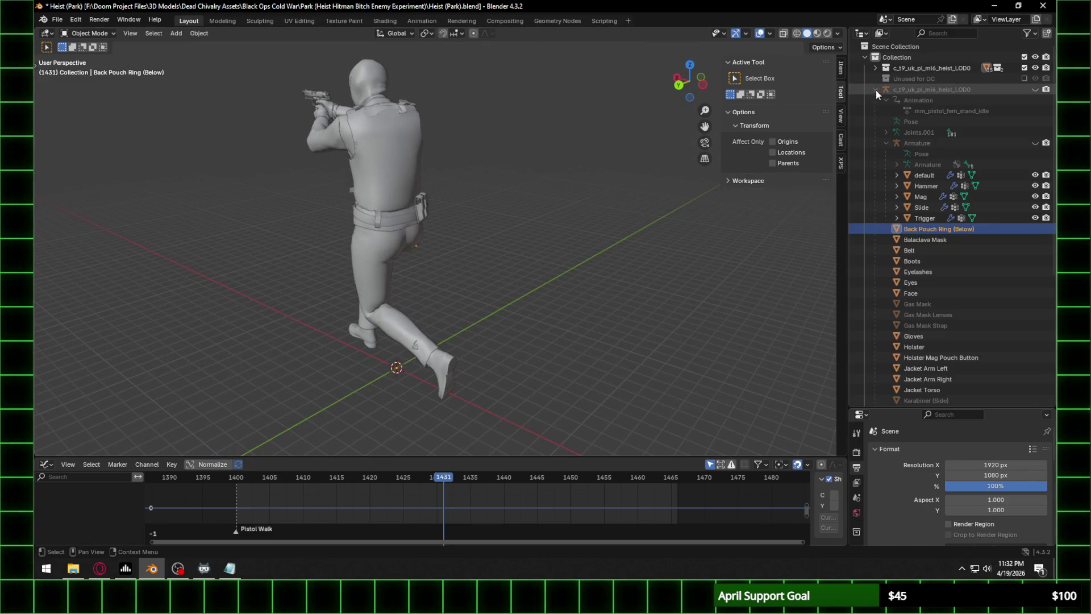
Drag Back Pouch Ring (Below) into the Unused for DC collection in the Outliner.
drag(946, 233, 936, 78)
scroll(398, 190, up, 3)
mouse_move(398, 190)
middle_down()
mouse_move(442, 174)
mouse_move(401, 172)
mouse_move(550, 177)
mouse_move(468, 192)
middle_up()
Play the idle animation while orbiting around the character's front and torso, stopping at frame 1435.
key(space)
scroll(521, 195, down, 5)
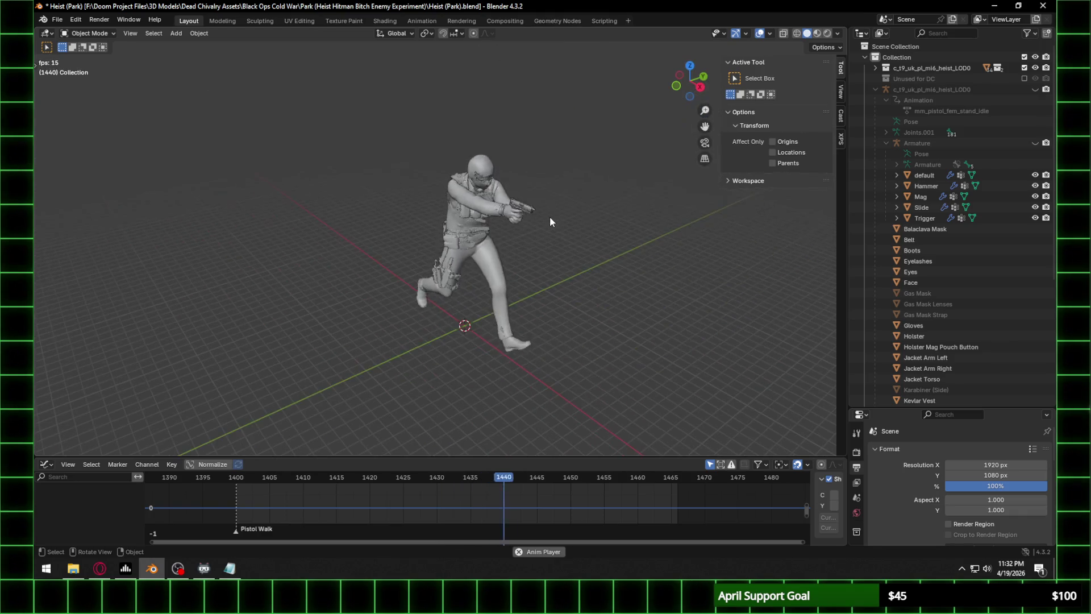
scroll(545, 210, up, 4)
mouse_move(530, 217)
middle_down()
mouse_move(580, 225)
mouse_move(500, 230)
mouse_move(612, 230)
mouse_move(537, 213)
mouse_move(523, 244)
middle_up()
scroll(524, 230, up, 3)
scroll(632, 226, down, 4)
scroll(563, 209, up, 4)
scroll(563, 221, down, 2)
scroll(523, 244, down, 2)
scroll(521, 244, up, 3)
scroll(520, 244, down, 3)
scroll(521, 238, up, 1)
scroll(334, 171, up, 4)
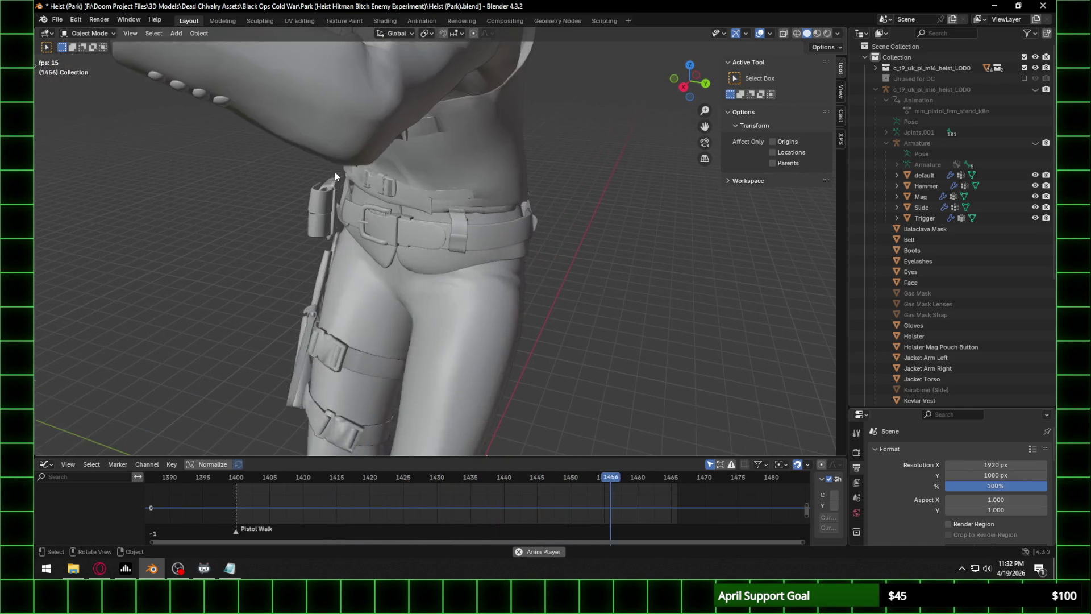
mouse_move(313, 186)
middle_down()
mouse_move(570, 165)
mouse_move(476, 243)
mouse_move(493, 217)
mouse_move(474, 187)
mouse_move(486, 182)
mouse_move(446, 185)
mouse_move(319, 144)
mouse_move(427, 170)
middle_up()
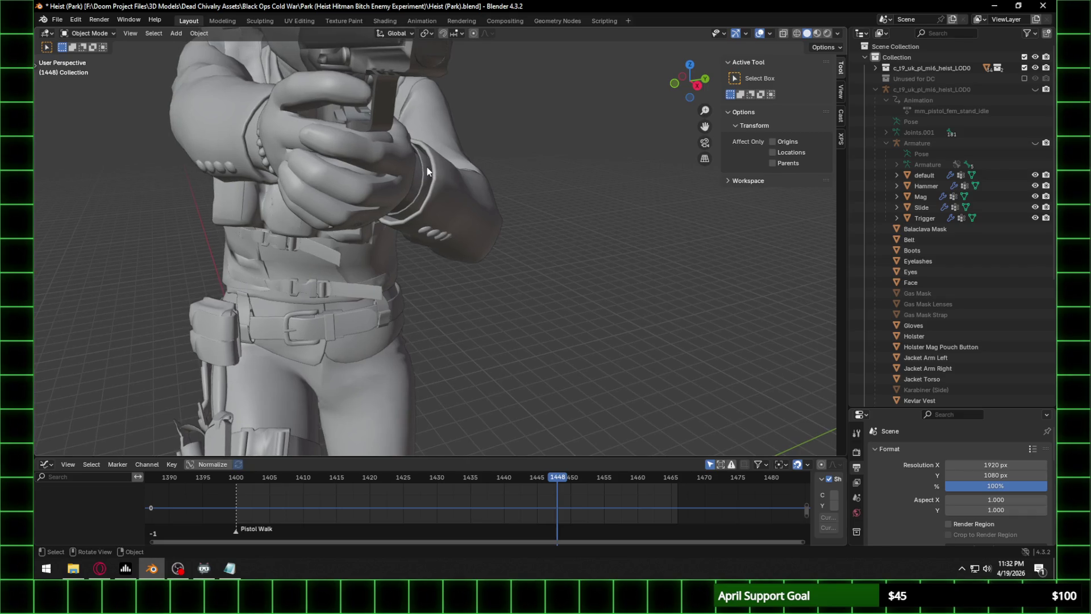
scroll(427, 167, down, 3)
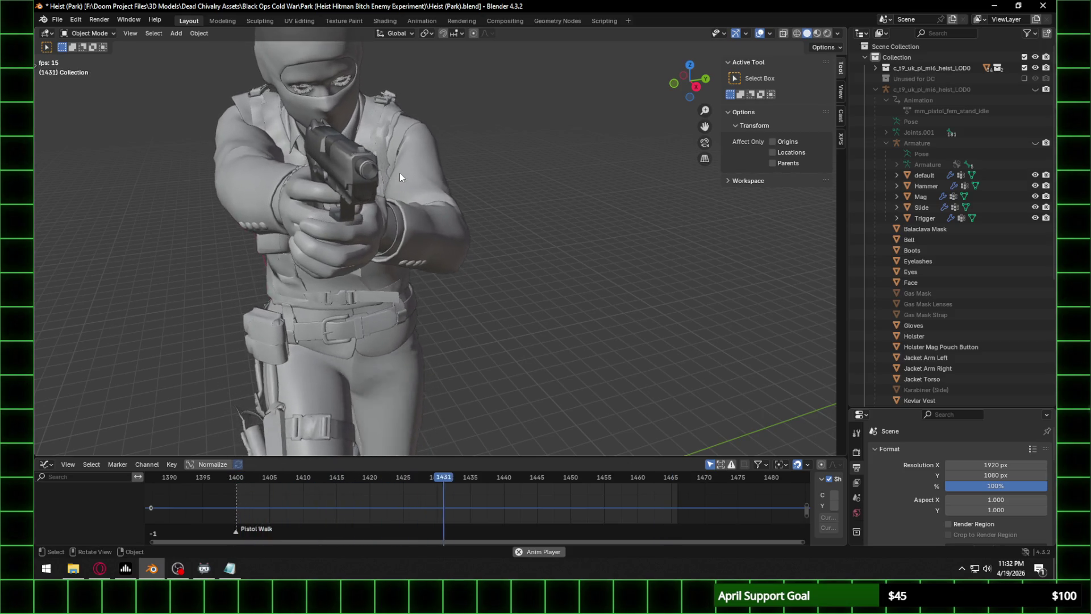
key(space)
Frame the upper body and pistol in a straight side view and unhide the armature.
click(692, 89)
shift+middle_drag(359, 135, 458, 194)
scroll(458, 193, up, 3)
shift+middle_drag(439, 134, 534, 183)
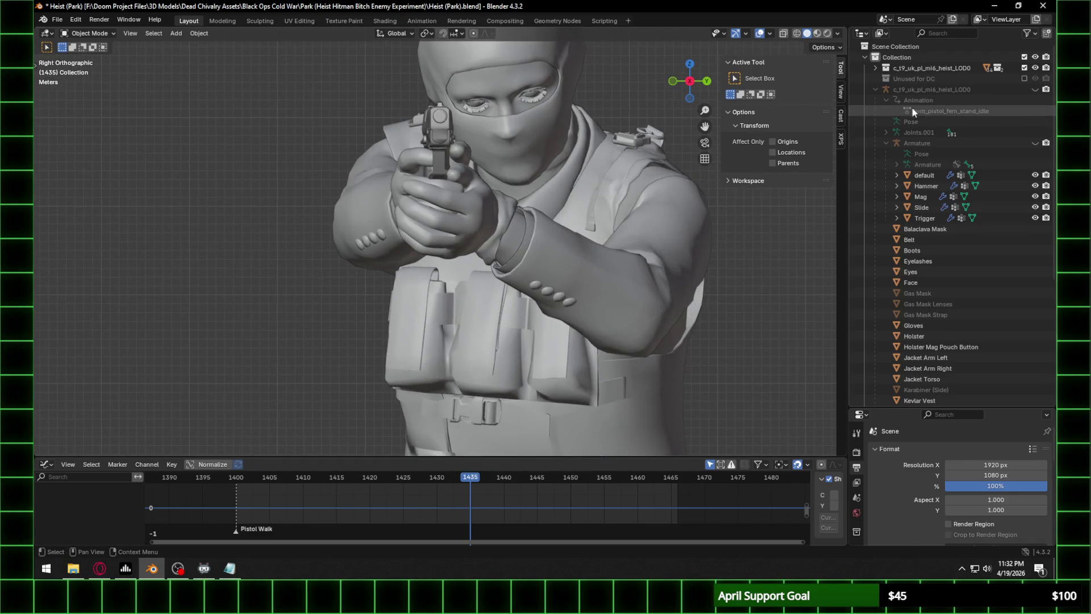
click(1035, 143)
Select the armature, enter Pose Mode, and set its bone display to Stick.
click(436, 173)
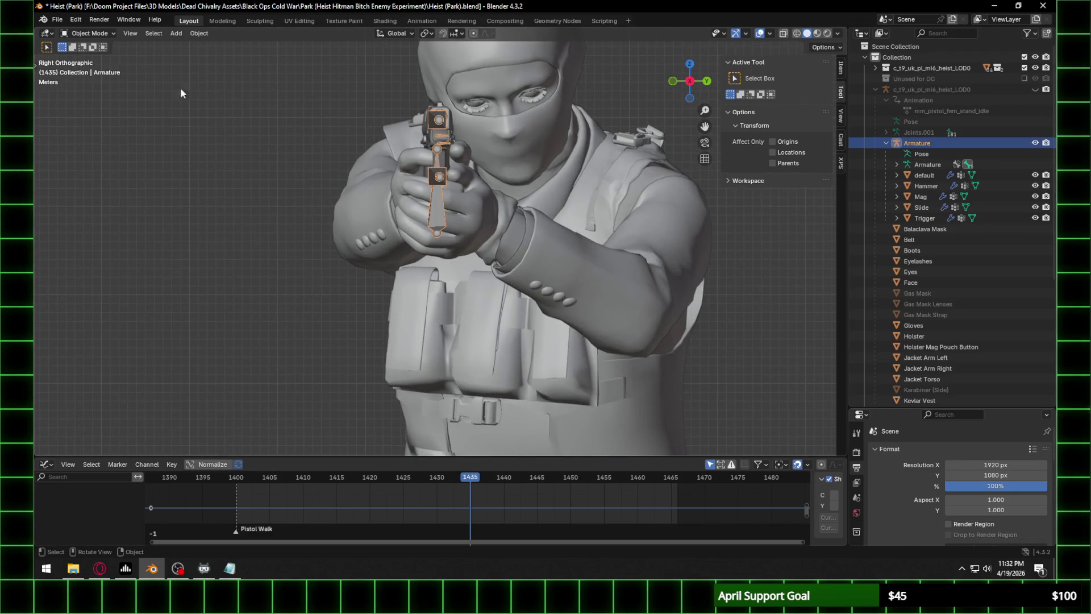
click(90, 33)
click(85, 69)
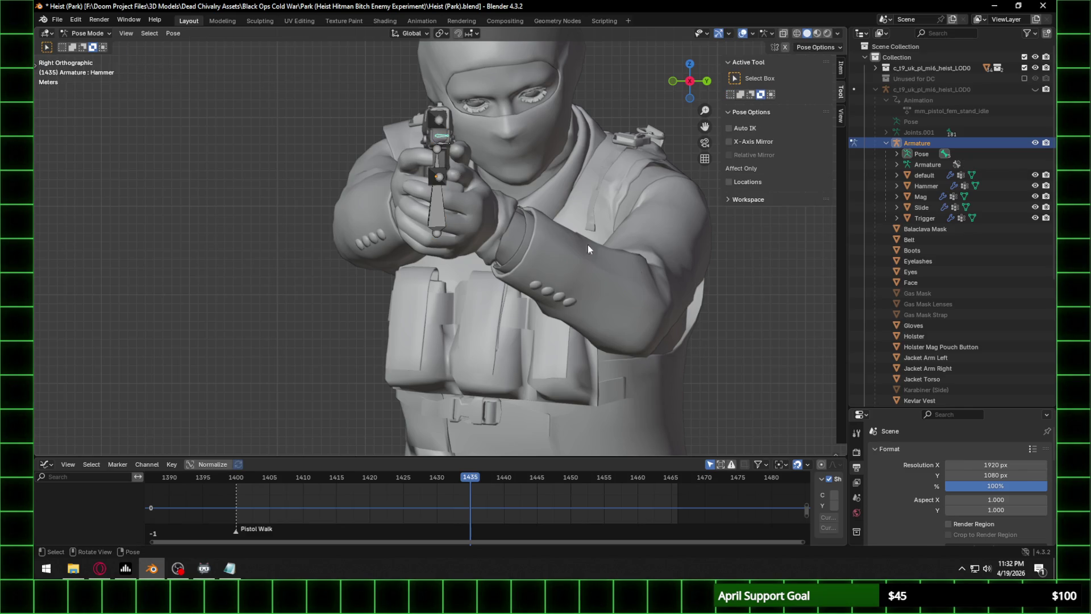
drag(955, 406, 956, 217)
click(857, 405)
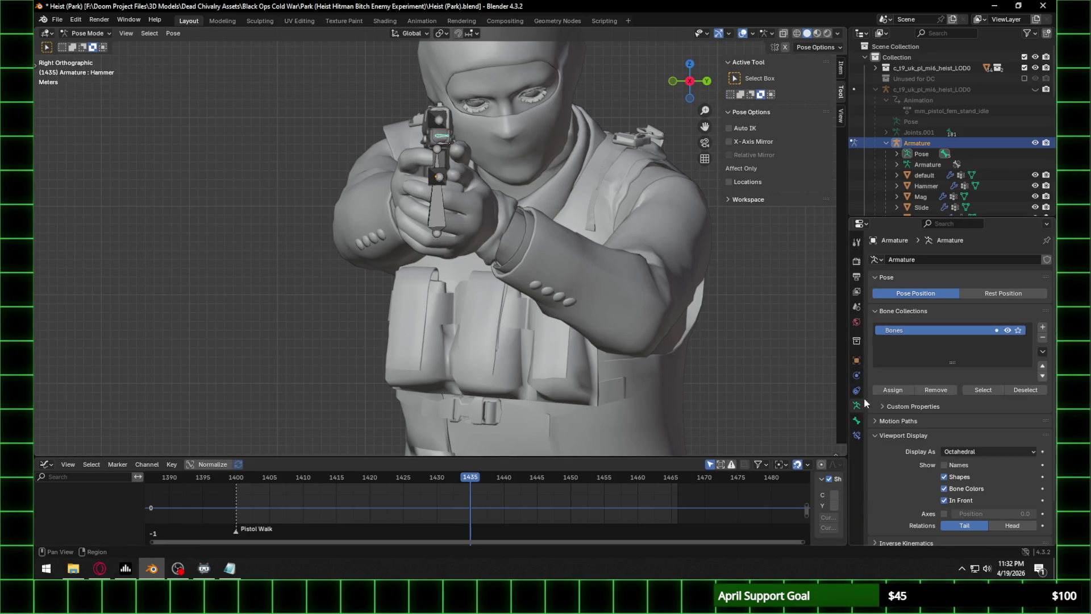
click(966, 452)
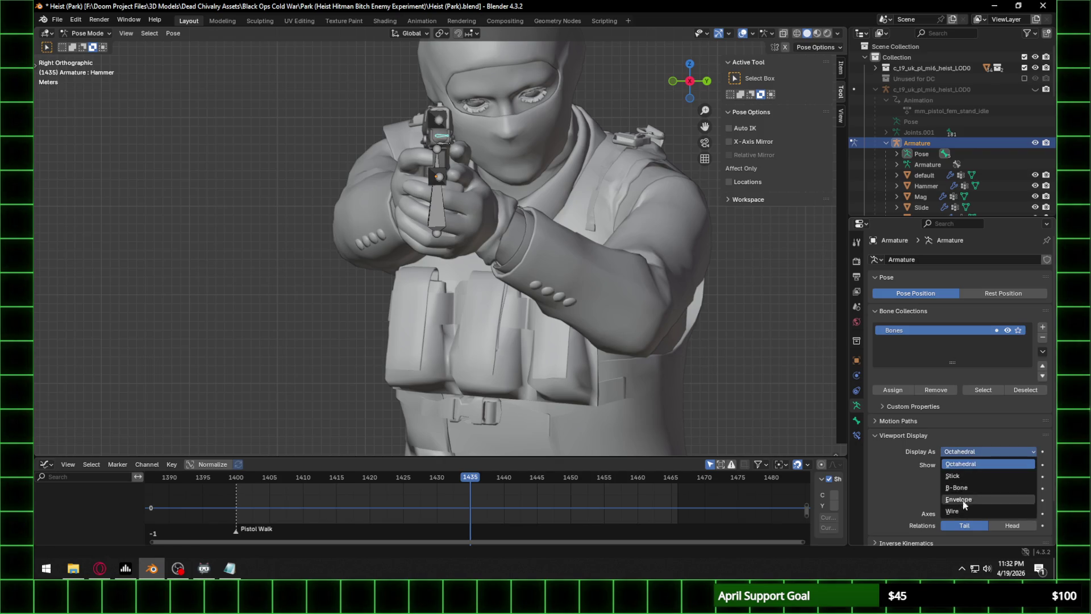
click(952, 476)
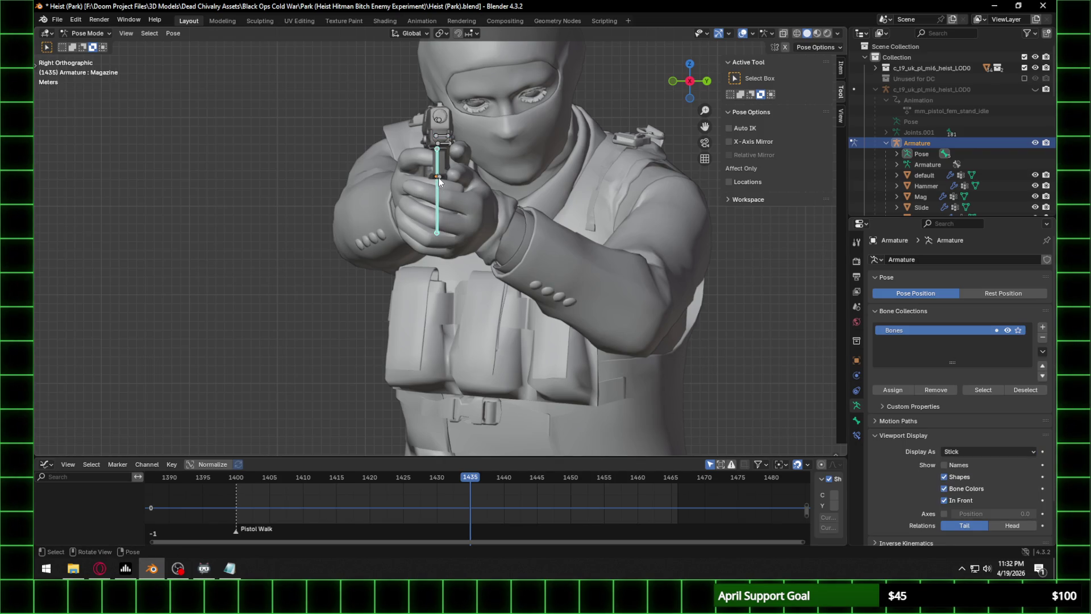
Rotate the pistol's Body bone around X and then Z, and return to Object Mode.
key(r)
key(x)
key(x)
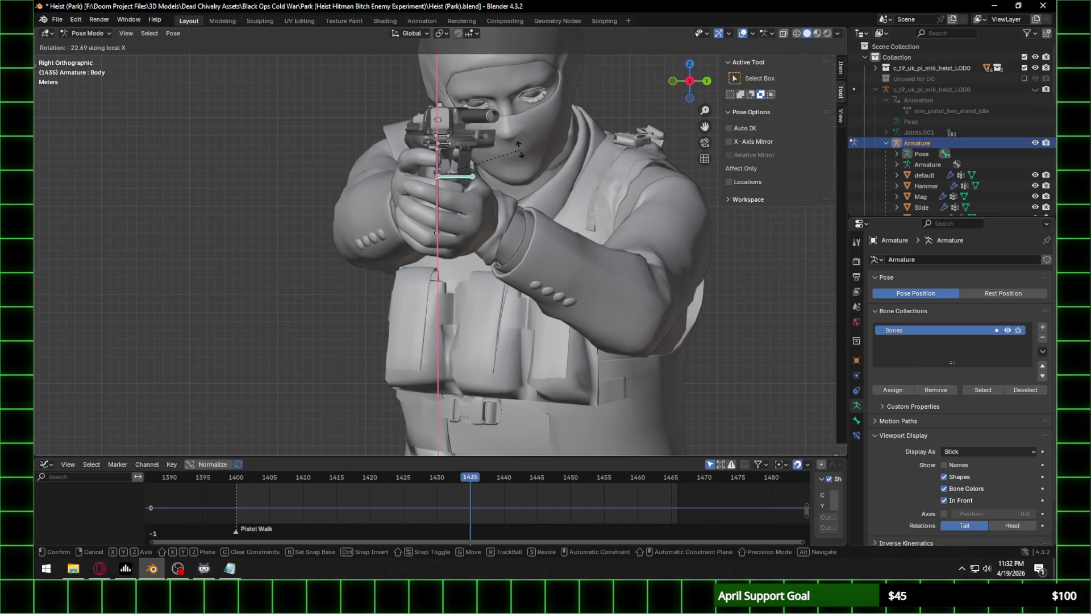
click(504, 155)
middle_drag(503, 156, 577, 188)
key(r)
key(z)
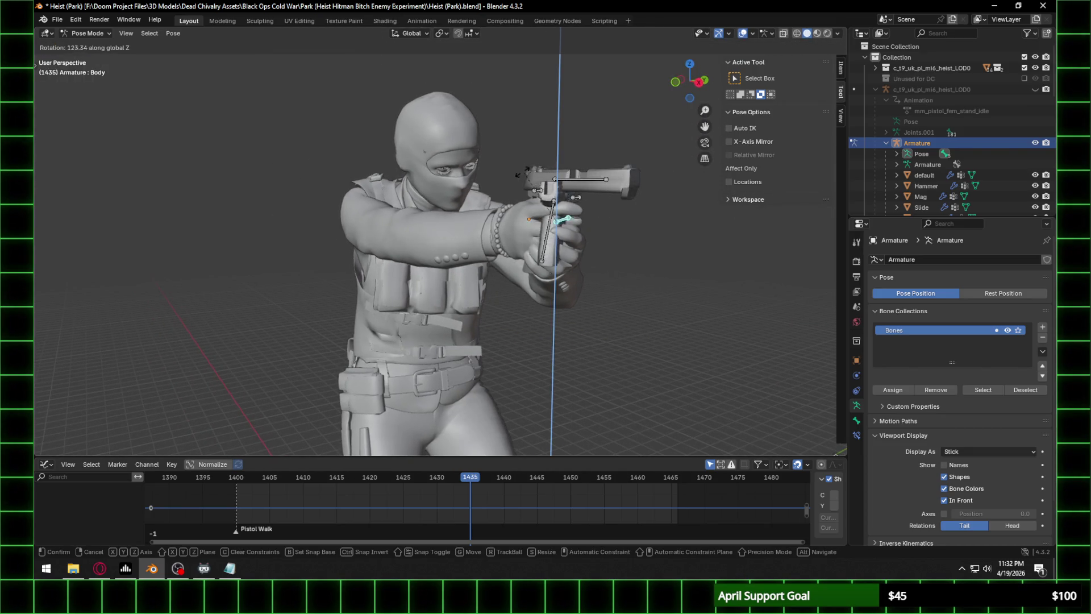
click(609, 222)
mouse_move(609, 221)
middle_down()
mouse_move(639, 205)
mouse_move(486, 241)
middle_up()
scroll(486, 241, up, 6)
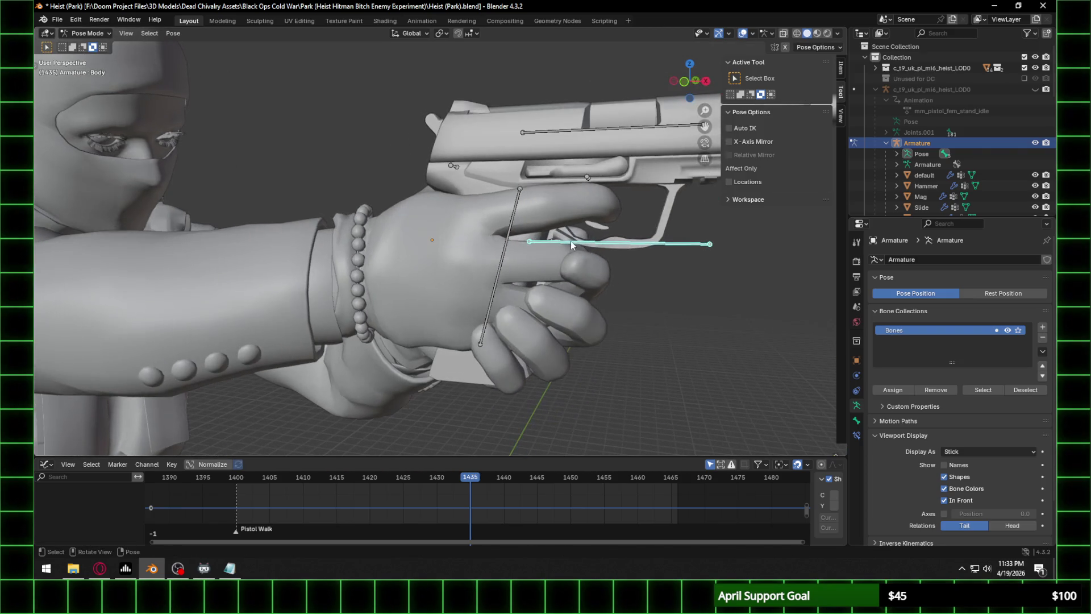
click(85, 33)
click(85, 46)
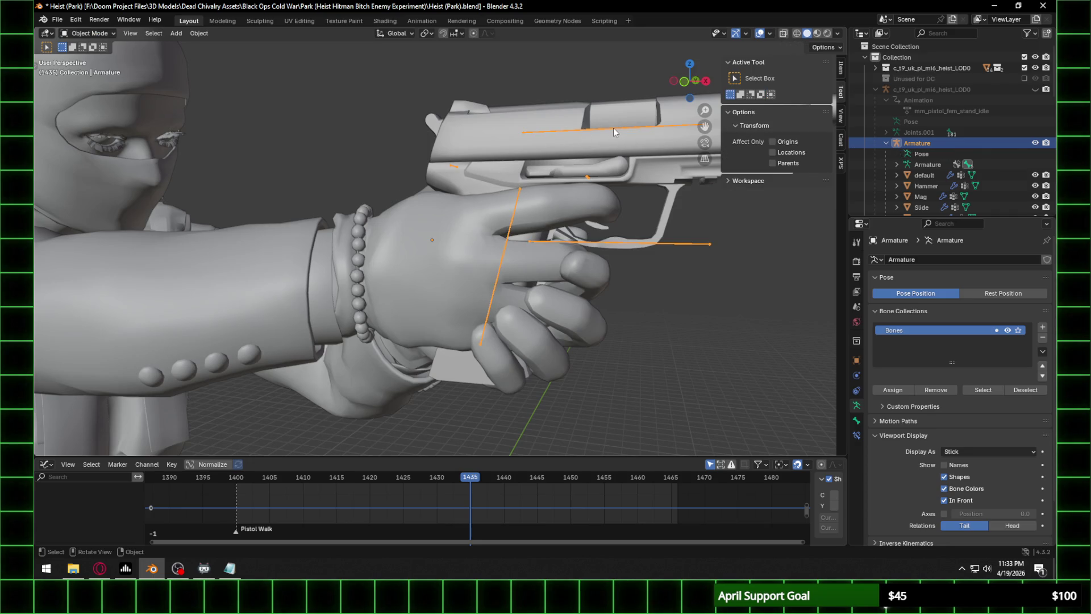
In Edit Mode, parent the pistol's trigger and other bones to the Body bone as connected.
click(91, 56)
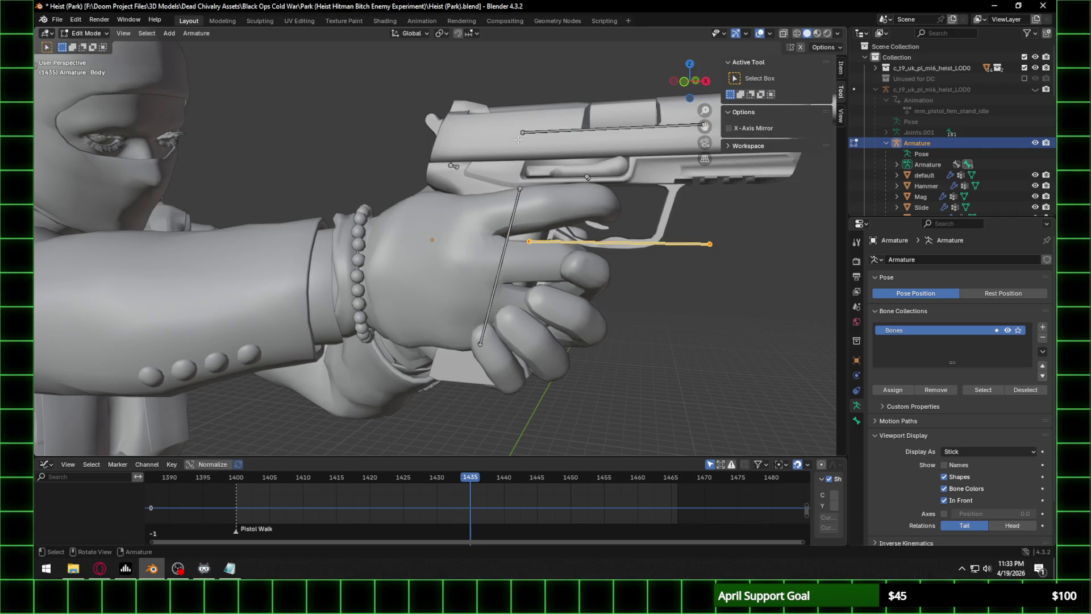
drag(479, 111, 632, 204)
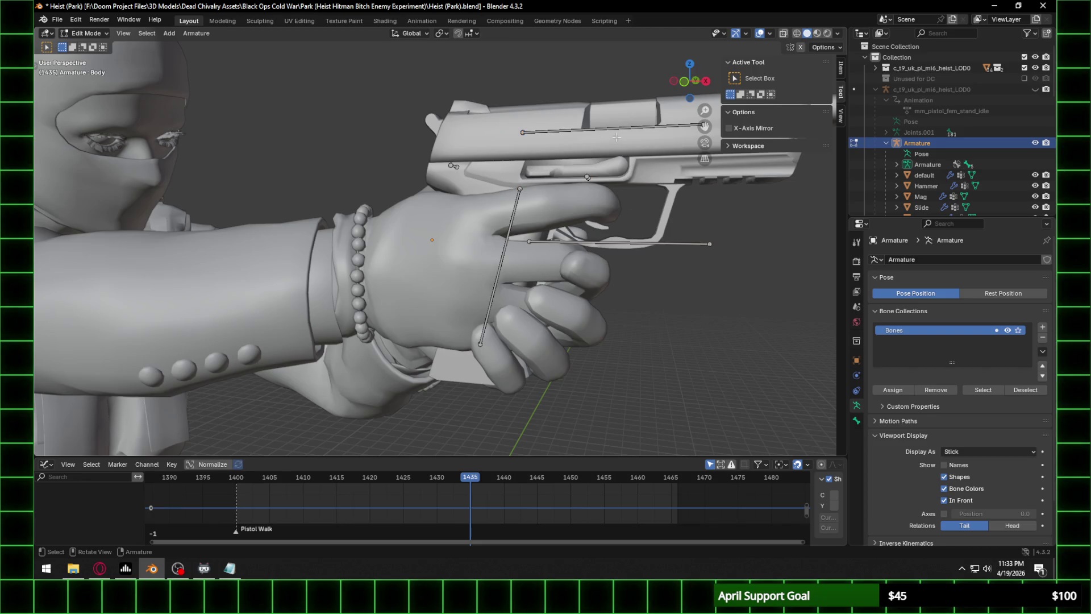
scroll(615, 132, up, 3)
shift+middle_drag(616, 132, 464, 158)
shift+click(436, 158)
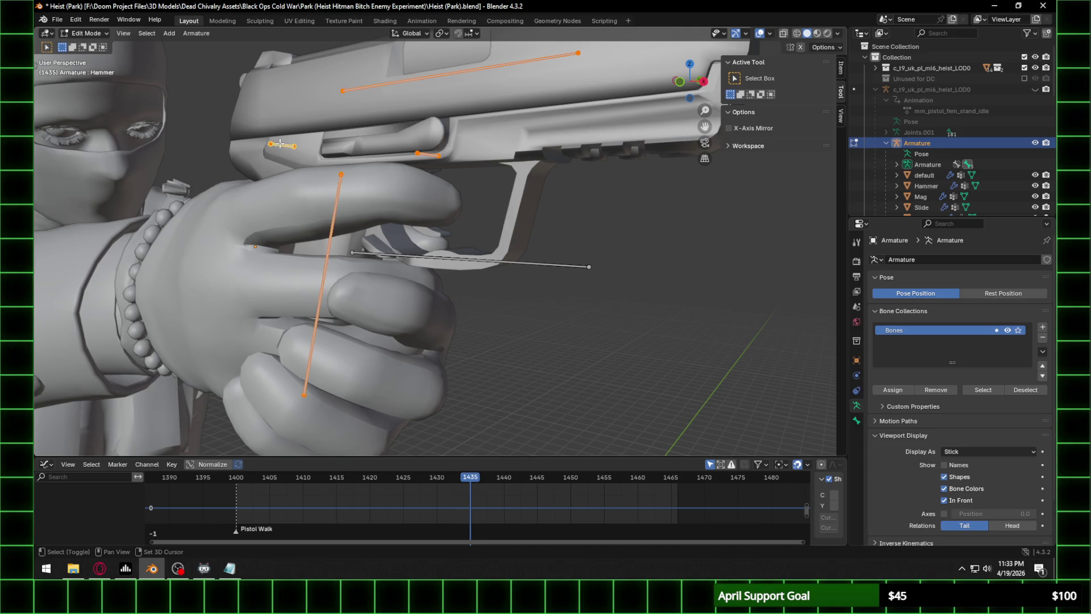
shift+click(452, 259)
right_click(452, 257)
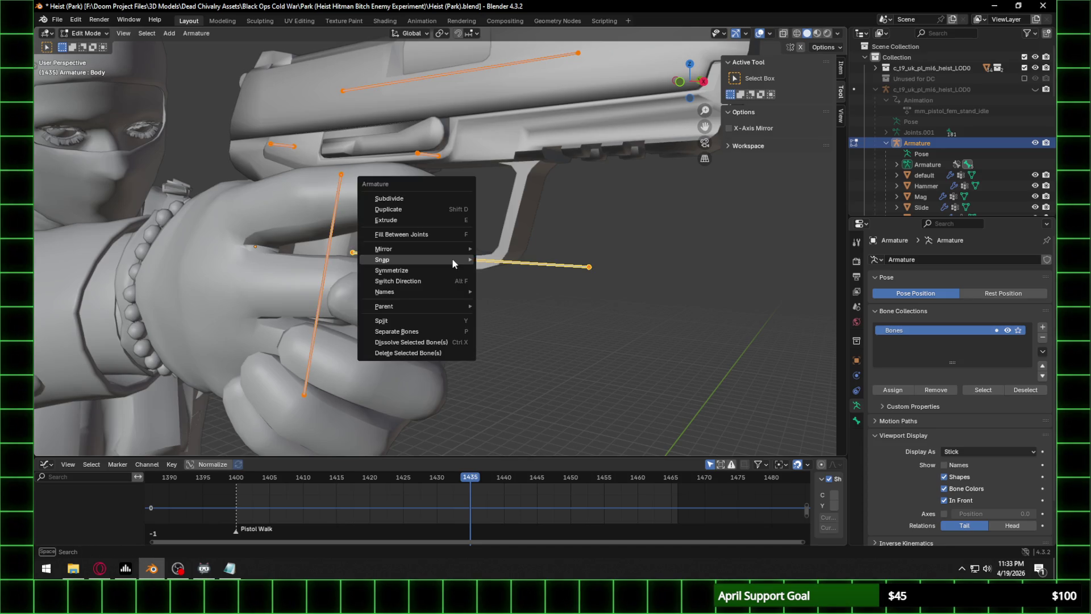
mouse_move(455, 306)
click(523, 304)
click(498, 317)
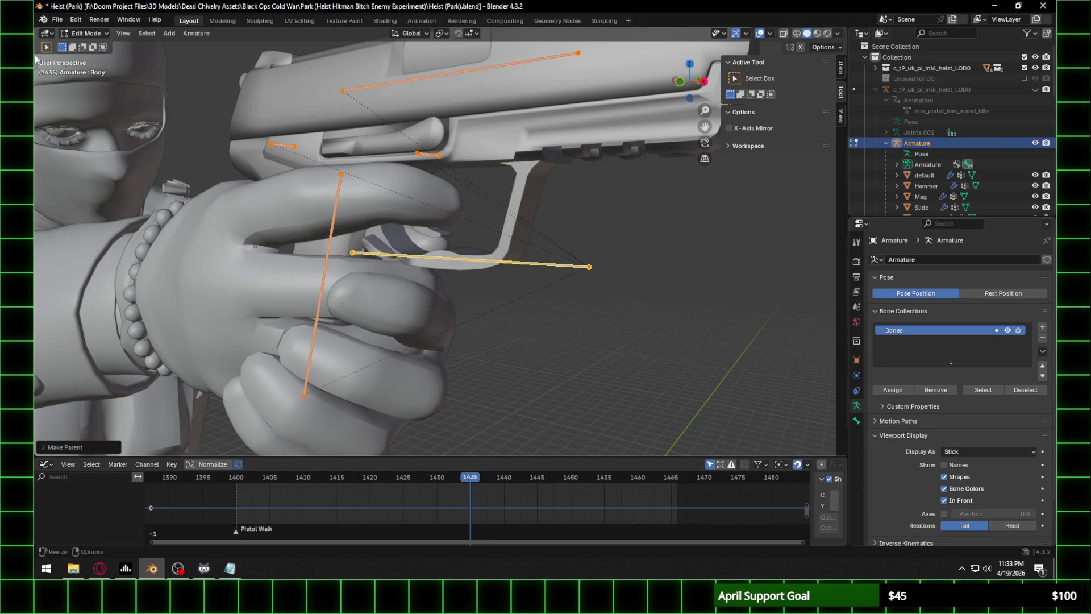
Return to Pose Mode, select the trigger bone, and snap to Back then Right orthographic view.
click(83, 34)
click(88, 70)
click(430, 259)
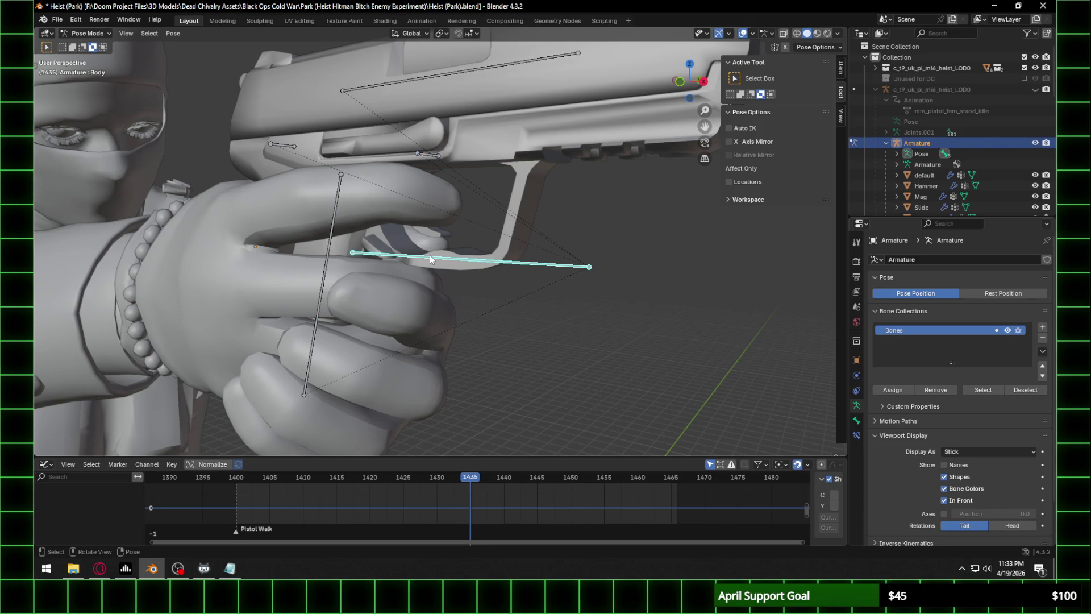
click(703, 87)
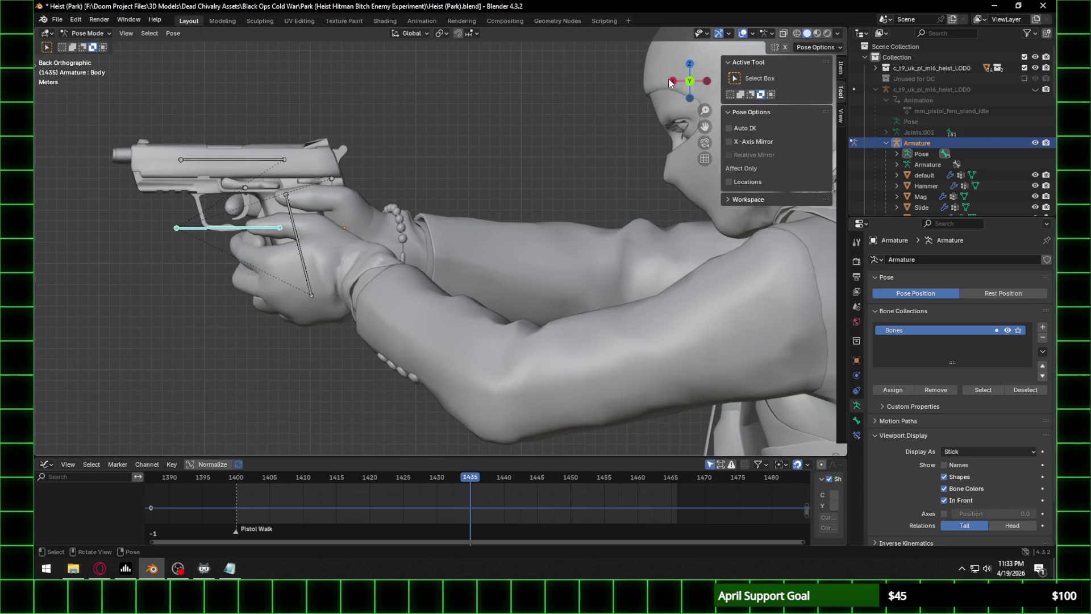
click(671, 82)
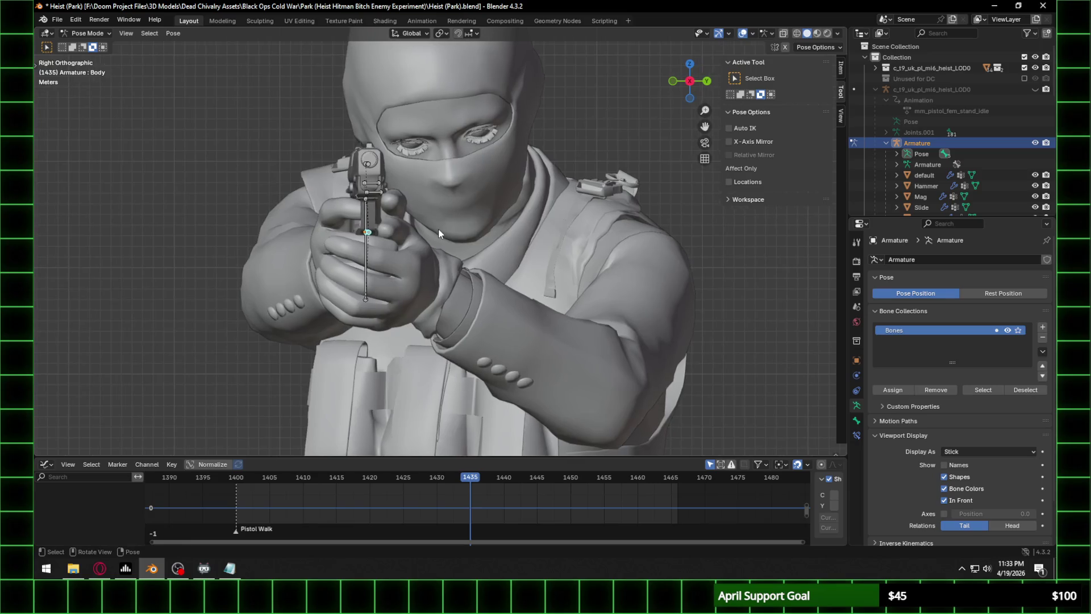
Rotate the trigger bone about its local X axis and confirm.
scroll(438, 229, up, 2)
key(r)
key(x)
key(x)
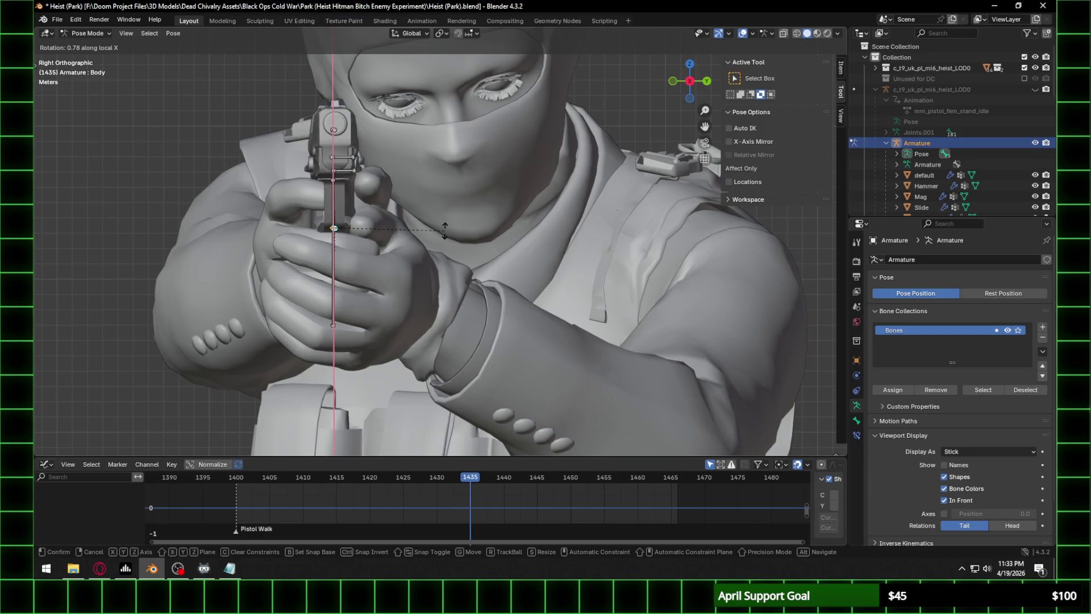
click(445, 232)
Play the idle while orbiting to check the grip, then switch to Rendered shading.
mouse_move(378, 221)
middle_down()
mouse_move(504, 207)
mouse_move(387, 182)
mouse_move(510, 223)
mouse_move(534, 213)
mouse_move(412, 196)
mouse_move(408, 233)
middle_up()
key(space)
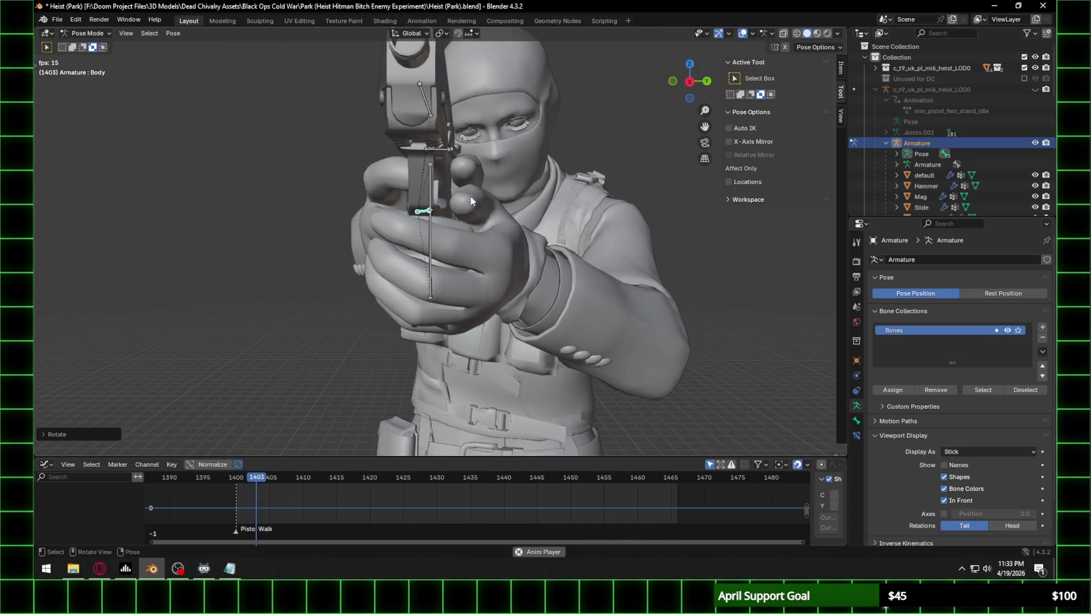
mouse_move(686, 85)
mouse_down()
mouse_move(602, 97)
mouse_move(505, 161)
mouse_up()
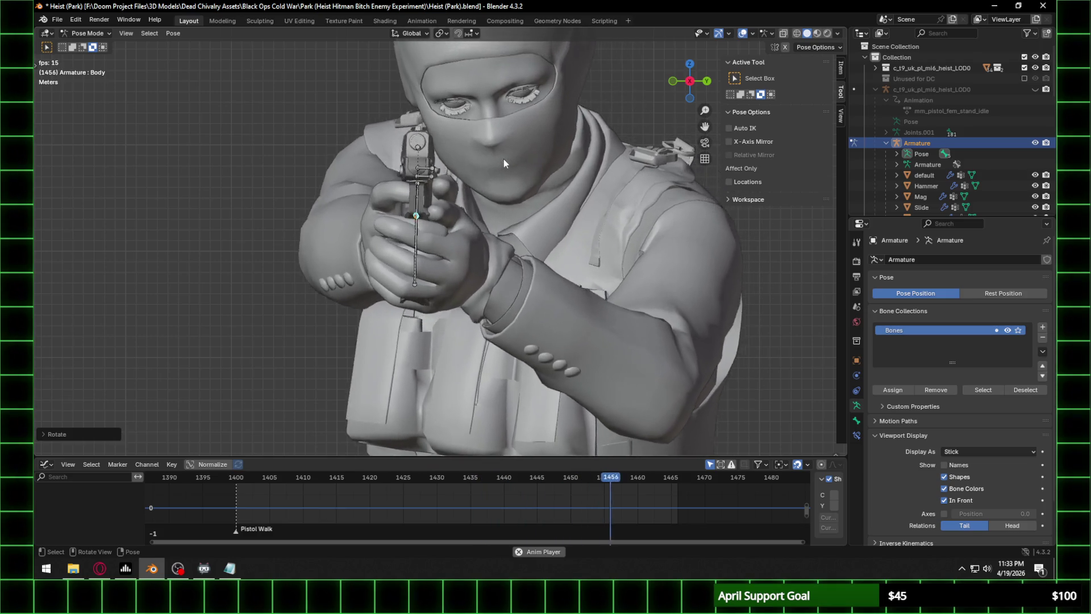
key(space)
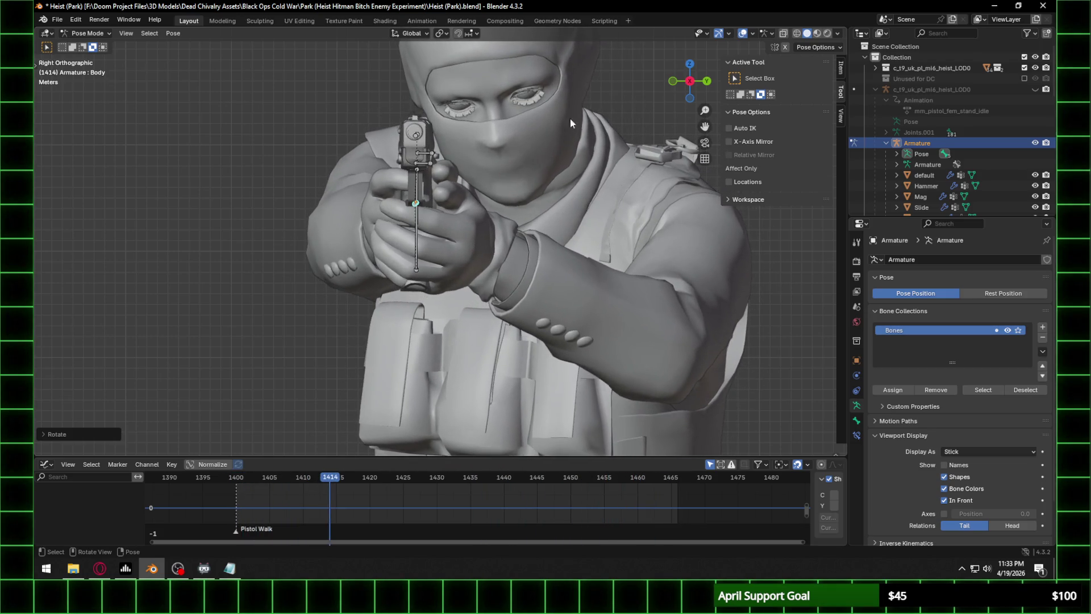
click(825, 33)
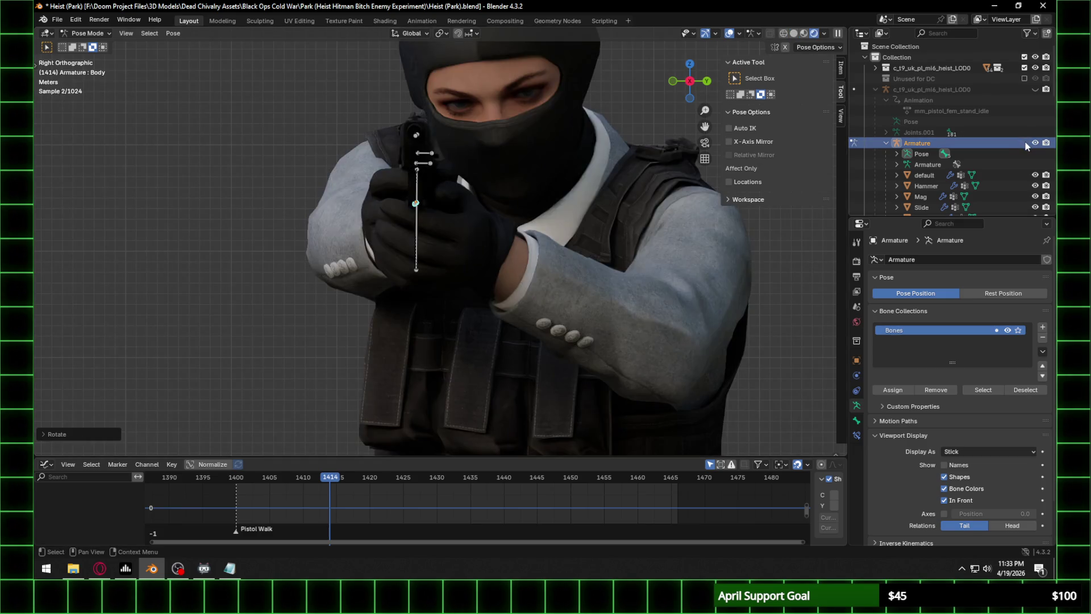
Play the rendered idle loop from the side, stop, and save Heist (Park).blend.
key(space)
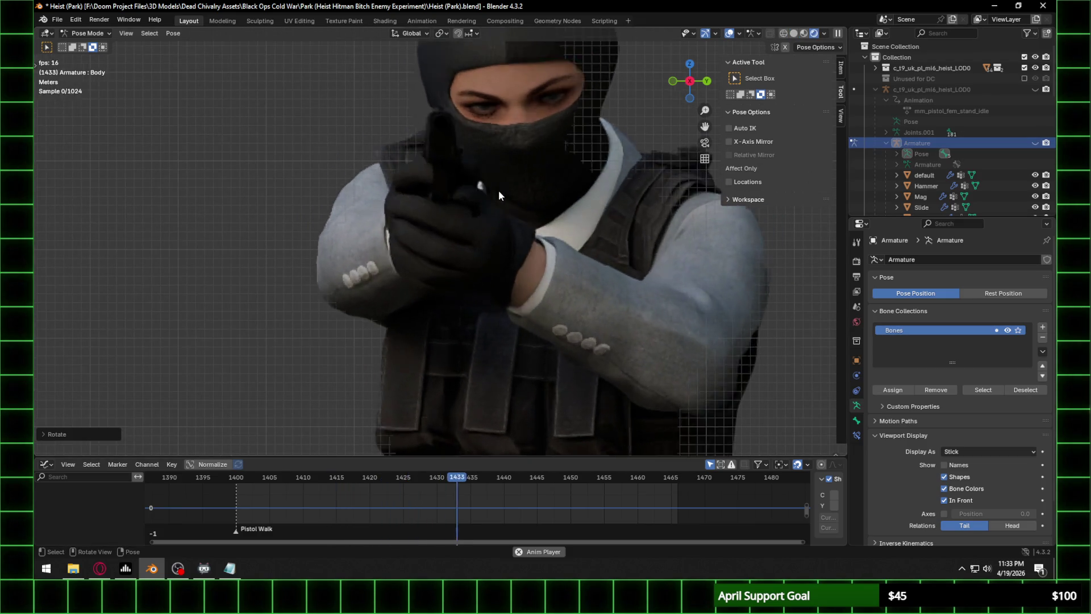
scroll(511, 182, down, 5)
mouse_move(519, 175)
middle_down()
mouse_move(605, 174)
mouse_move(445, 197)
mouse_move(496, 219)
middle_up()
key(space)
key(ctrl+s)
Replay the idle from the character's front, then open Steam from the hidden tray icons.
key(space)
middle_drag(550, 256, 469, 264)
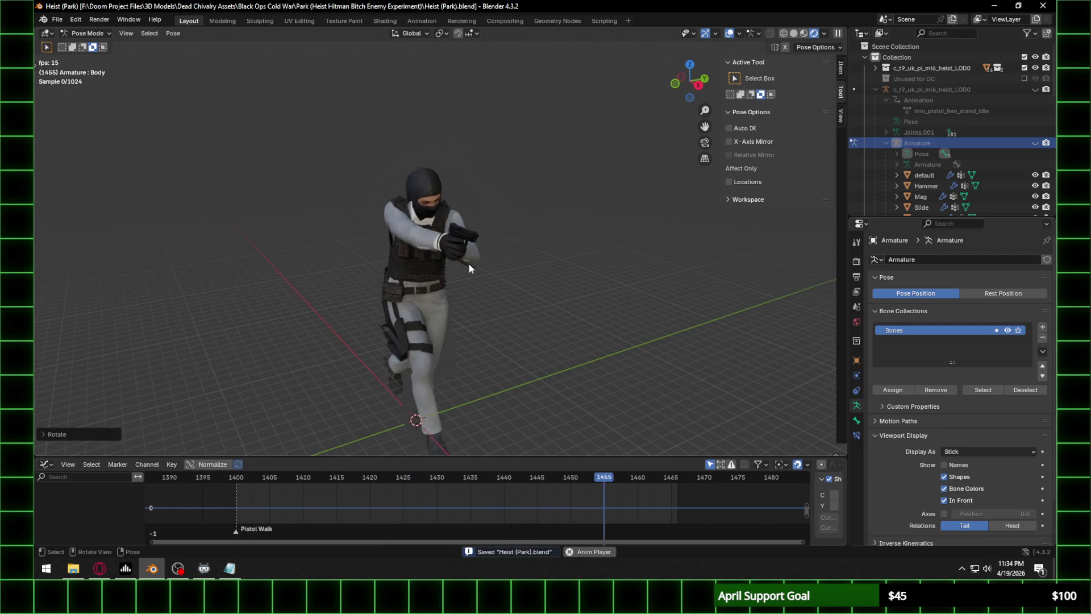
key(space)
click(967, 570)
click(940, 547)
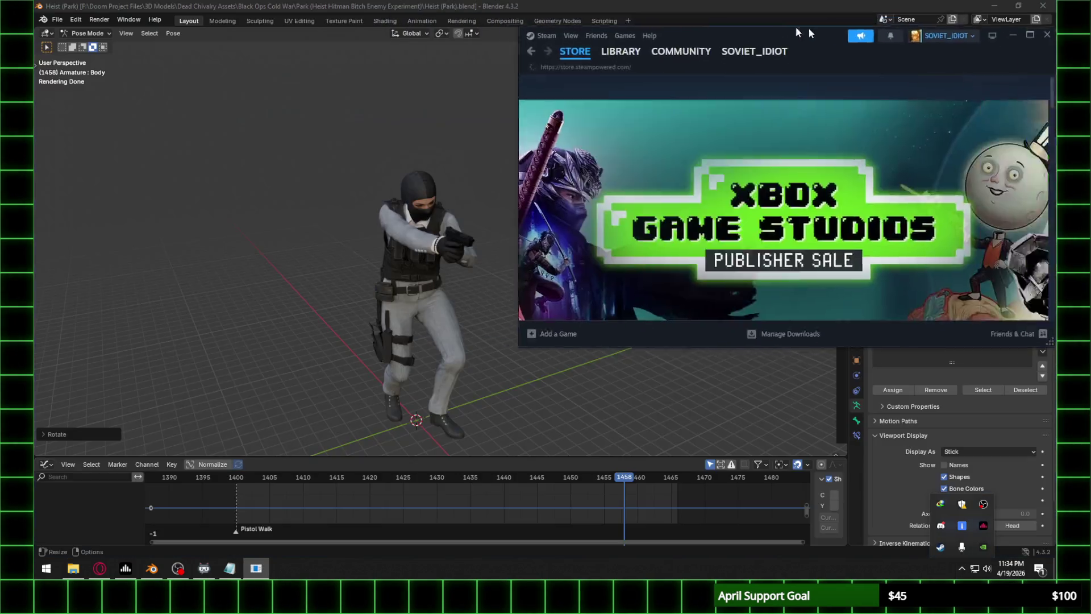
Close the Steam window to return to Blender's Heist (Park) scene.
click(1047, 35)
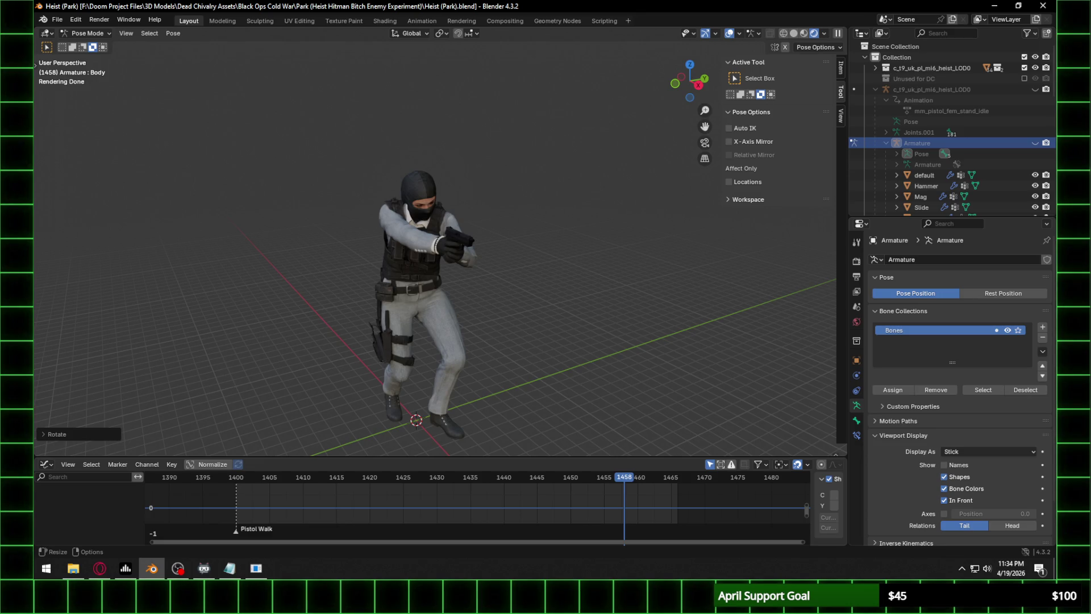
Orbit close to the head and gun, snap to side views, and play the idle once.
middle_drag(629, 166, 451, 265)
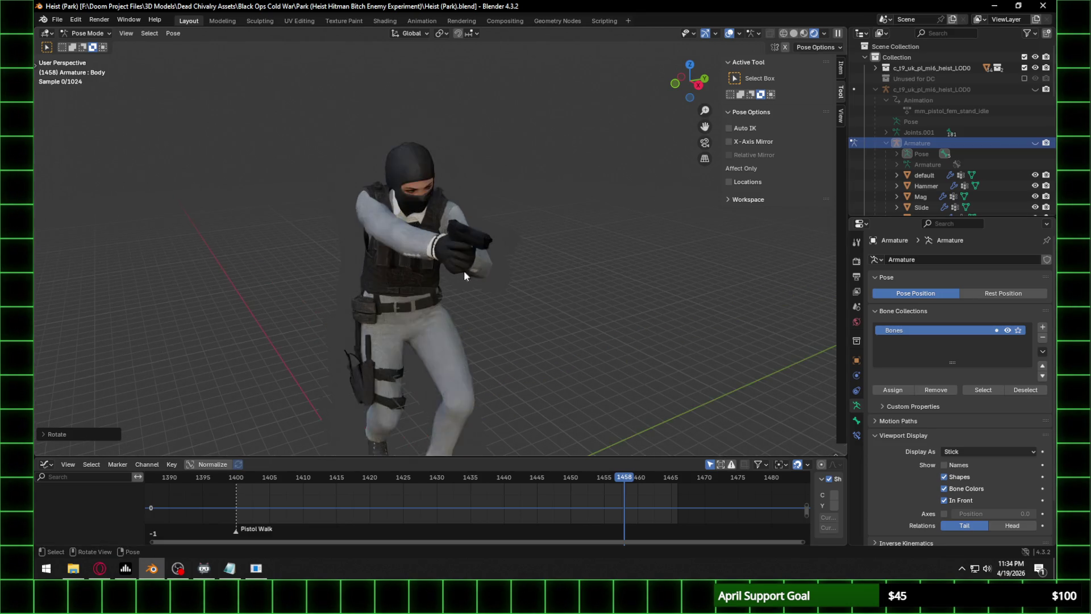
scroll(547, 260, up, 6)
click(690, 80)
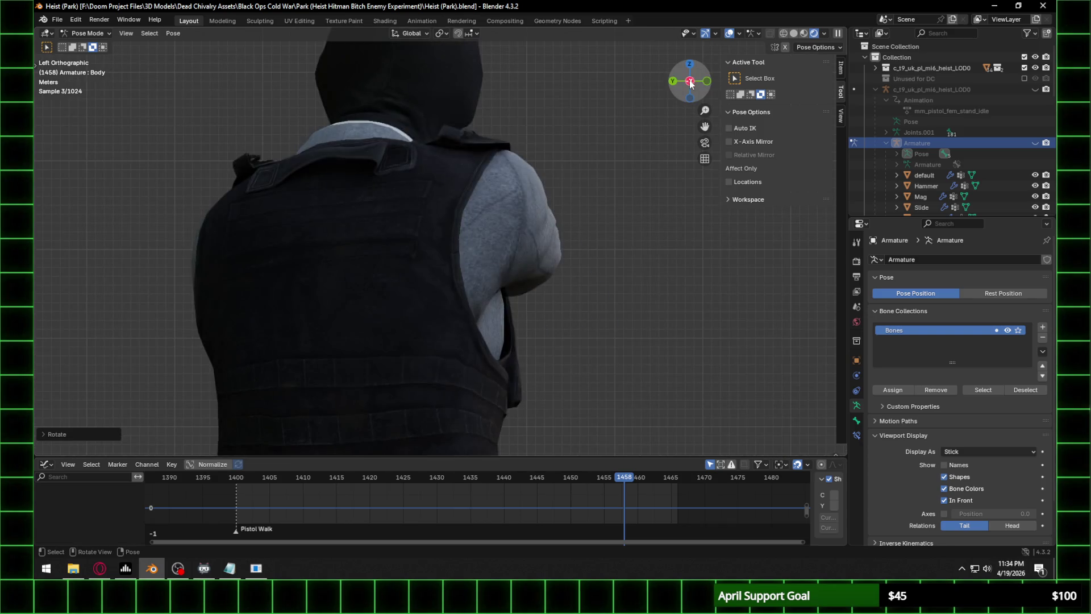
click(689, 81)
key(space)
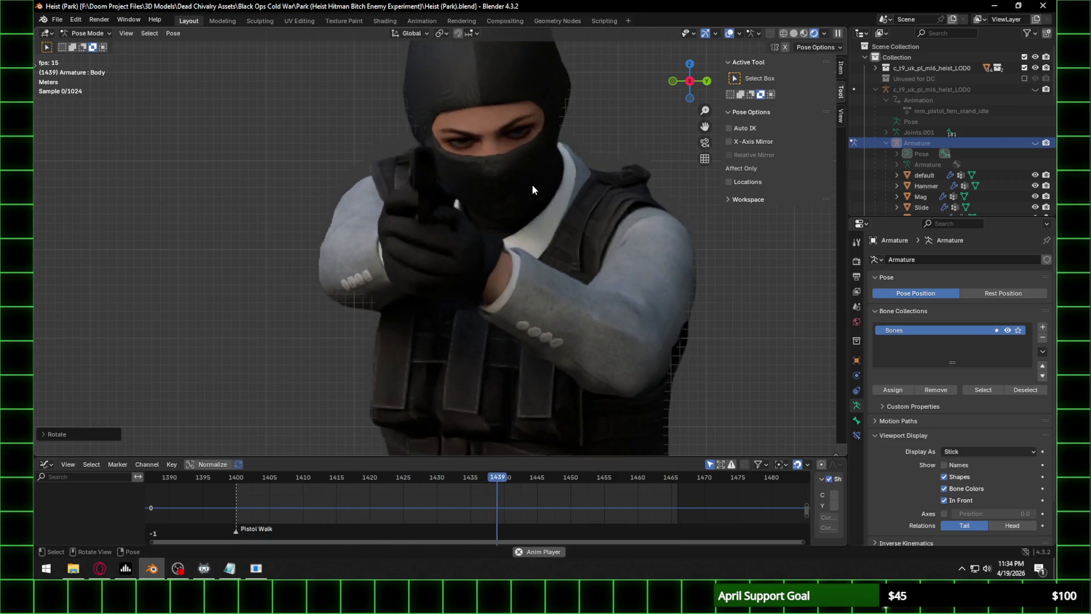
key(space)
Pan up to the face and replay the idle, zooming in and out around the figure.
mouse_move(545, 111)
shift+middle_down()
mouse_move(548, 168)
mouse_move(519, 196)
shift+middle_up()
scroll(505, 251, up, 5)
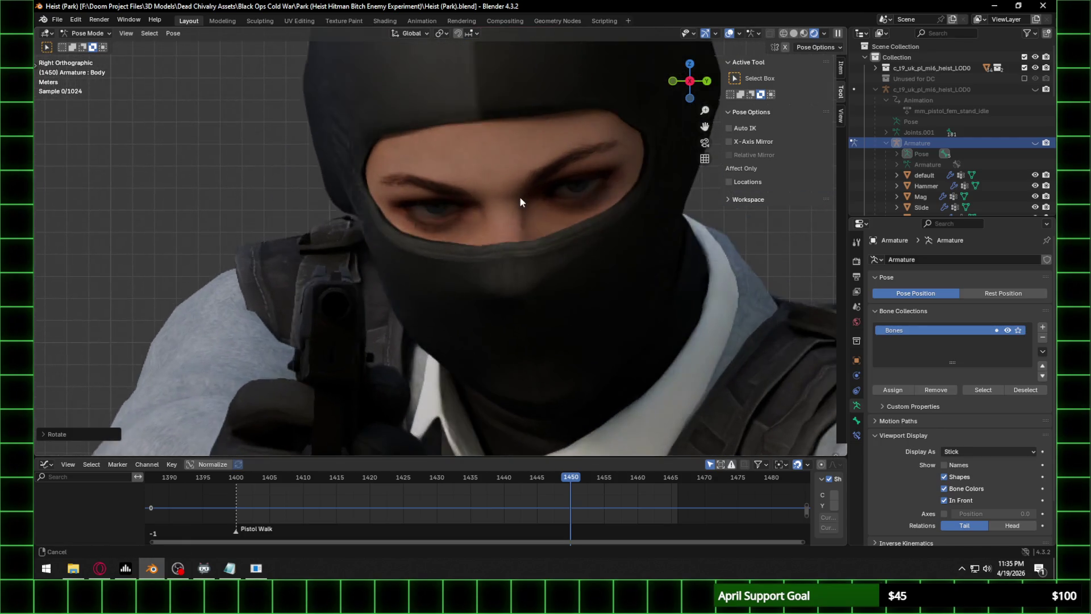
scroll(520, 196, down, 5)
key(space)
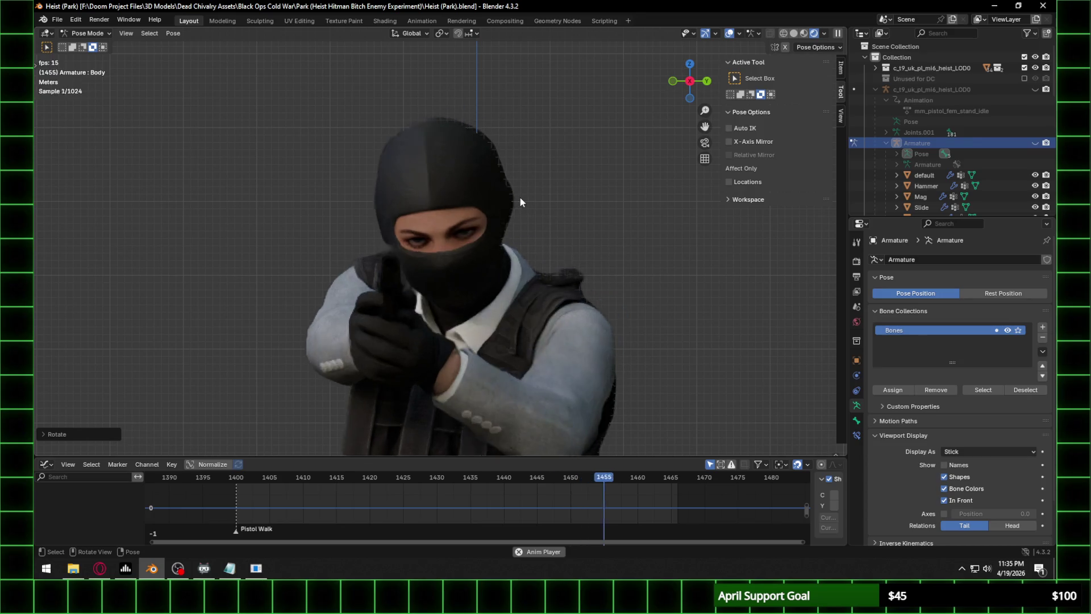
mouse_move(520, 196)
middle_down()
mouse_move(505, 206)
mouse_move(571, 249)
mouse_move(492, 250)
mouse_move(551, 300)
mouse_move(565, 294)
middle_up()
scroll(499, 220, up, 3)
scroll(560, 343, up, 3)
scroll(505, 272, up, 3)
scroll(565, 294, up, 1)
scroll(564, 289, down, 5)
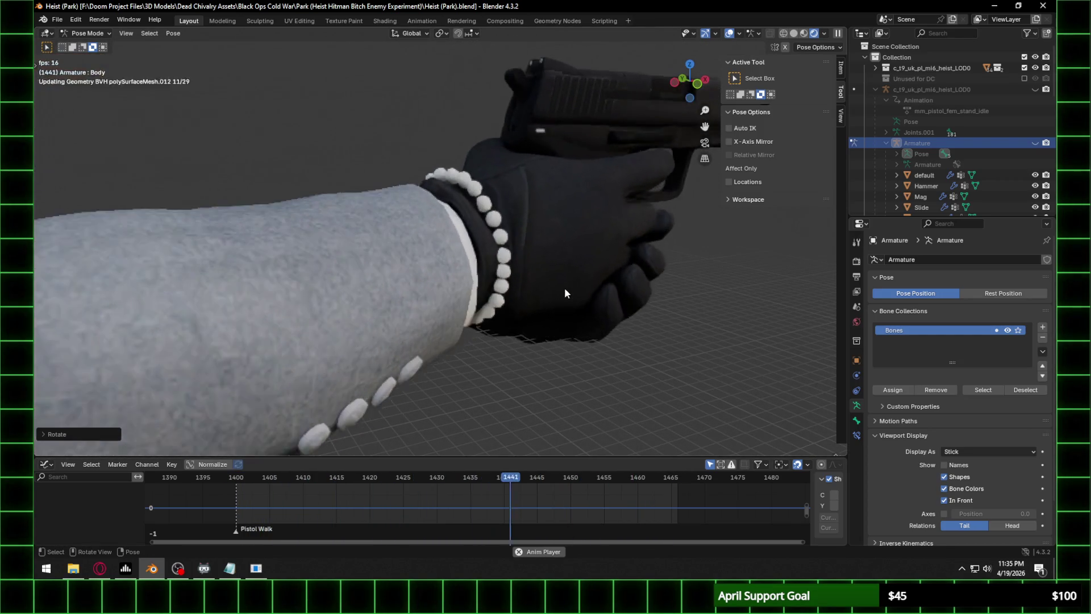
scroll(563, 254, down, 5)
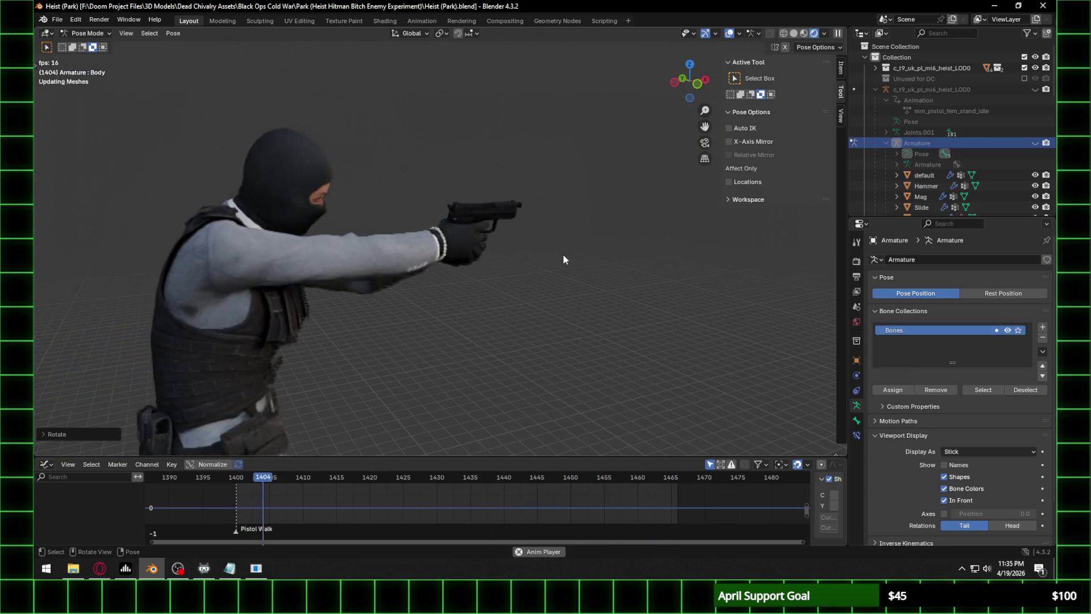
scroll(554, 255, down, 2)
scroll(466, 267, up, 2)
Orbit behind and to the front-left of the figure, then snap to the right side view.
mouse_move(459, 272)
middle_down()
mouse_move(510, 264)
mouse_move(413, 260)
middle_up()
scroll(477, 266, up, 8)
scroll(425, 265, down, 6)
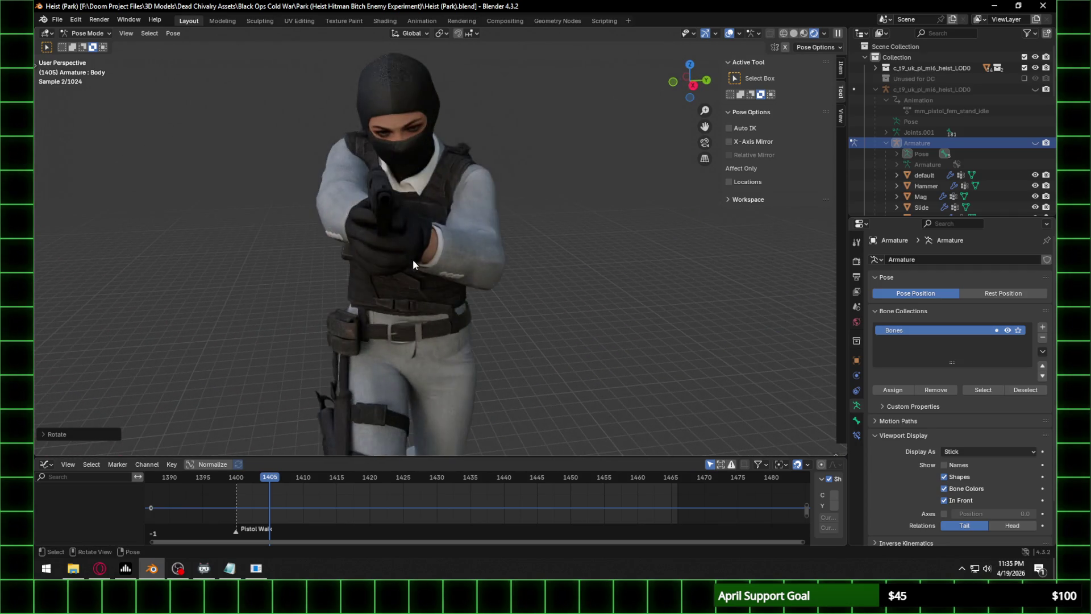
mouse_move(500, 250)
middle_down()
mouse_move(532, 251)
mouse_move(492, 252)
mouse_move(528, 237)
middle_up()
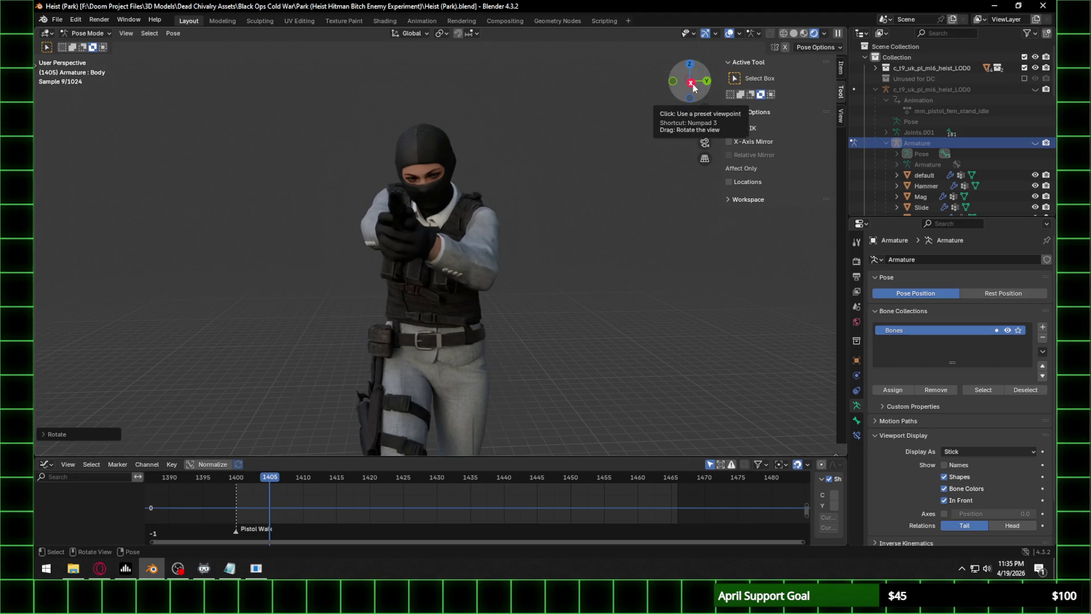
click(689, 85)
scroll(493, 198, up, 4)
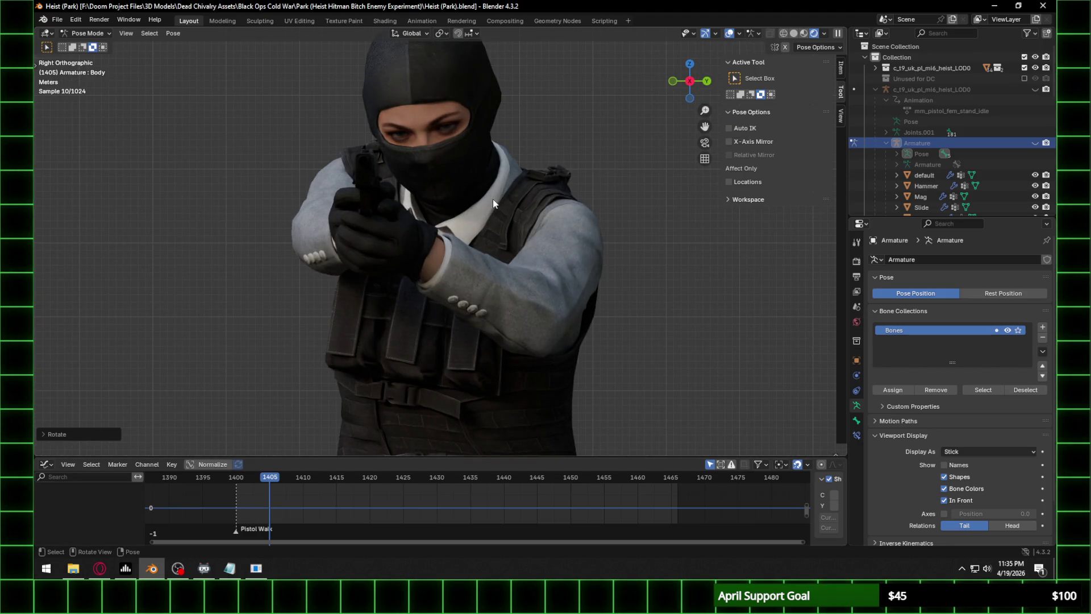
Step through timeline frames 1405 to 1460 in 5-frame increments to inspect the grip.
click(336, 477)
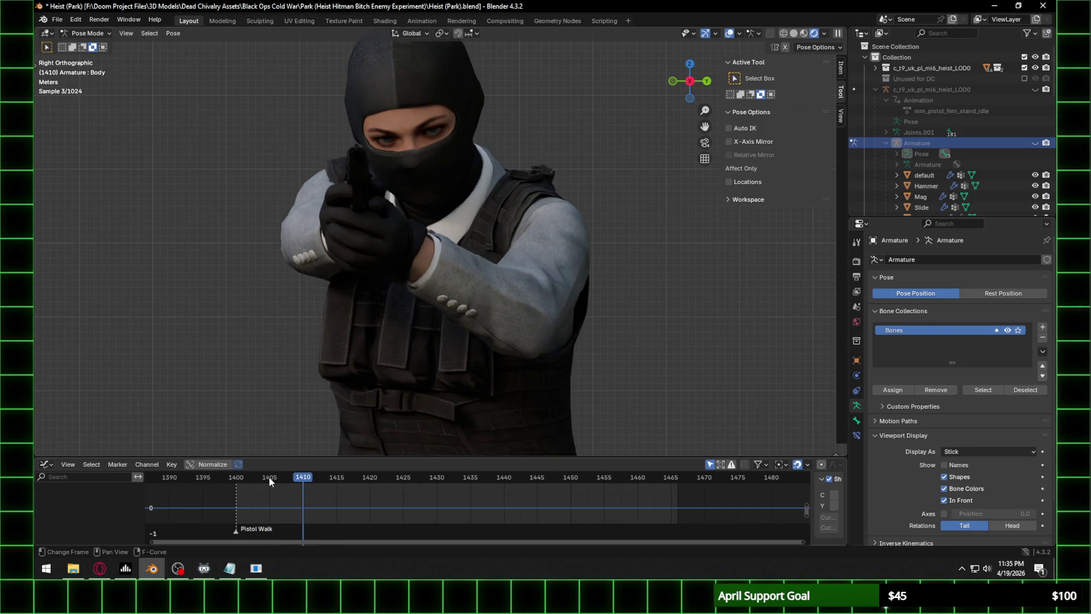
click(270, 479)
click(303, 481)
click(369, 478)
click(401, 478)
click(436, 478)
click(470, 479)
click(504, 478)
click(537, 478)
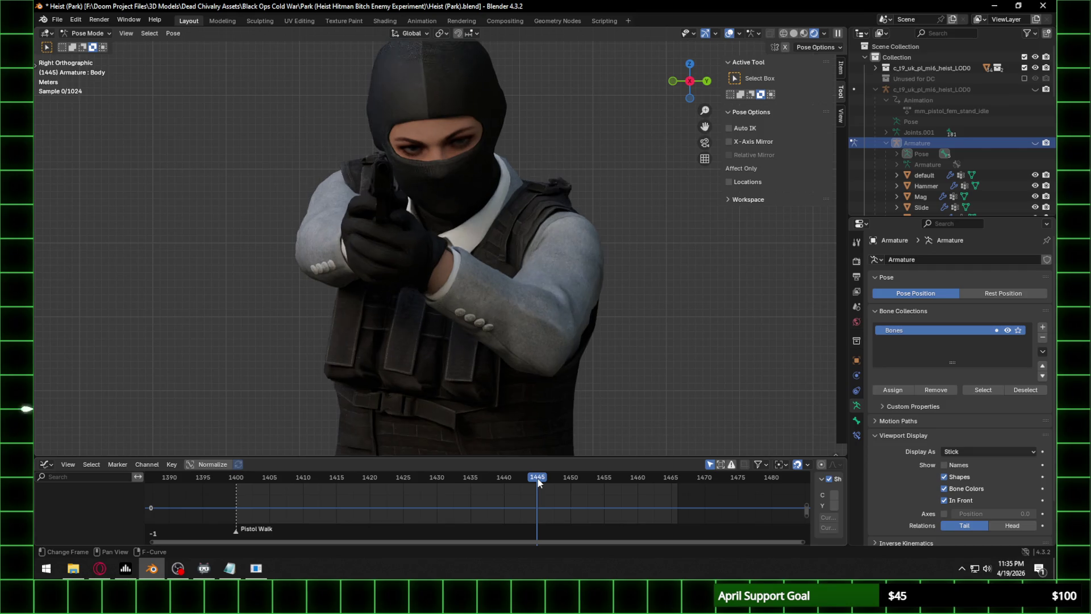
click(570, 478)
click(603, 478)
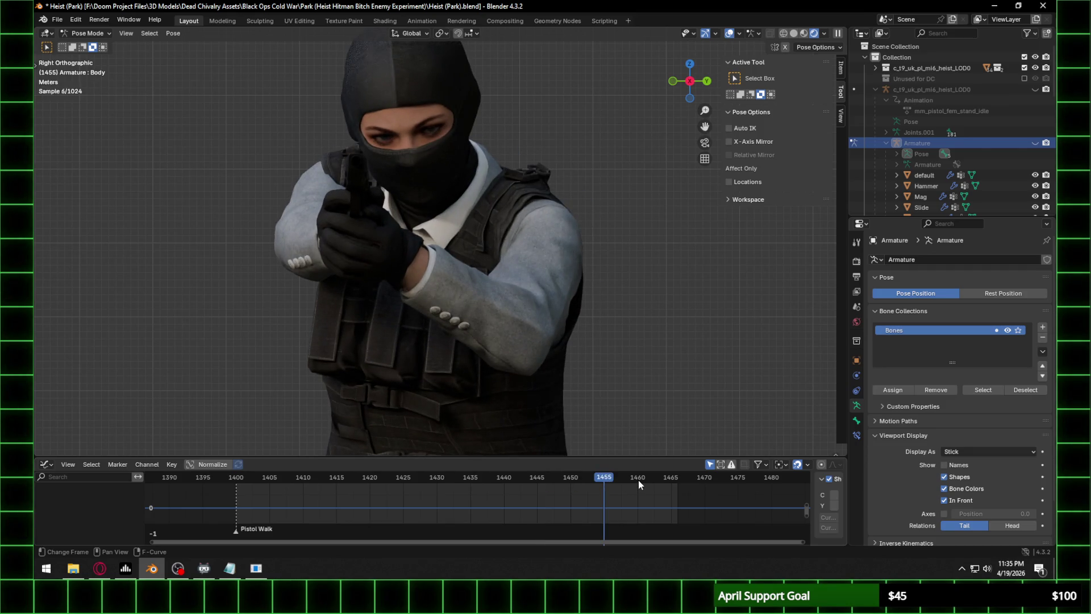
click(639, 482)
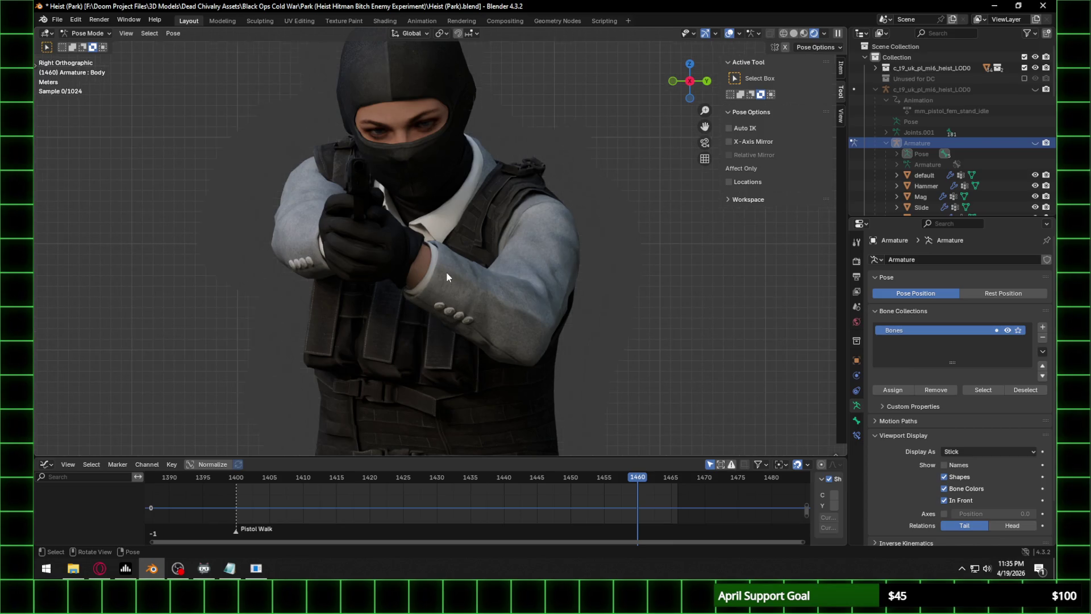
Replay with the whole figure visible, save the file, and enlarge the Graph Editor area upward.
scroll(446, 271, up, 1)
scroll(551, 261, up, 1)
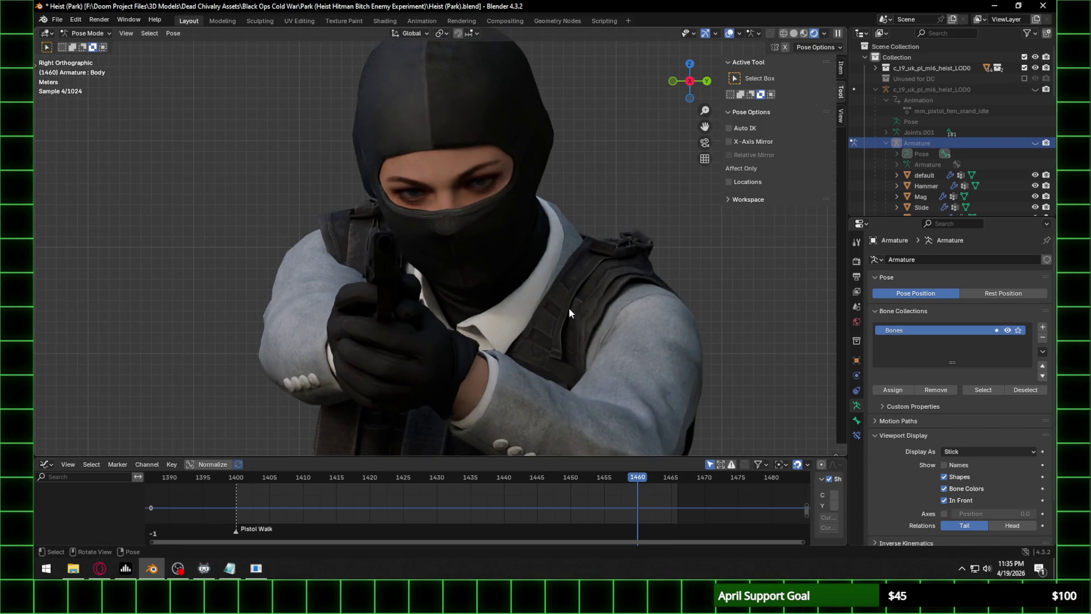
scroll(568, 308, down, 6)
scroll(568, 311, down, 2)
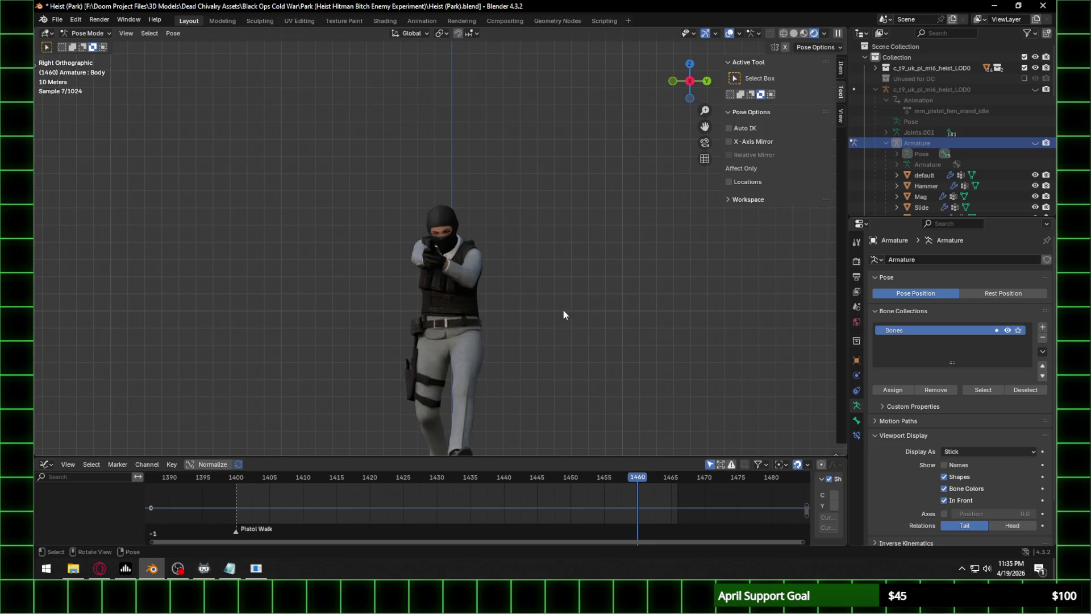
scroll(503, 283, down, 1)
key(space)
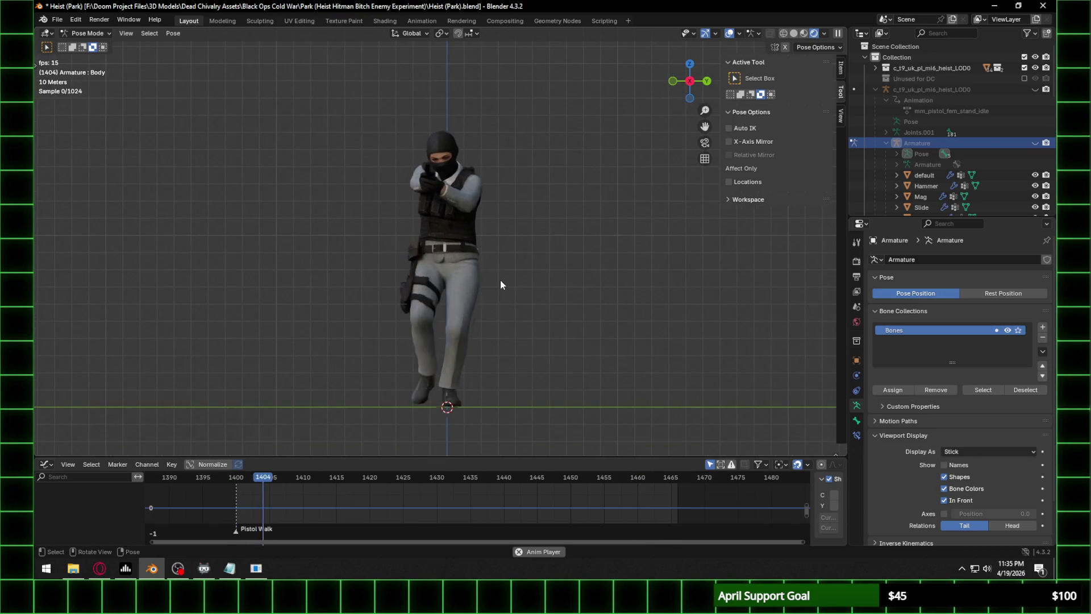
key(space)
key(ctrl+s)
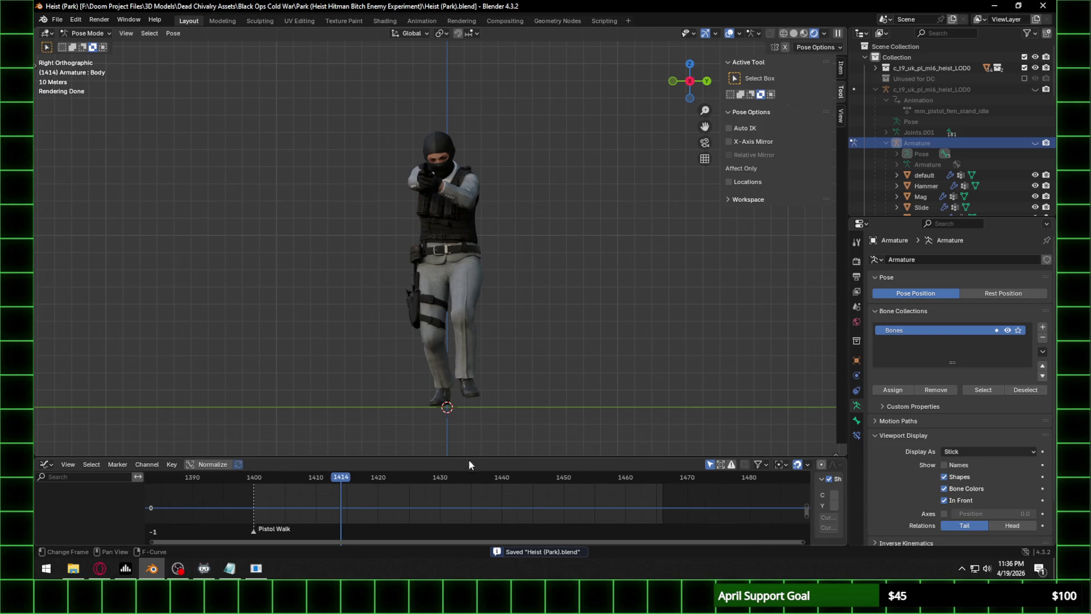
drag(467, 458, 467, 348)
mouse_move(317, 437)
middle_down()
mouse_move(792, 418)
mouse_move(699, 438)
mouse_move(367, 446)
mouse_move(591, 446)
mouse_move(514, 450)
mouse_move(318, 397)
middle_up()
Switch the Graph Editor to a Timeline and bring earlier frames into view.
click(45, 352)
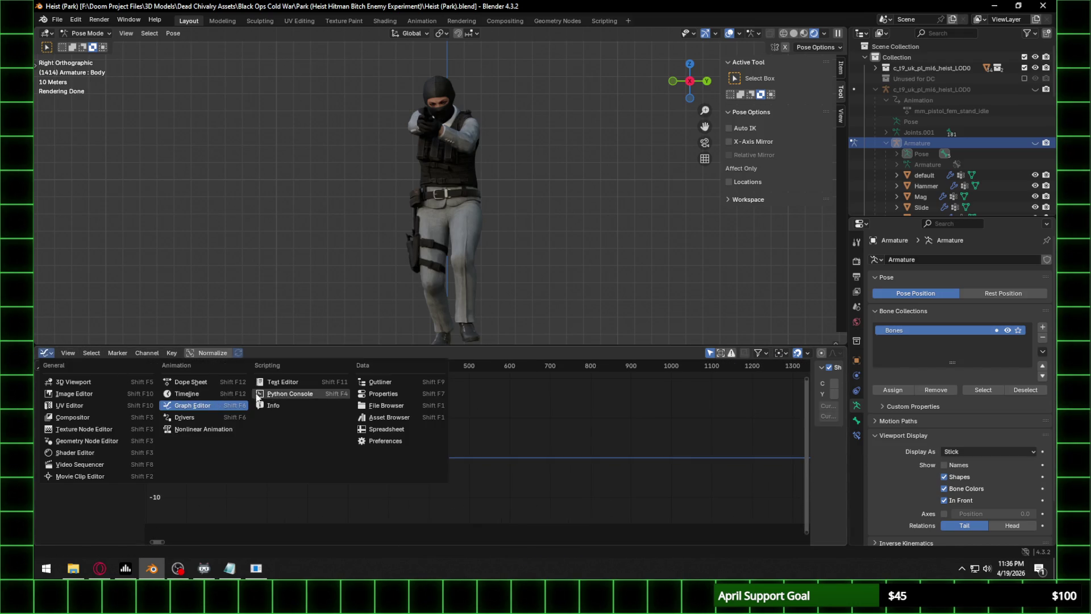
click(187, 393)
ctrl+scroll(404, 452, left, 5)
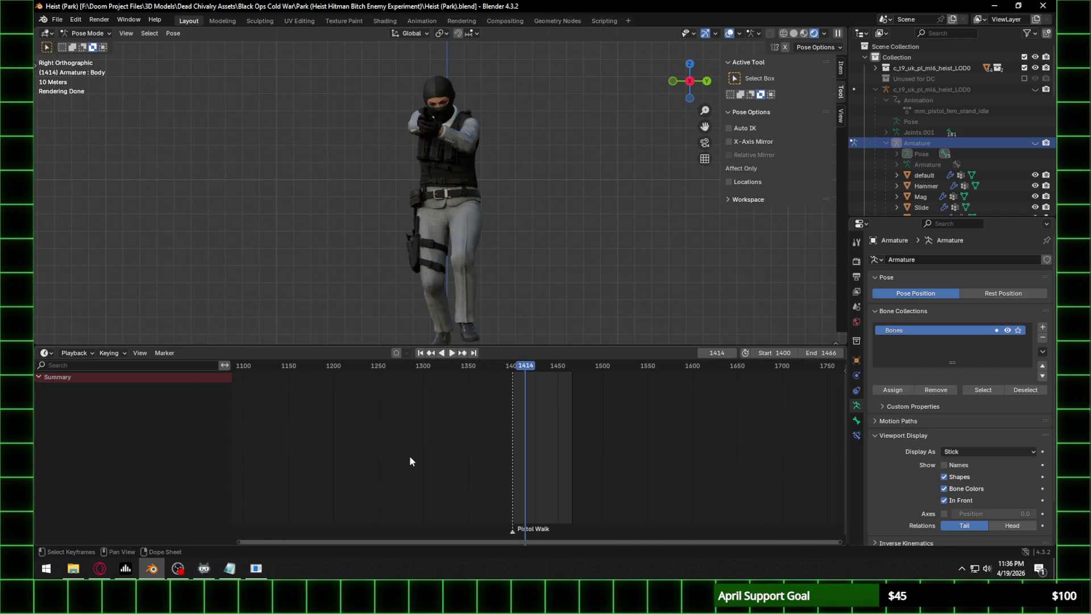
ctrl+scroll(402, 433, left, 2)
middle_drag(402, 434, 249, 423)
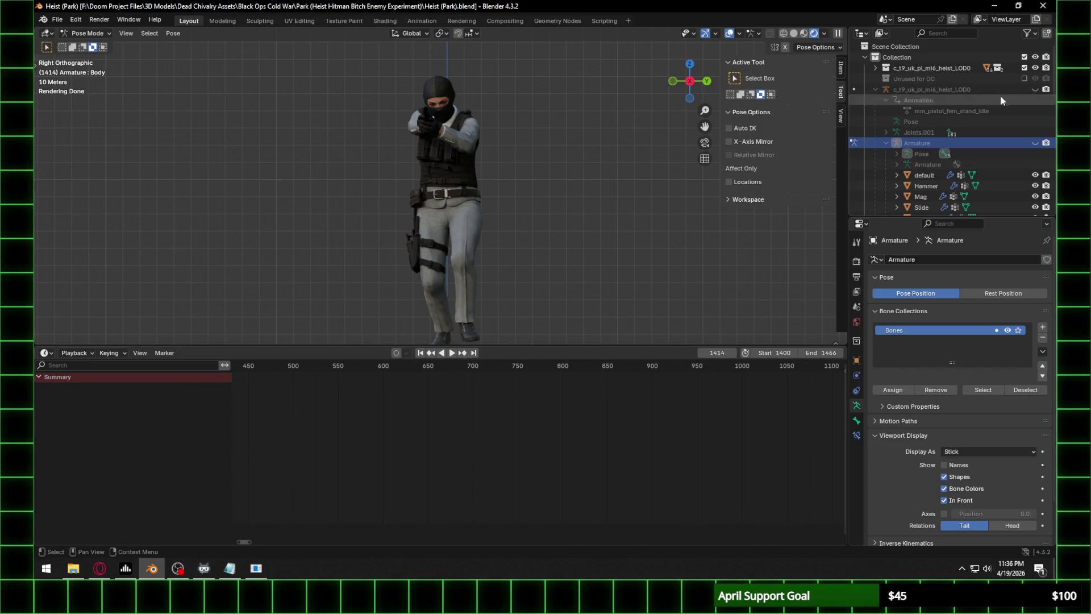
Unhide the joints armature, select it in Object Mode, and put it into Pose Mode.
click(1034, 89)
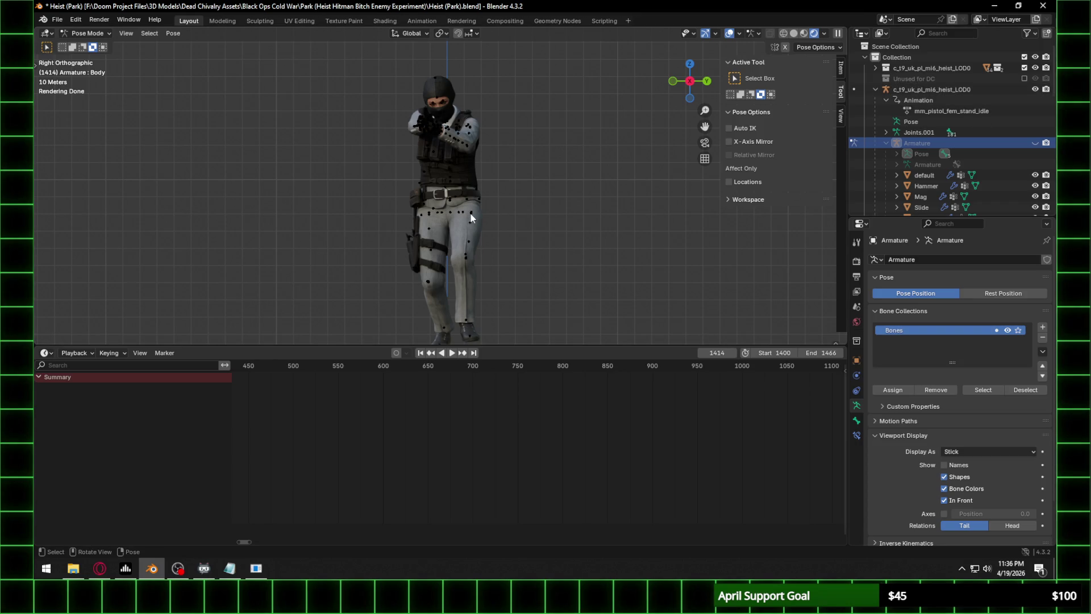
click(91, 35)
click(85, 35)
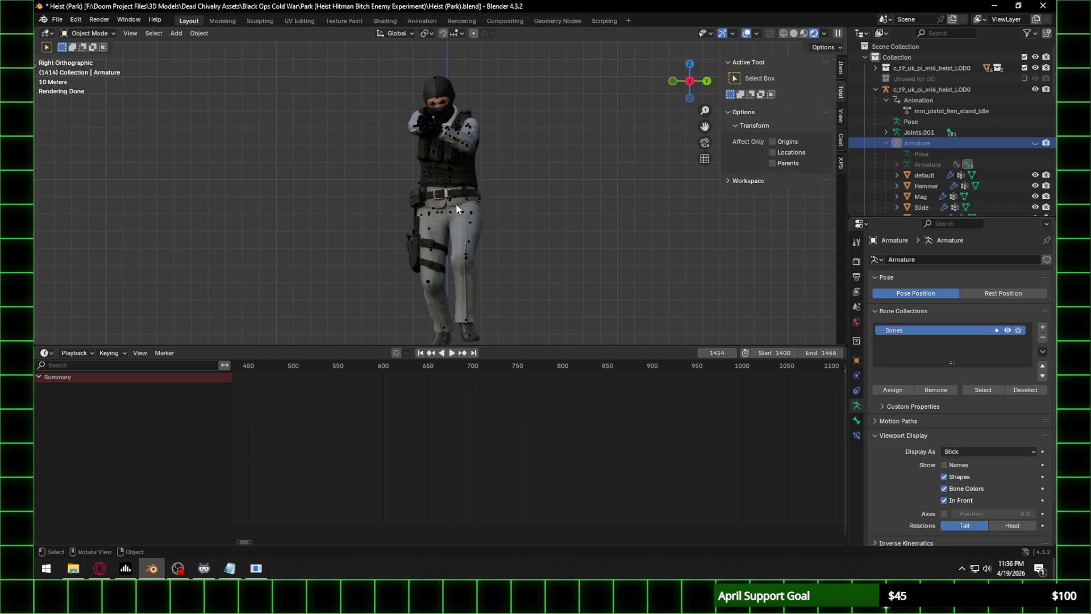
click(469, 216)
click(104, 35)
click(85, 69)
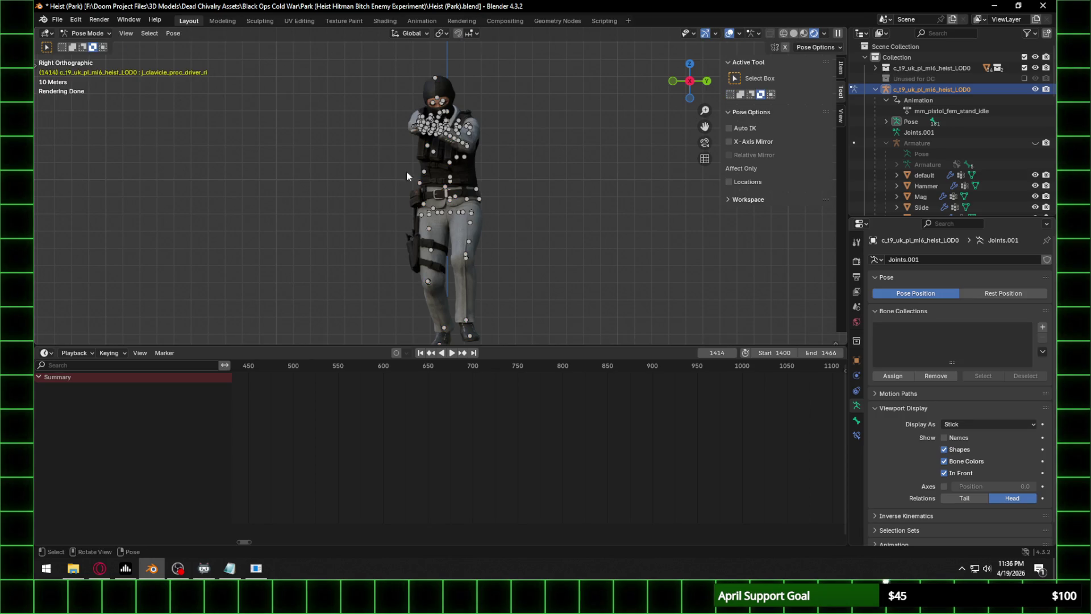
Set the playback start frame to 901, then scrub and zoom the keys around frames 980–1040.
scroll(592, 441, down, 3)
middle_drag(592, 441, 462, 428)
scroll(461, 429, up, 2)
mouse_move(366, 367)
mouse_down()
mouse_move(375, 369)
mouse_move(366, 374)
mouse_up()
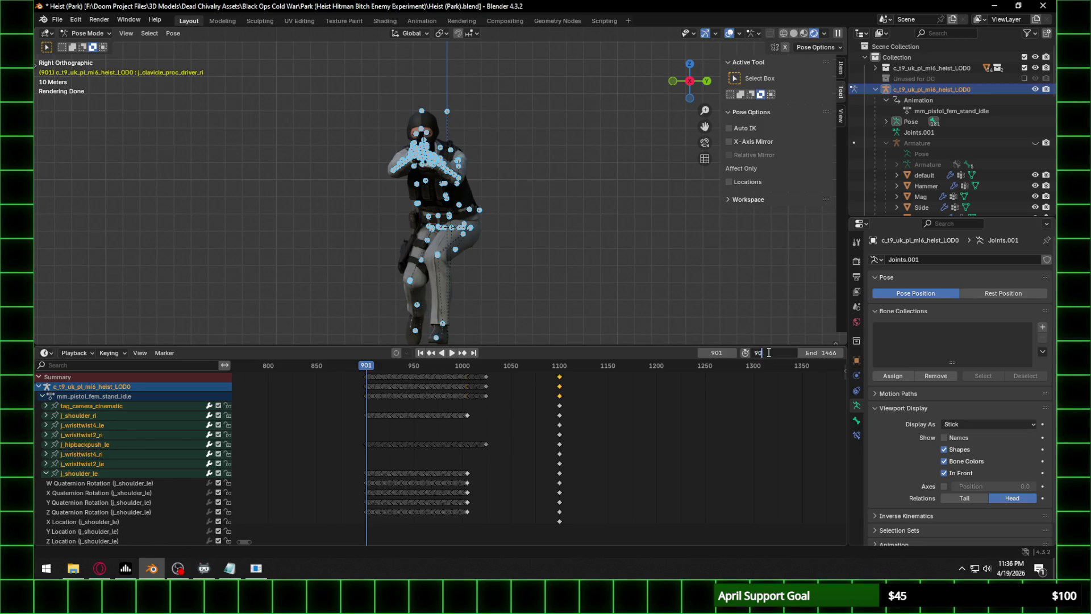
text(1)
key(Return)
scroll(366, 455, up, 5)
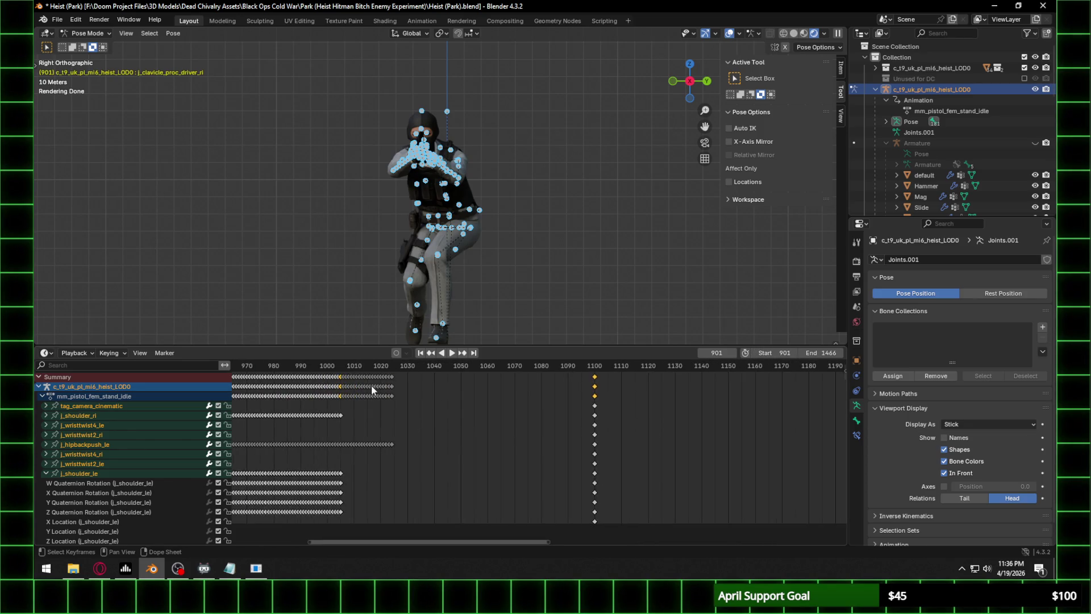
drag(291, 371, 345, 374)
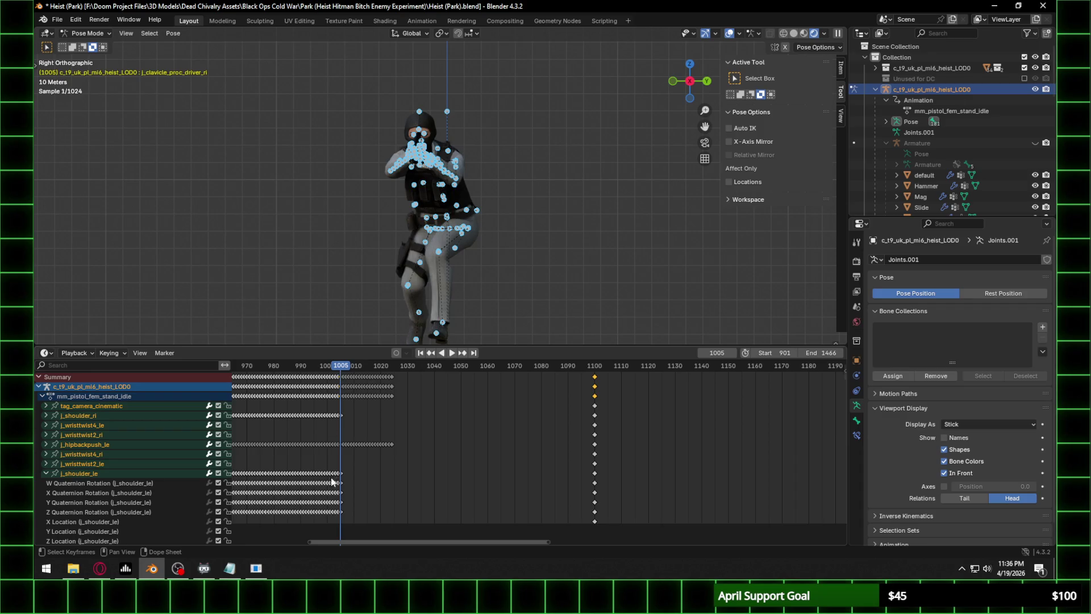
ctrl+middle_drag(332, 475, 544, 467)
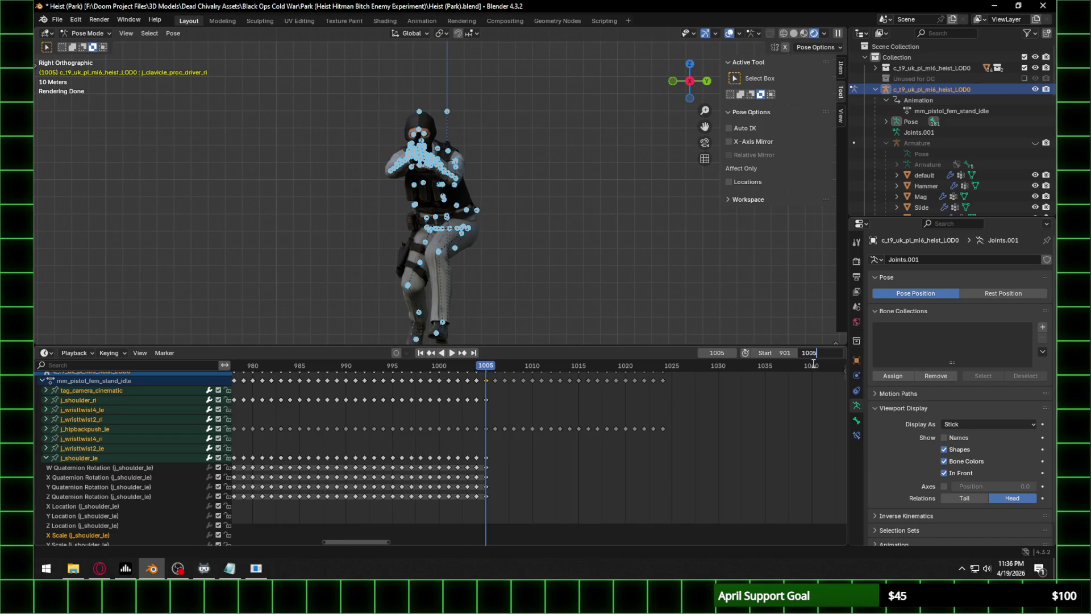
Confirm 1005 as the end frame and play the range, zooming in on the character.
key(Return)
key(space)
key(space)
mouse_move(489, 56)
ctrl+middle_down()
mouse_move(430, 190)
mouse_move(500, 195)
mouse_move(496, 181)
mouse_move(433, 158)
mouse_move(493, 210)
ctrl+middle_up()
scroll(500, 195, up, 3)
scroll(500, 195, down, 2)
scroll(433, 158, down, 3)
key(space)
scroll(482, 190, up, 2)
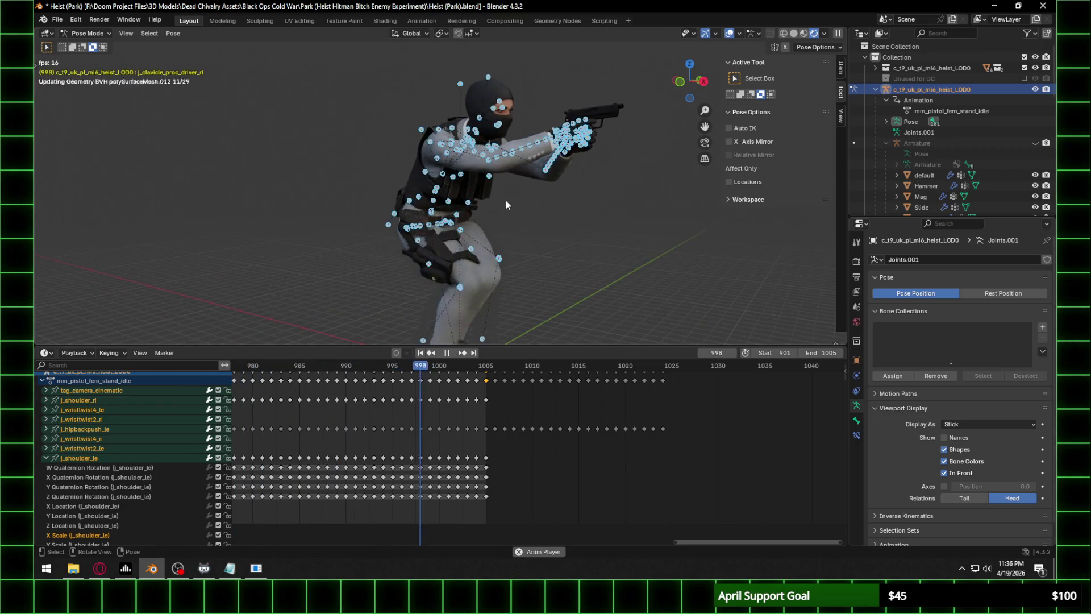
scroll(531, 196, down, 3)
Hide the joints armature and watch the playback from front and right side views, then stop.
click(1035, 90)
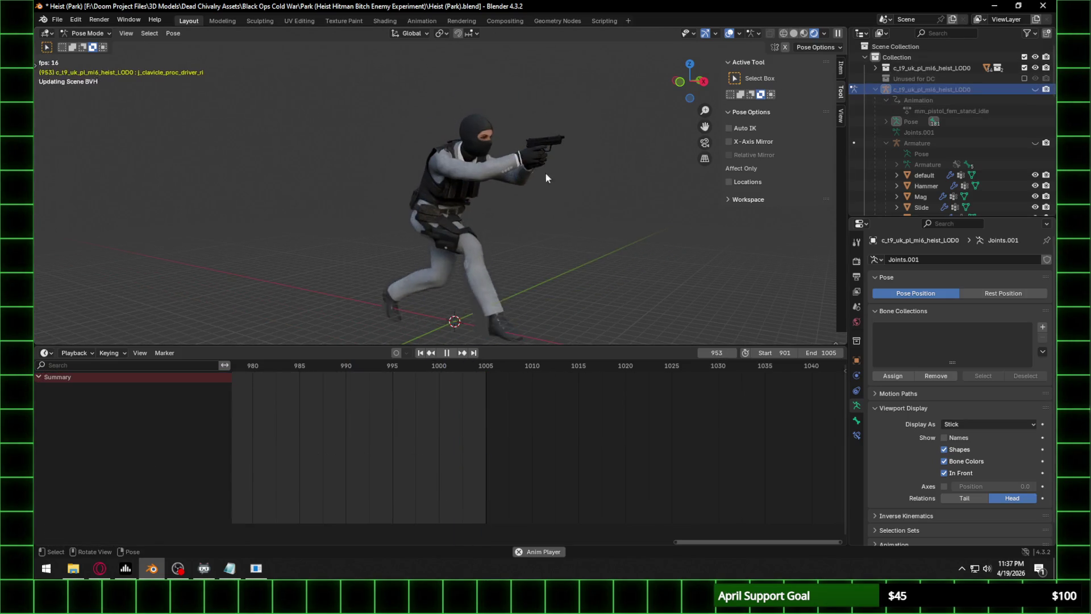
scroll(478, 178, up, 5)
scroll(475, 181, down, 5)
mouse_move(510, 210)
middle_down()
mouse_move(564, 203)
mouse_move(503, 206)
middle_up()
click(691, 82)
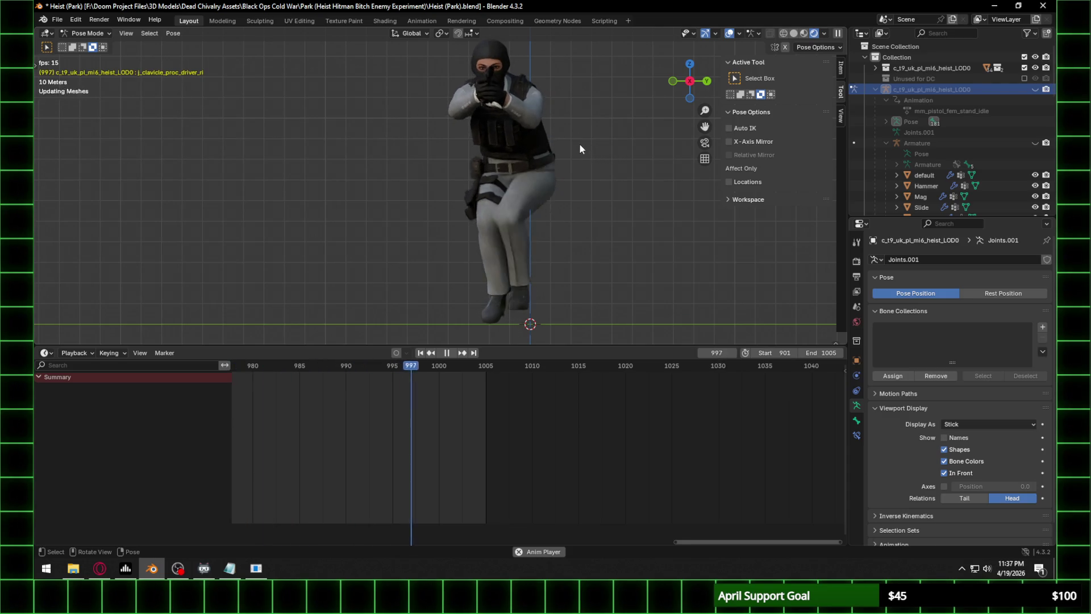
mouse_move(506, 192)
middle_down()
mouse_move(489, 181)
mouse_move(615, 192)
mouse_move(469, 161)
mouse_move(560, 140)
mouse_move(507, 140)
middle_up()
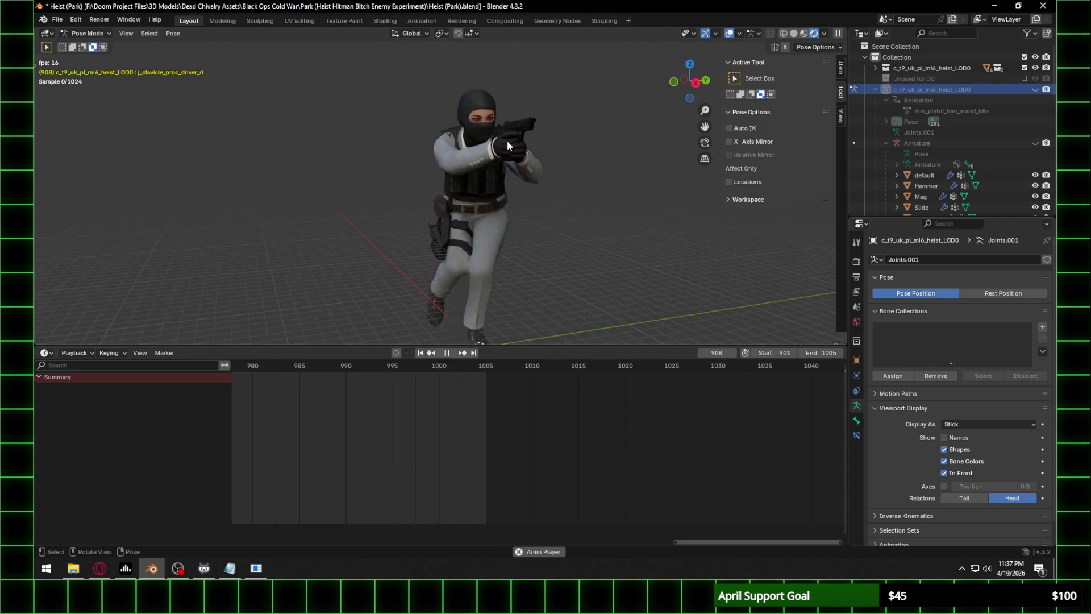
key(space)
scroll(526, 137, up, 5)
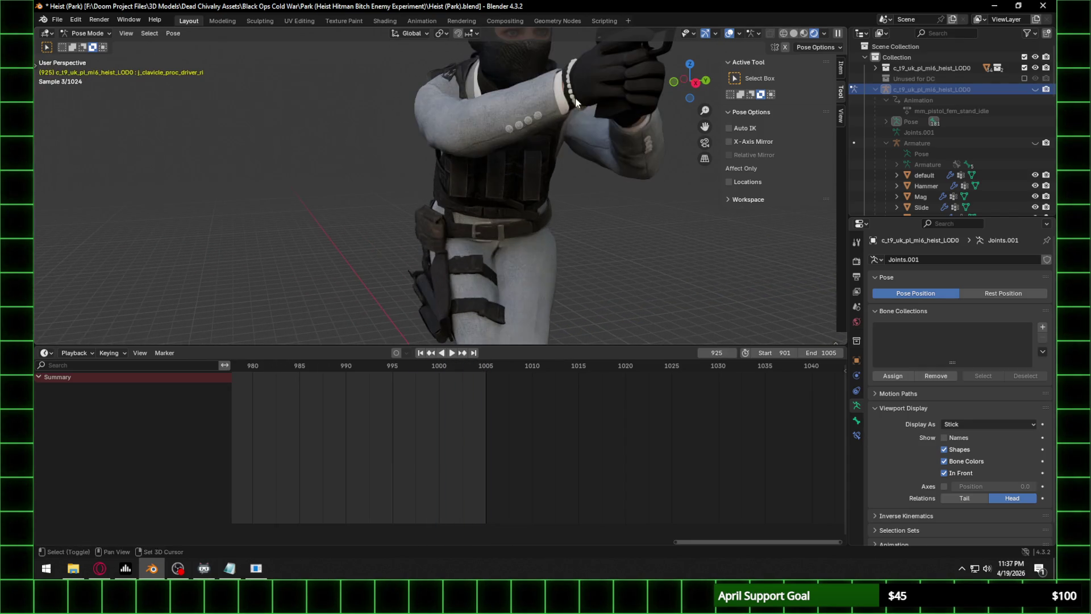
Switch to Object Mode, unhide the joints armature, and return it to Pose Mode.
scroll(578, 101, down, 5)
click(76, 34)
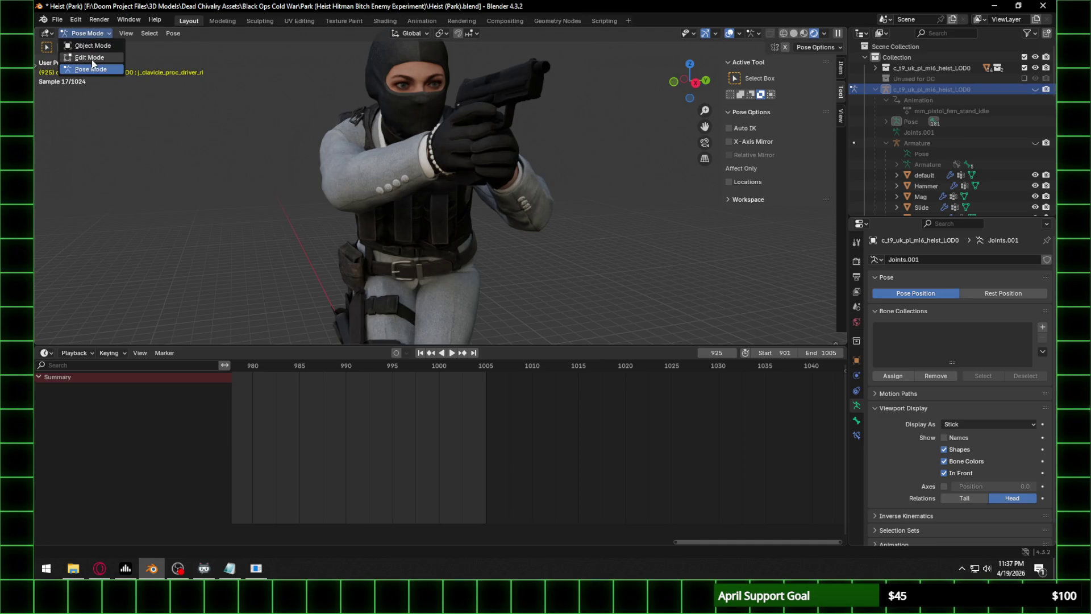
click(93, 46)
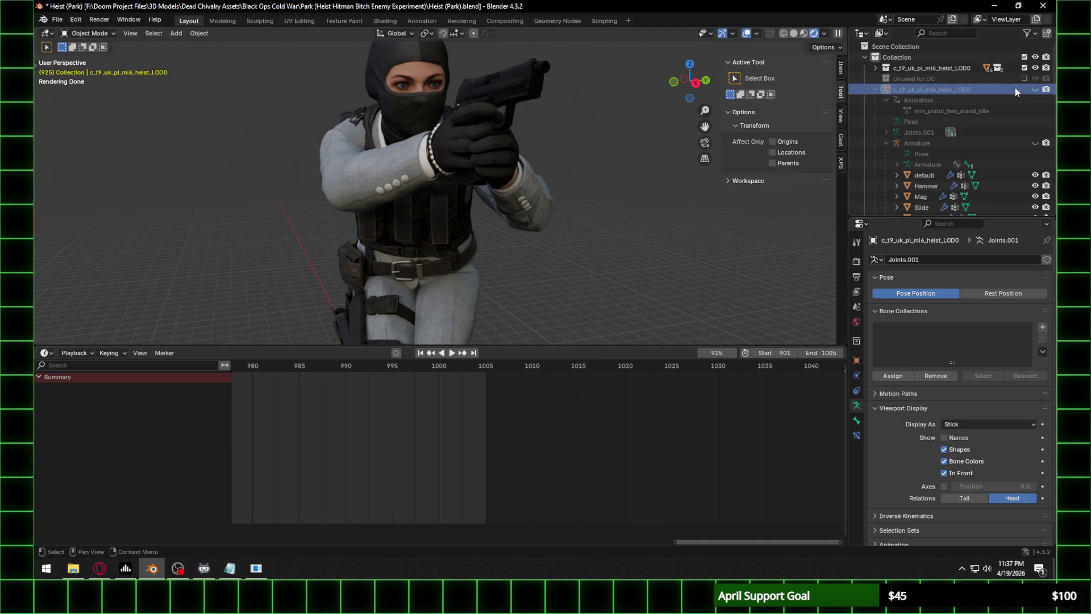
click(1034, 89)
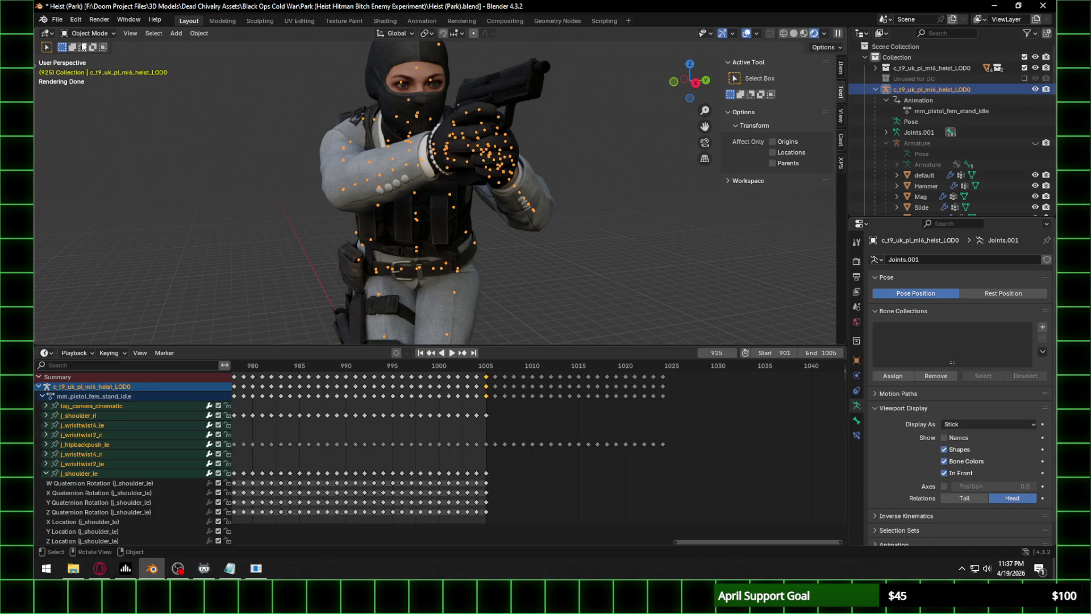
click(97, 69)
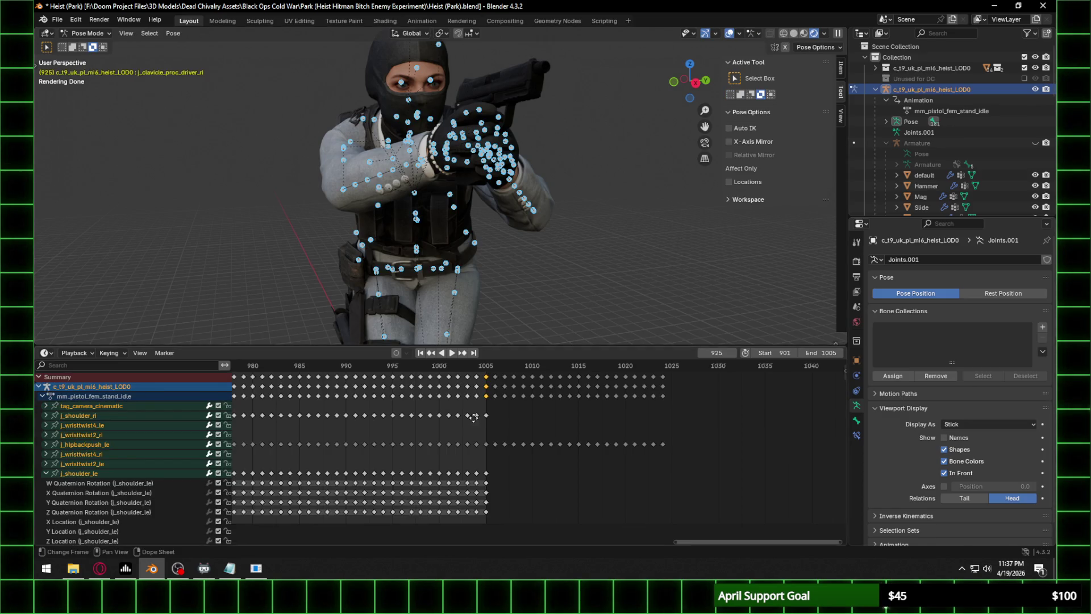
Jump to frame 901, select the right thumb bone j_thumb_ri_2, and expand its animation channels.
scroll(472, 421, down, 5)
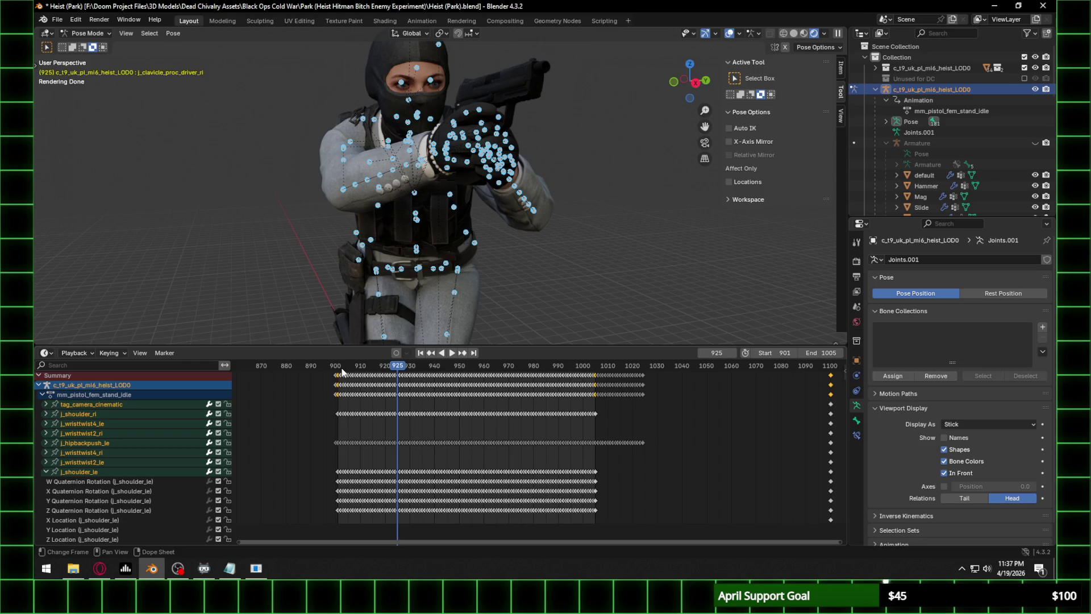
click(338, 370)
key(space)
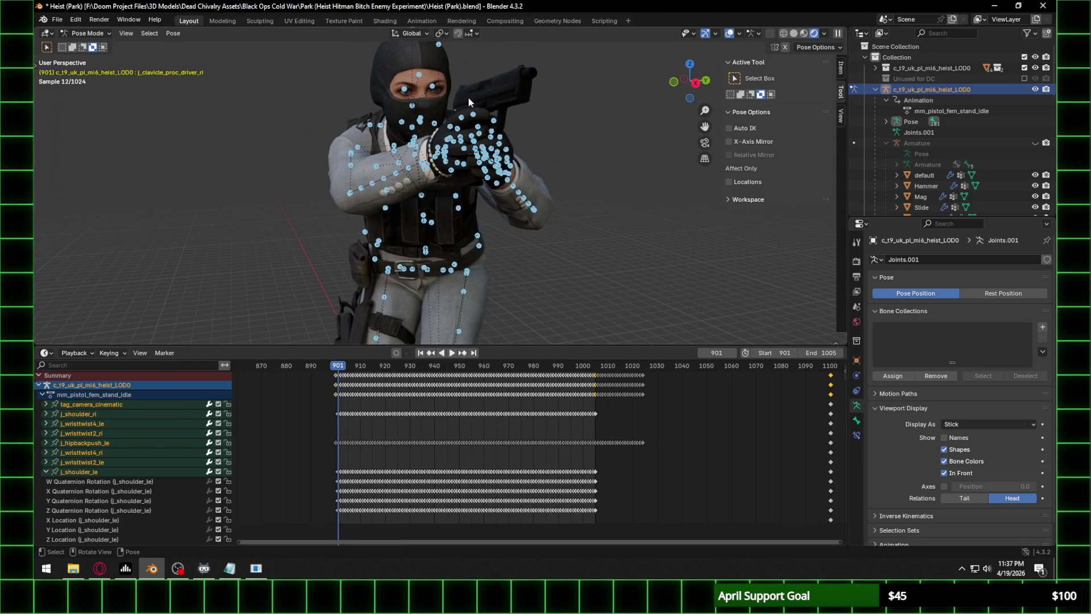
scroll(466, 101, up, 3)
mouse_move(471, 108)
middle_down()
mouse_move(512, 129)
mouse_move(536, 124)
mouse_move(397, 153)
mouse_move(430, 143)
middle_up()
scroll(431, 143, up, 3)
click(418, 113)
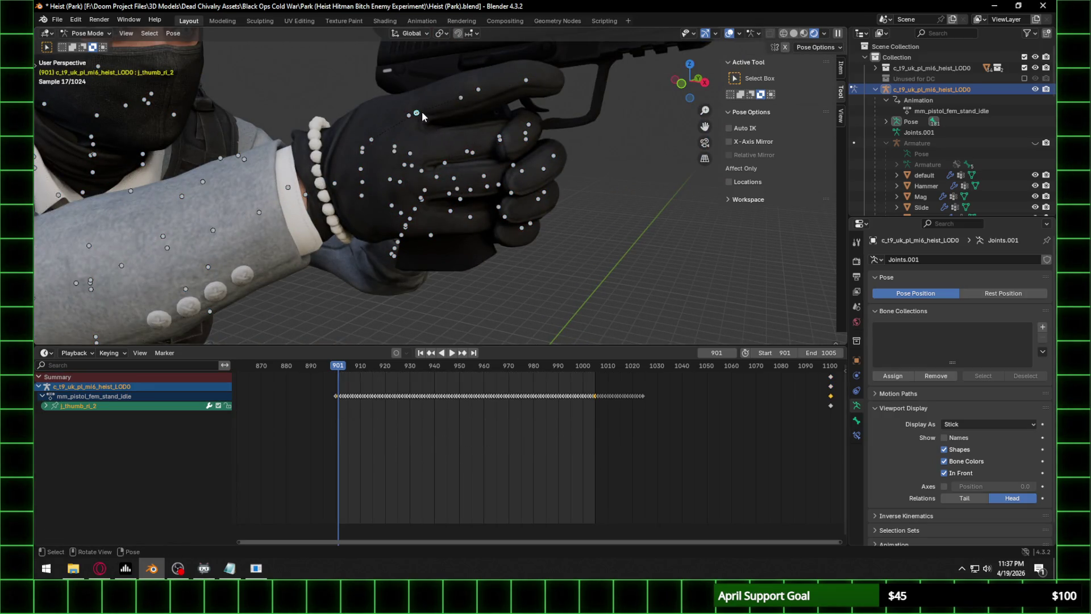
click(45, 406)
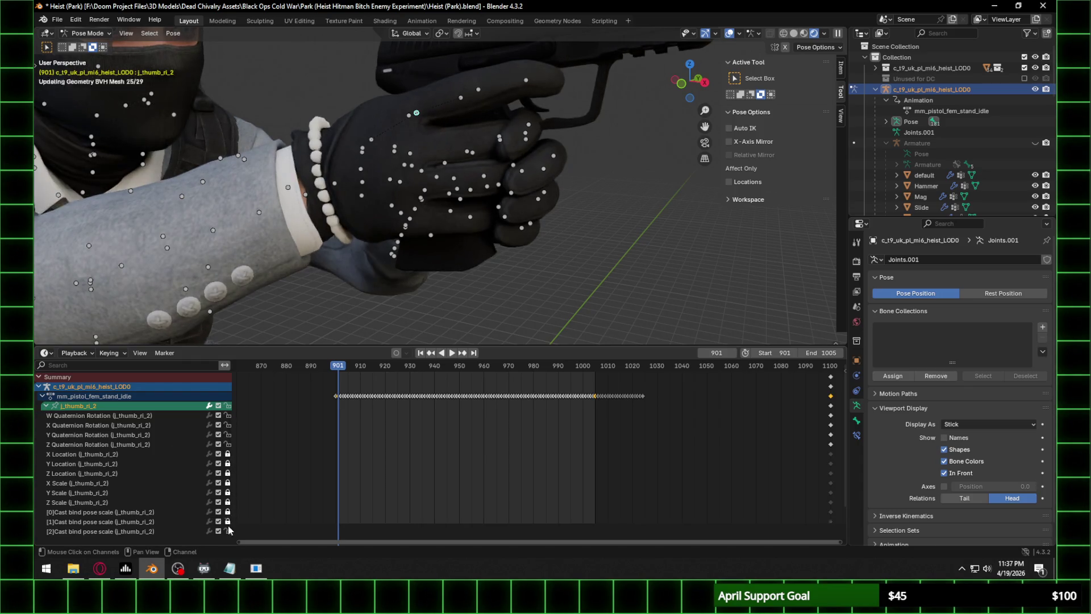
click(48, 353)
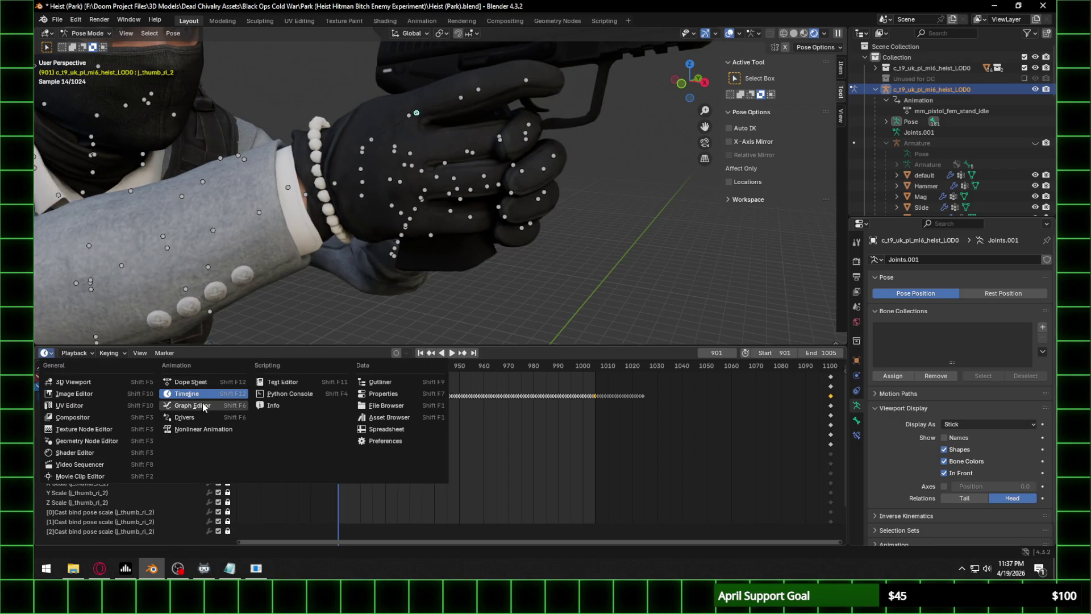
Show j_thumb_ri_2's curves and select its W Quaternion Rotation channel around frame 901.
click(192, 405)
scroll(492, 153, up, 4)
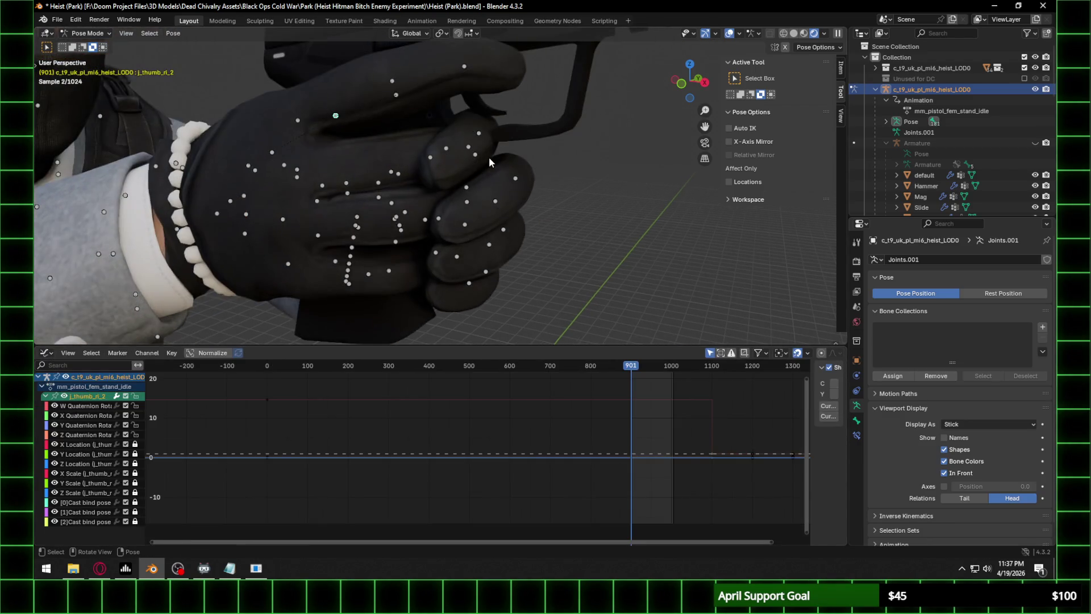
shift+middle_drag(488, 157, 434, 170)
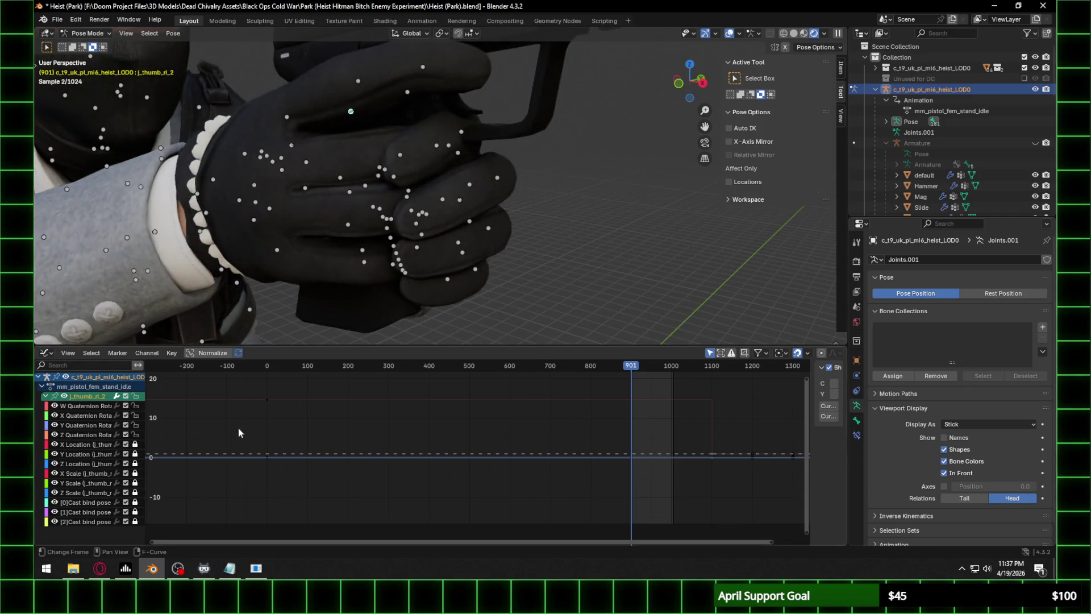
scroll(640, 453, up, 10)
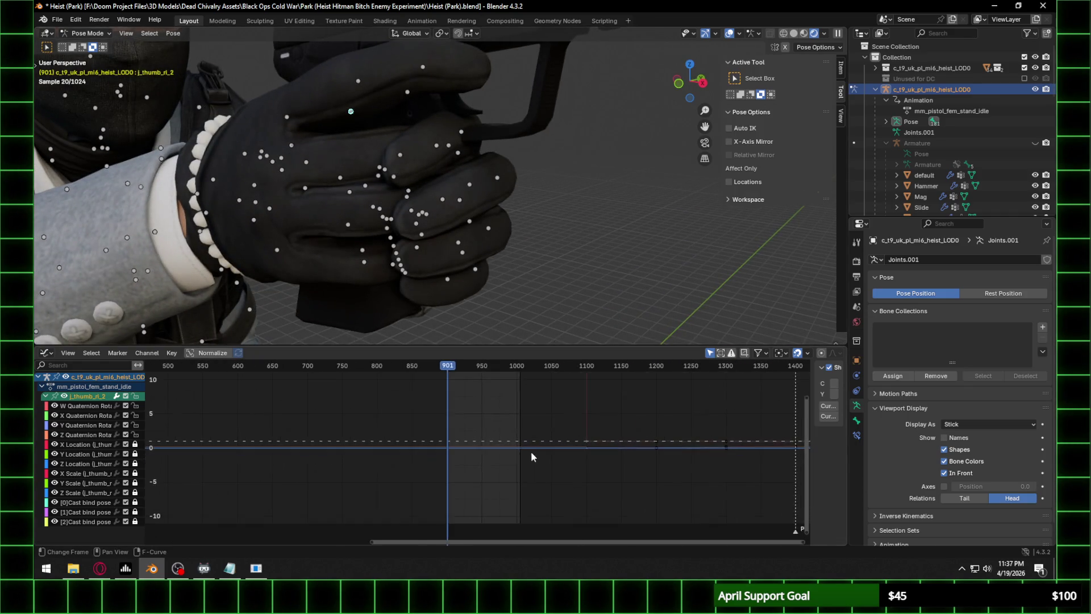
scroll(250, 430, up, 5)
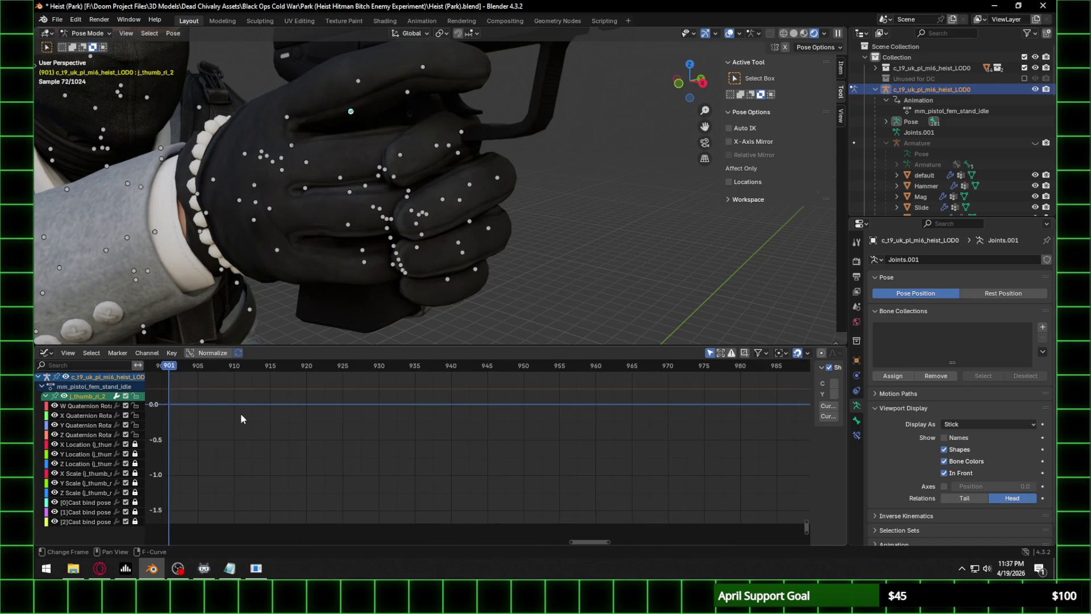
scroll(387, 432, down, 15)
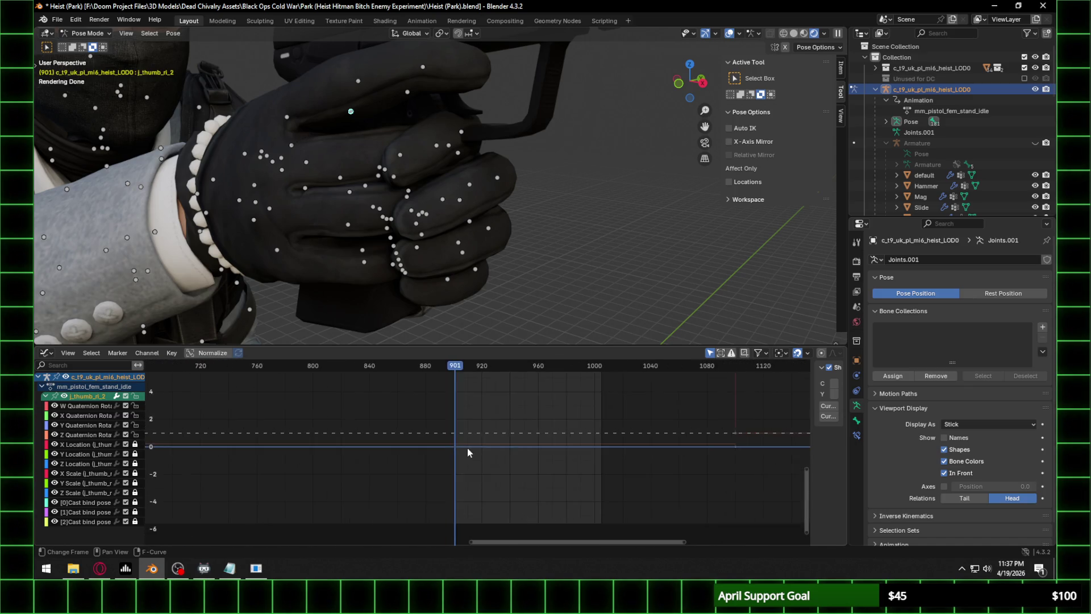
mouse_move(464, 457)
middle_down()
mouse_move(431, 415)
mouse_move(421, 472)
mouse_move(449, 471)
mouse_move(443, 511)
middle_up()
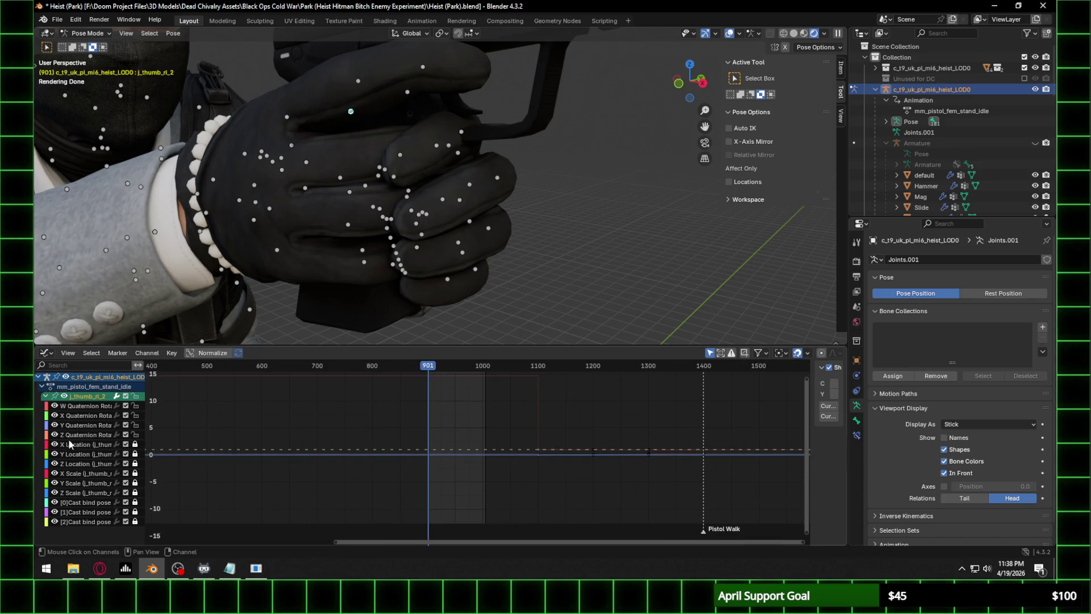
click(102, 407)
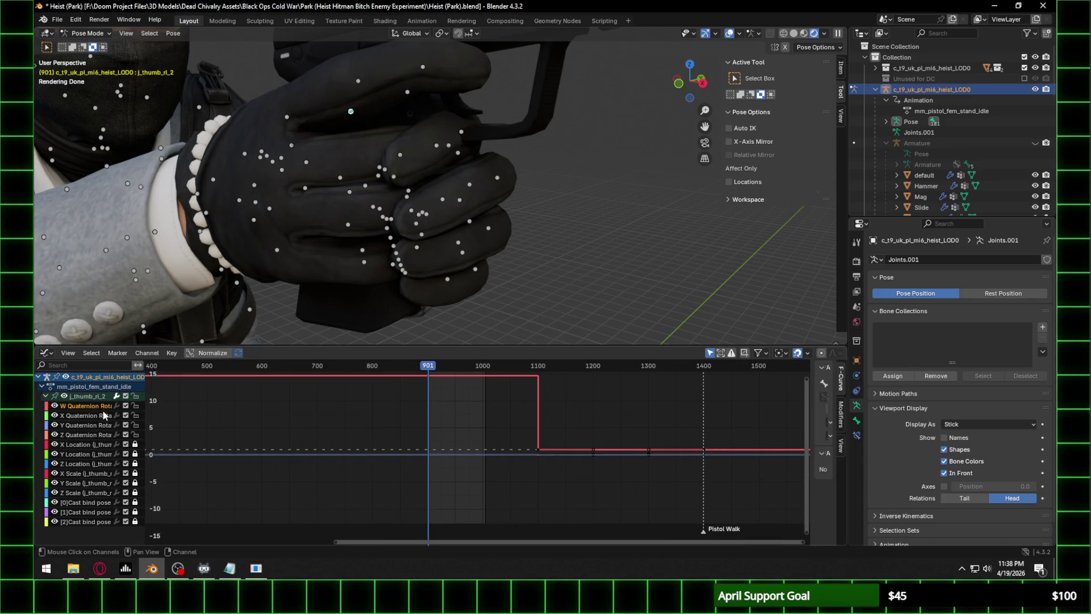
mouse_move(489, 392)
ctrl+middle_down()
mouse_move(400, 458)
mouse_move(243, 448)
mouse_move(628, 428)
mouse_move(473, 434)
mouse_move(249, 418)
ctrl+middle_up()
Add the X Quaternion channel, key all channels at frame 901 and adjust the new key's value.
shift+click(100, 415)
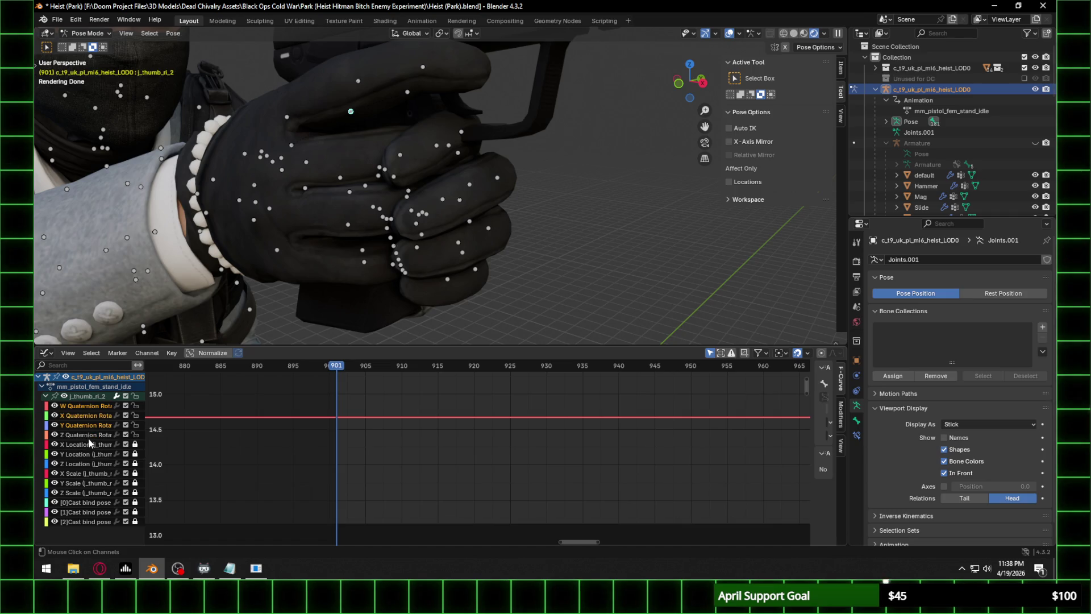
key(i)
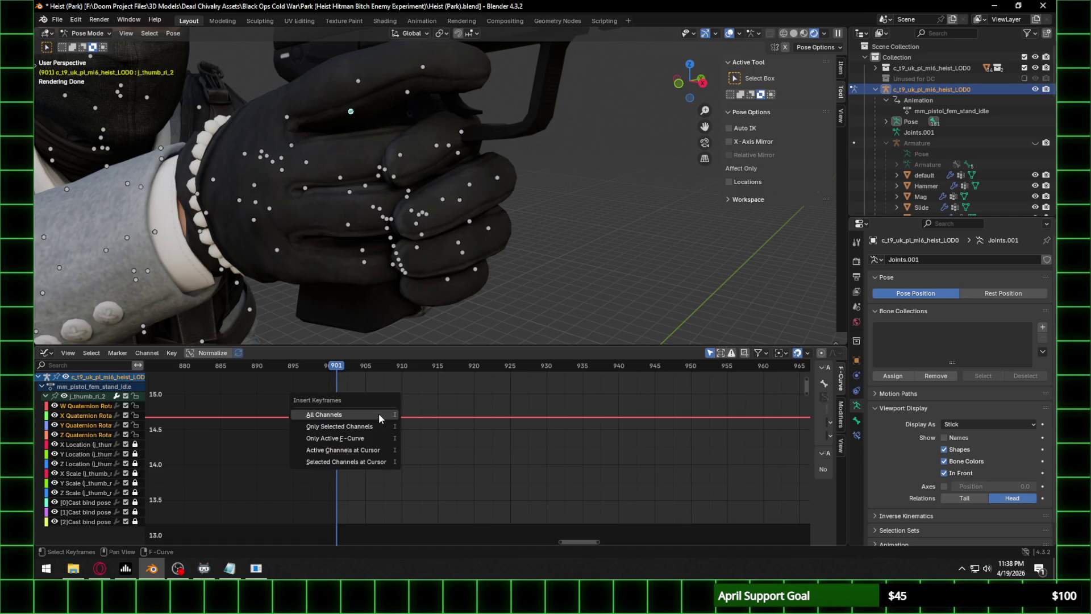
click(379, 415)
scroll(324, 414, up, 2)
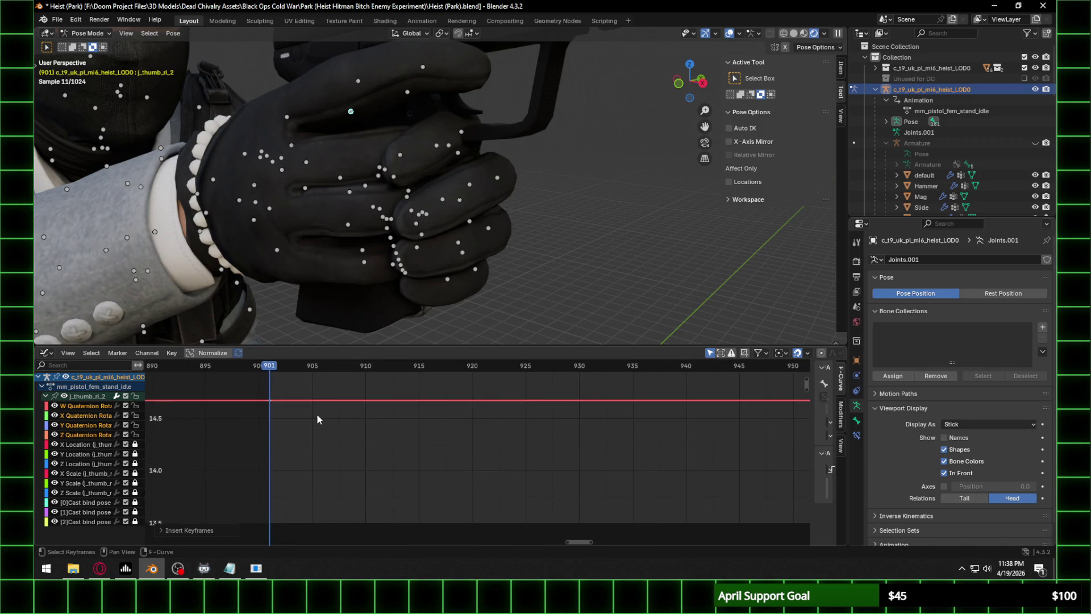
key(g)
click(314, 382)
Select the j_index_ri_1 finger bone on the pistol hand in the viewport.
mouse_move(321, 239)
middle_down()
mouse_move(327, 195)
mouse_move(575, 196)
mouse_move(596, 128)
middle_up()
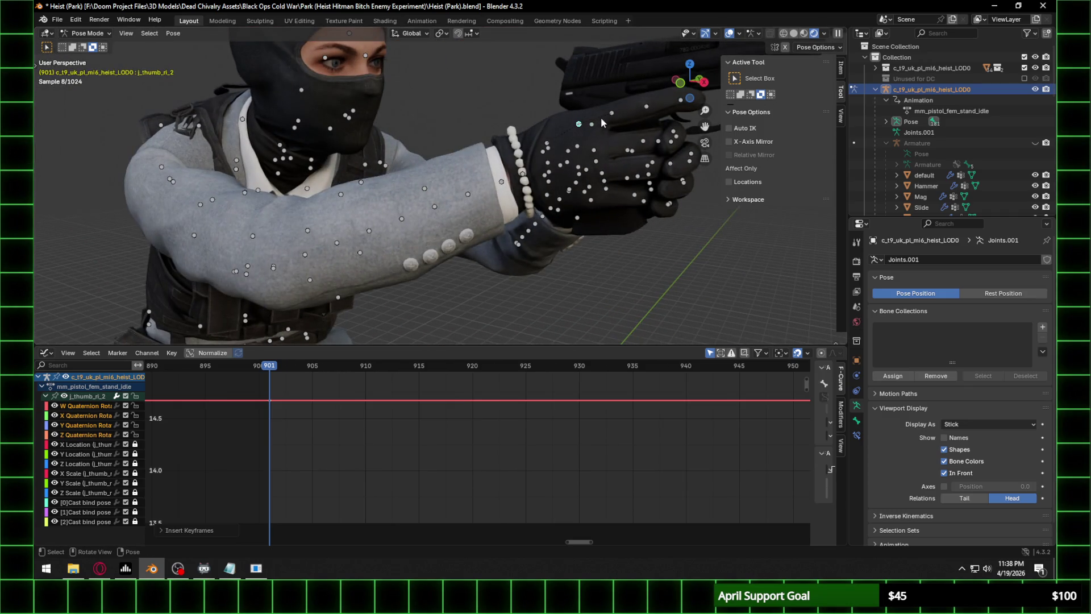
click(608, 115)
middle_drag(636, 165, 608, 134)
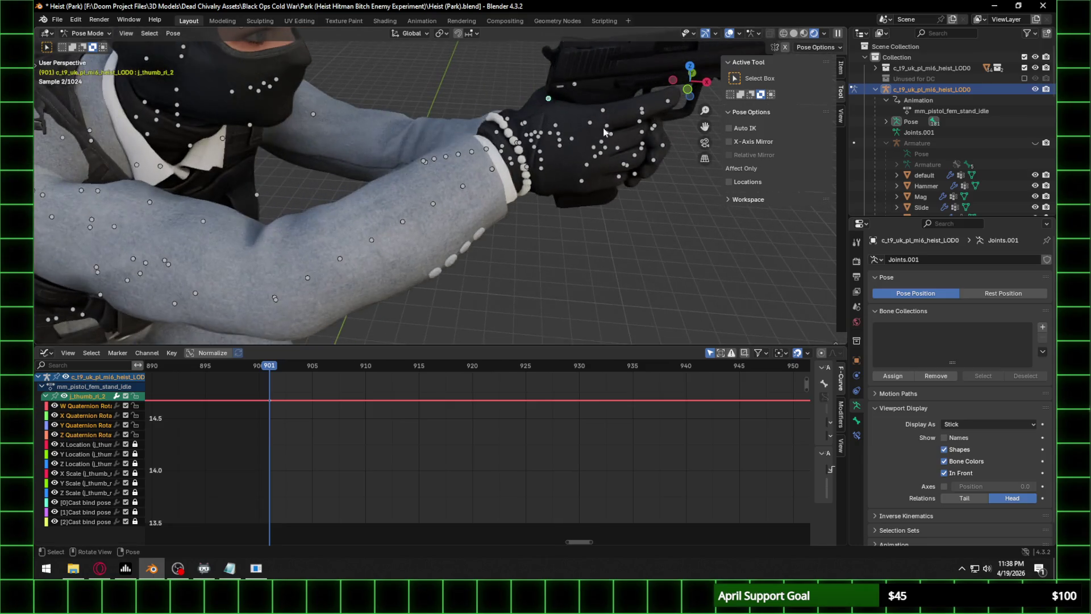
click(615, 138)
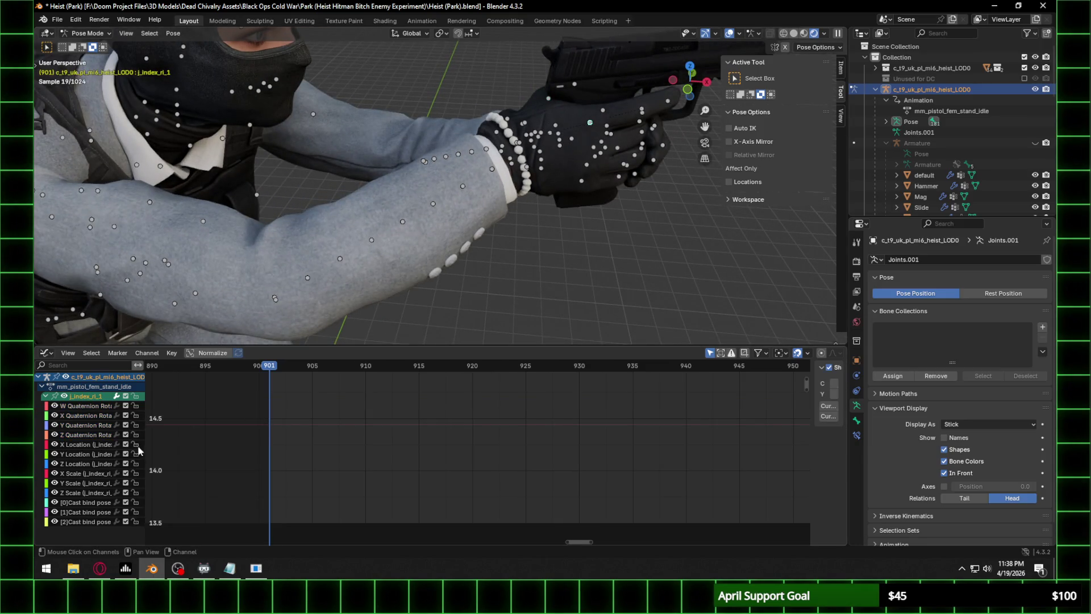
Lock the index bone's location and scale curves and key its Y Quaternion channel at frame 901.
drag(135, 445, 135, 524)
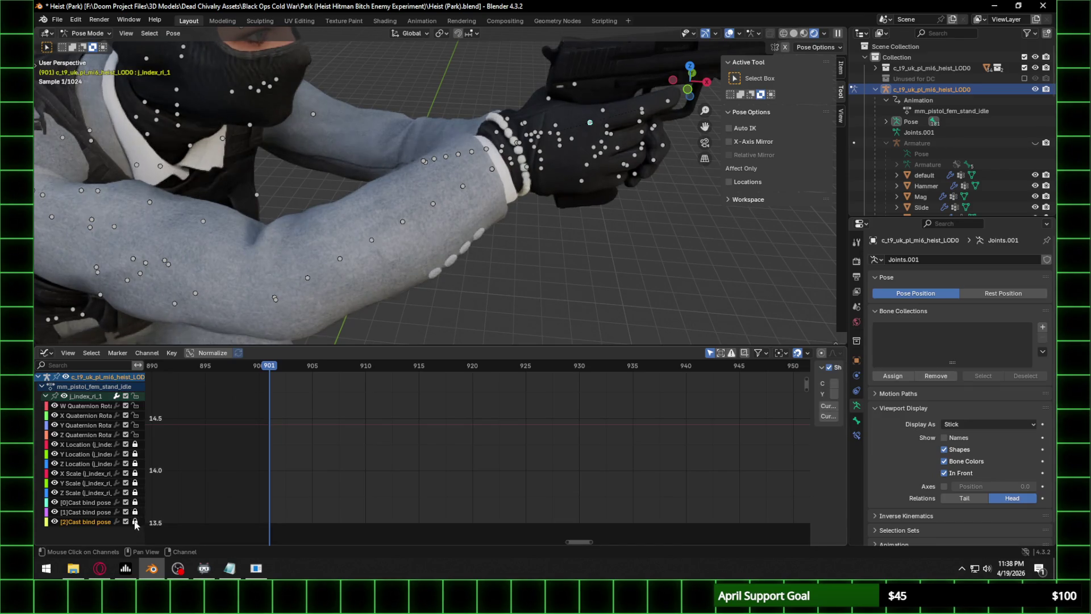
click(97, 424)
key(i)
click(402, 412)
Frame and inspect the quaternion keys, cancelling trial moves so the curves stay unchanged.
key(Home)
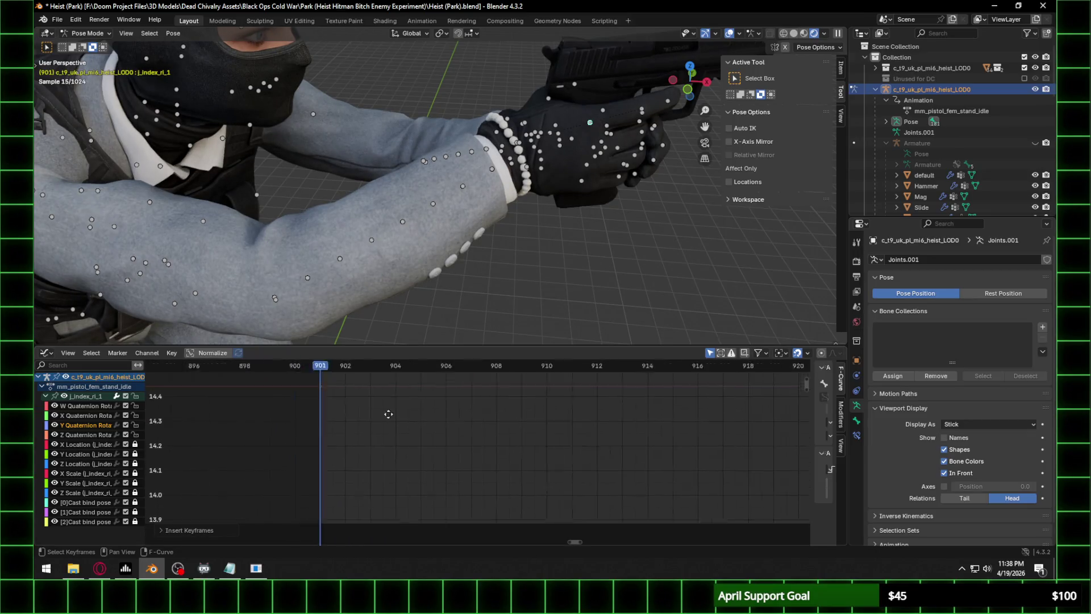
key(g)
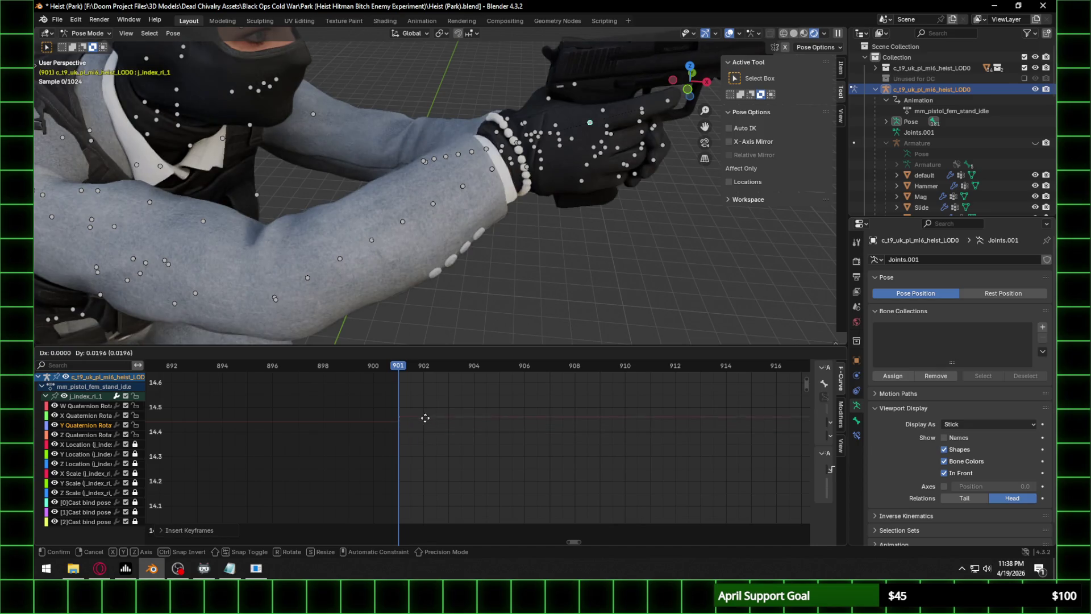
right_click(419, 425)
click(92, 420)
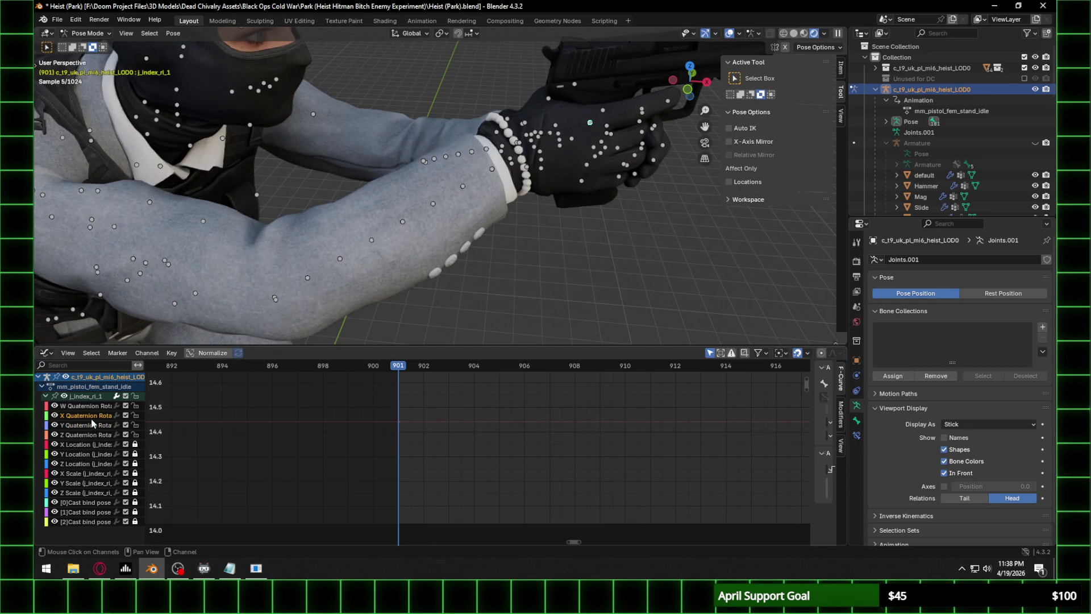
key(g)
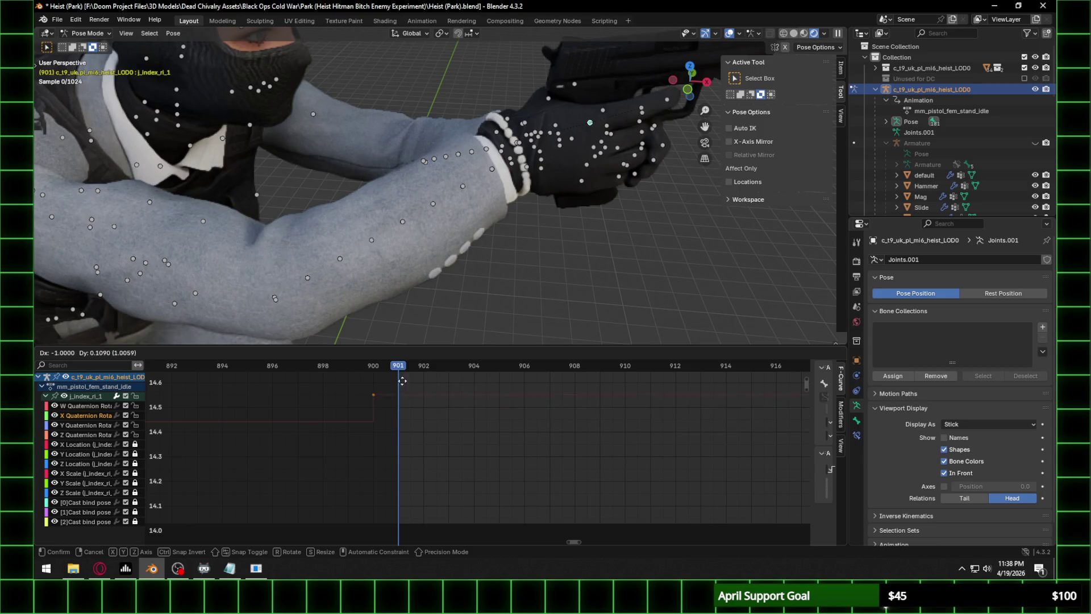
right_click(391, 546)
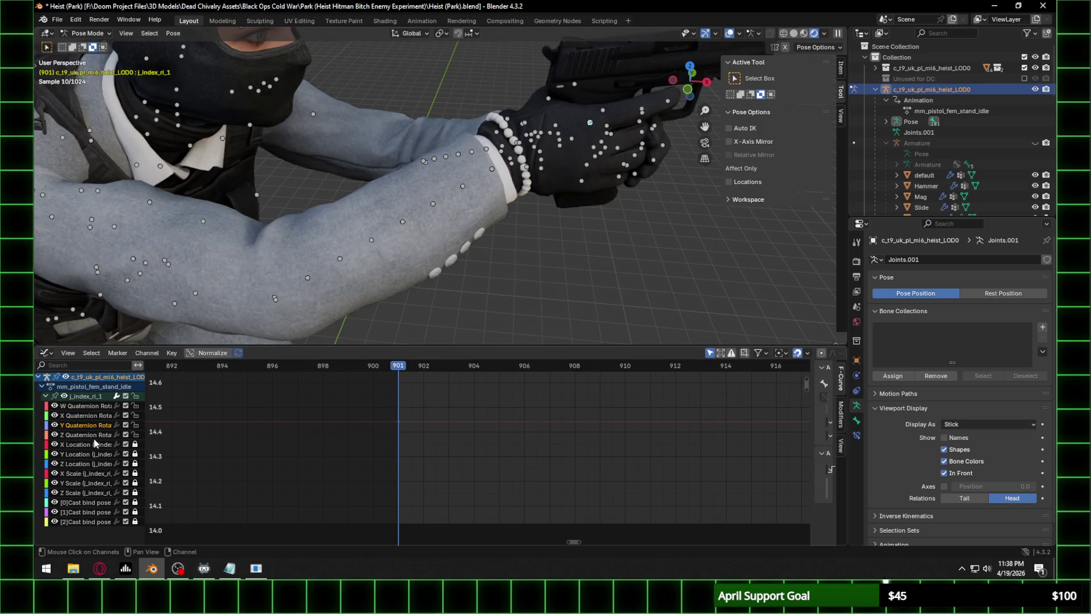
scroll(406, 440, up, 6)
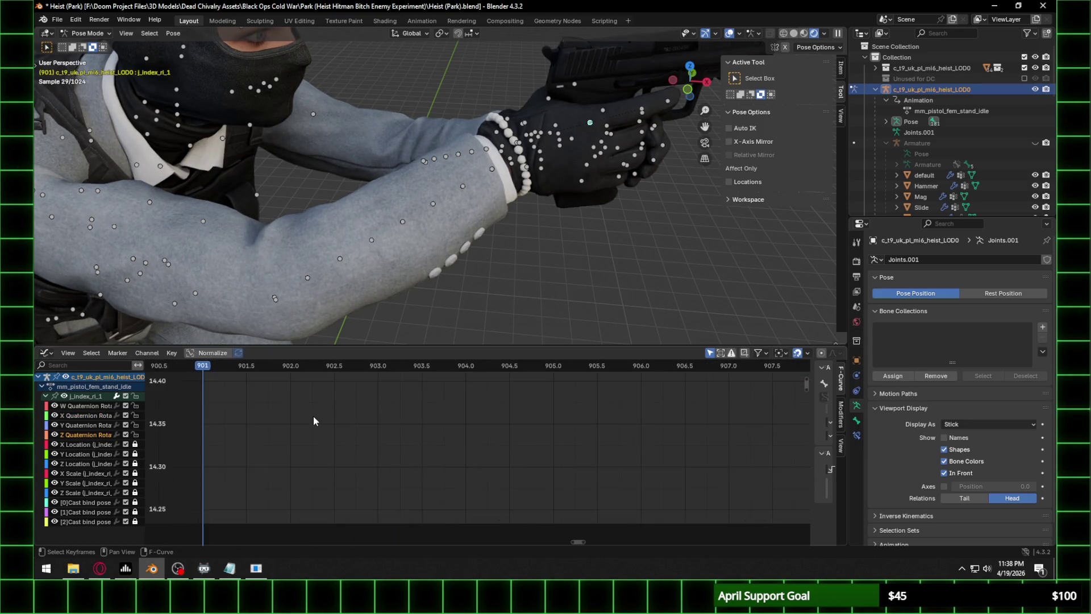
key(g)
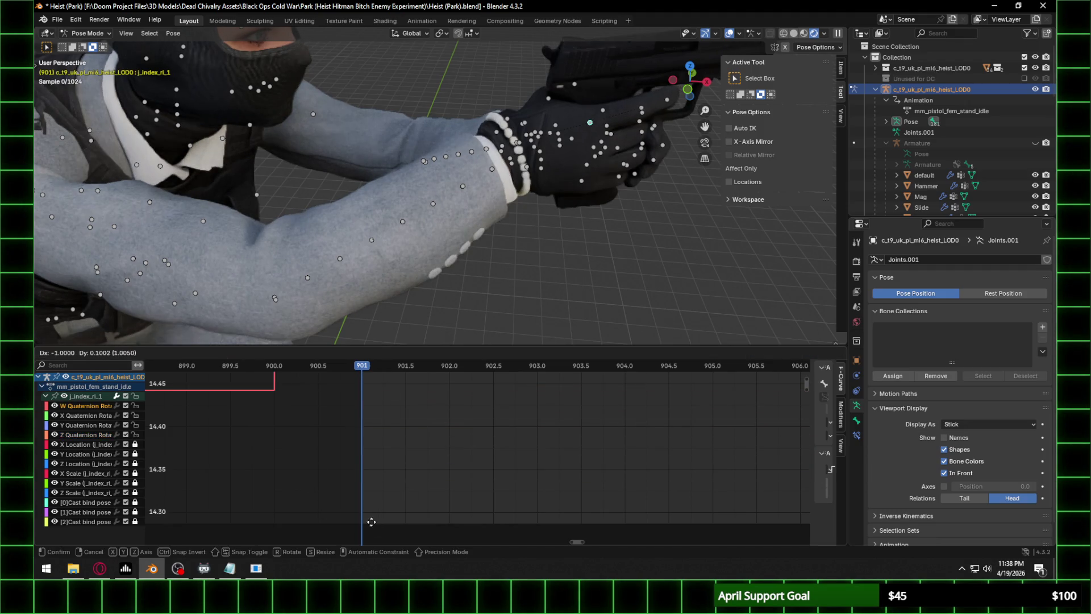
key(Escape)
Key only the selected X Quaternion Rotation channel at frame 901.
click(103, 418)
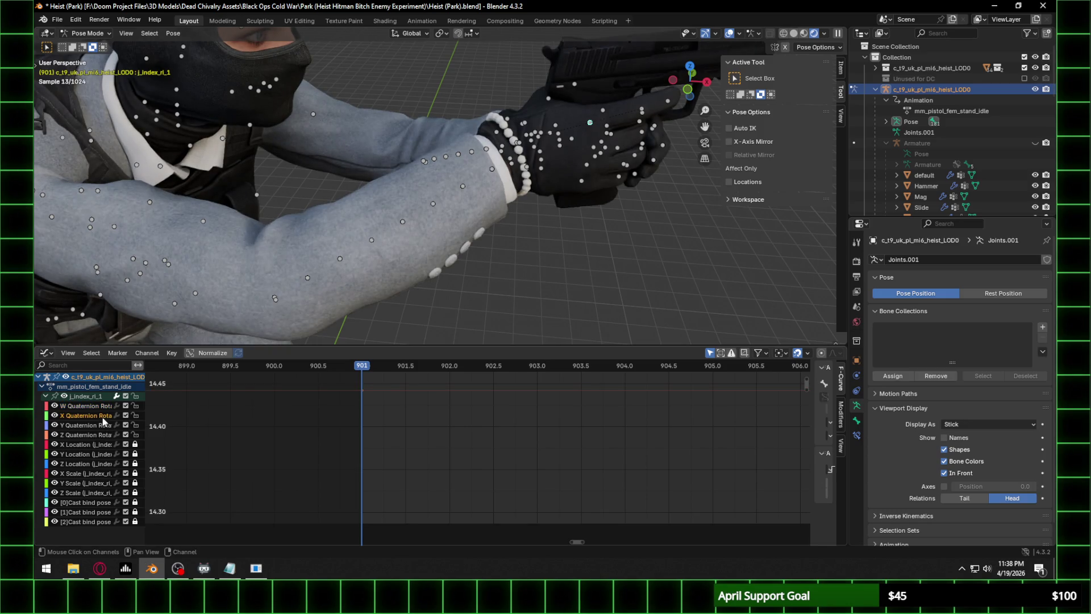
middle_drag(536, 239, 515, 239)
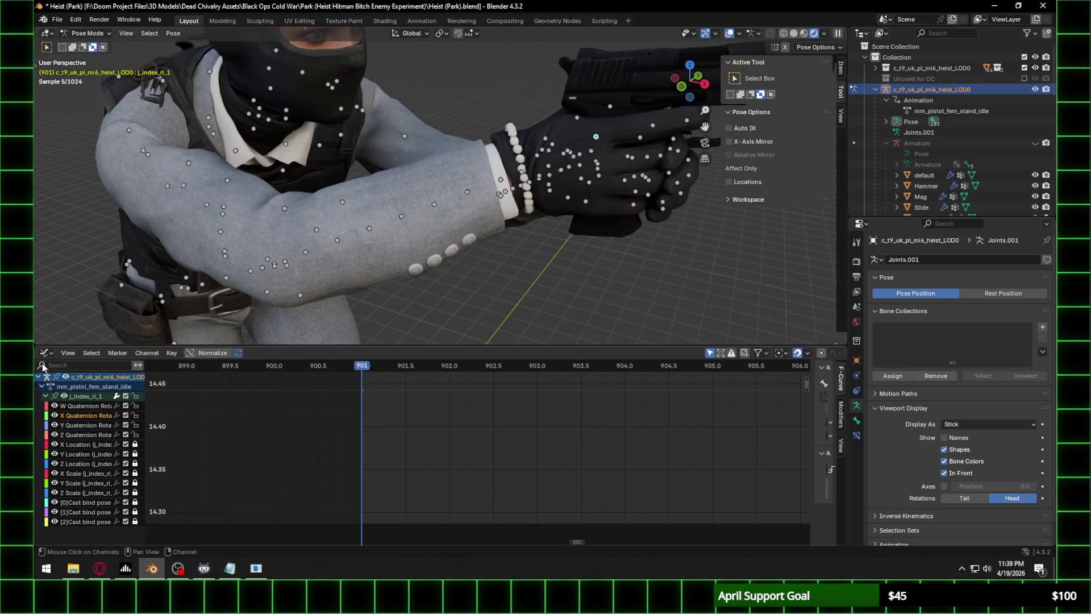
key(i)
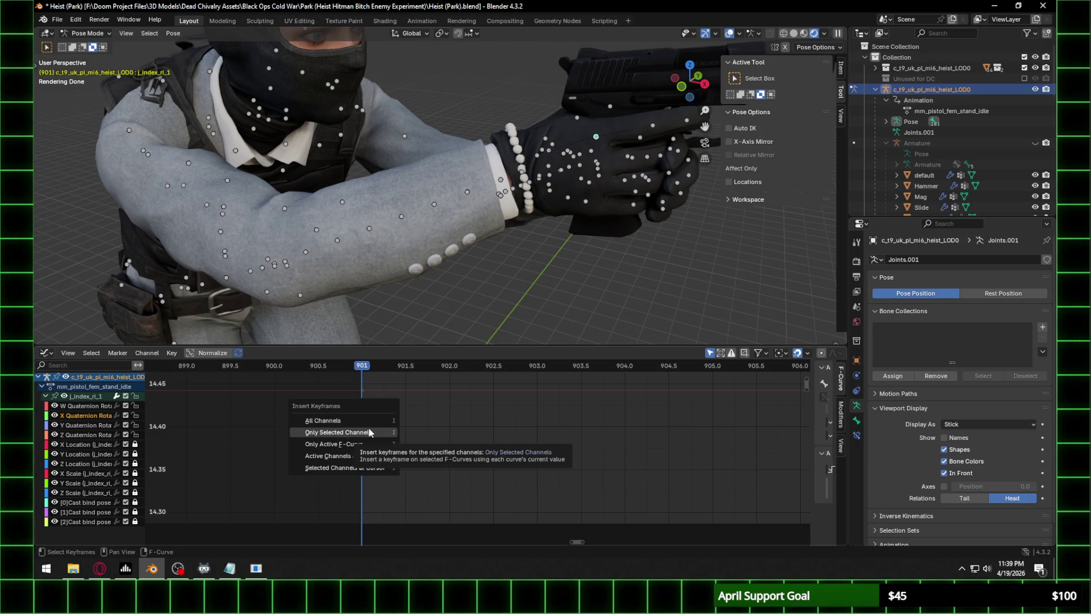
click(369, 432)
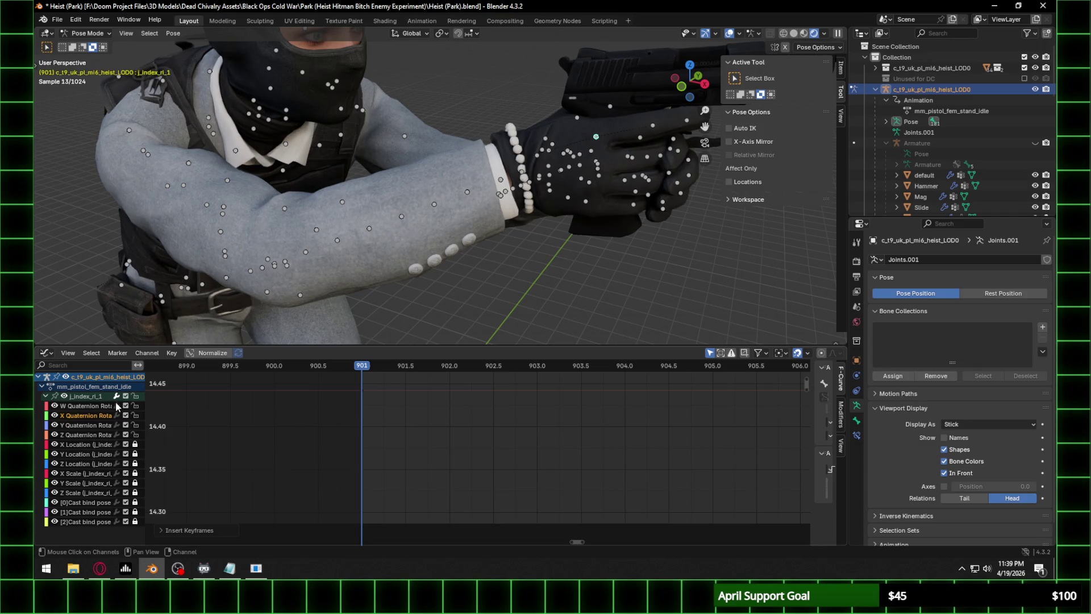
click(49, 358)
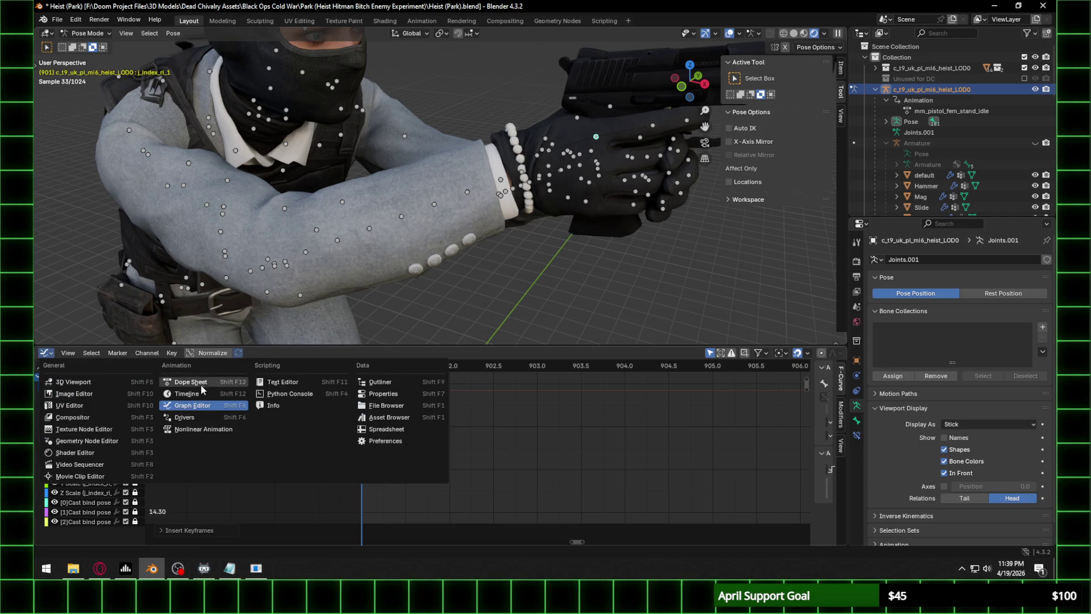
In the Timeline, key all four j_index_ri_1 quaternion channels at frame 901, then return to Graph Editor.
click(197, 392)
click(46, 406)
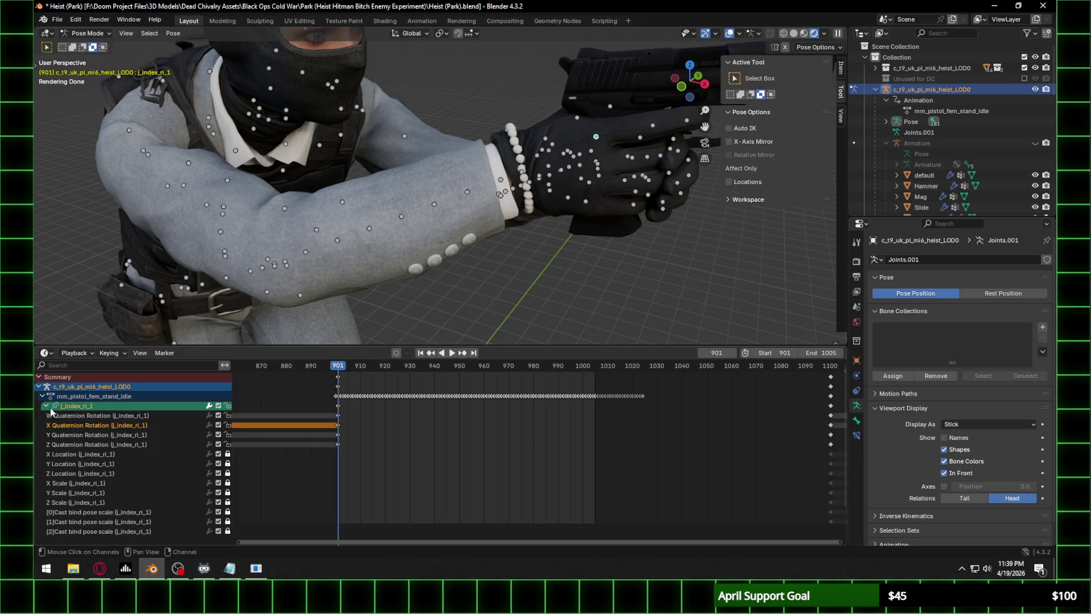
scroll(263, 431, up, 2)
middle_drag(307, 431, 175, 428)
click(142, 417)
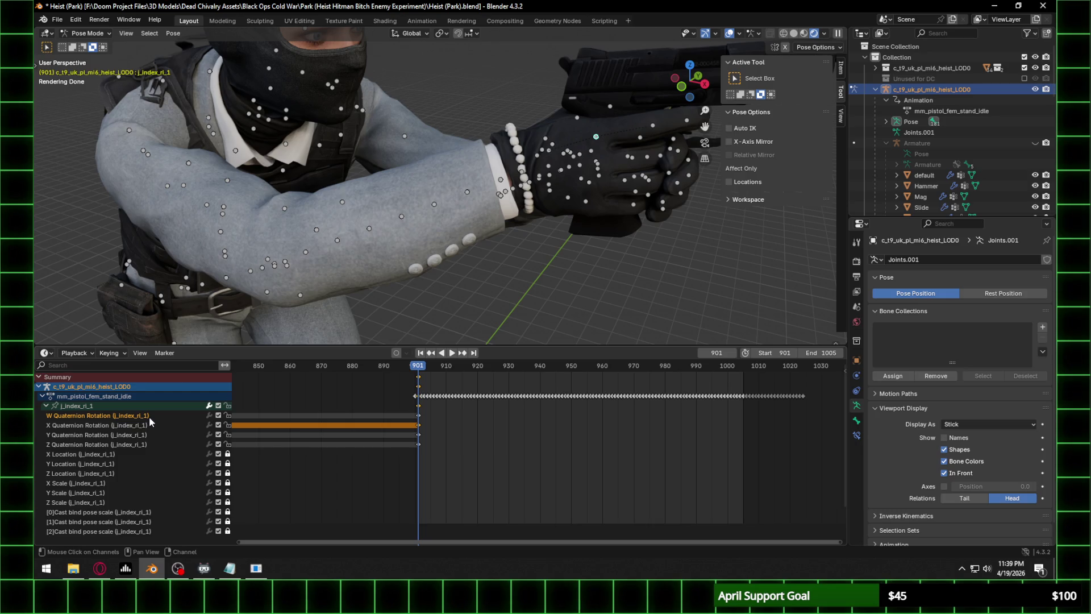
key(i)
click(435, 408)
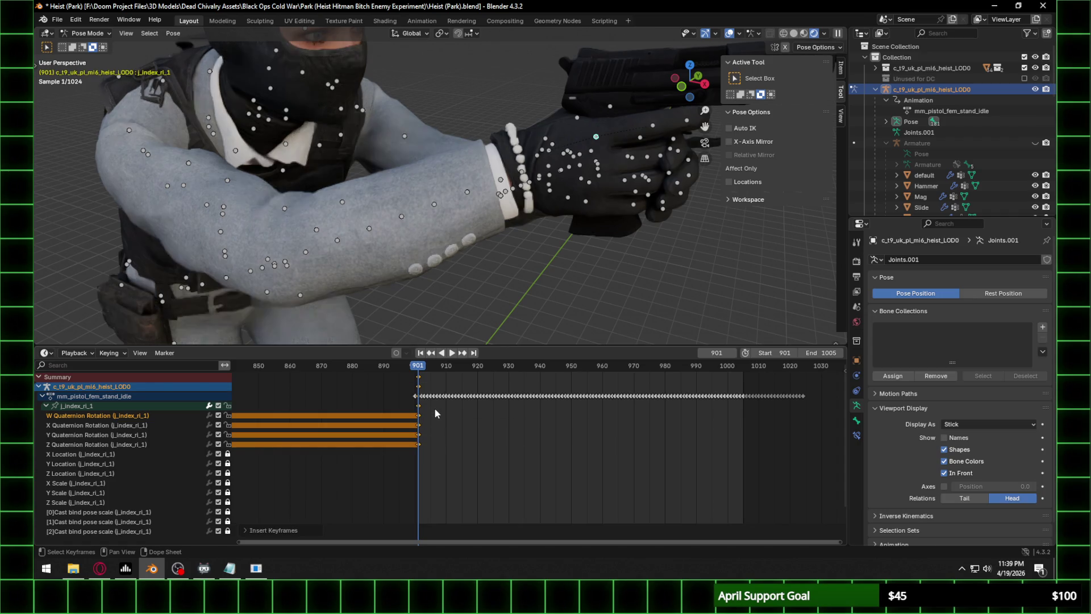
click(52, 357)
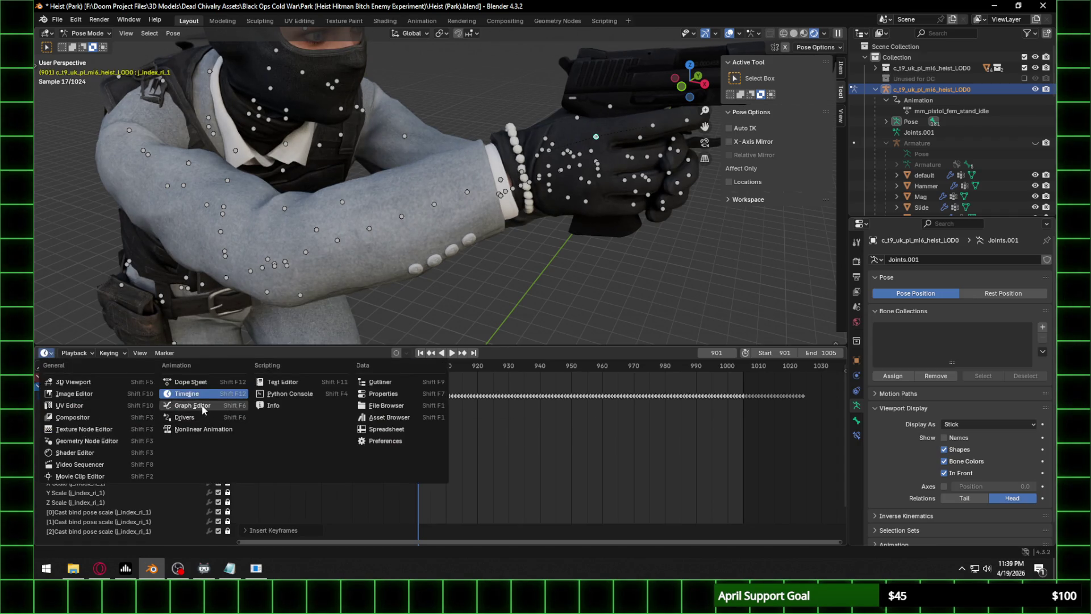
click(163, 405)
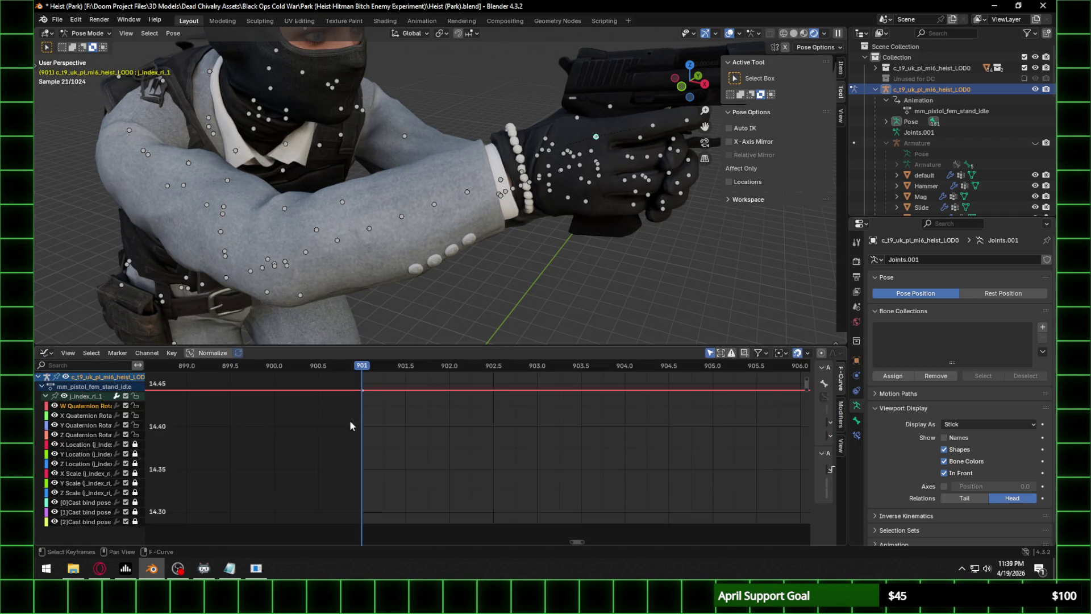
Lock the W Quaternion curve, select the Y Quaternion Rotation channel and frame its curve.
click(134, 406)
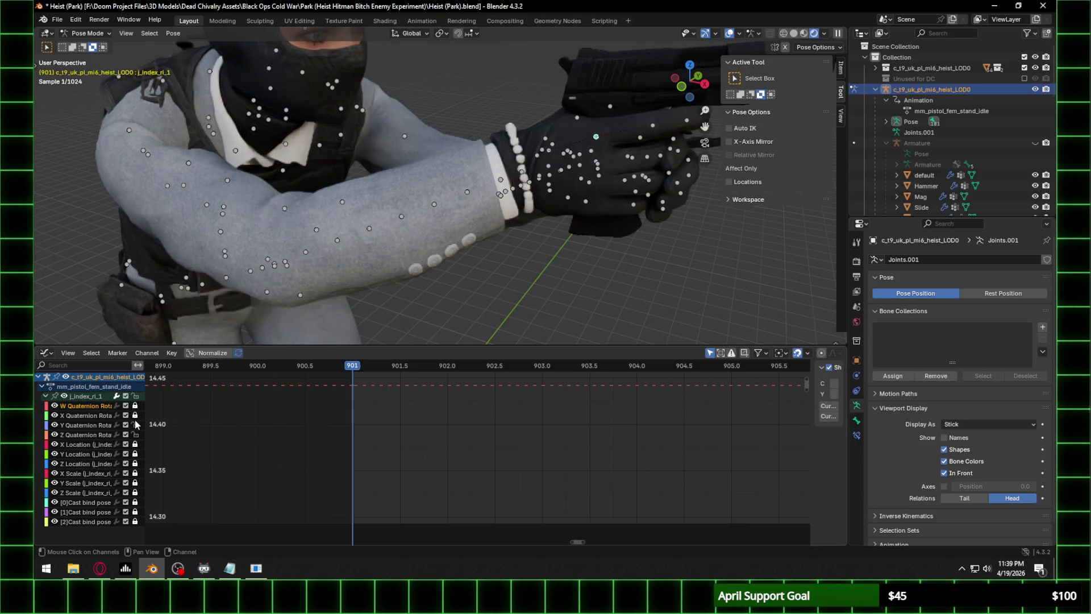
click(93, 426)
key(g)
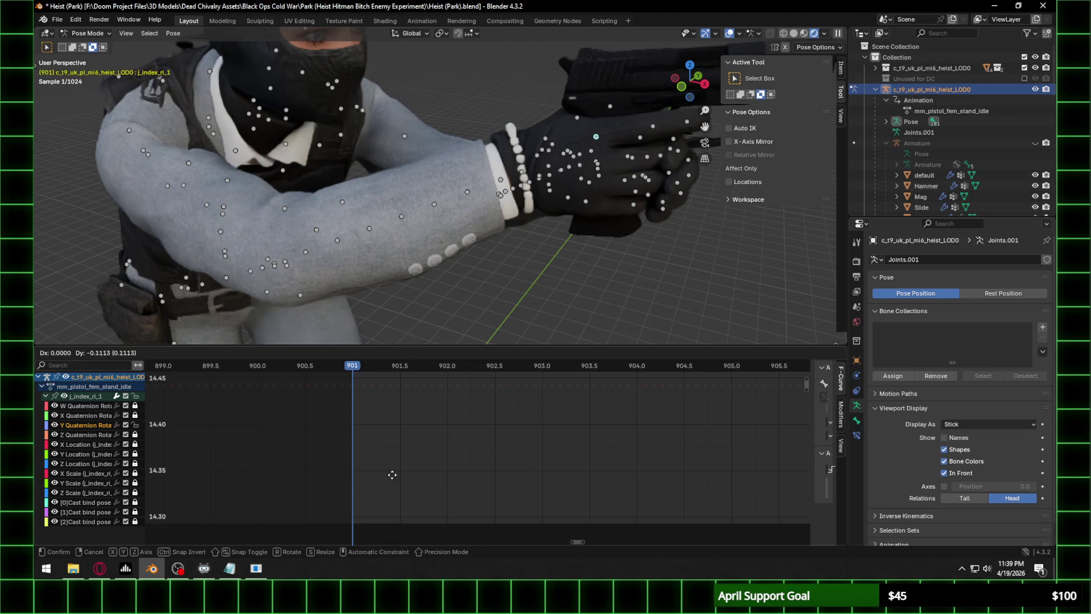
key(Escape)
scroll(431, 449, down, 5)
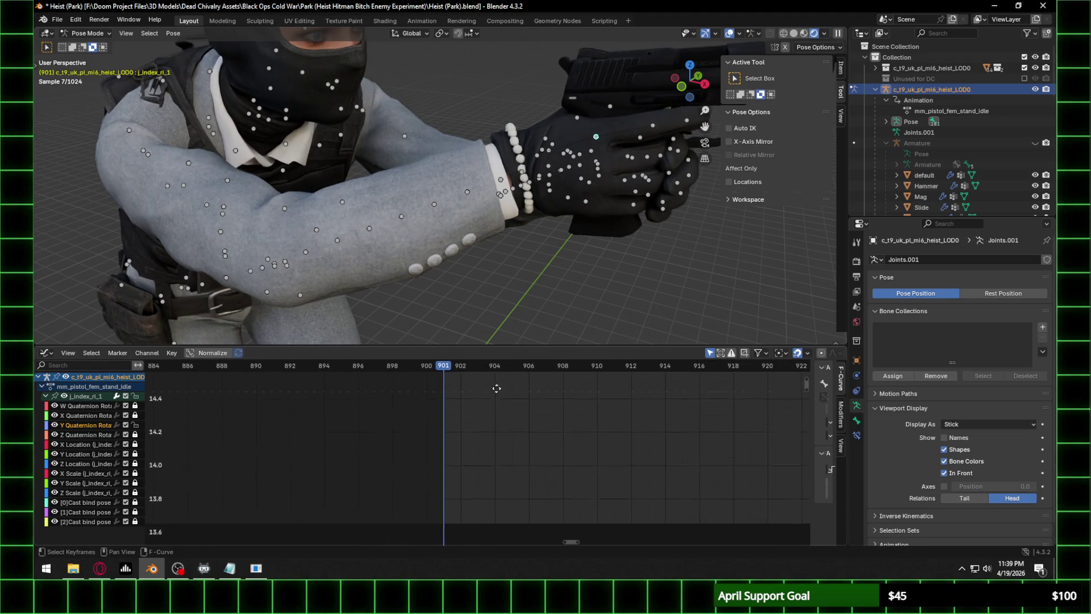
scroll(470, 455, down, 15)
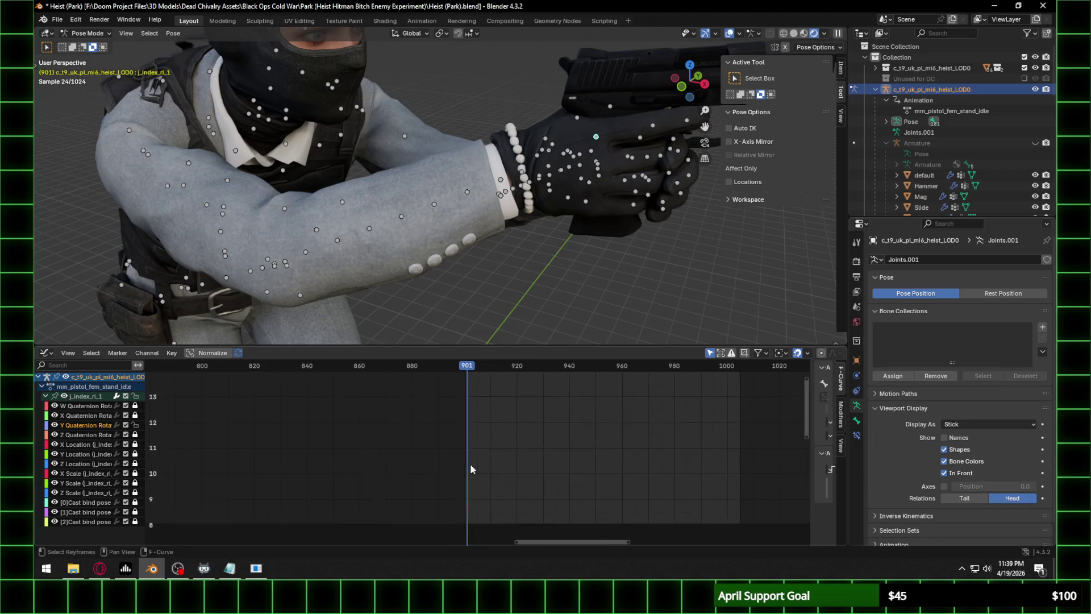
scroll(473, 460, down, 5)
key(Home)
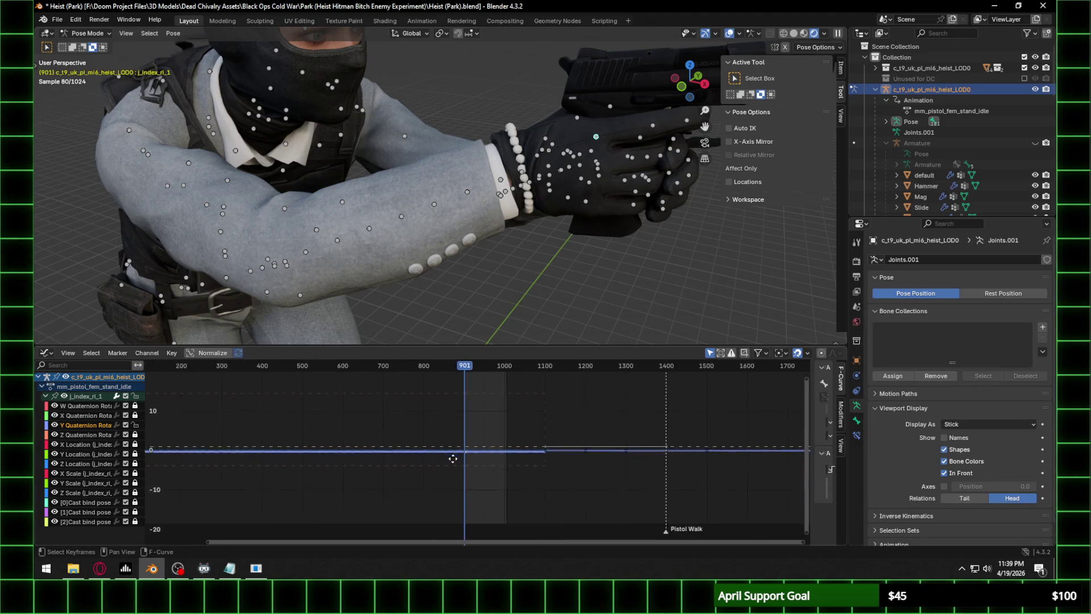
Lower the Y Quaternion Rotation key at frame 901 by about 0.064.
scroll(442, 451, up, 12)
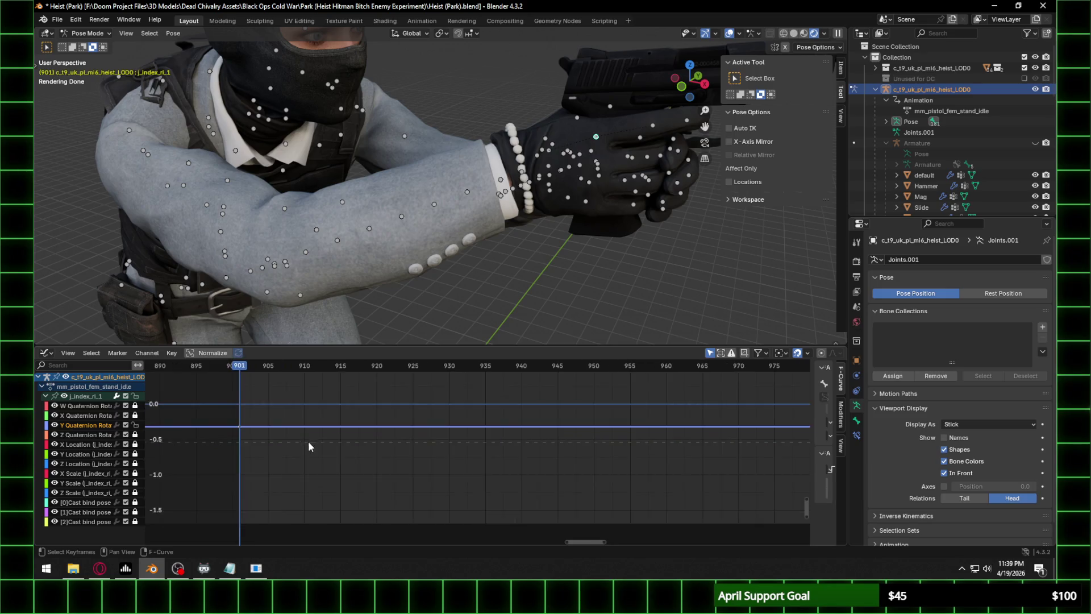
scroll(226, 453, up, 3)
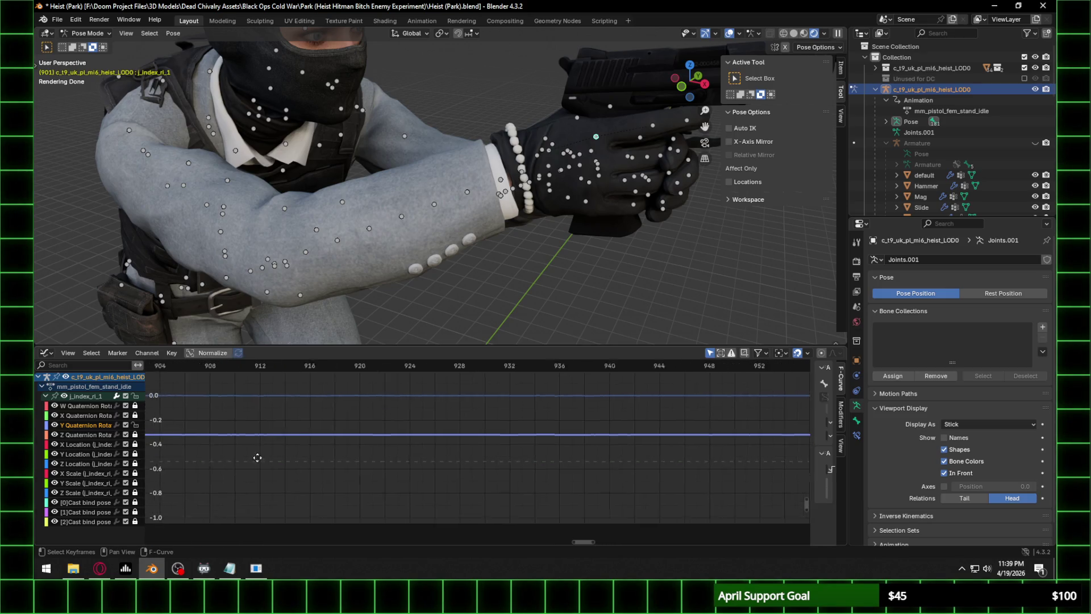
middle_drag(239, 458, 423, 452)
scroll(423, 452, up, 2)
scroll(542, 196, up, 5)
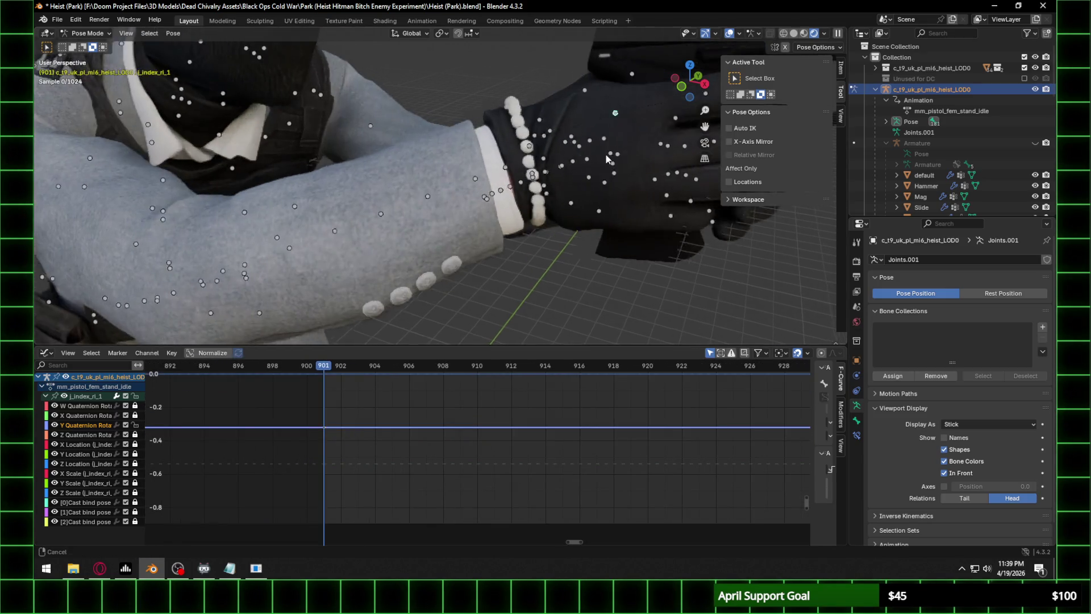
scroll(542, 196, down, 4)
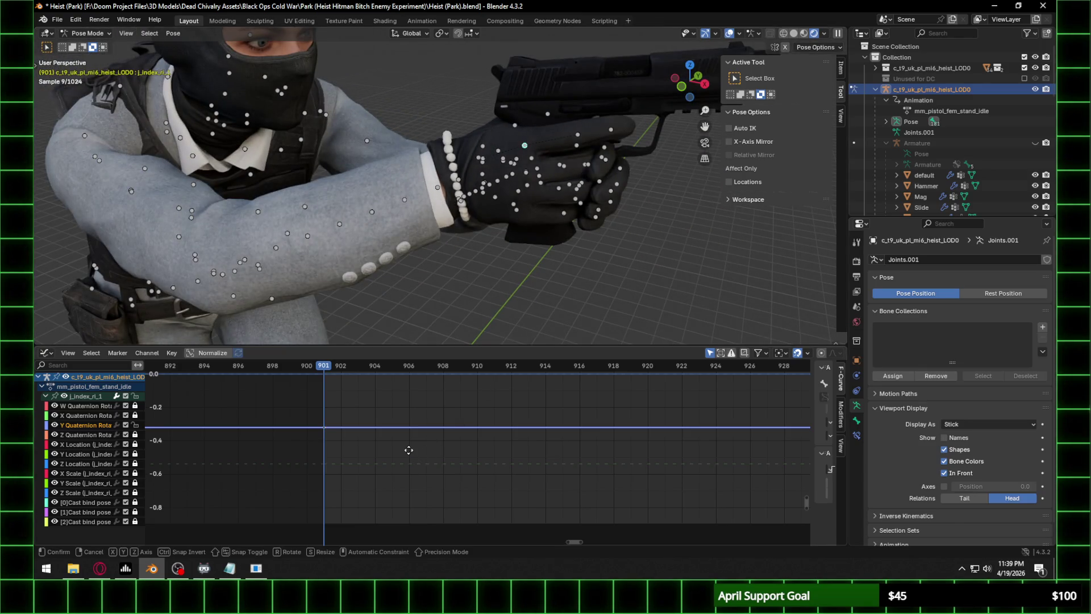
key(g)
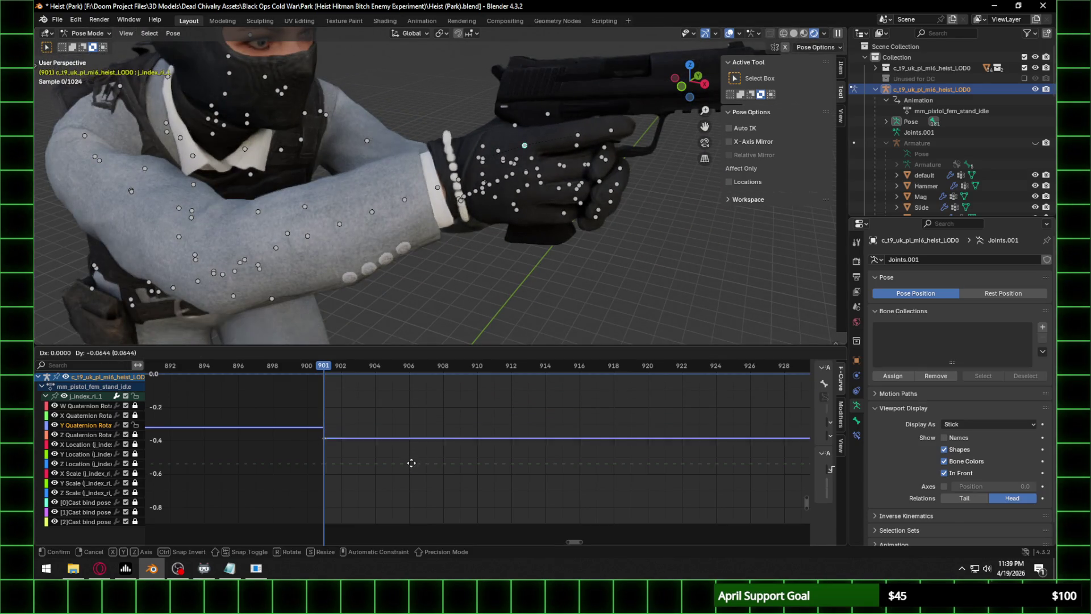
click(409, 472)
mouse_move(560, 175)
middle_down()
mouse_move(510, 158)
mouse_move(540, 156)
middle_up()
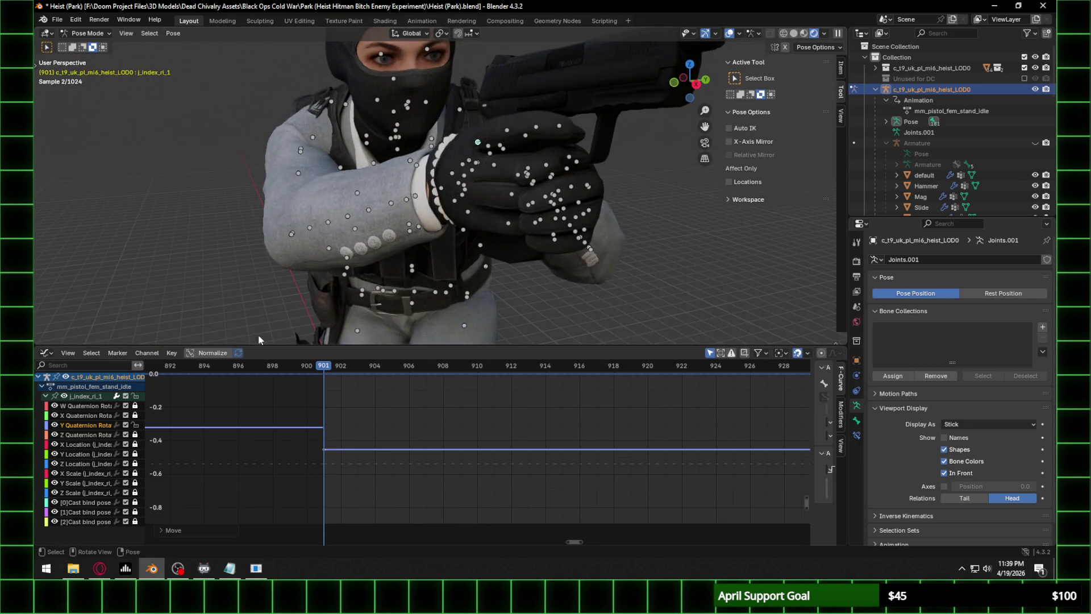
Move the index finger's Z Quaternion Rotation keys to a new value, values only.
click(93, 435)
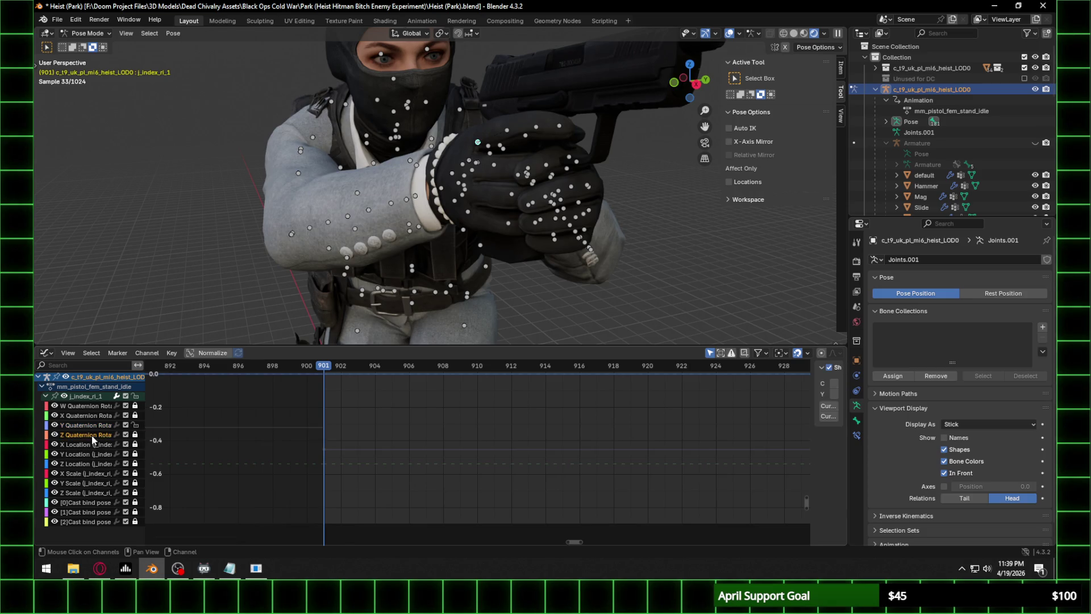
key(g)
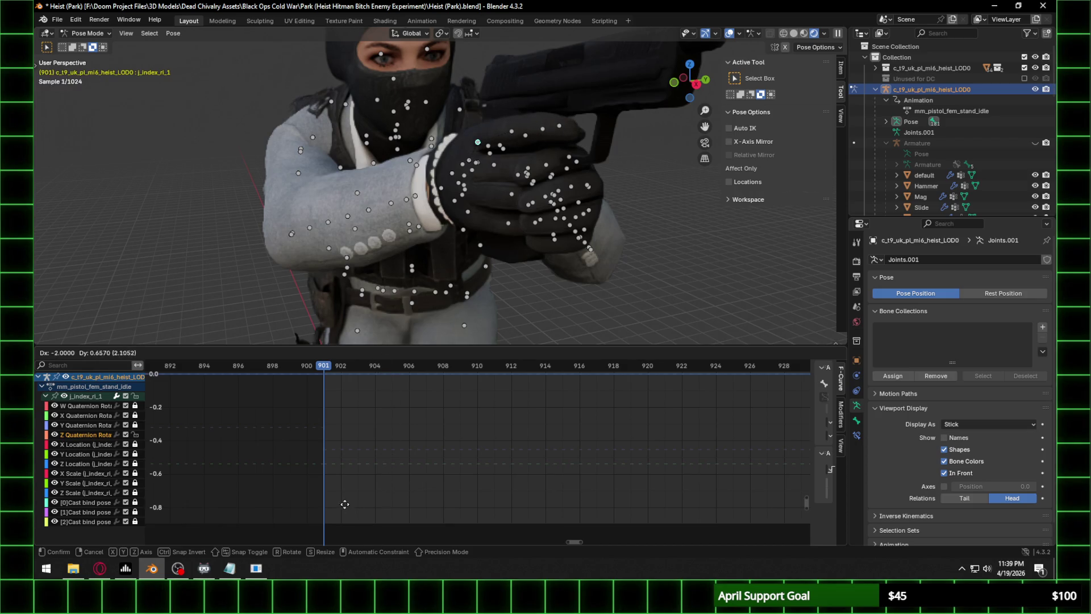
key(y)
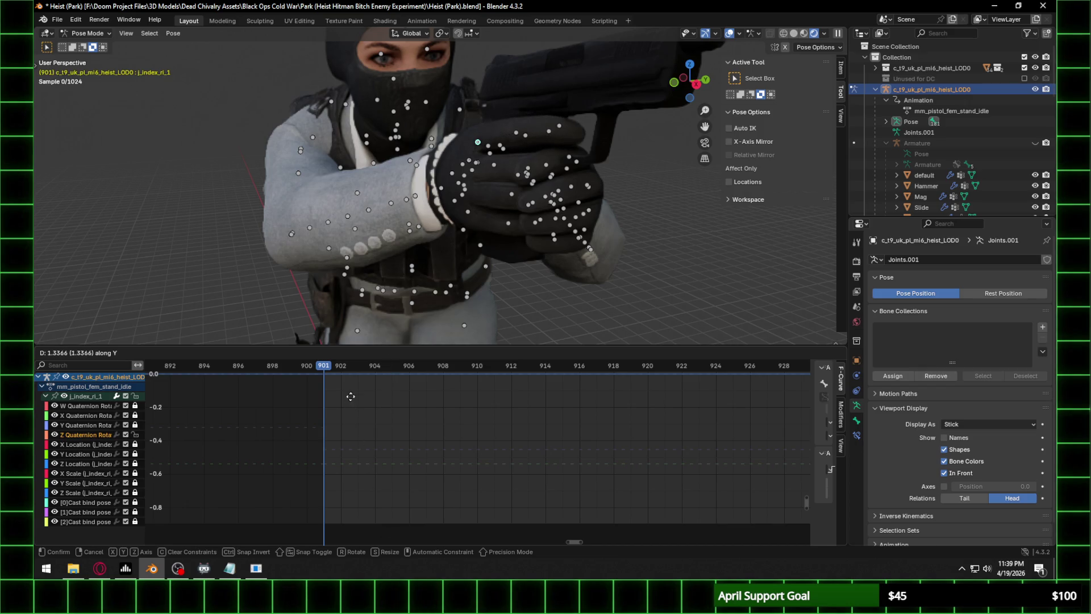
click(351, 376)
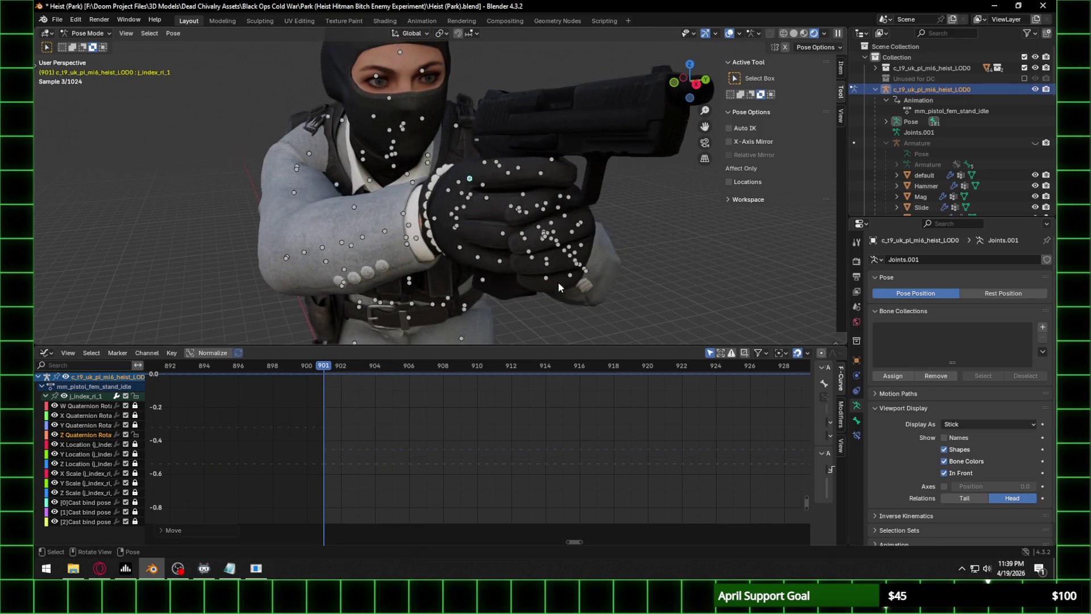
middle_drag(575, 203, 563, 193)
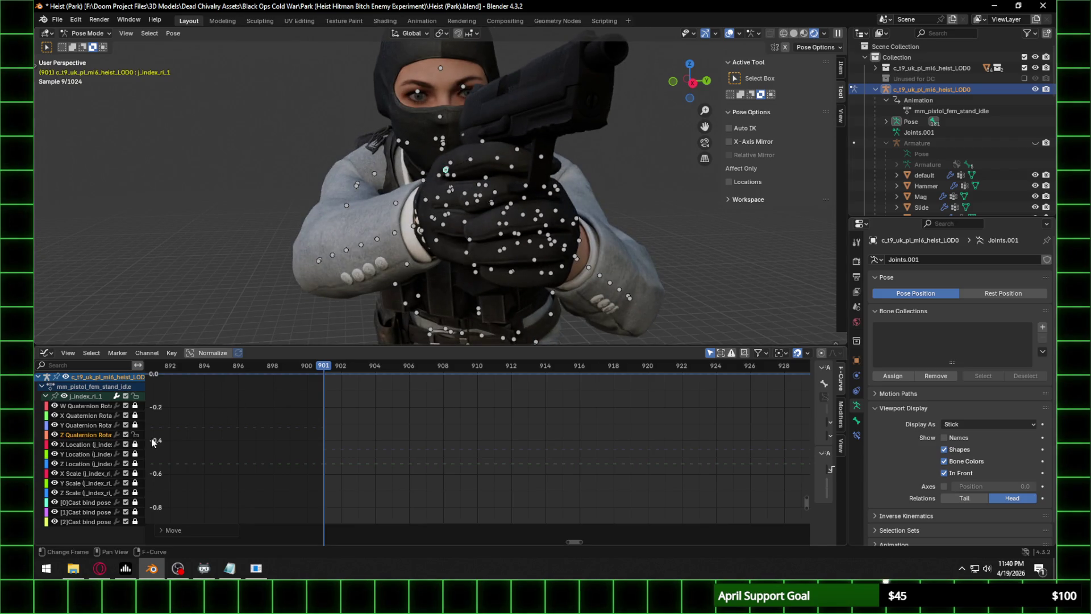
Unlock the X Quaternion Rotation channel and adjust its value vertically.
click(135, 415)
key(g)
key(y)
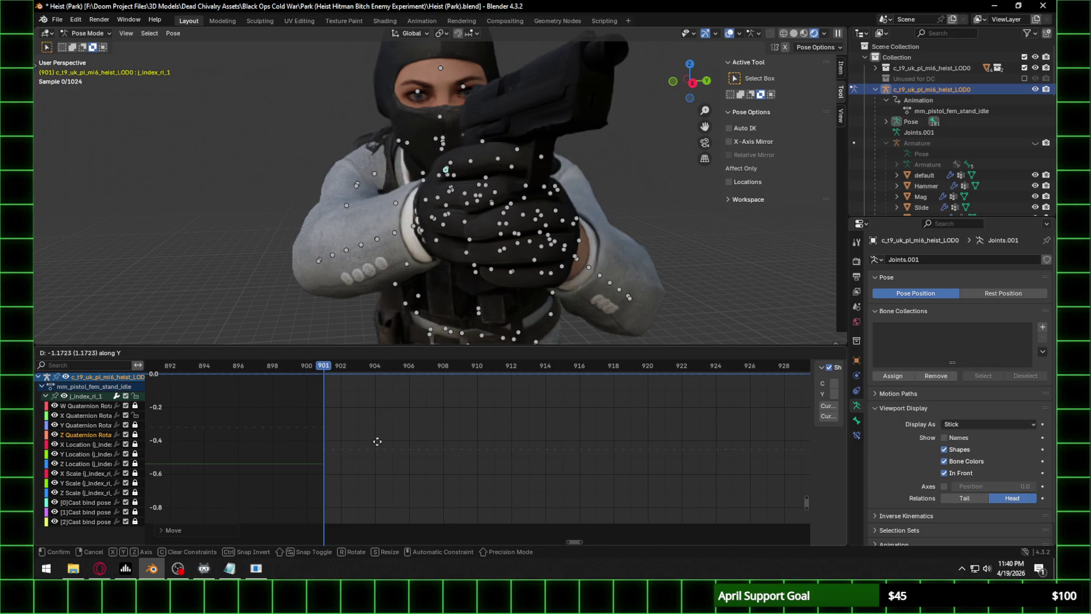
click(375, 370)
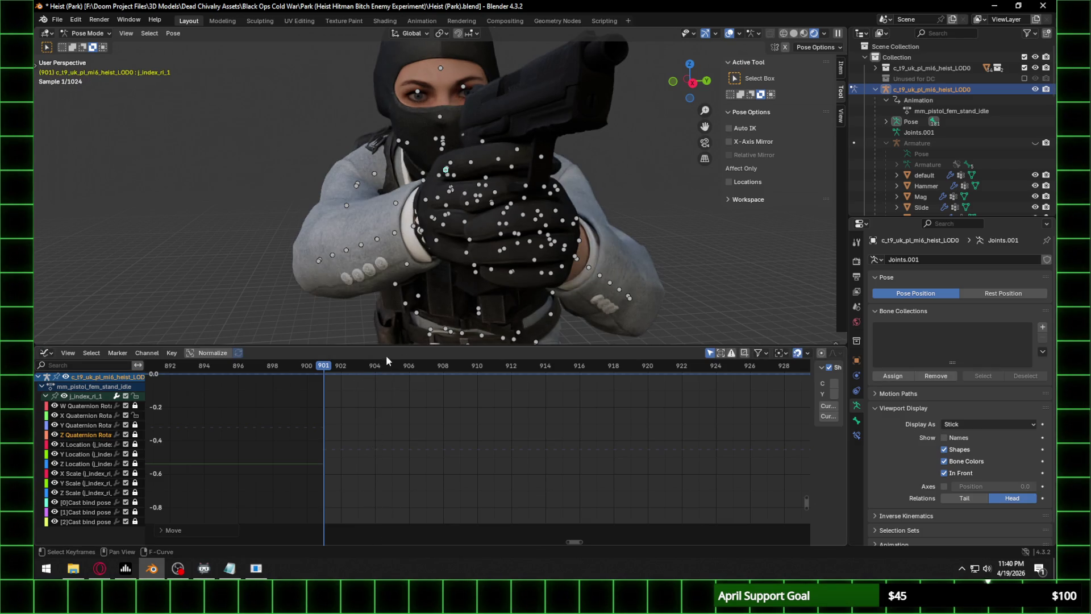
Select the left wrist bone j_wrist_le on the gun hand.
middle_drag(486, 249, 575, 239)
scroll(636, 217, up, 3)
mouse_move(636, 218)
shift+middle_down()
mouse_move(524, 203)
mouse_move(322, 211)
shift+middle_up()
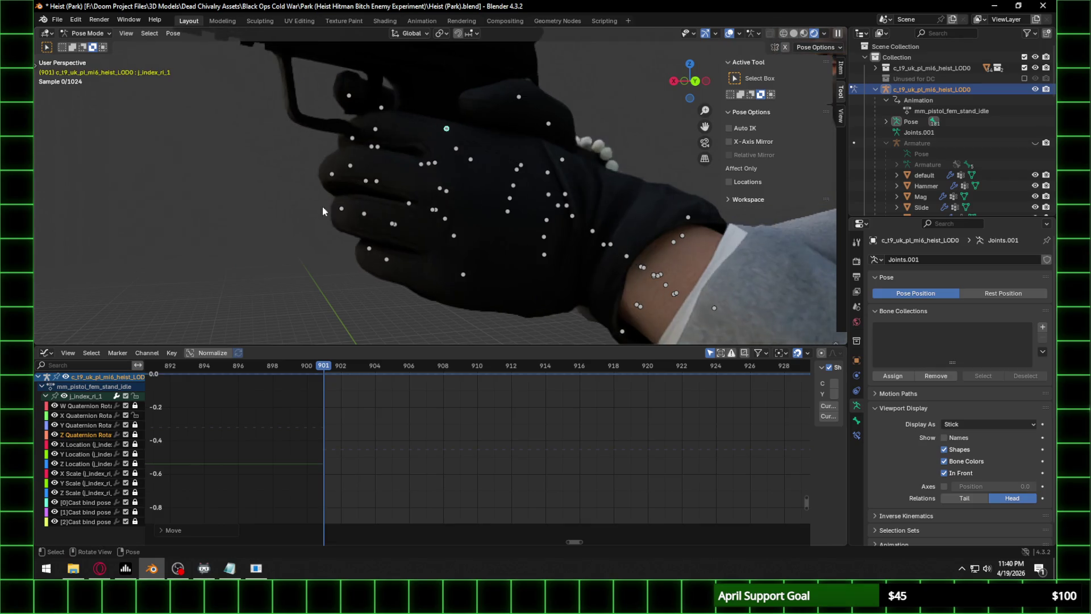
click(598, 243)
middle_drag(598, 243, 553, 265)
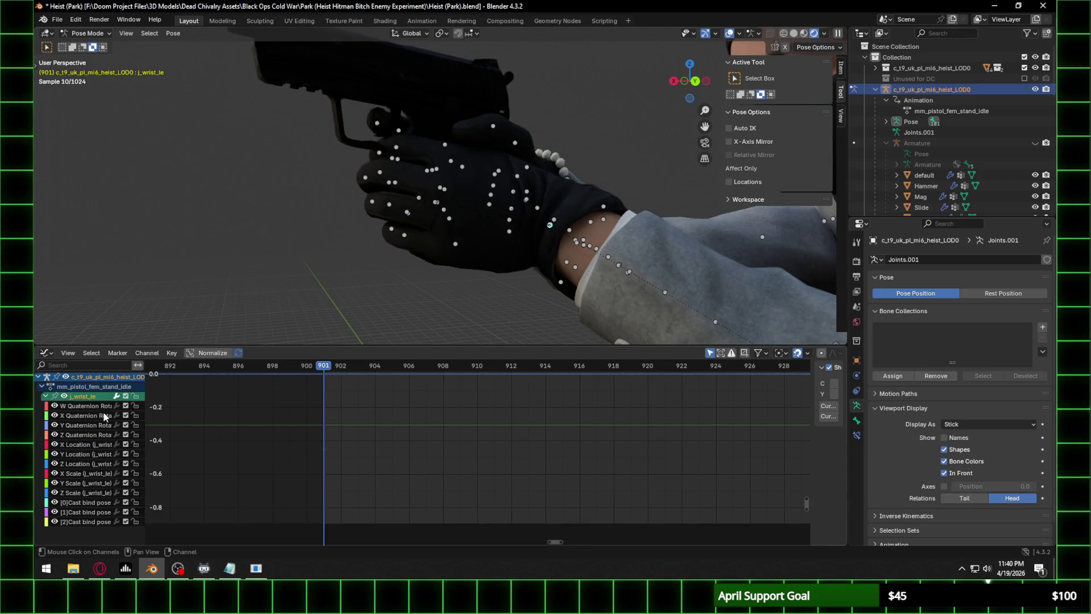
Lock the wrist's location and scale channels and insert keyframes on its rotation channels.
drag(136, 447, 136, 496)
scroll(353, 437, down, 3)
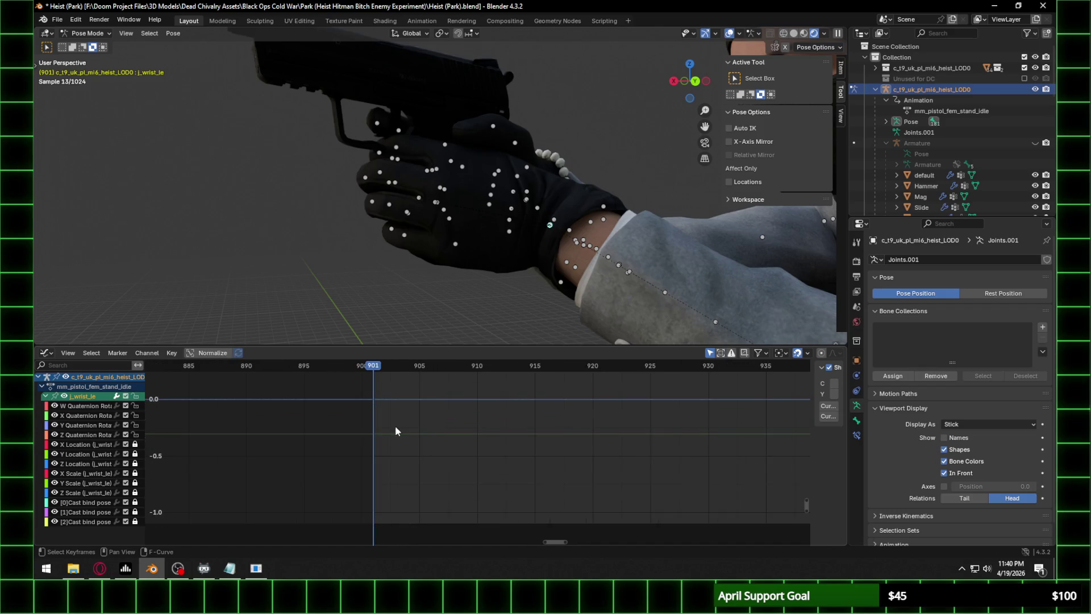
click(98, 436)
right_click(454, 456)
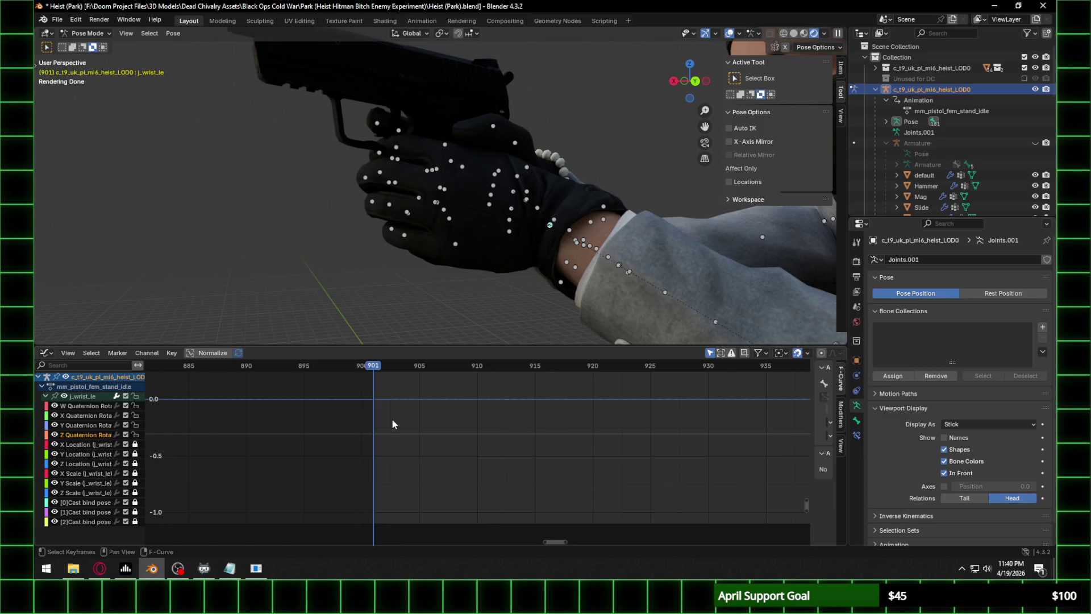
key(i)
click(393, 423)
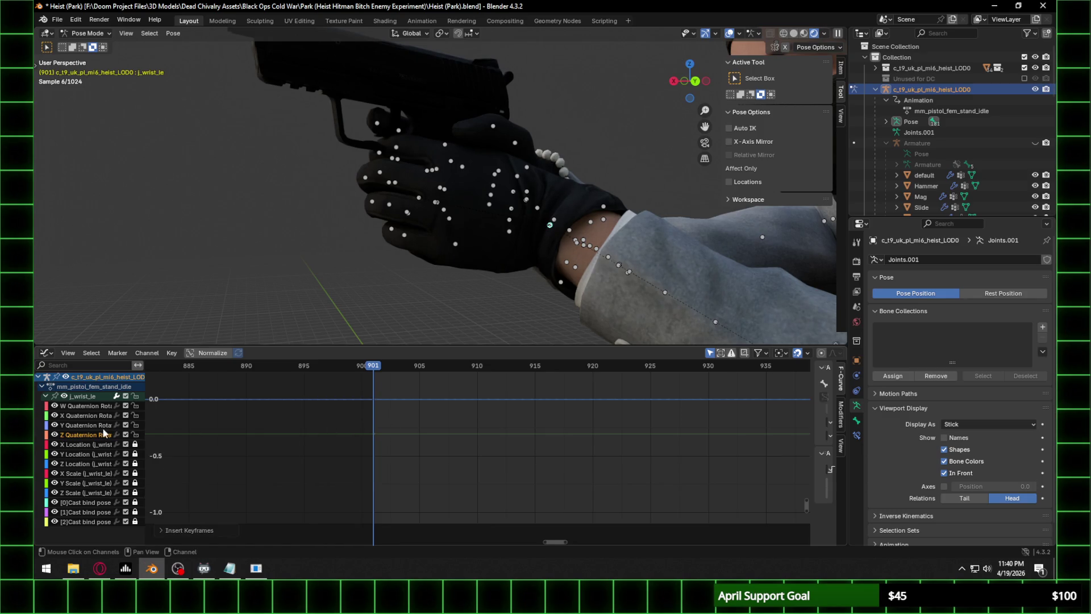
Try moving the X Quaternion Rotation key, cancel, and frame all wrist curves.
click(238, 441)
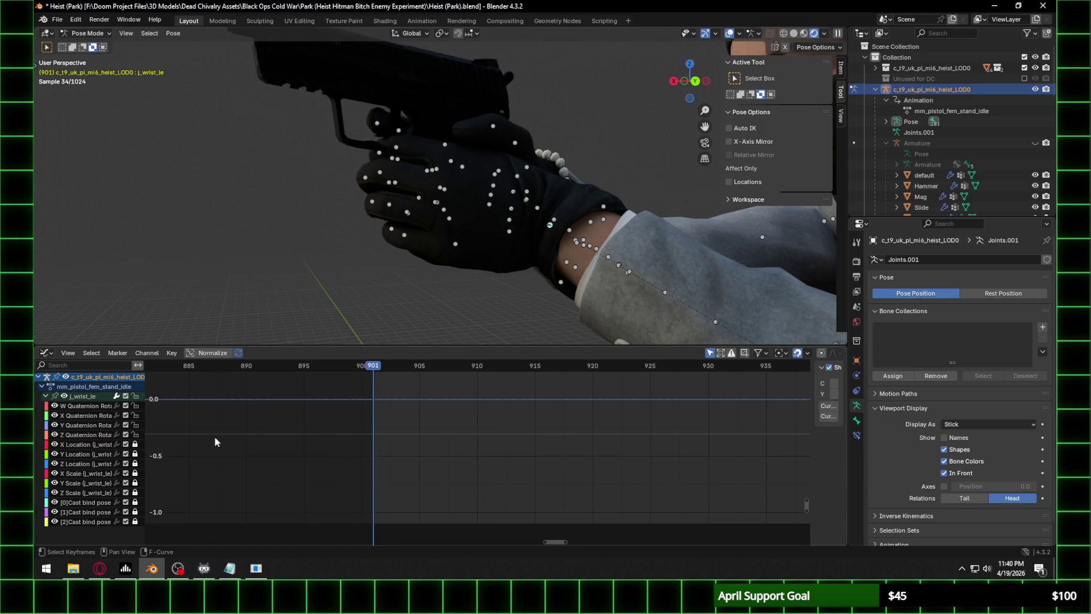
click(99, 436)
scroll(398, 446, down, 5)
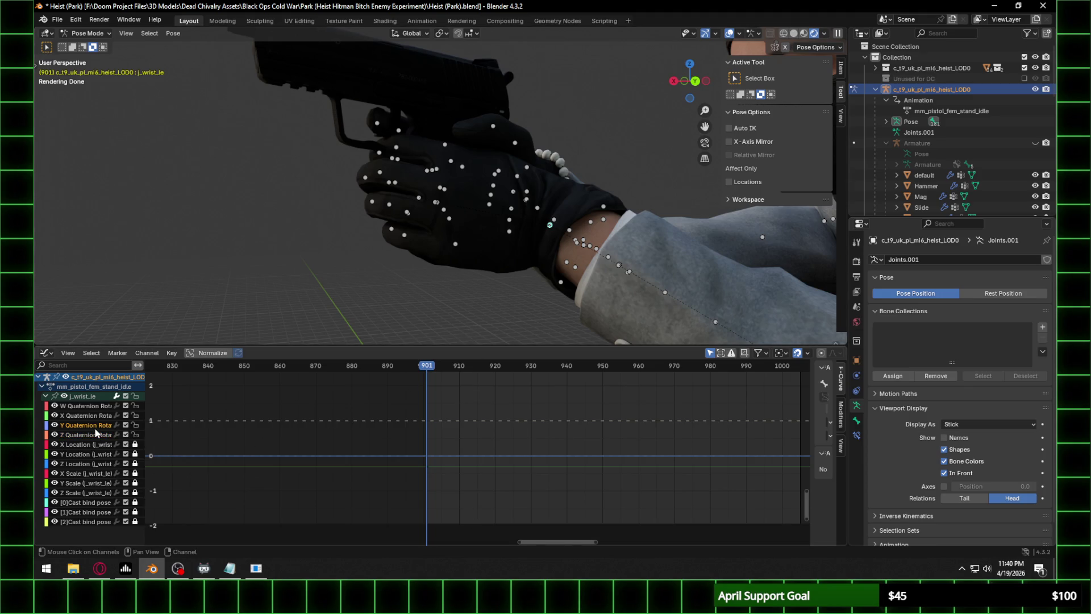
click(424, 467)
key(g)
key(y)
key(Escape)
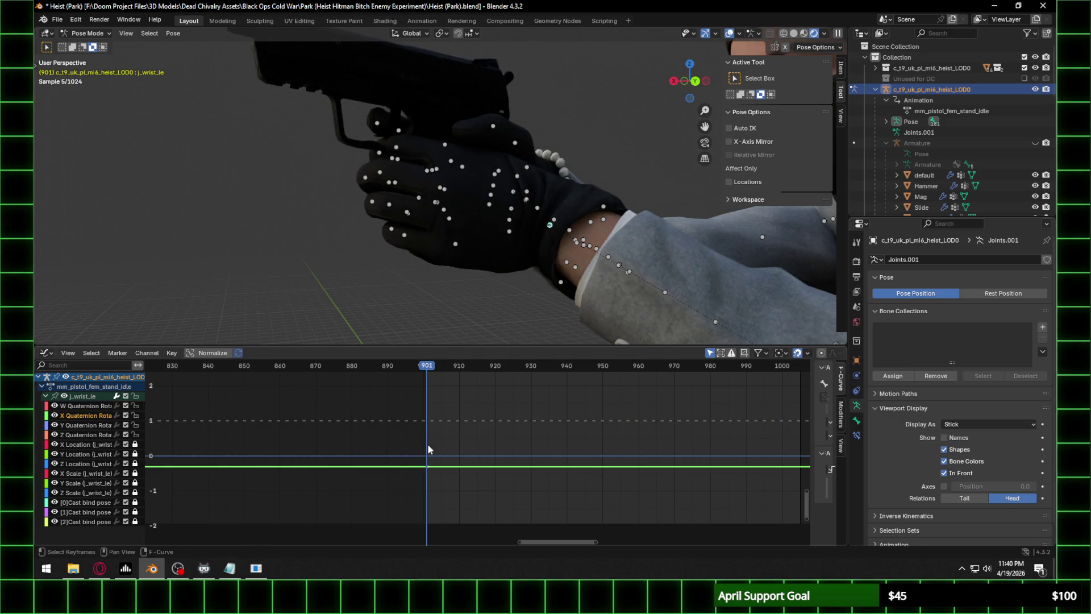
click(409, 461)
key(Home)
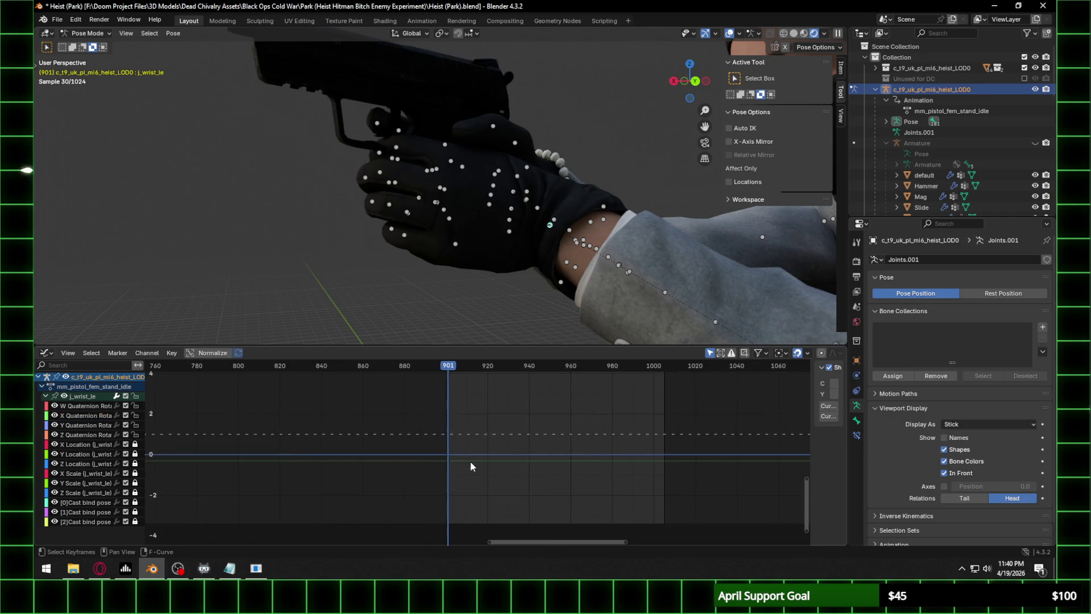
scroll(469, 425, up, 2)
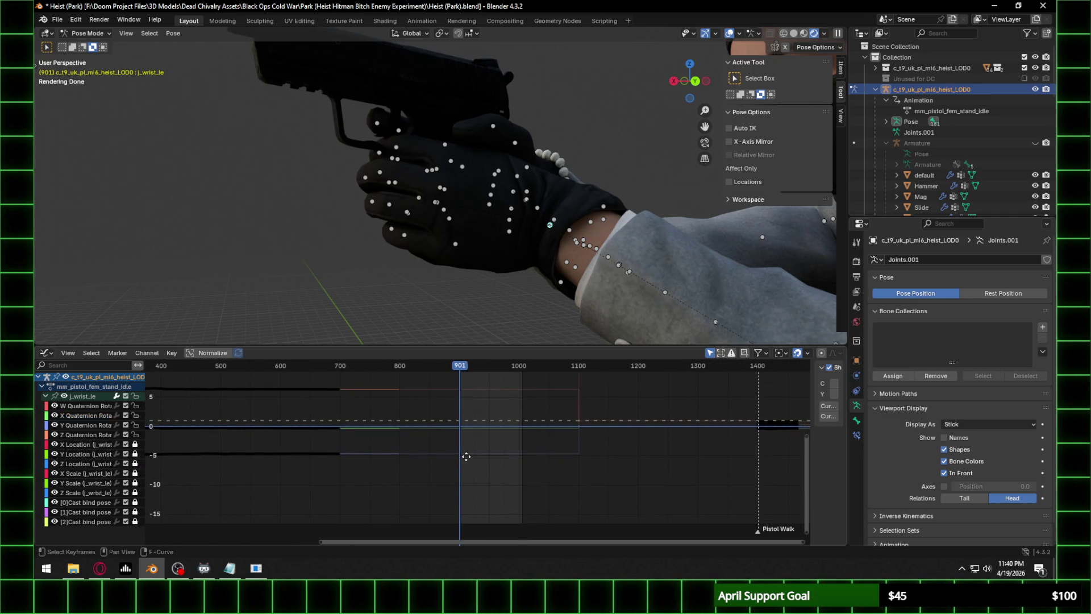
scroll(461, 455, up, 4)
Select the Z Quaternion Rotation curve and begin raising its values from frame 901 by about 1.43.
click(433, 453)
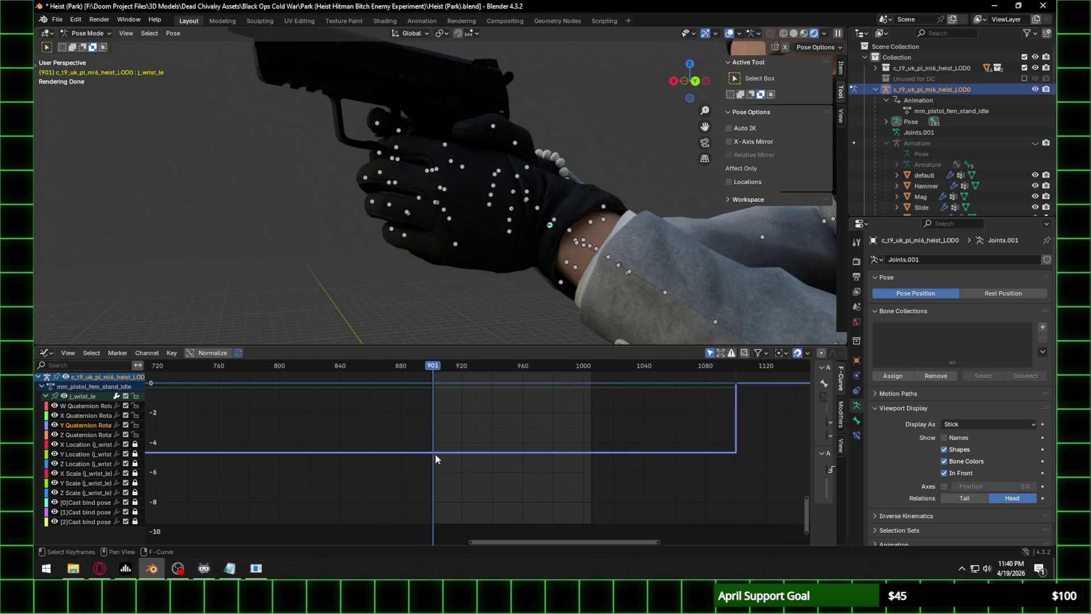
key(g)
right_click(453, 471)
middle_drag(428, 418, 443, 501)
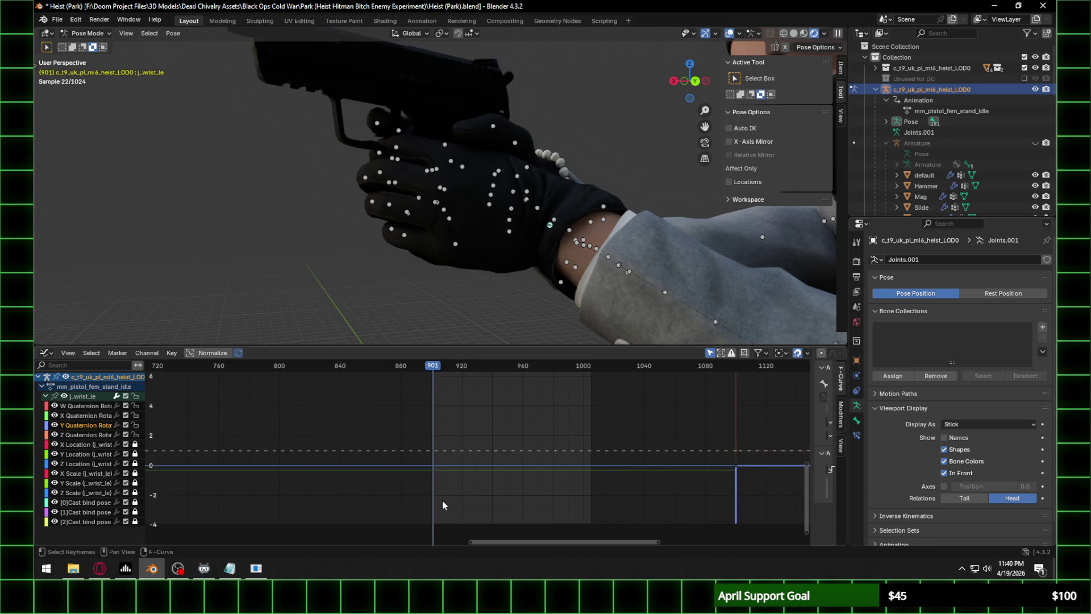
scroll(429, 483, down, 4)
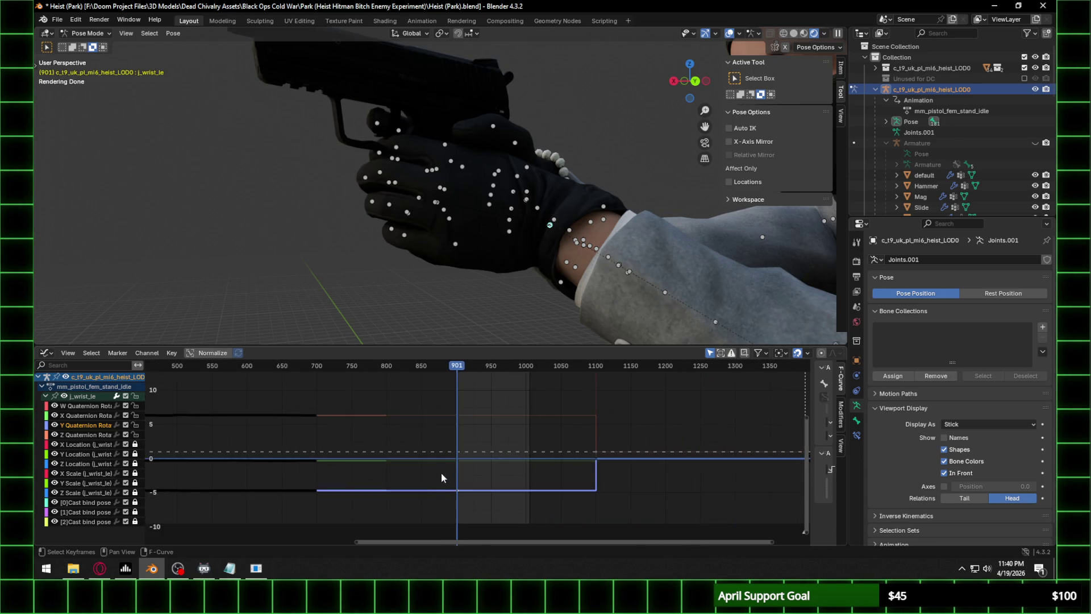
scroll(445, 417, up, 3)
click(448, 397)
key(g)
key(y)
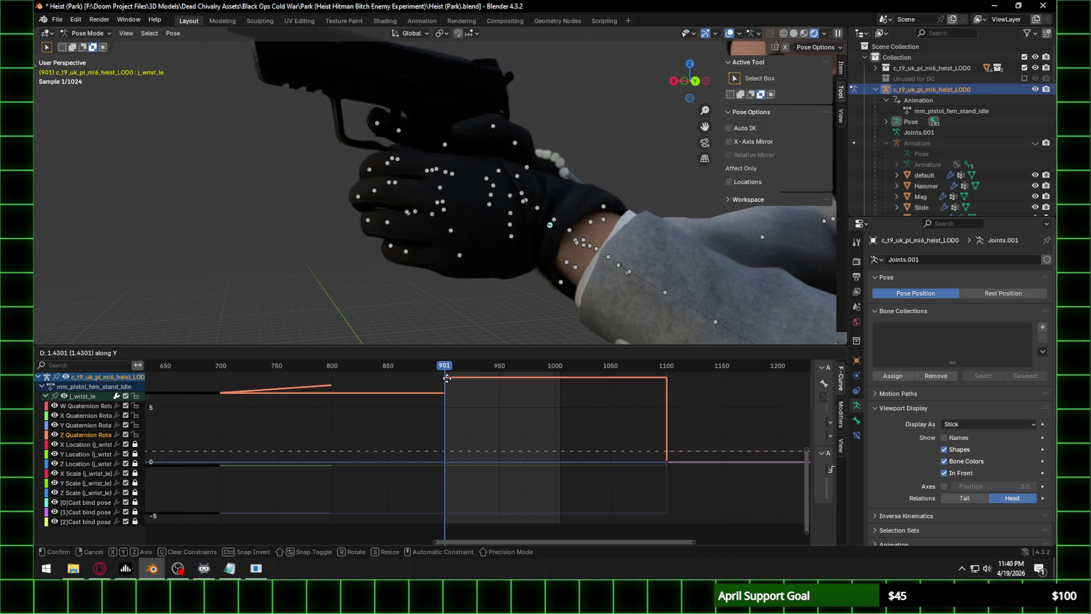
Confirm the raised wrist Z Quaternion value and play the animation through frame 982.
click(446, 377)
scroll(441, 393, up, 2)
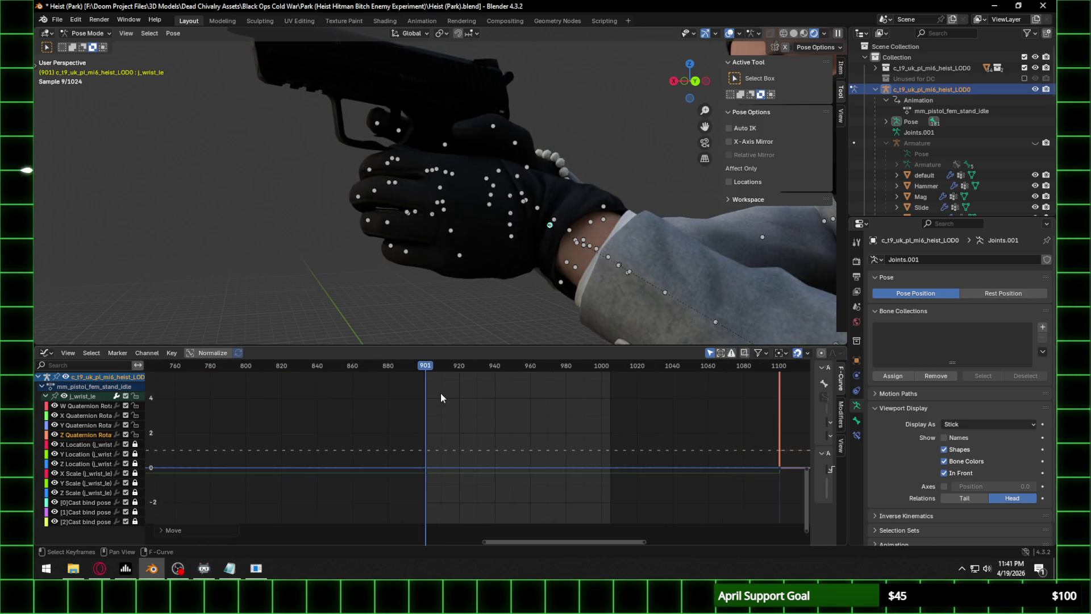
key(space)
scroll(512, 199, down, 3)
mouse_move(511, 199)
middle_down()
mouse_move(579, 205)
mouse_move(531, 216)
mouse_move(522, 187)
mouse_move(537, 215)
mouse_move(455, 238)
middle_up()
scroll(530, 213, up, 3)
key(space)
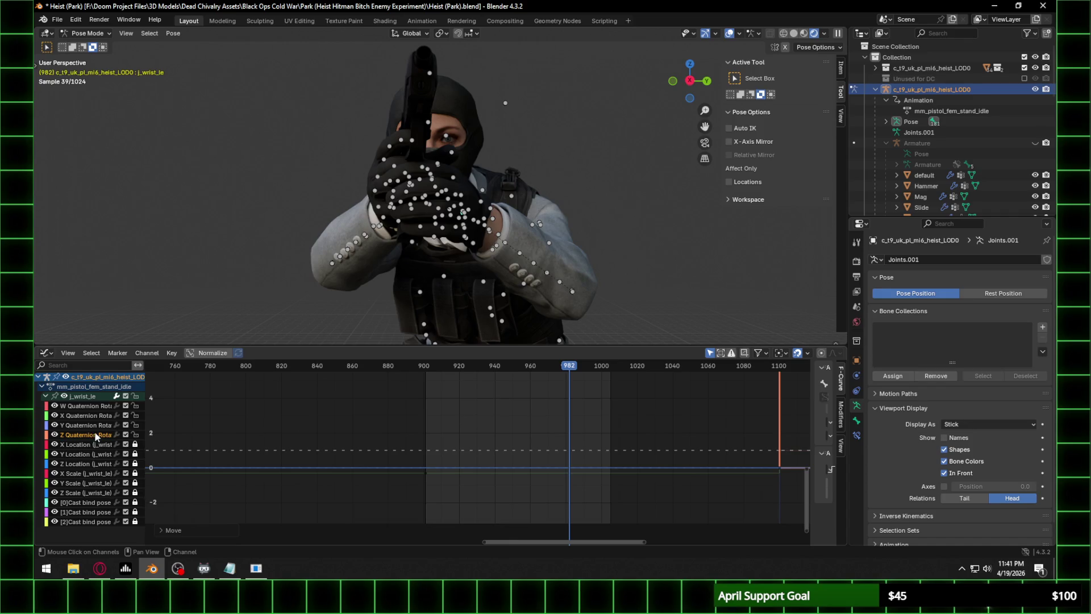
Lower the j_wrist_le X Quaternion Rotation keys from frame 901 to about -4.
click(426, 472)
key(g)
key(y)
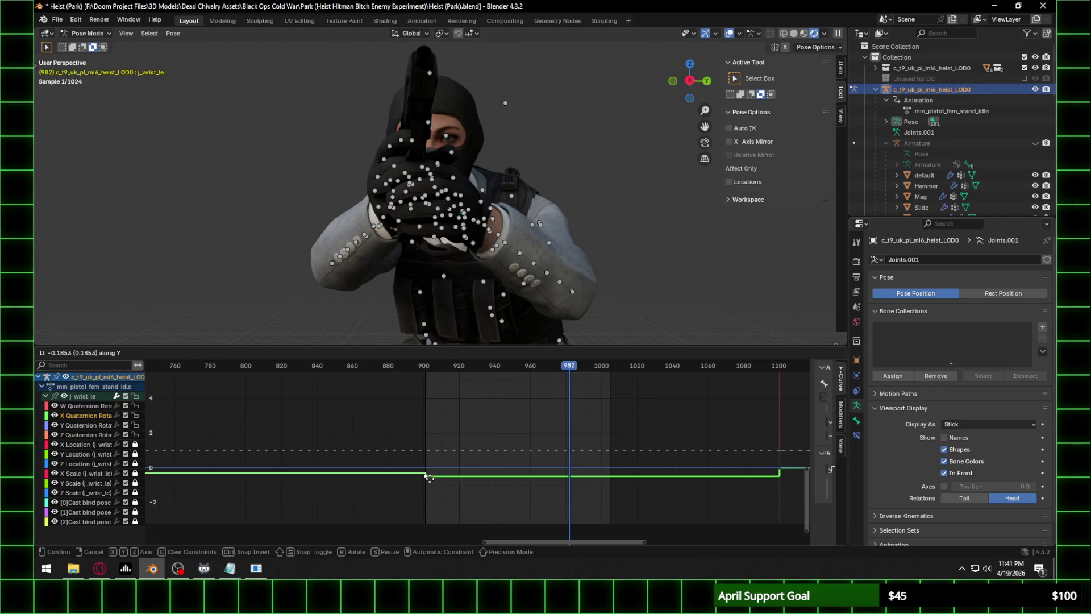
mouse_move(394, 536)
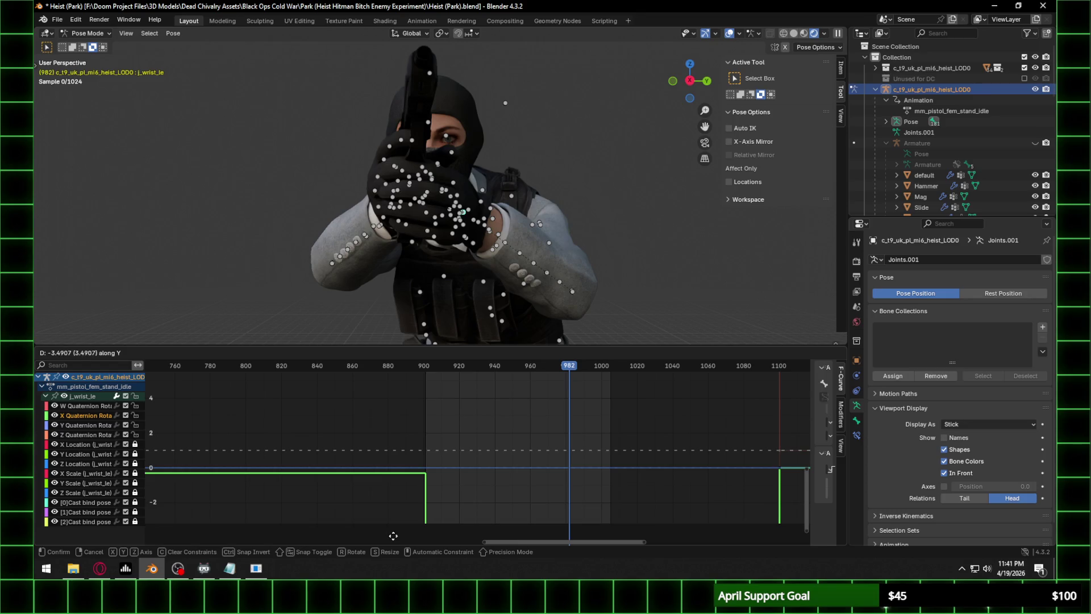
key(Escape)
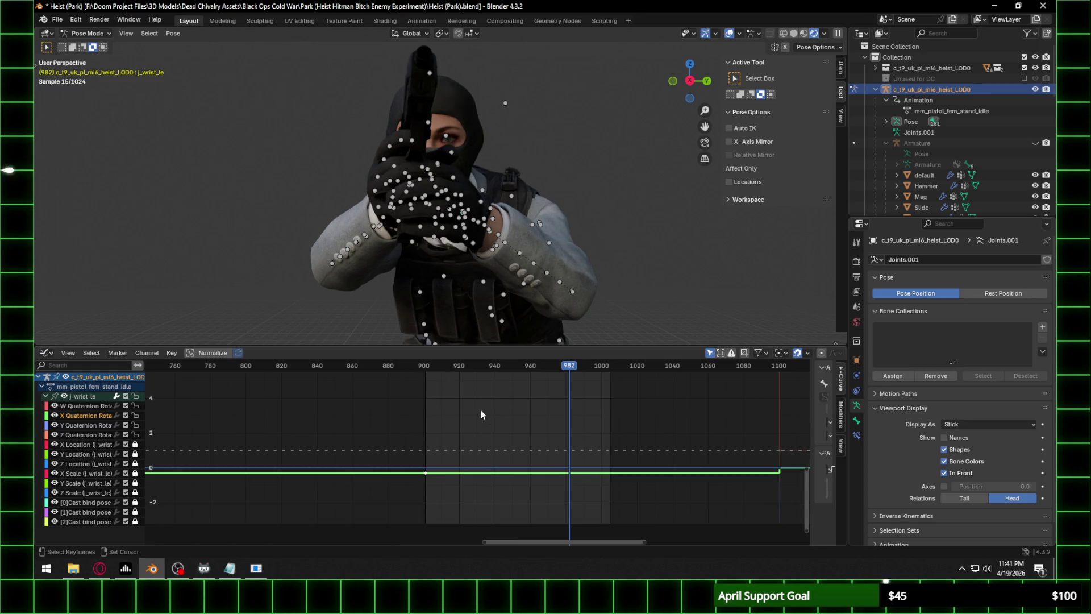
middle_drag(468, 408, 471, 397)
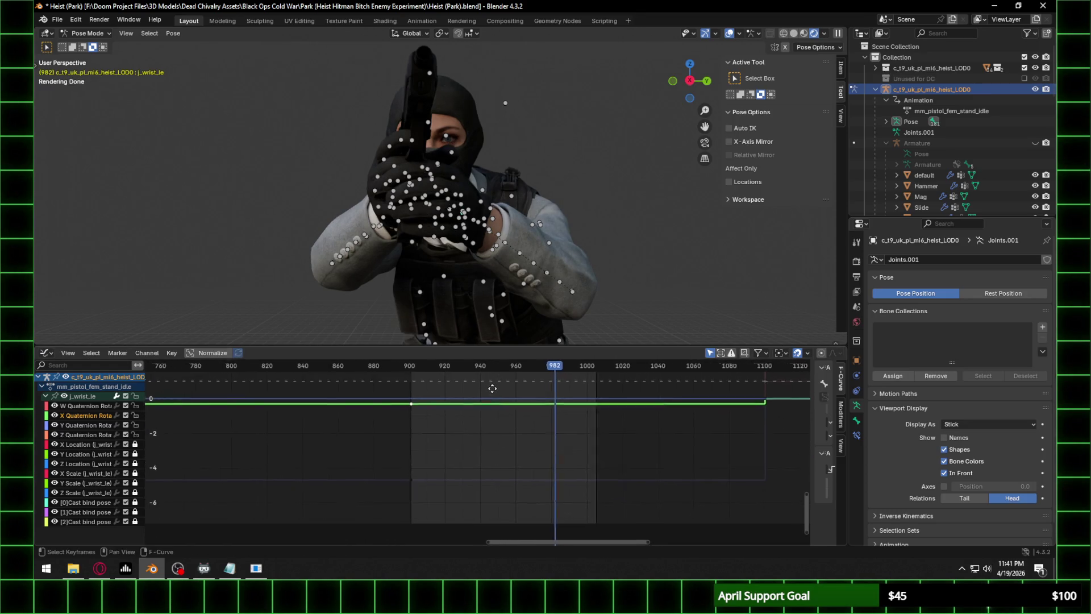
key(g)
key(y)
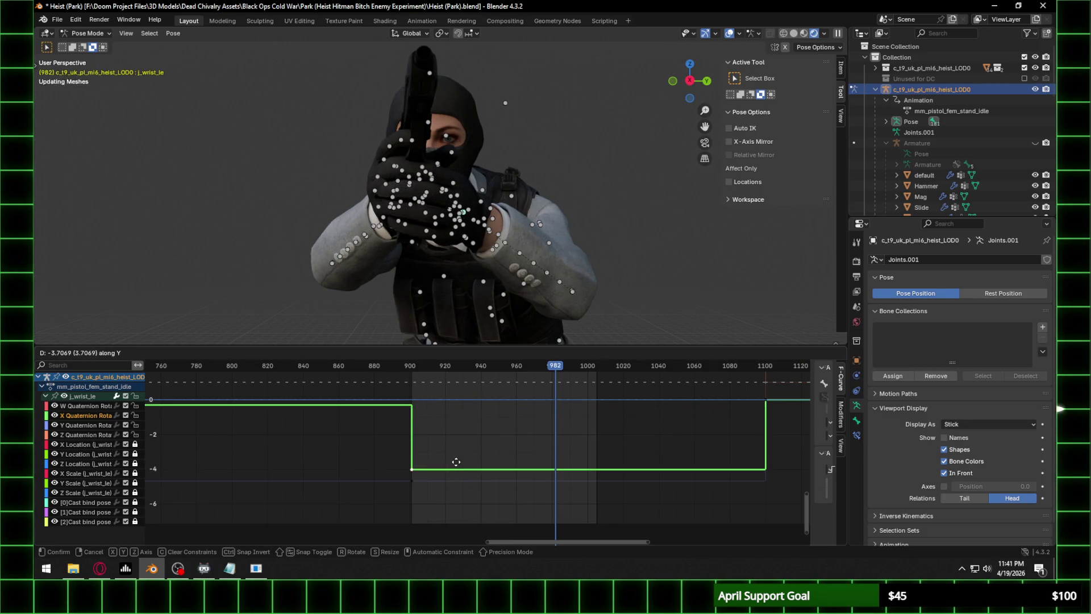
click(456, 471)
Save the file as Heist (Park).blend.
mouse_move(454, 244)
middle_down()
mouse_move(384, 244)
mouse_move(470, 257)
mouse_move(513, 235)
mouse_move(502, 205)
mouse_move(560, 203)
mouse_move(506, 179)
mouse_move(478, 238)
middle_up()
key(ctrl+s)
scroll(559, 199, down, 3)
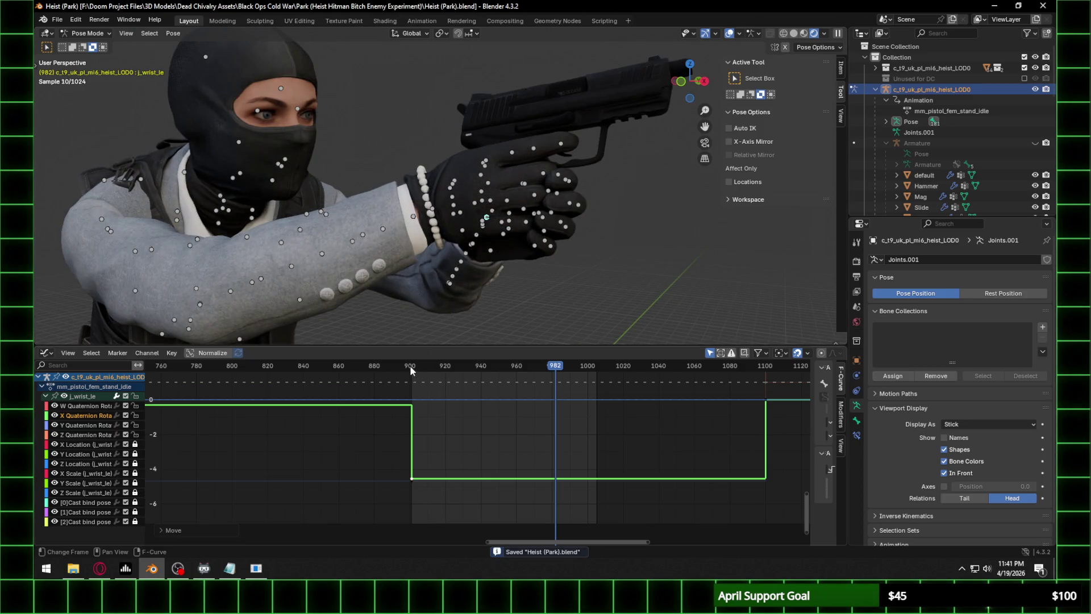
Hide the armature's bones in the viewport and play the idle animation.
key(space)
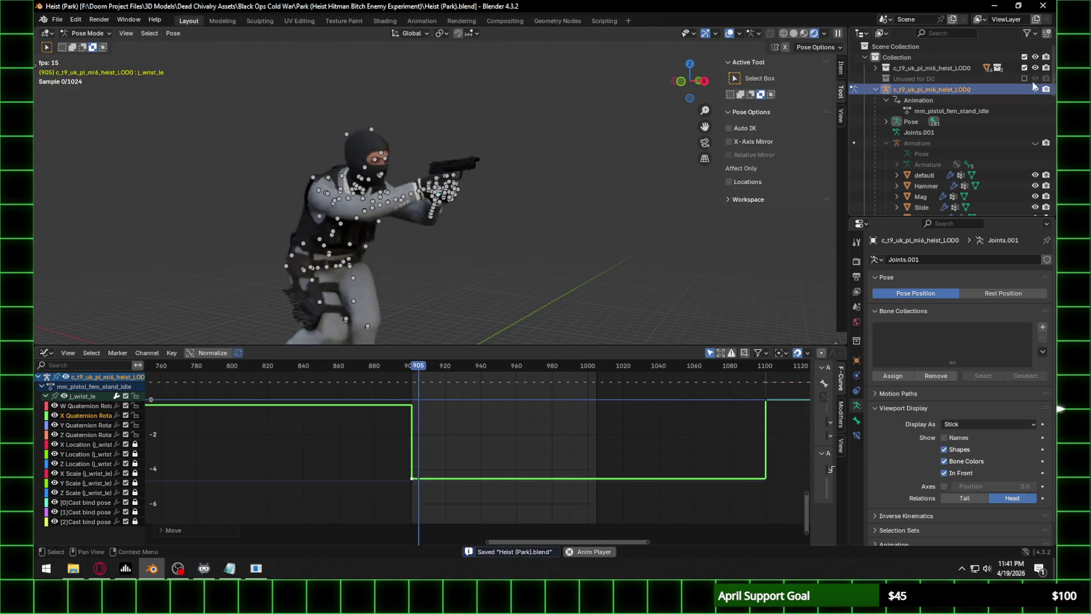
click(1035, 88)
key(space)
scroll(408, 246, up, 3)
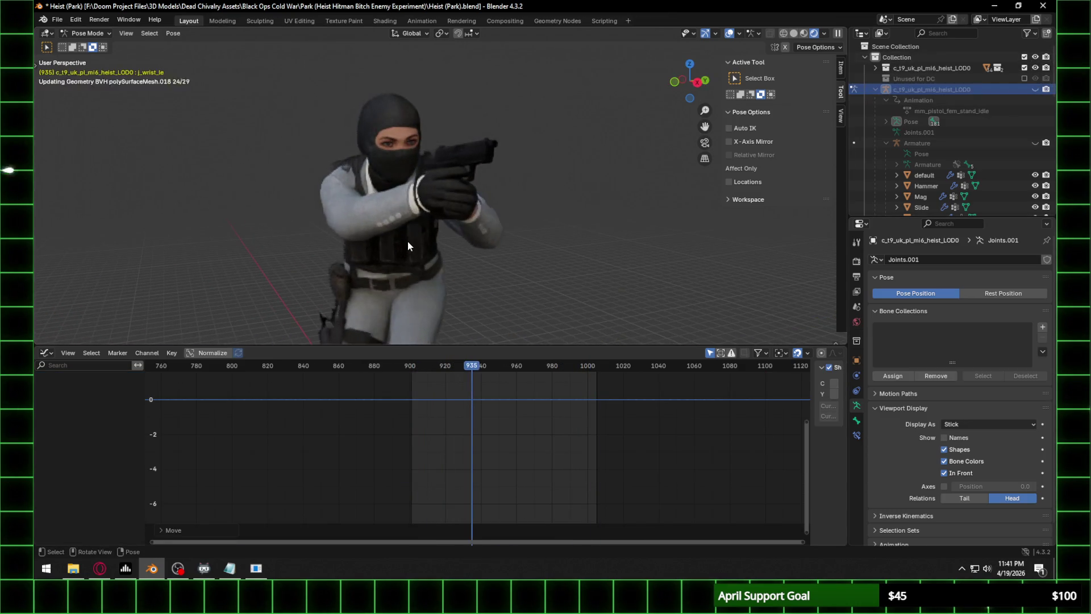
key(space)
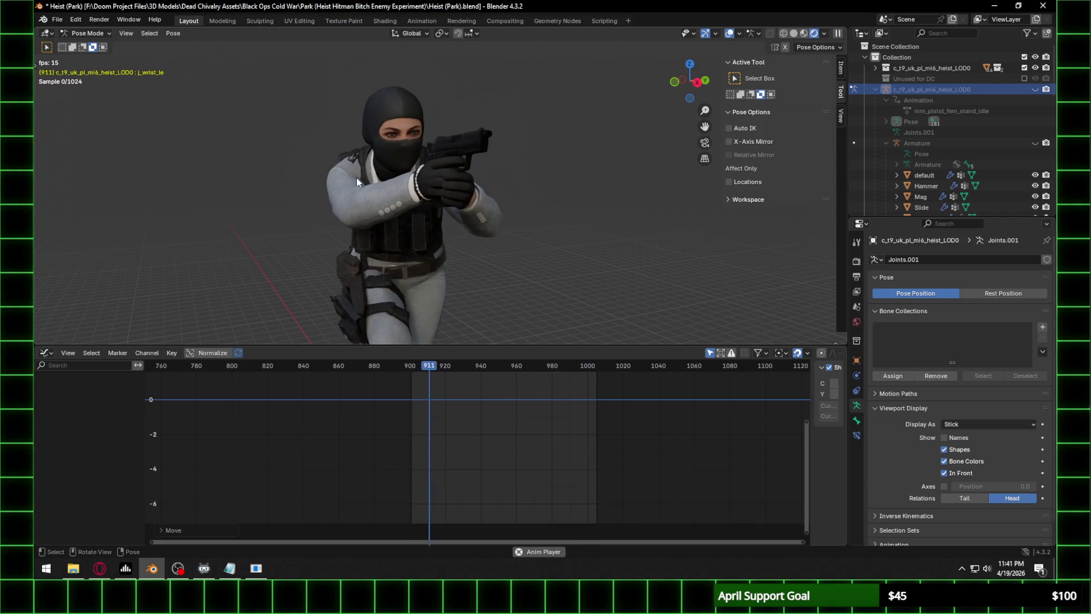
Orbit around the character during playback, then stop at frame 1012 for a front-left view.
scroll(398, 182, down, 5)
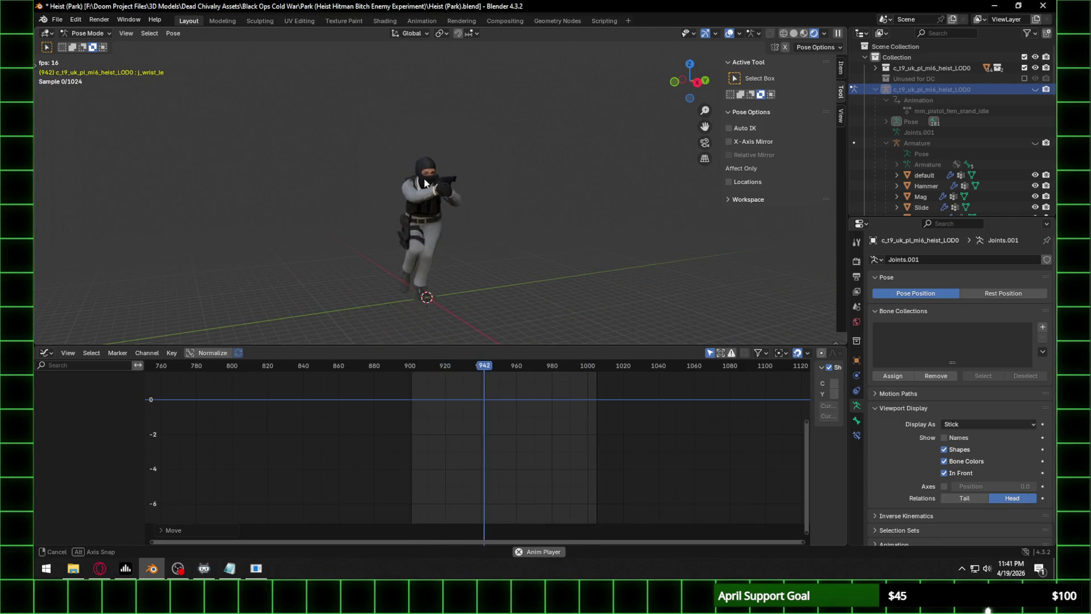
scroll(417, 182, up, 5)
middle_drag(417, 182, 530, 183)
scroll(411, 194, up, 3)
middle_drag(424, 186, 475, 183)
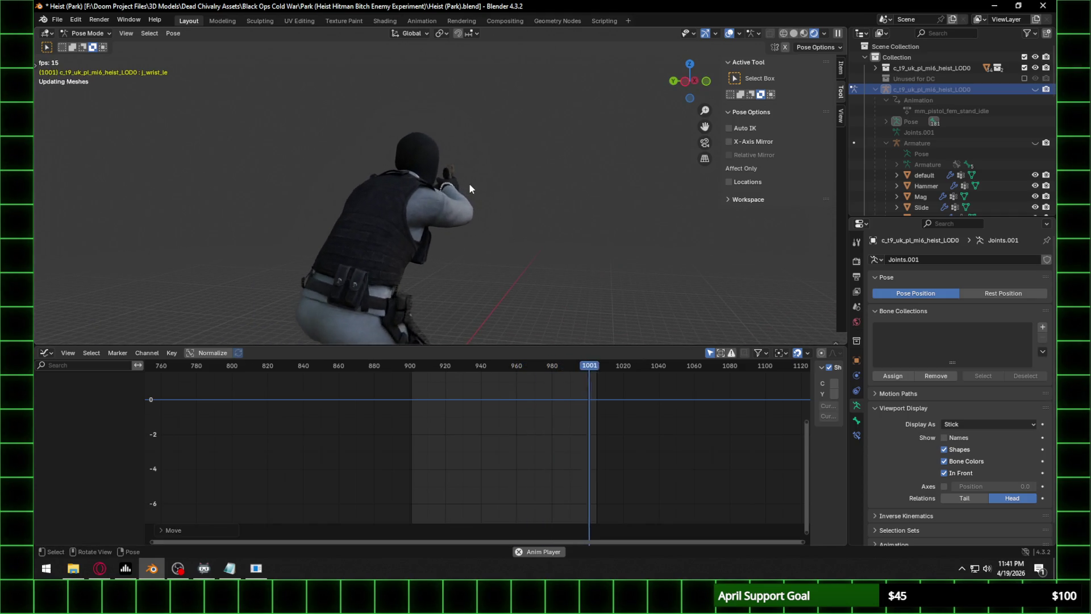
key(space)
click(608, 365)
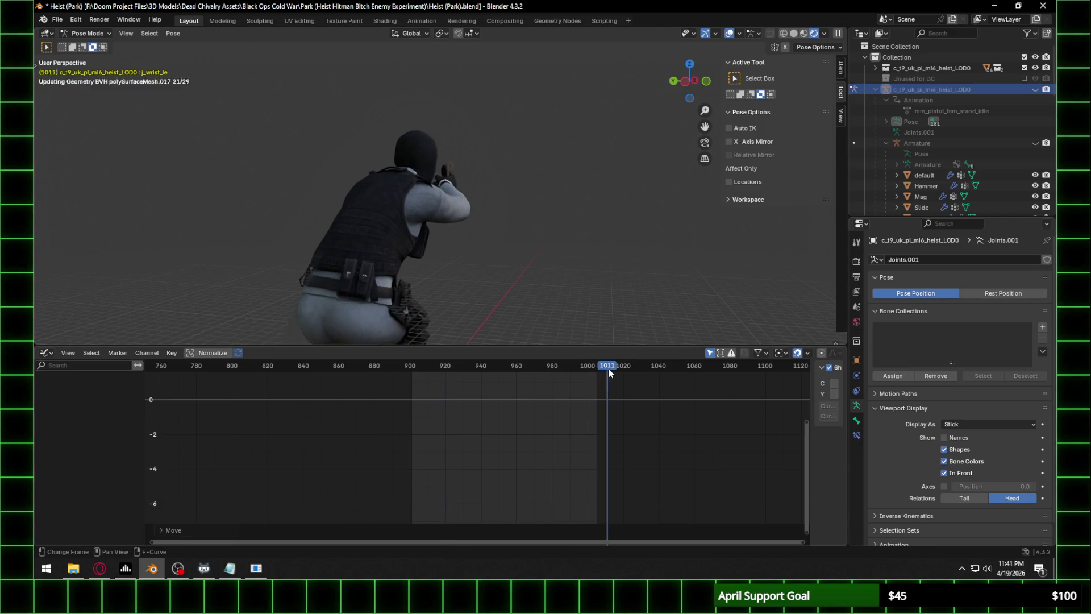
mouse_move(425, 207)
middle_down()
mouse_move(339, 219)
mouse_move(419, 207)
mouse_move(363, 202)
mouse_move(526, 228)
middle_up()
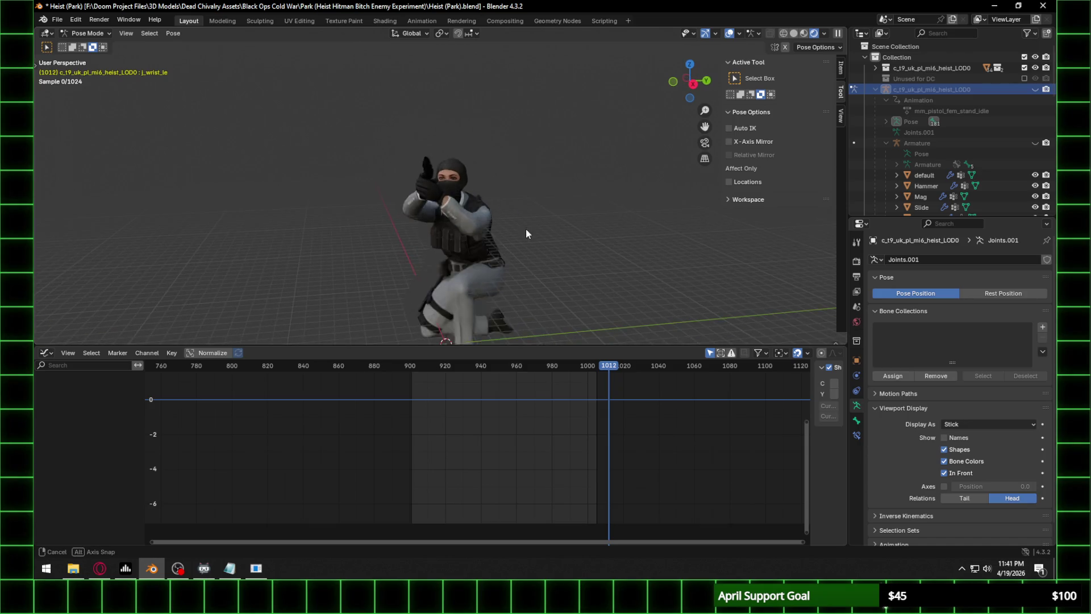
Check the pistol grip from the right side and a perspective view, then return to frame 901.
click(684, 81)
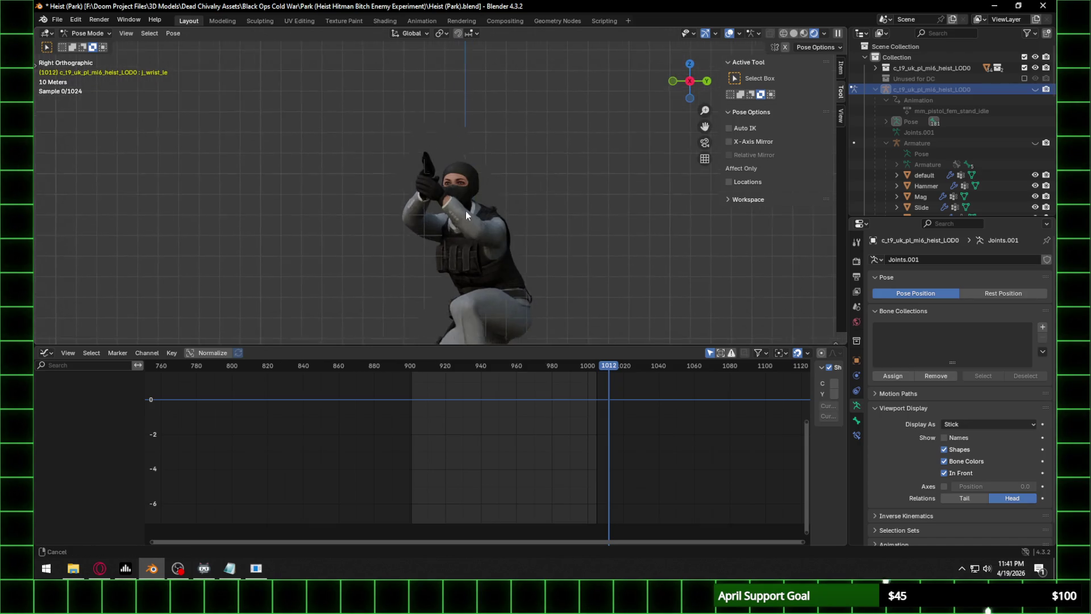
shift+drag(467, 217, 439, 112)
scroll(438, 112, up, 4)
mouse_move(468, 159)
middle_down()
mouse_move(404, 200)
mouse_move(547, 226)
mouse_move(470, 207)
mouse_move(391, 158)
mouse_move(497, 174)
mouse_move(482, 152)
mouse_move(498, 115)
mouse_move(513, 109)
mouse_move(482, 102)
mouse_move(298, 125)
mouse_move(407, 182)
middle_up()
click(412, 368)
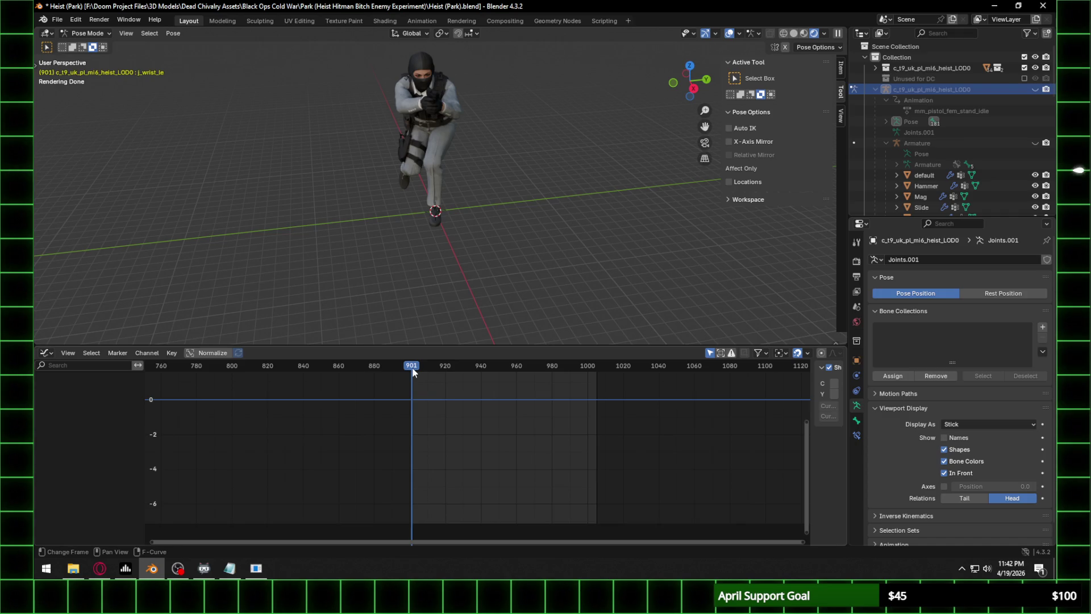
Save Heist (Park).blend and shift the graph toward frames around 1400.
key(ctrl+s)
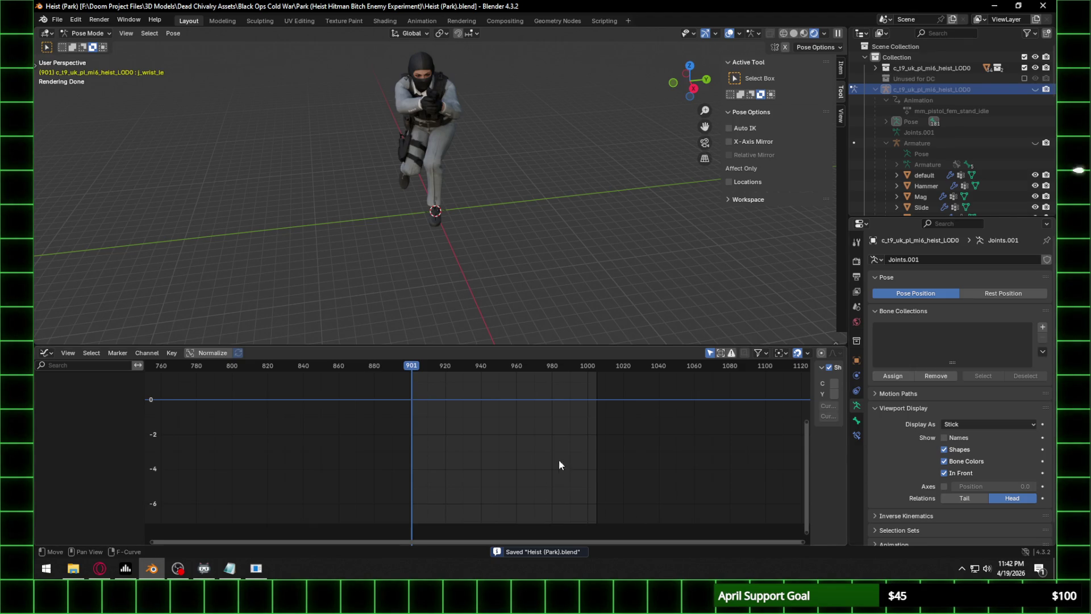
scroll(557, 462, down, 5)
middle_drag(684, 452, 298, 465)
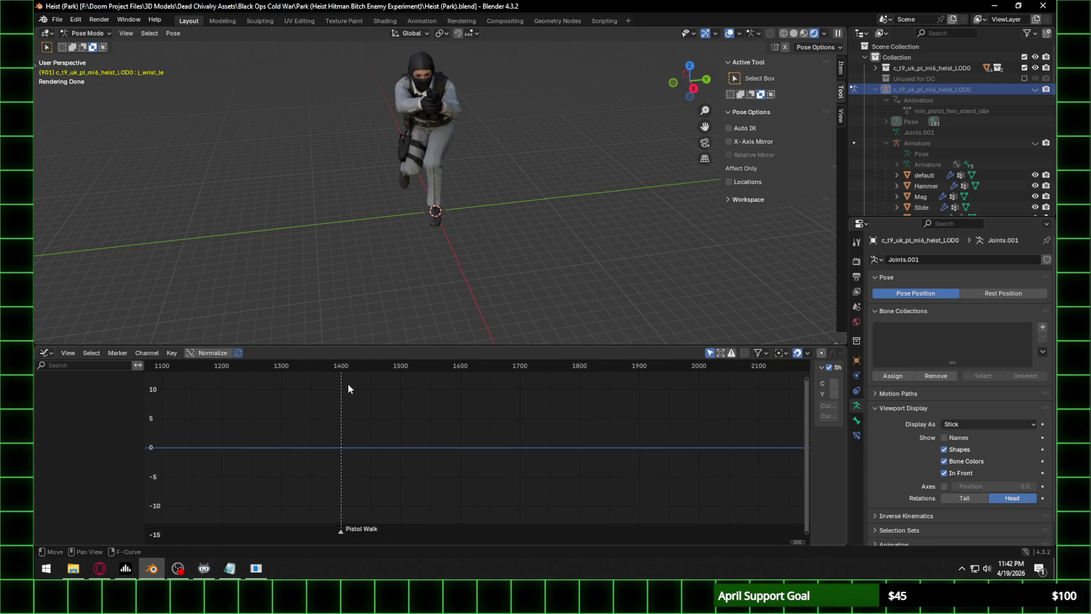
Set the current frame to 1400 at the Pistol Walk marker and make the bottom editor a Timeline.
click(339, 367)
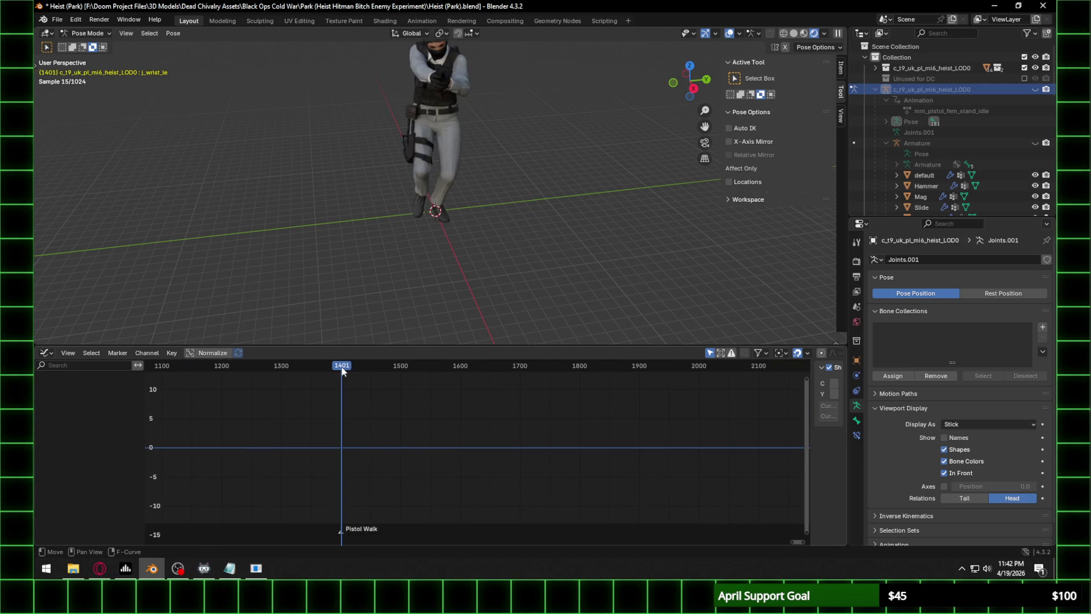
drag(339, 367, 341, 367)
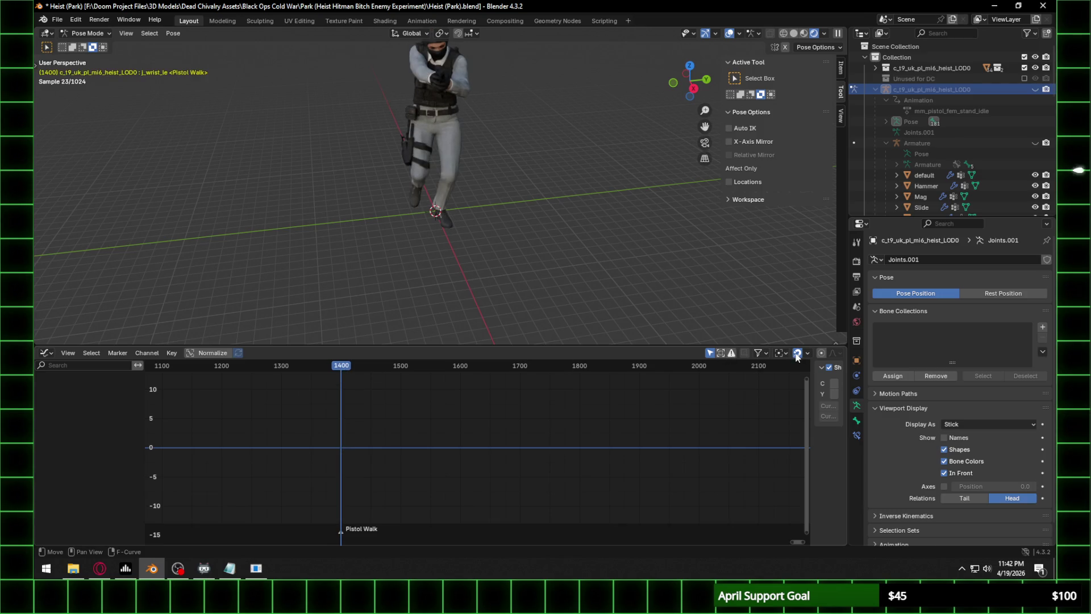
click(47, 352)
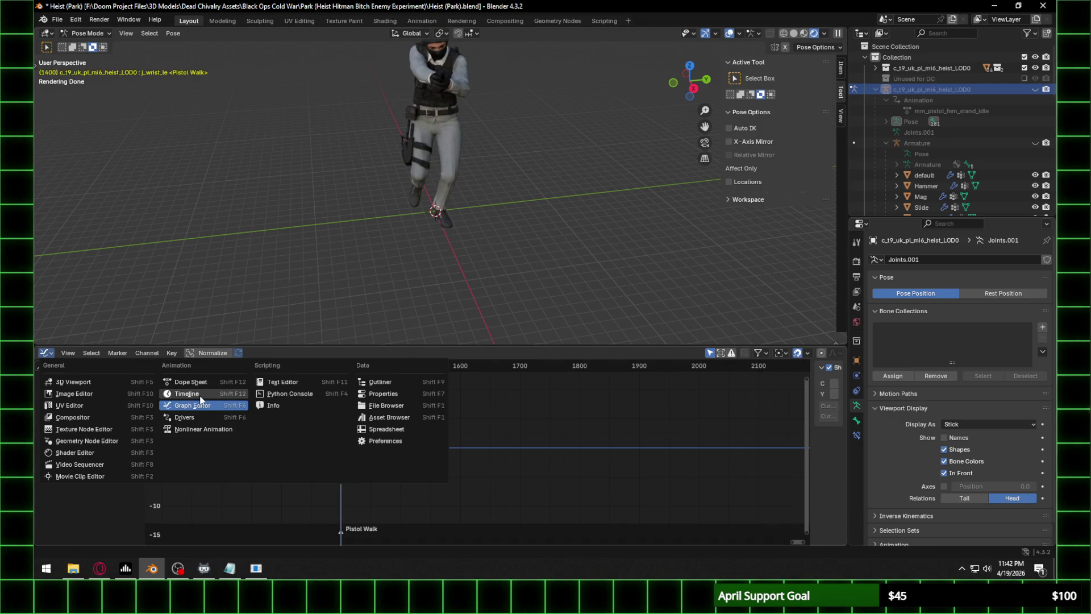
click(194, 393)
Set the playback range to Start 1400 and End 1466.
click(782, 353)
text(1400)
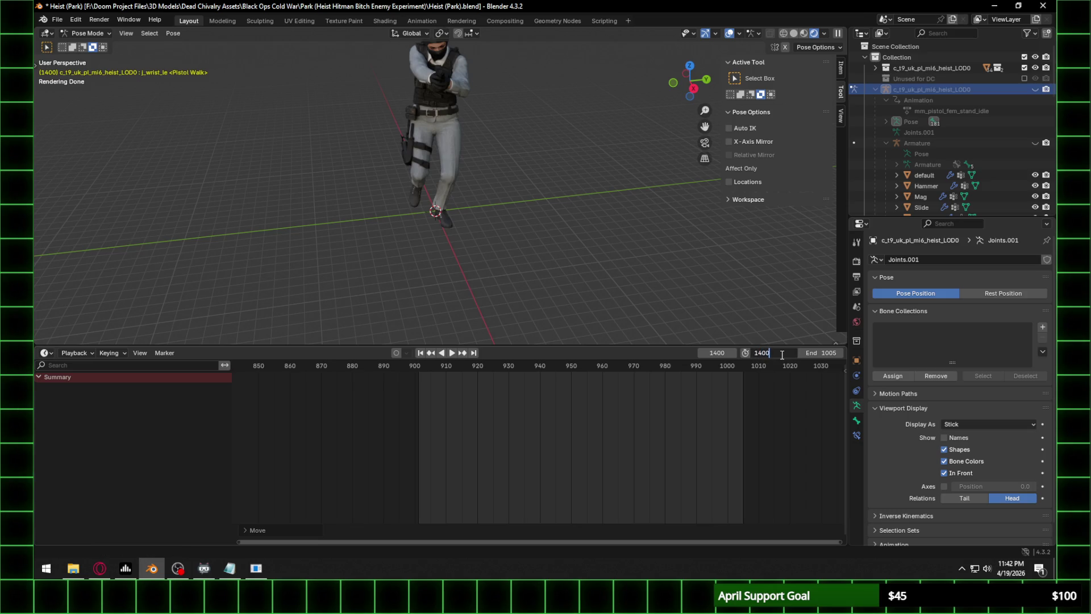
key(Return)
click(817, 352)
text(1466)
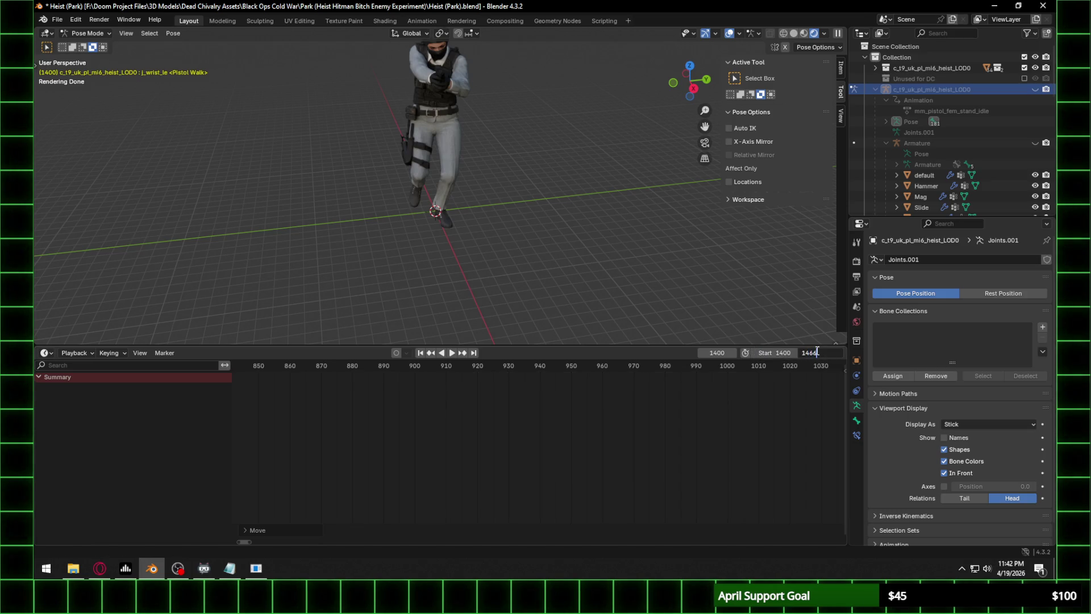
key(Return)
Play the 1400–1466 Pistol Walk range with a larger 3D view, orbiting to inspect the character.
key(space)
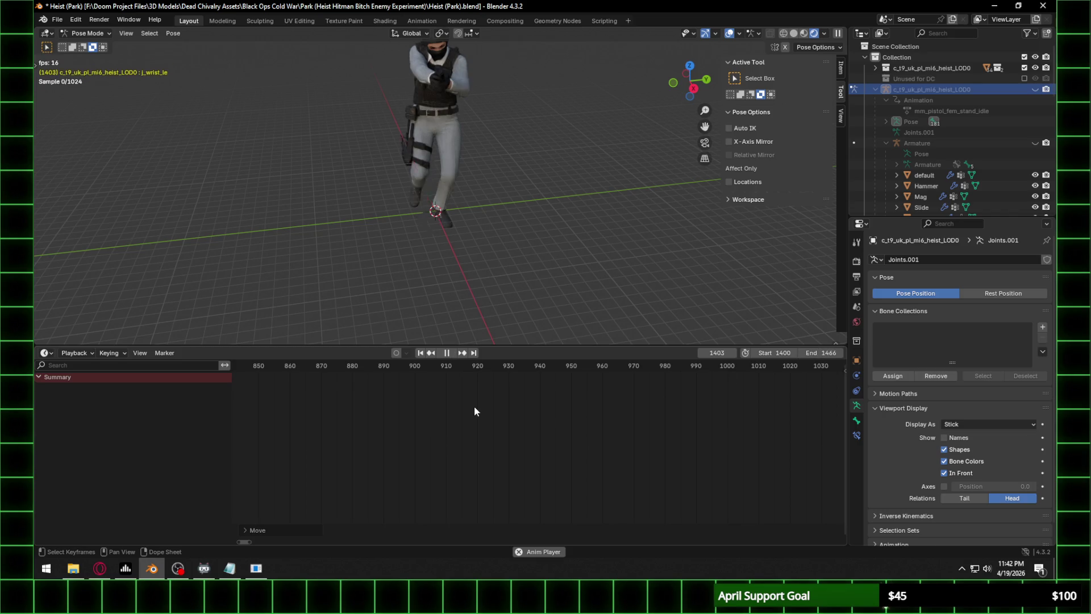
drag(572, 345, 549, 455)
key(space)
mouse_move(475, 382)
middle_down()
mouse_move(448, 338)
mouse_move(470, 394)
mouse_move(479, 363)
mouse_move(504, 377)
middle_up()
scroll(447, 335, up, 5)
scroll(466, 343, down, 5)
mouse_move(462, 322)
middle_down()
mouse_move(472, 328)
mouse_move(407, 319)
mouse_move(526, 334)
mouse_move(511, 338)
mouse_move(509, 324)
middle_up()
key(space)
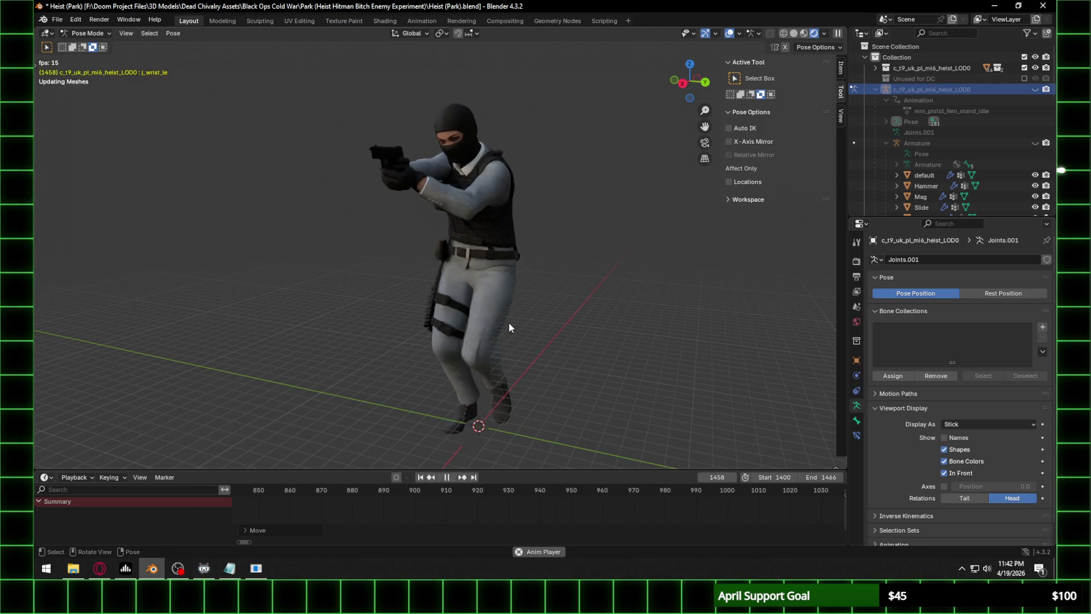
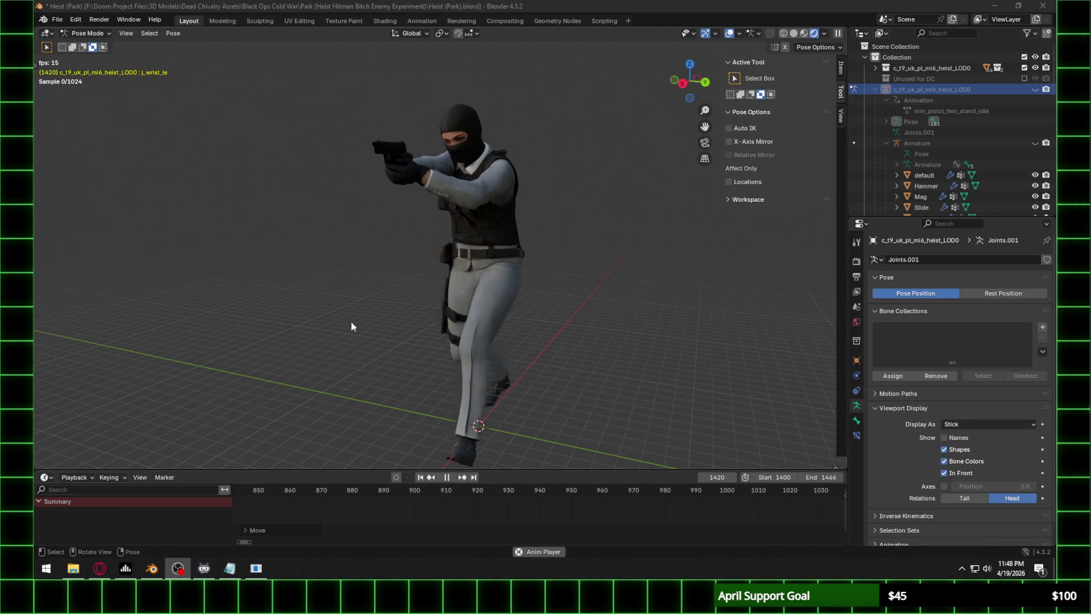
Stop playback at frame 1434 and make the dope sheet area much taller.
click(568, 5)
key(space)
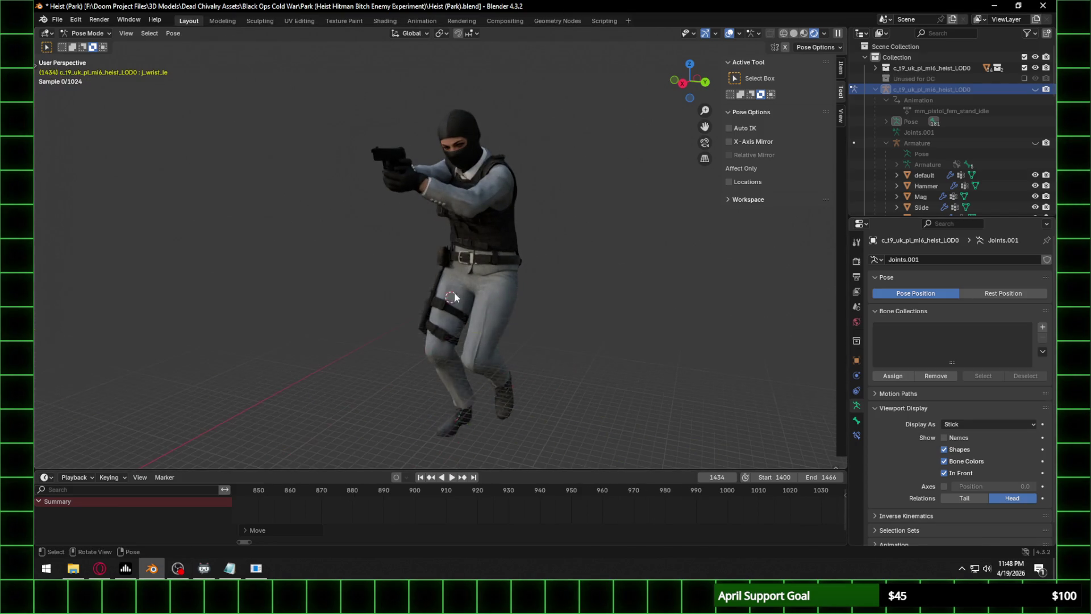
scroll(571, 459, down, 10)
drag(573, 470, 577, 324)
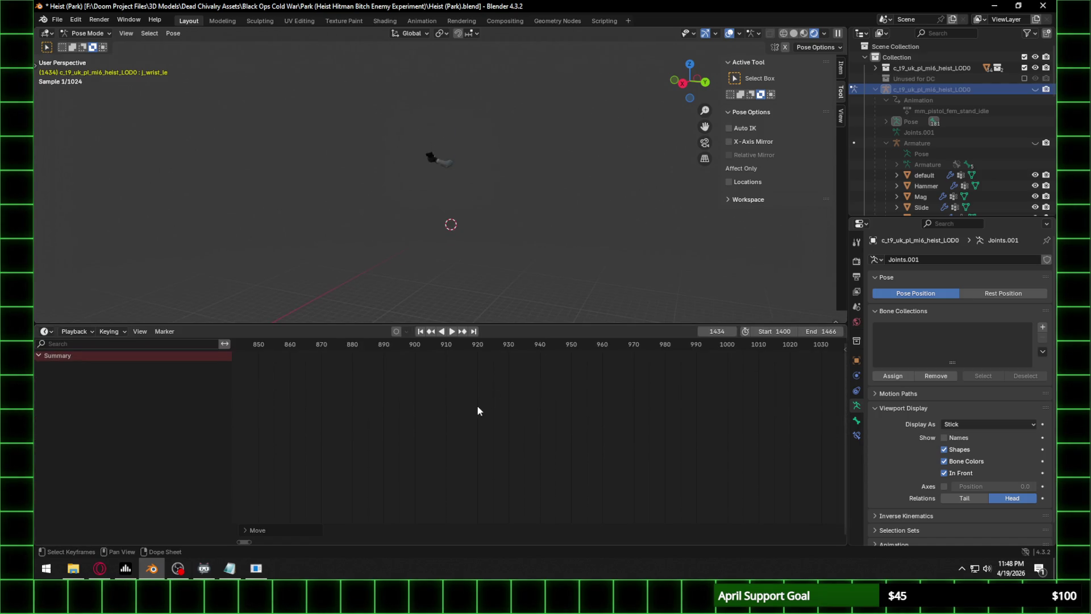
scroll(477, 409, up, 5)
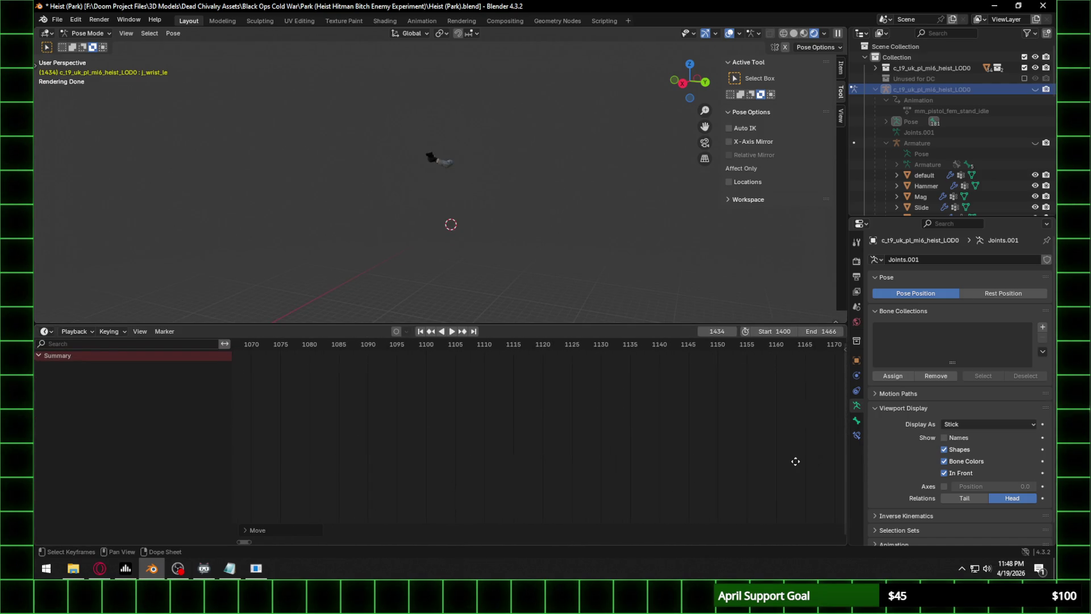
scroll(444, 151, up, 10)
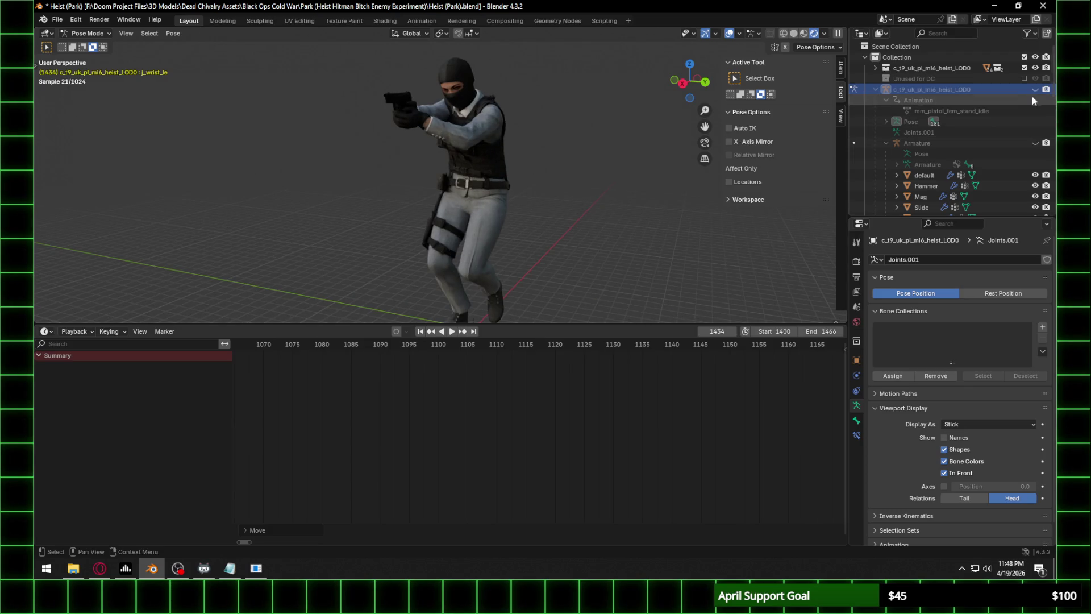
Centre the dope sheet on the playhead and zoom in on the keys from frame 1400.
click(438, 355)
scroll(553, 405, down, 5)
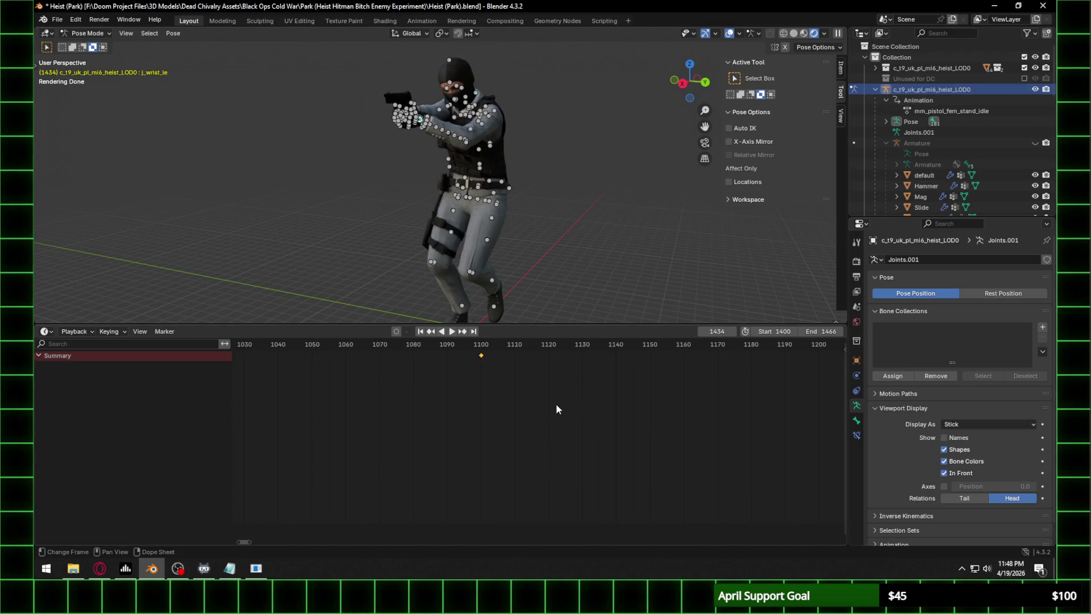
key(KP_Decimal)
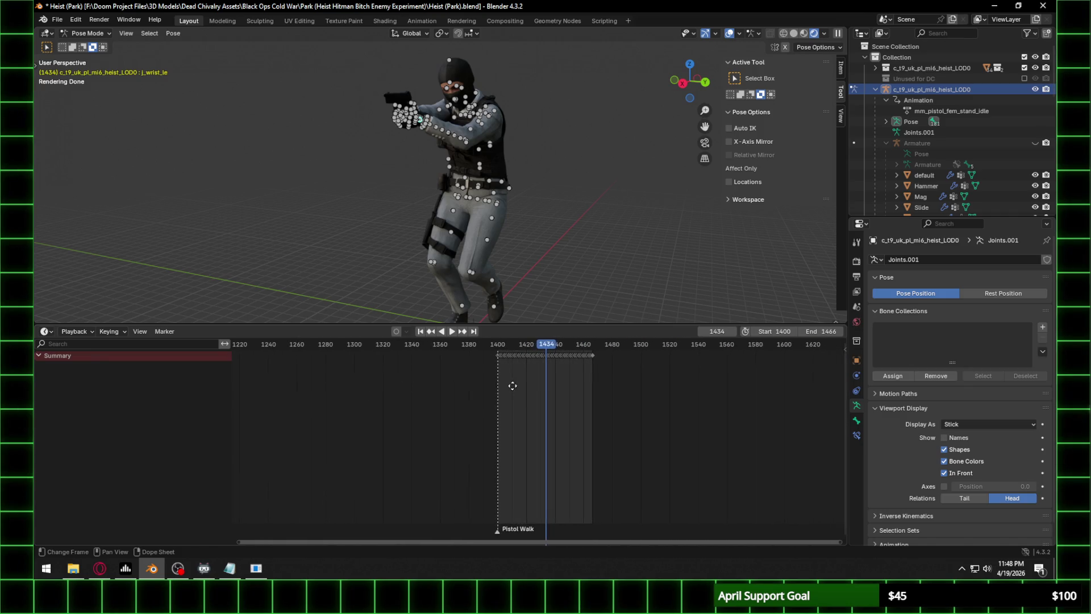
scroll(499, 370, up, 5)
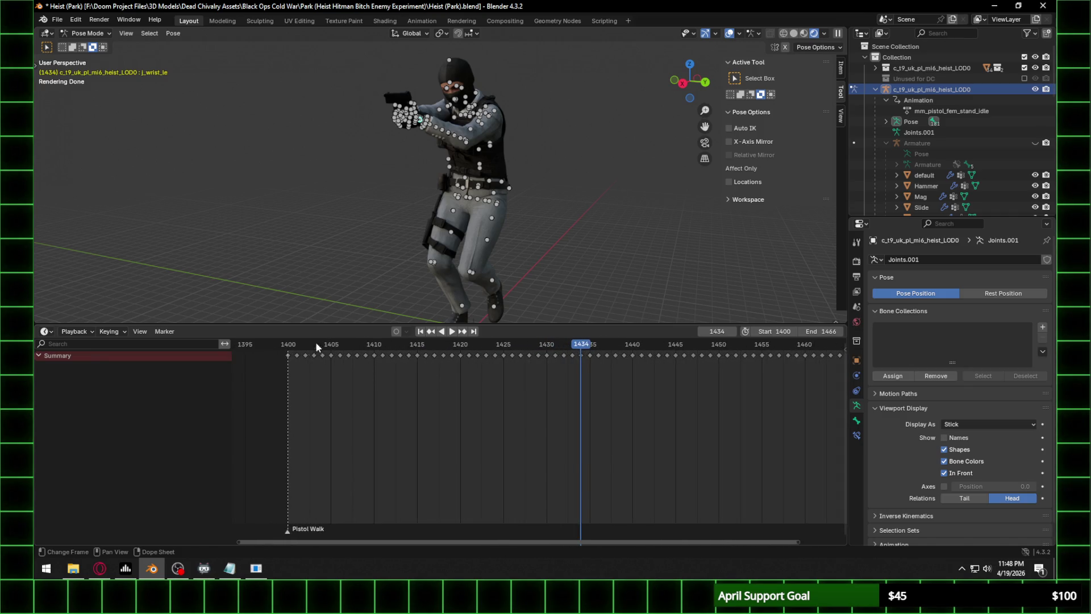
Jump back to frame 1400 and select every bone of the armature.
key(shift+Left)
key(a)
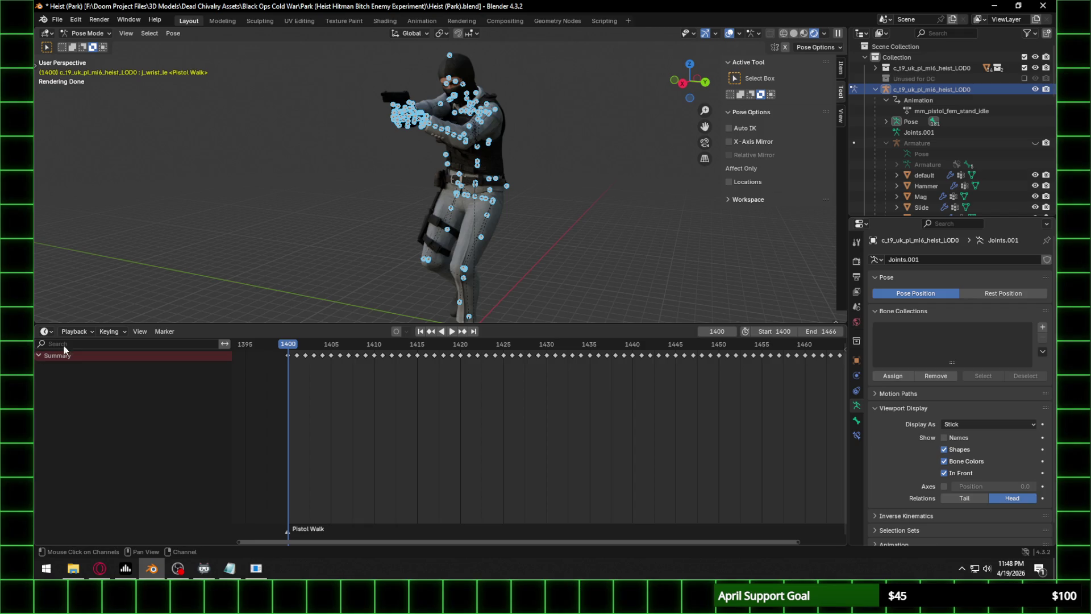
shift+click(444, 232)
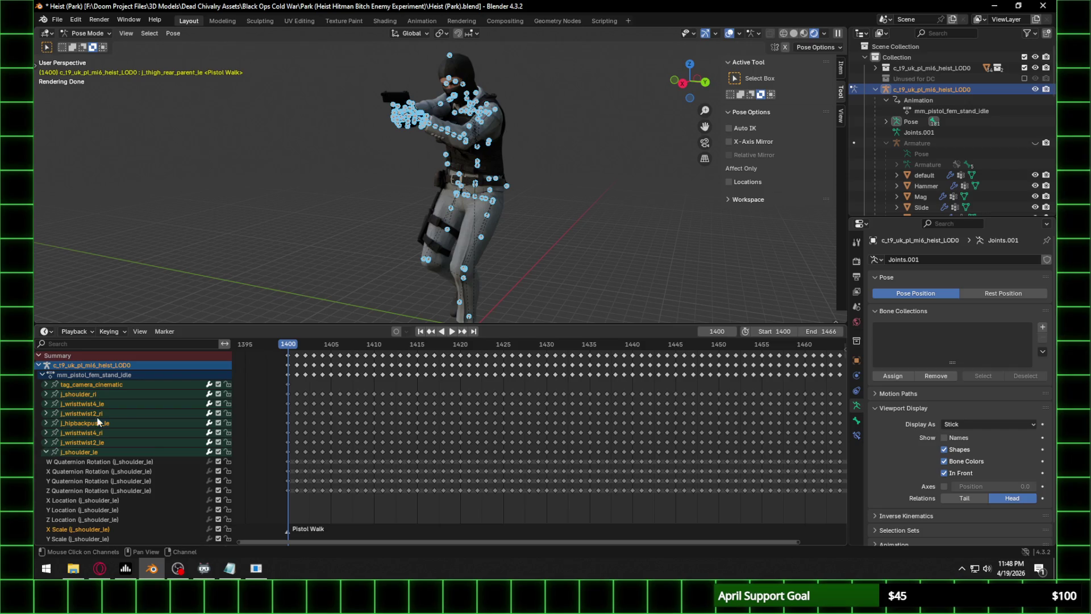
Expand all of the bones' animation channels in the dope sheet.
right_click(125, 407)
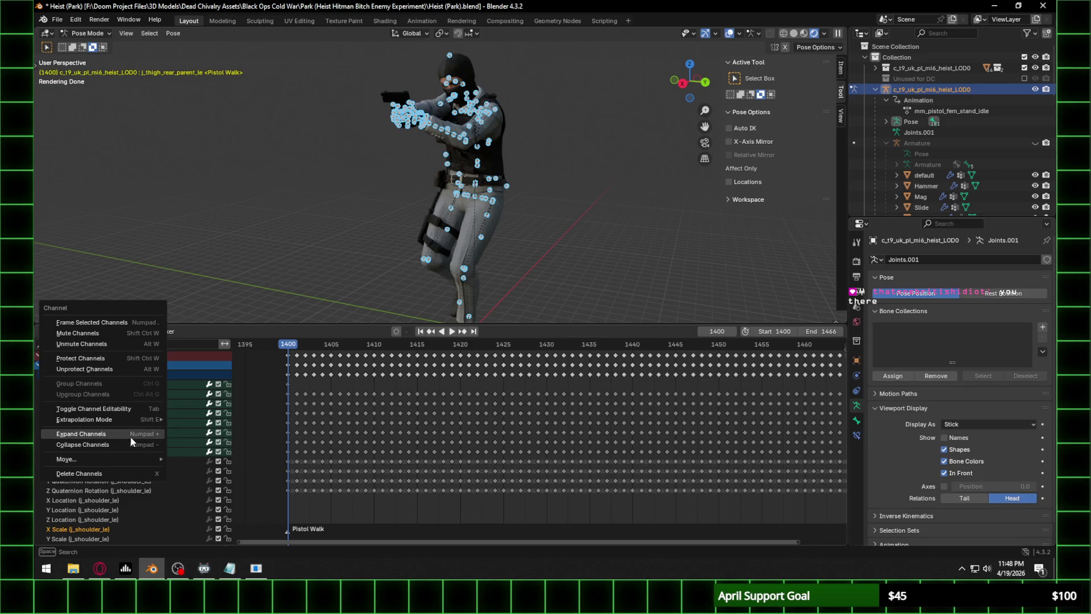
click(130, 435)
scroll(211, 442, down, 5)
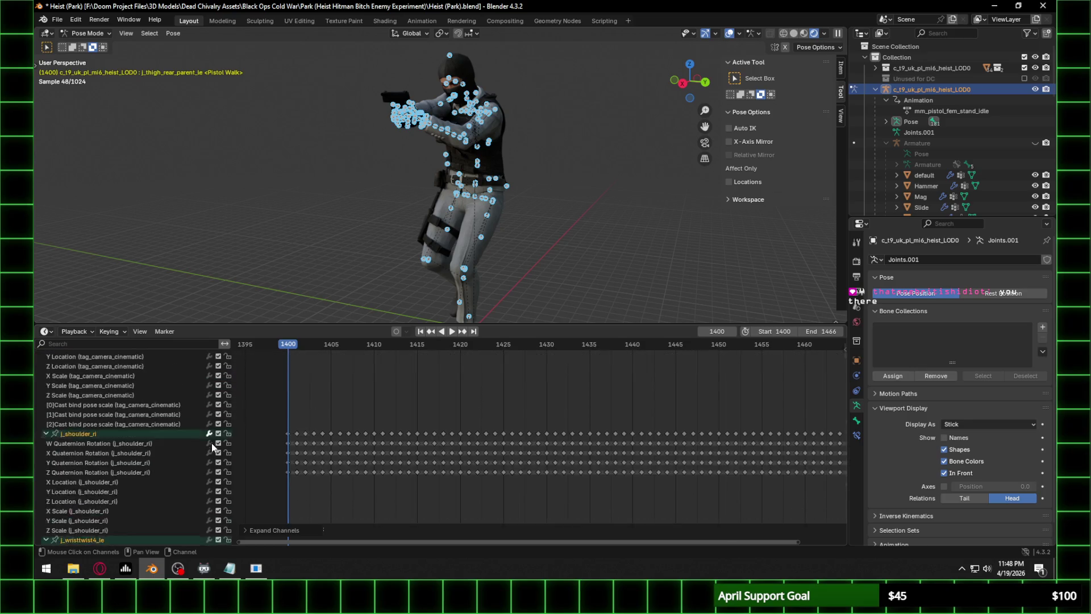
Unlock the W, X and Y quaternion rotation channels of j_elbow_le.
scroll(208, 460, down, 10)
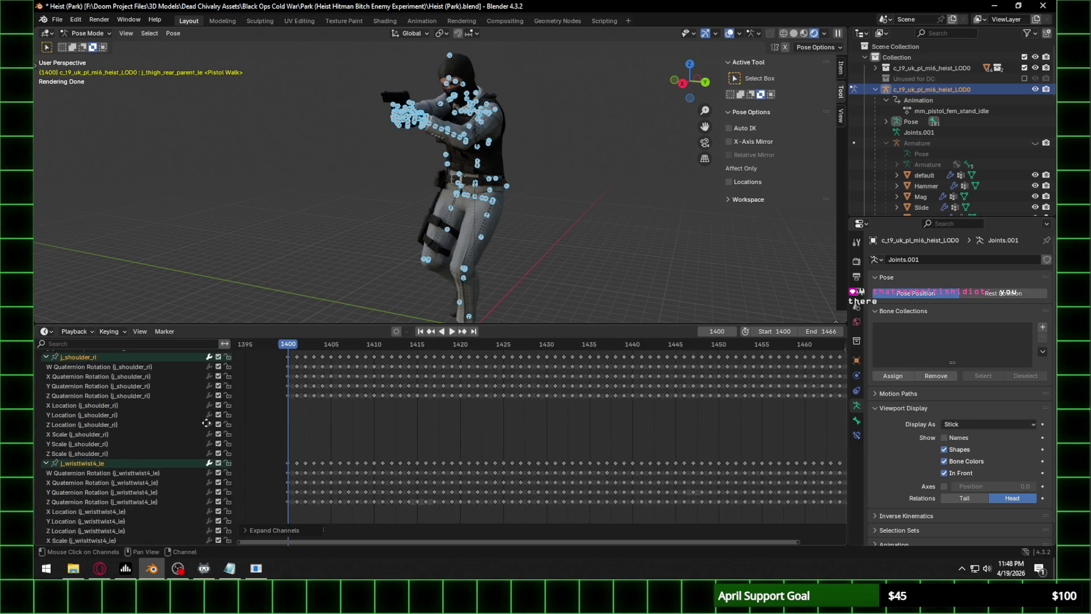
scroll(205, 525, down, 15)
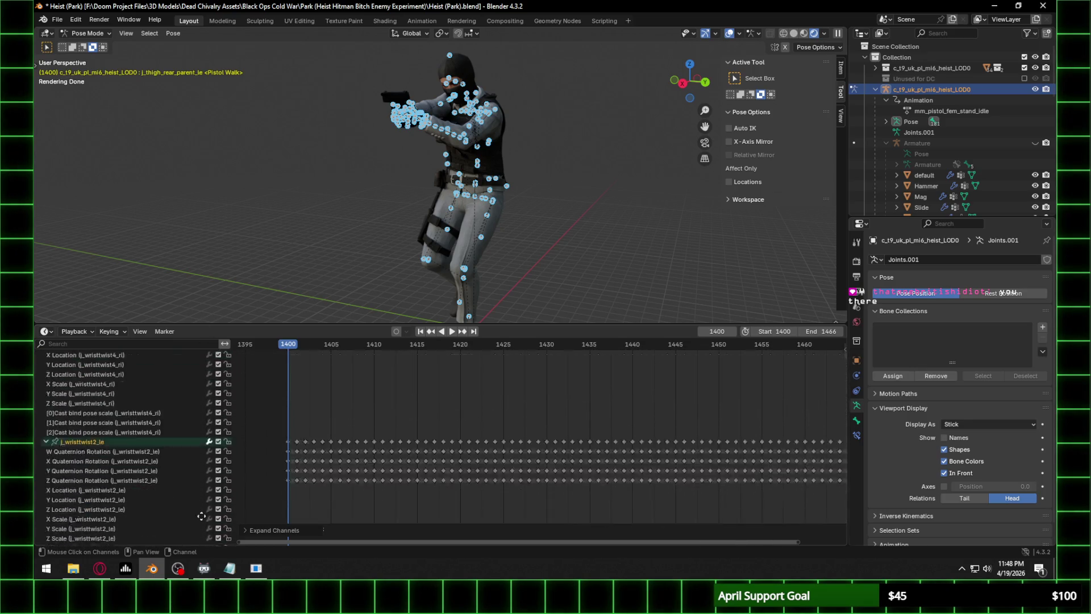
scroll(260, 454, down, 20)
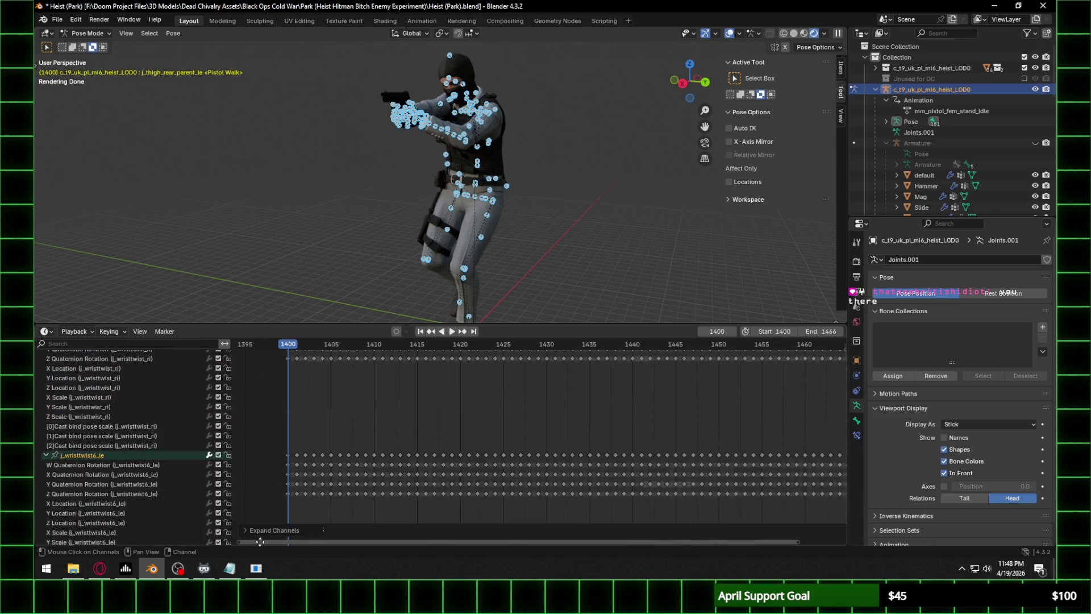
scroll(242, 529, down, 15)
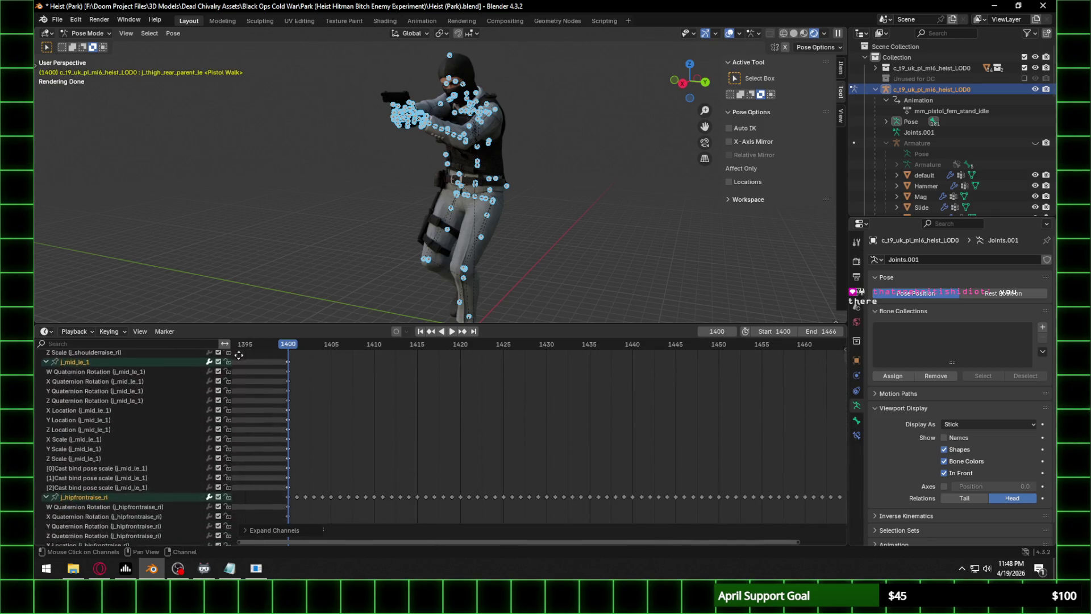
scroll(256, 505, down, 15)
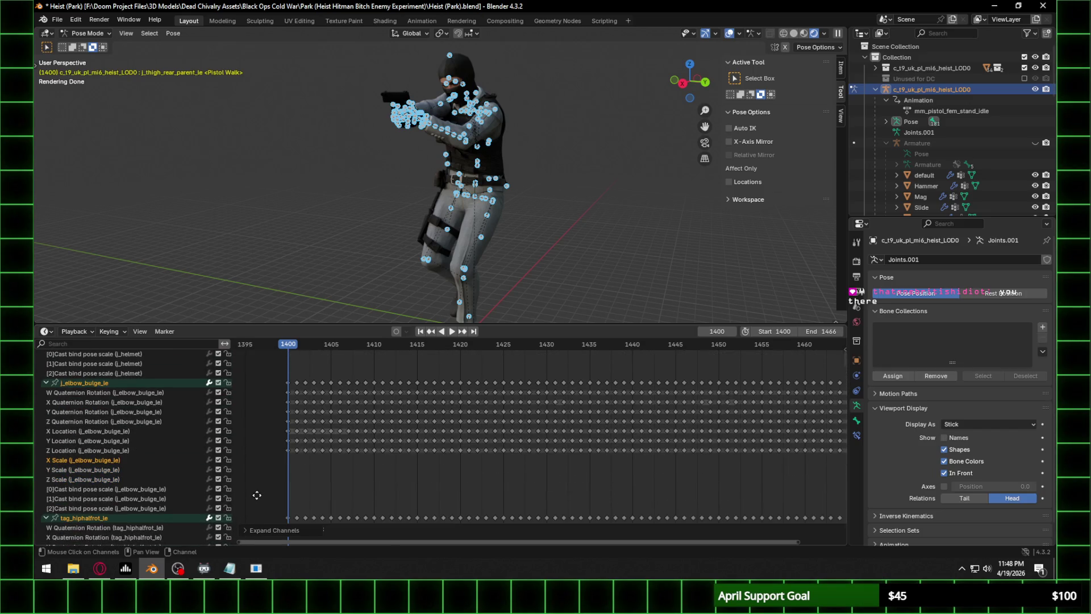
scroll(284, 481, down, 15)
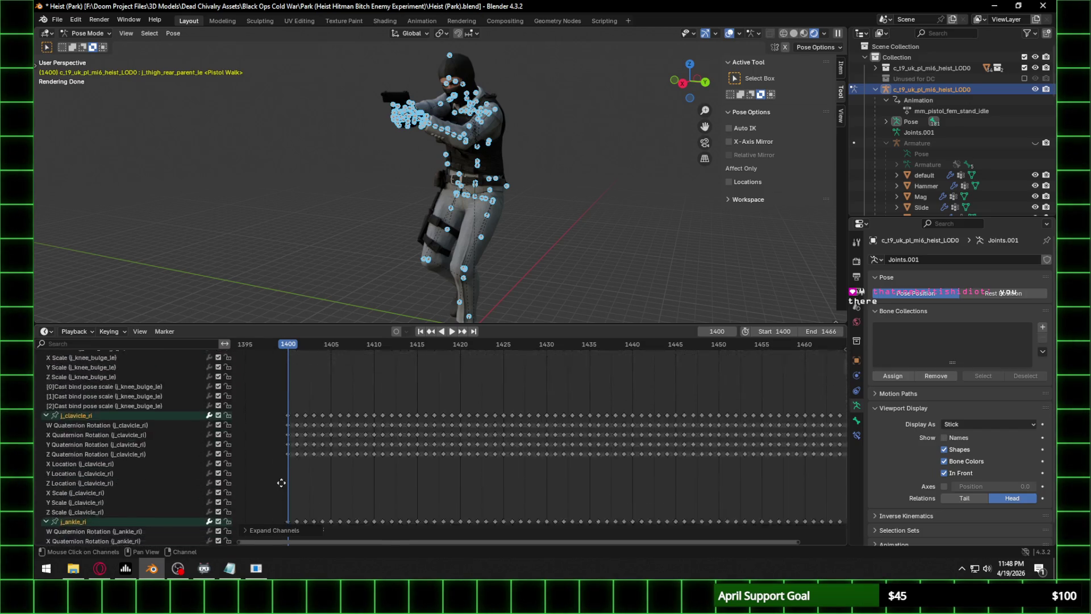
scroll(269, 394, down, 15)
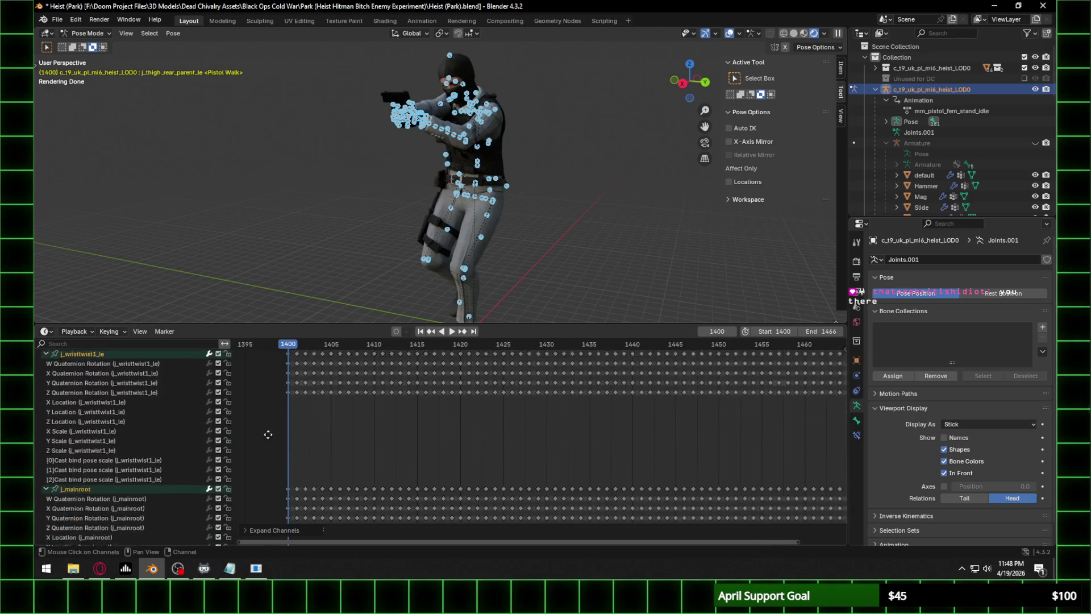
scroll(282, 411, down, 15)
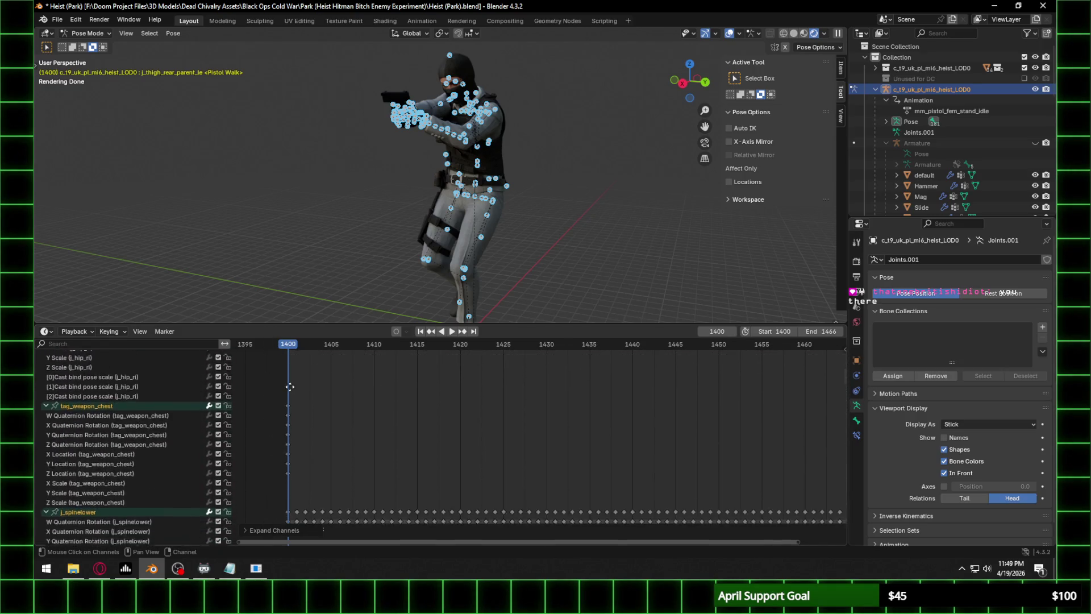
click(228, 372)
click(227, 382)
click(228, 392)
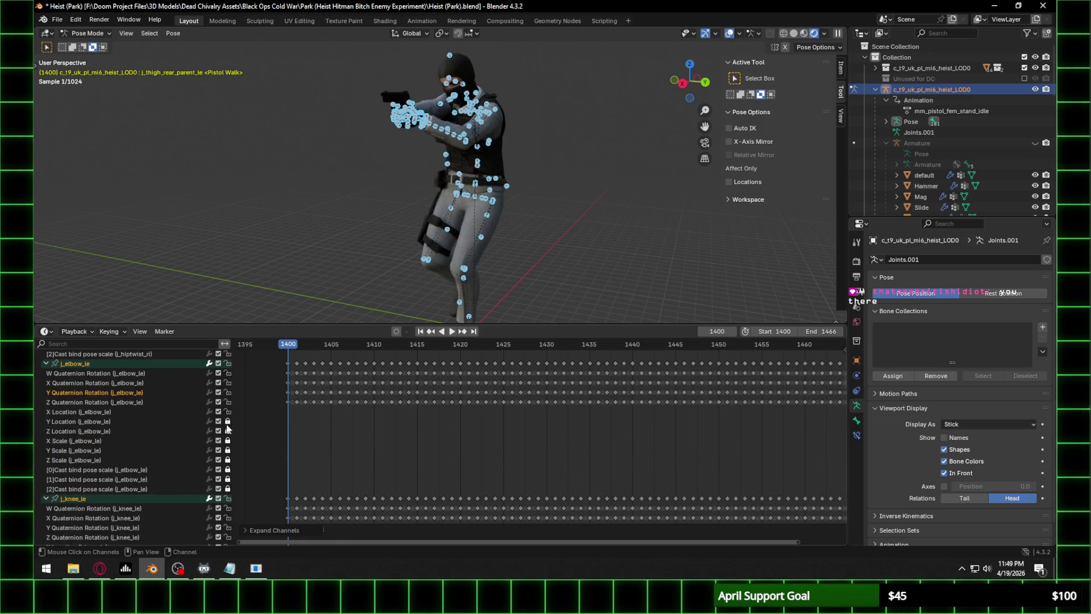
Unlock the W and X quaternion rotation channels of j_index_le_1.
click(228, 459)
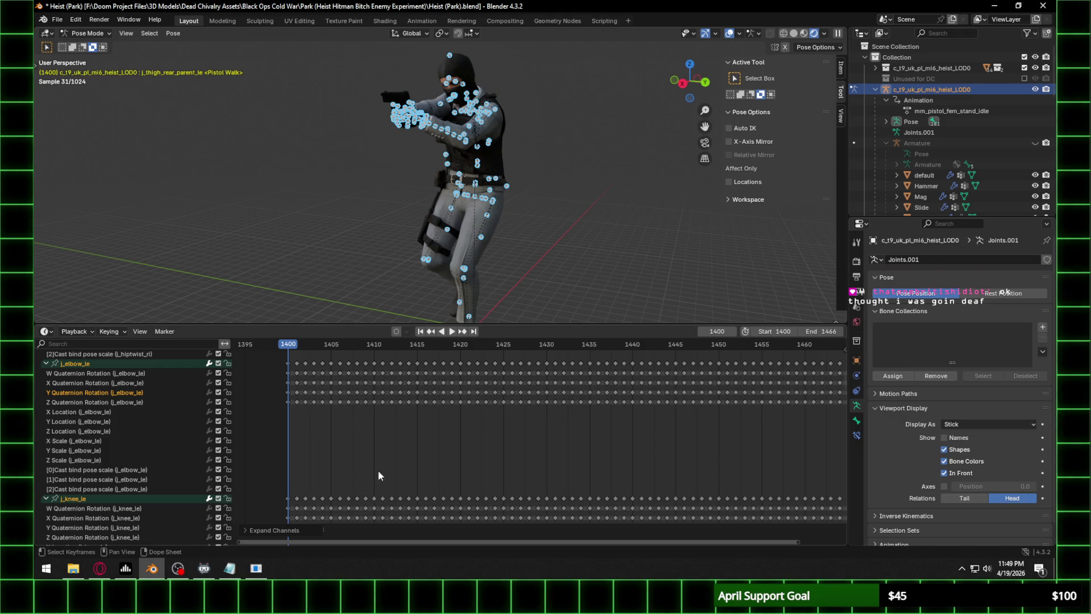
mouse_move(428, 478)
middle_down()
mouse_move(421, 377)
mouse_move(422, 486)
mouse_move(438, 455)
mouse_move(450, 499)
mouse_move(485, 369)
mouse_move(477, 455)
mouse_move(473, 349)
middle_up()
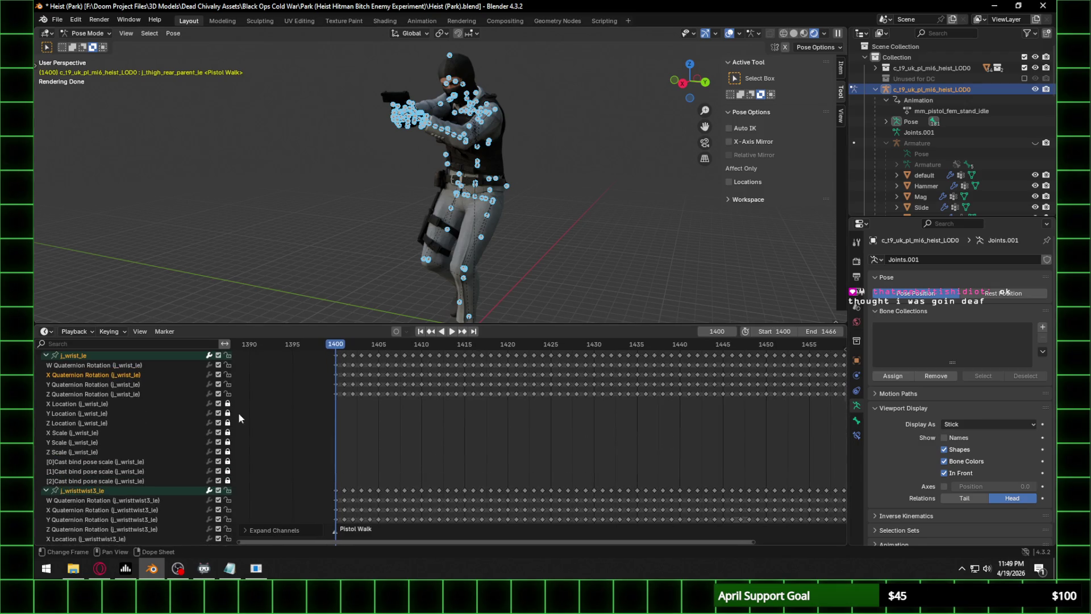
mouse_move(227, 483)
middle_down()
mouse_move(339, 417)
mouse_move(398, 469)
mouse_move(392, 496)
mouse_move(362, 486)
mouse_move(369, 458)
mouse_move(341, 432)
middle_up()
drag(227, 410, 227, 449)
Unlock j_index_le_1's location and Y scale, and j_thumb_le_1's Z scale and bind pose scale.
click(227, 467)
click(227, 487)
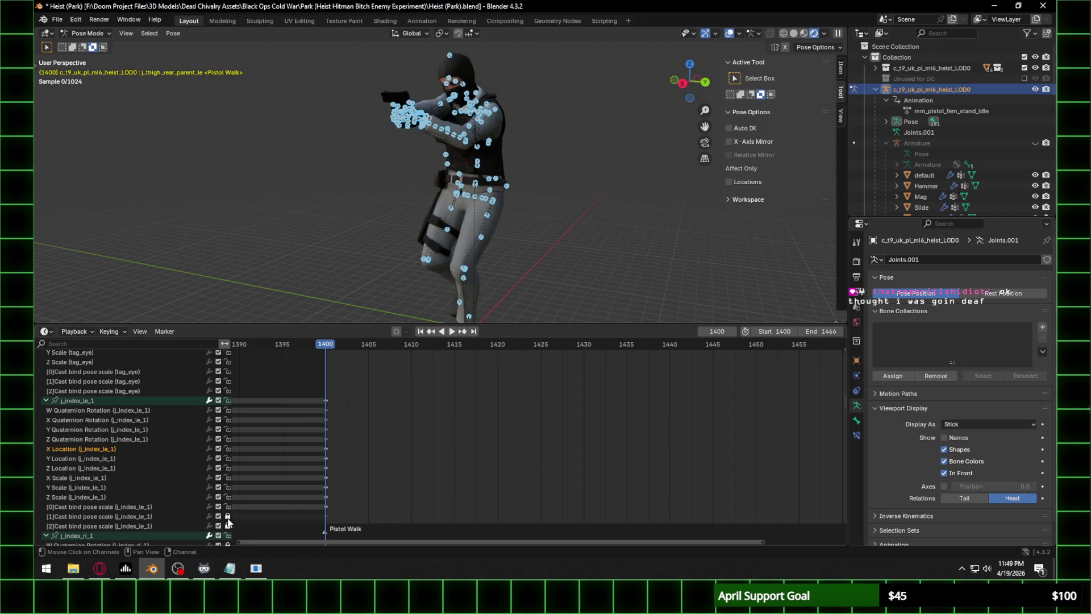
scroll(346, 494, down, 5)
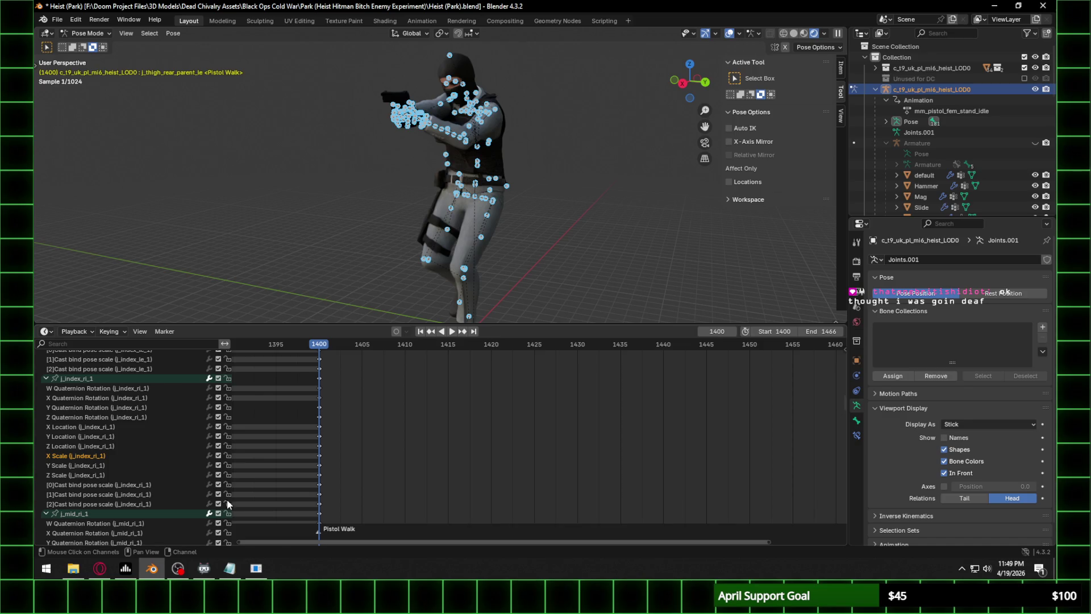
scroll(295, 483, down, 1)
scroll(149, 494, down, 15)
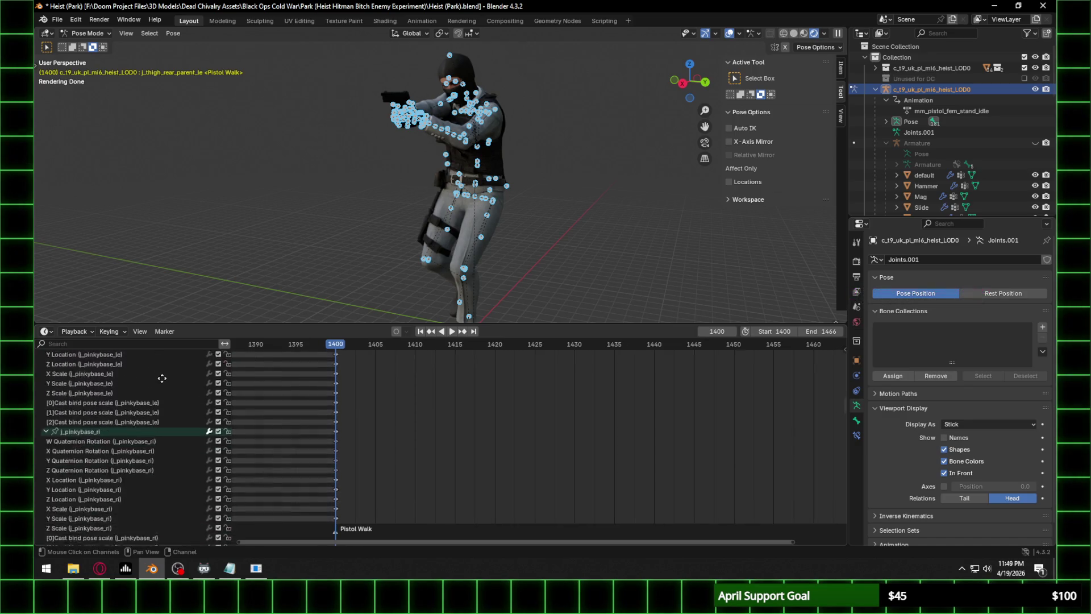
middle_drag(149, 494, 161, 436)
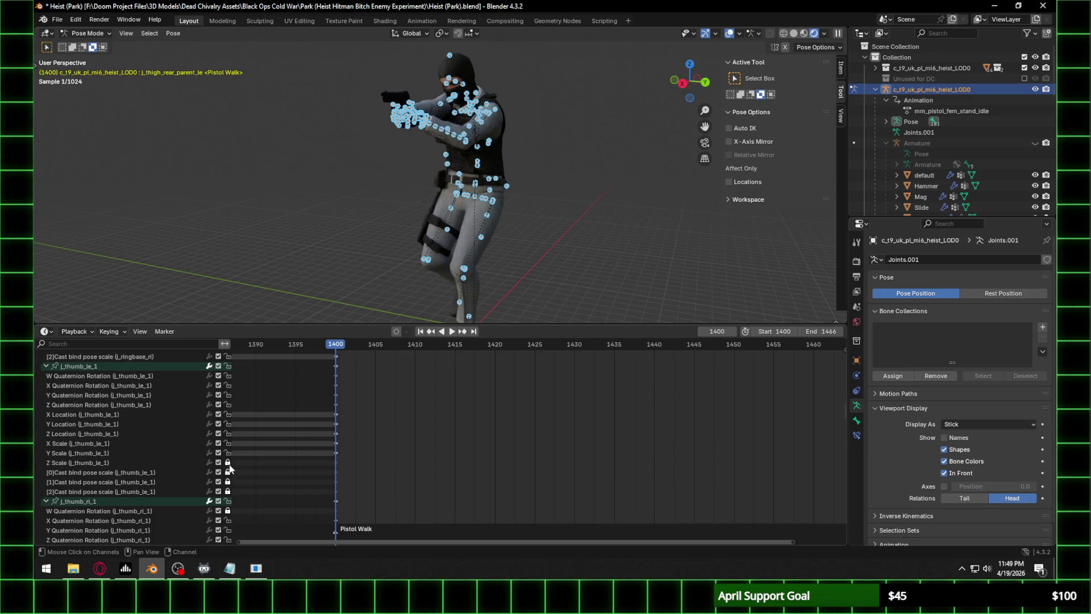
drag(230, 466, 226, 489)
middle_drag(226, 490, 212, 393)
Unlock the X location and bind pose scale channels of j_thumb_ri_1.
click(228, 419)
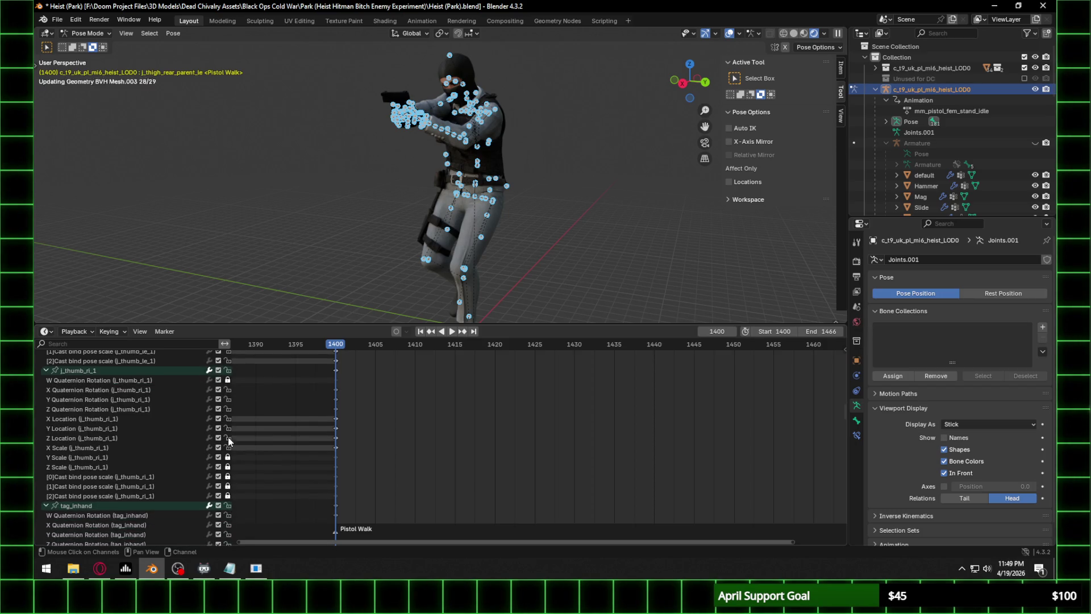
drag(226, 480, 227, 487)
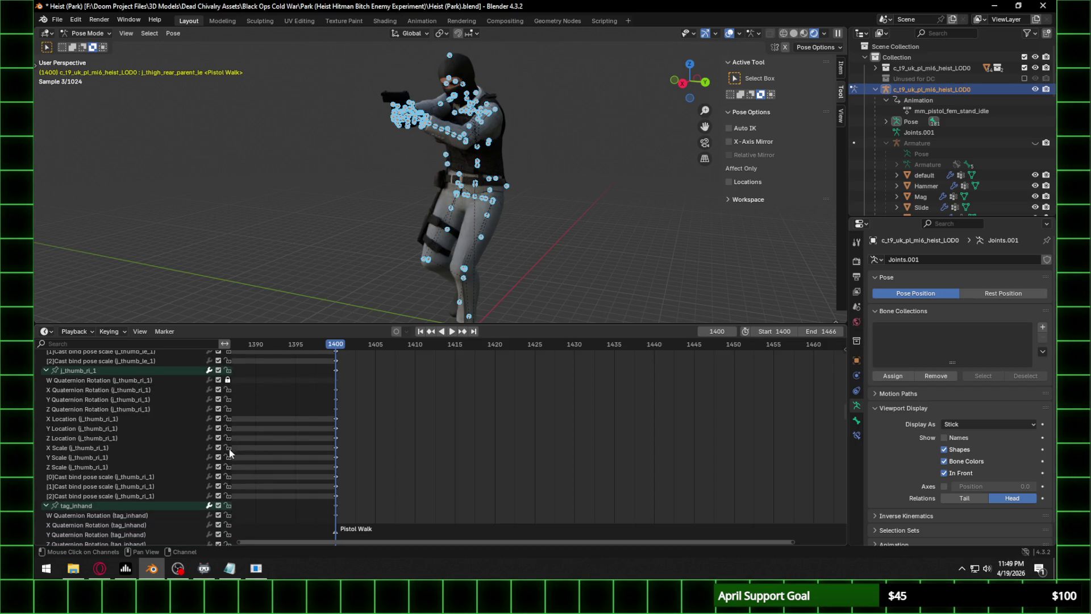
mouse_move(267, 501)
middle_down()
mouse_move(193, 505)
mouse_move(193, 354)
mouse_move(191, 401)
middle_up()
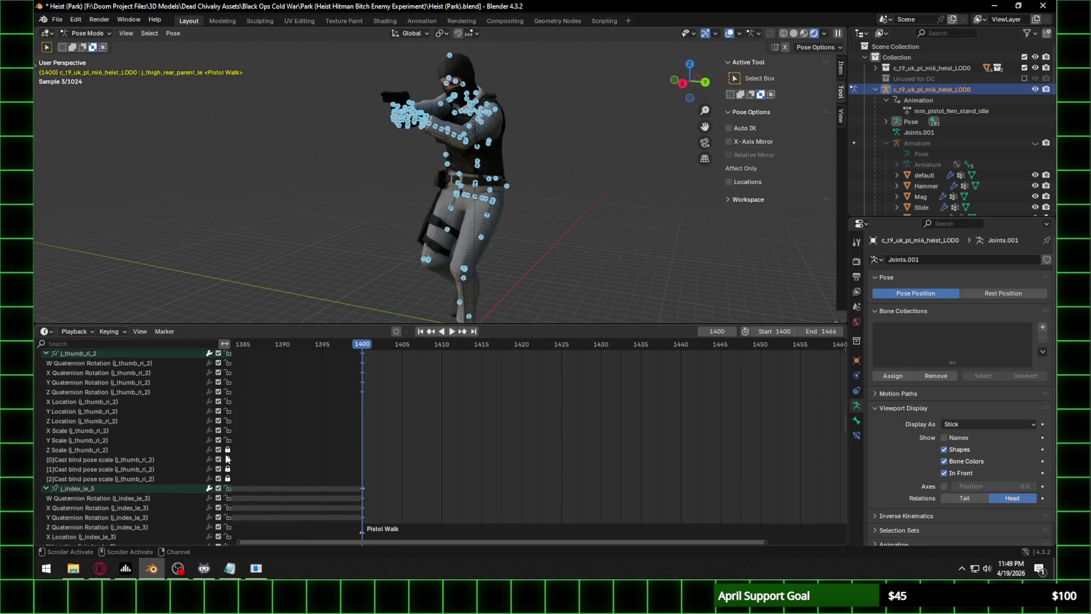
scroll(72, 436, down, 10)
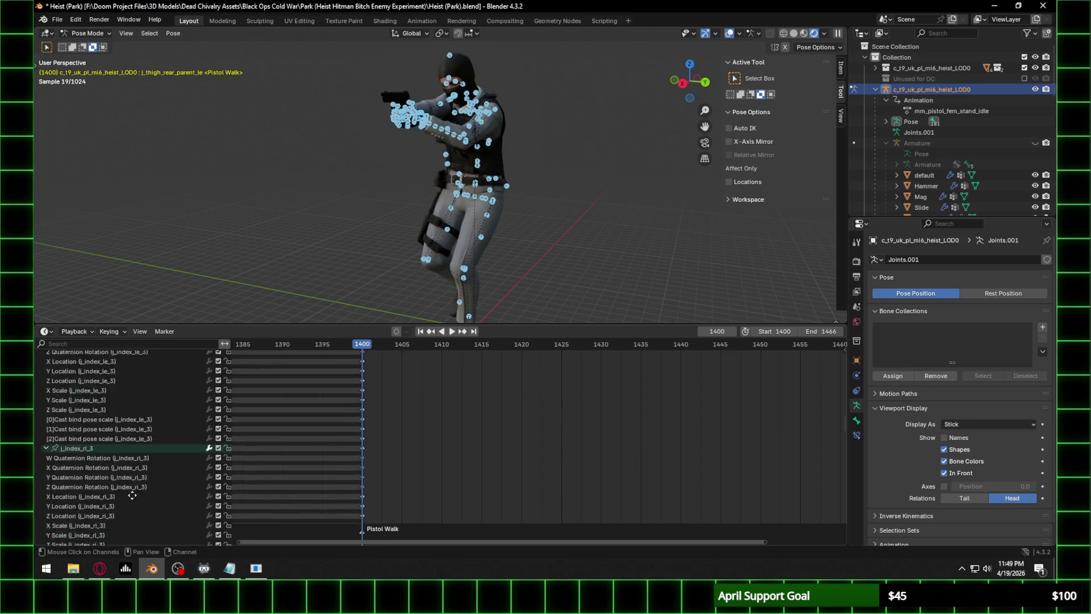
scroll(109, 369, up, 5)
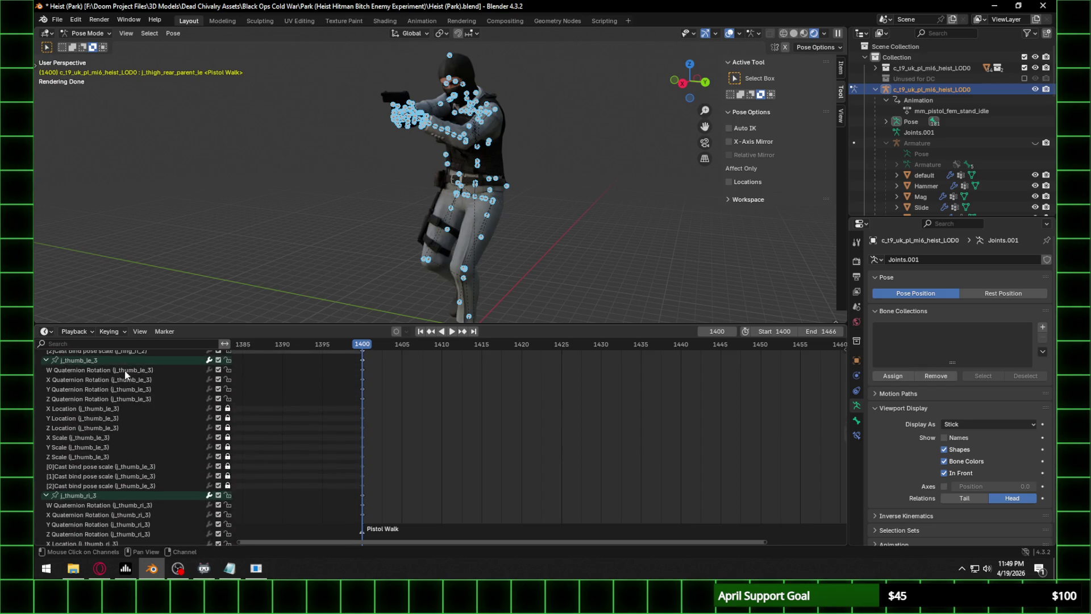
Unlock j_thumb_le_3's X/Y location, X/Y scale and cast bind pose scale channels.
click(228, 417)
drag(228, 438, 226, 449)
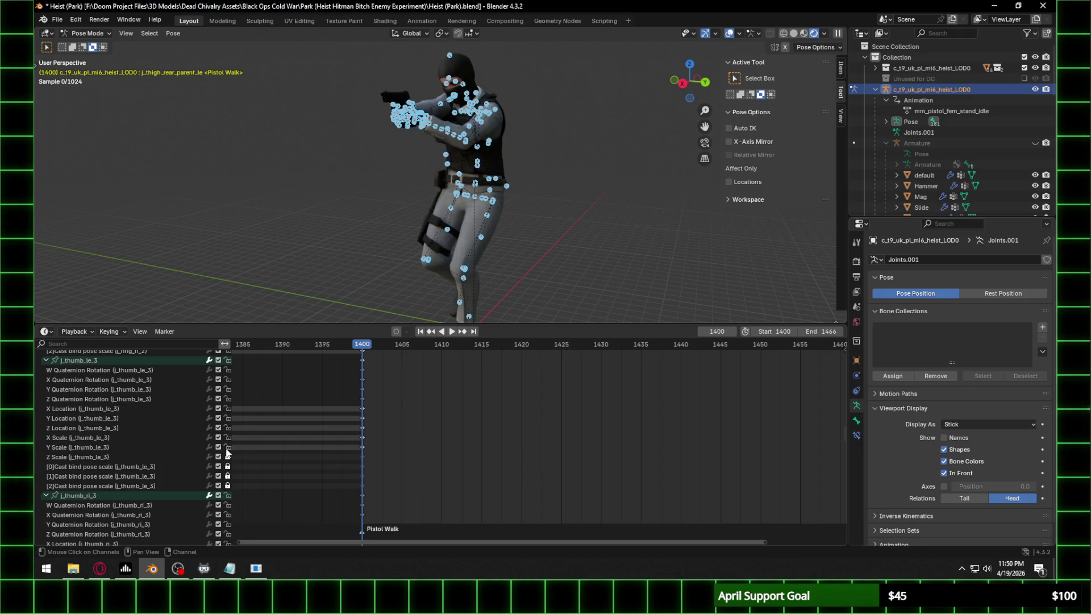
click(228, 466)
click(228, 485)
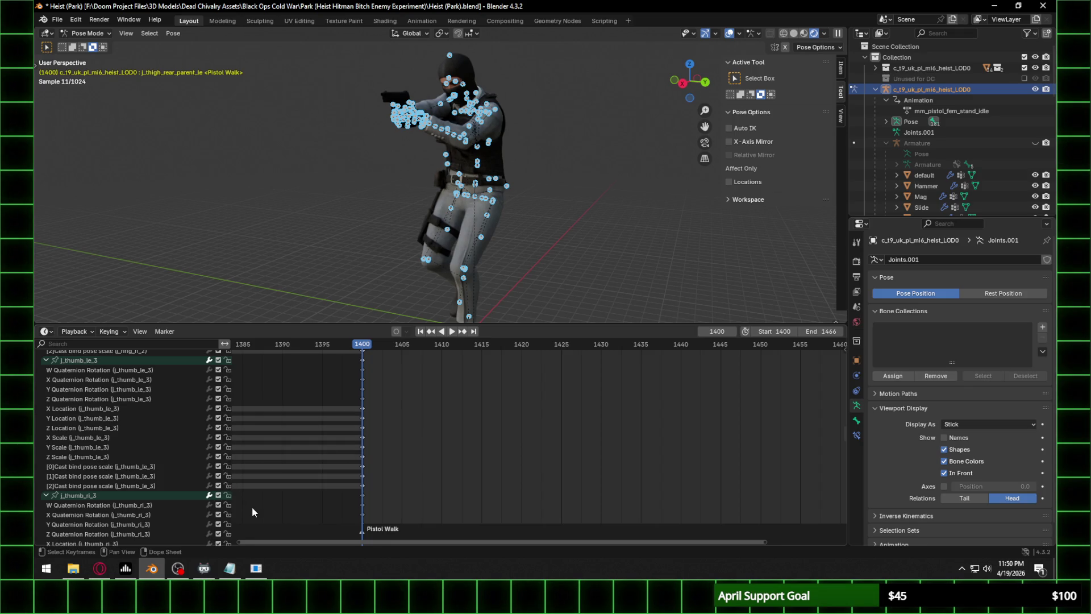
scroll(251, 507, up, 15)
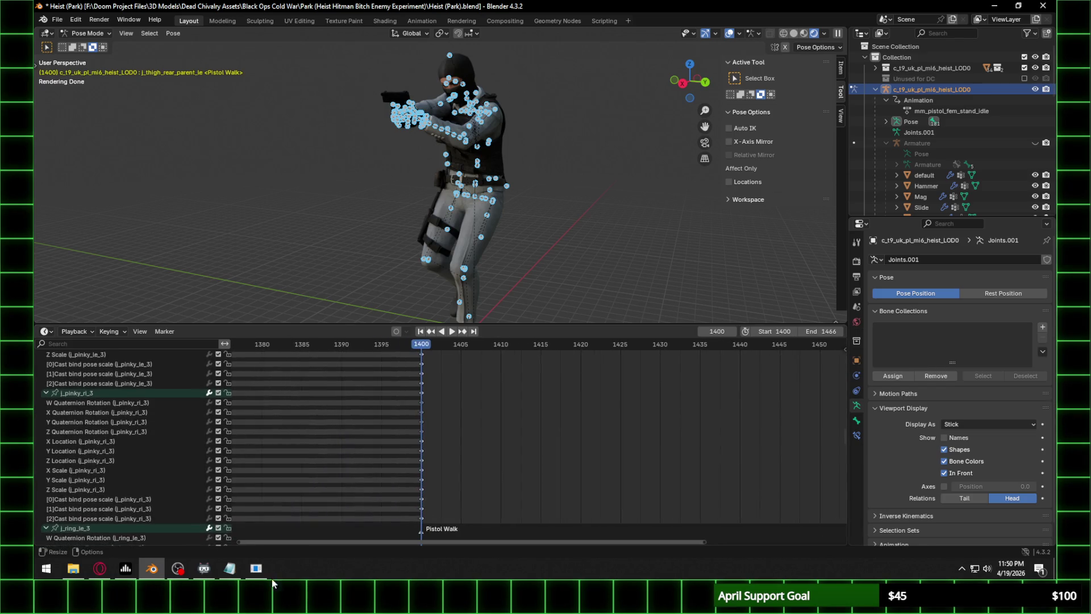
scroll(157, 535, down, 15)
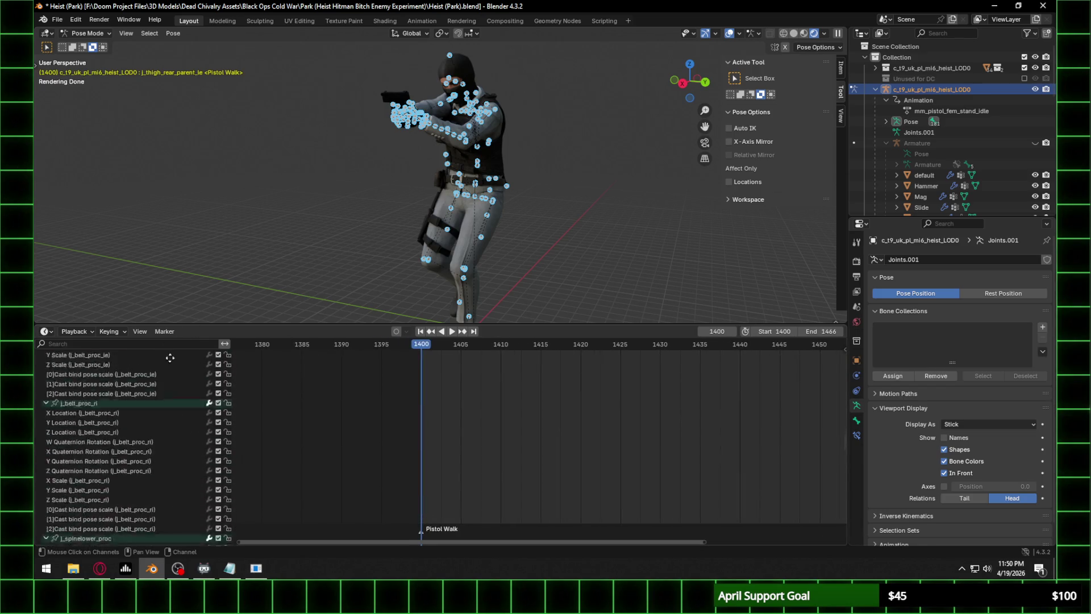
scroll(157, 535, down, 5)
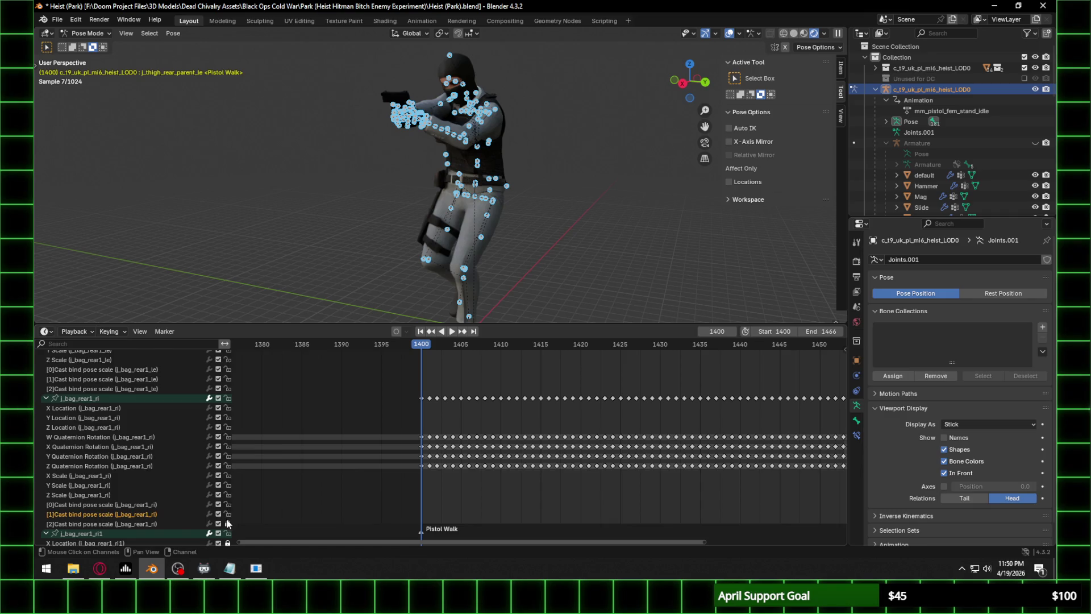
Unlock the location and scale channels of j_clavicle_proc_driver_ri.
scroll(169, 531, down, 12)
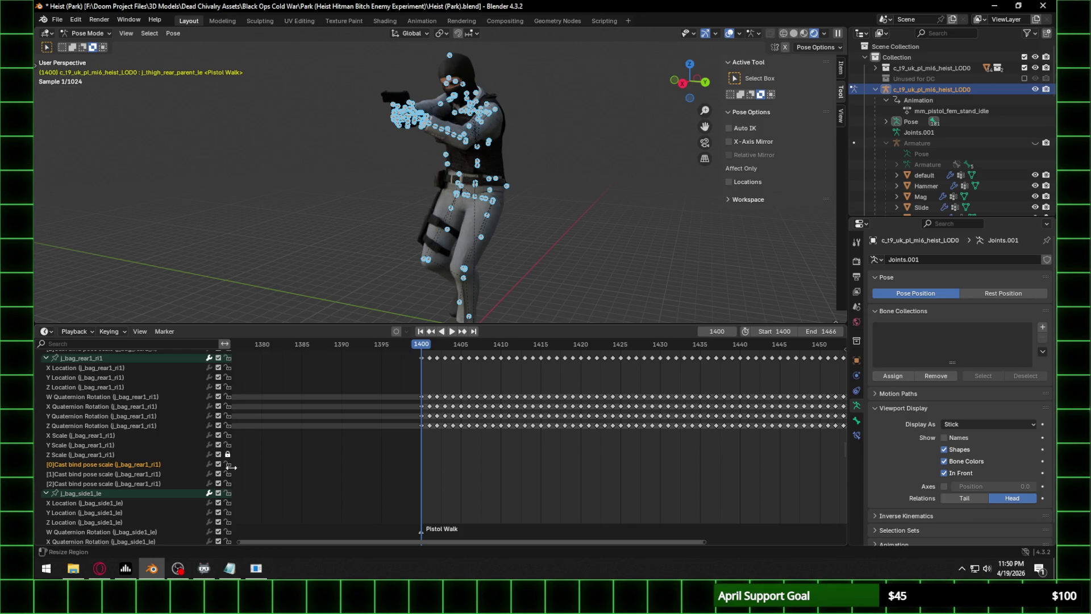
scroll(136, 445, down, 15)
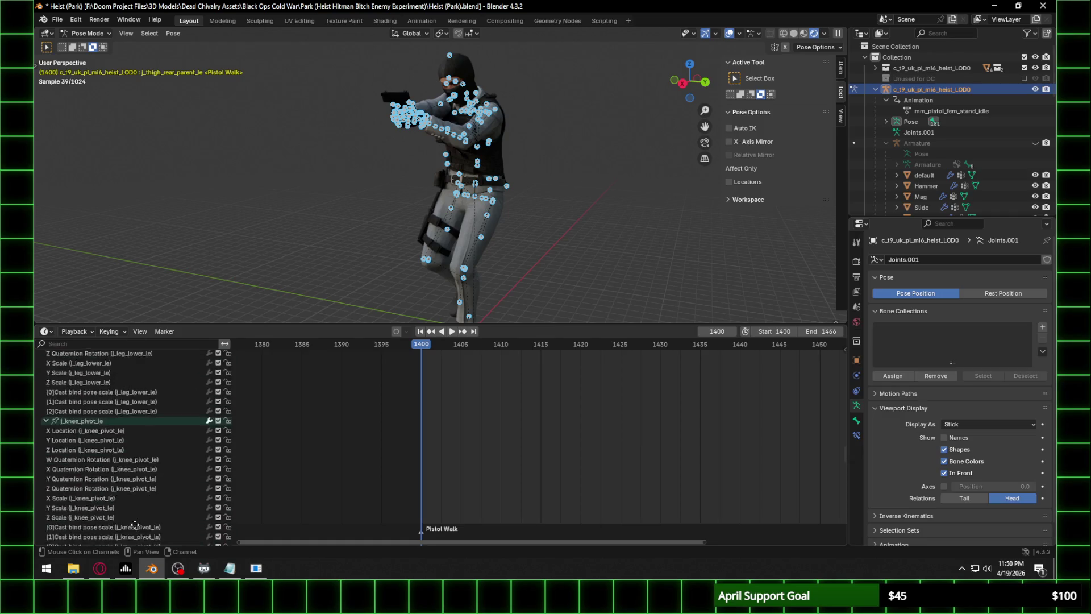
scroll(135, 445, down, 15)
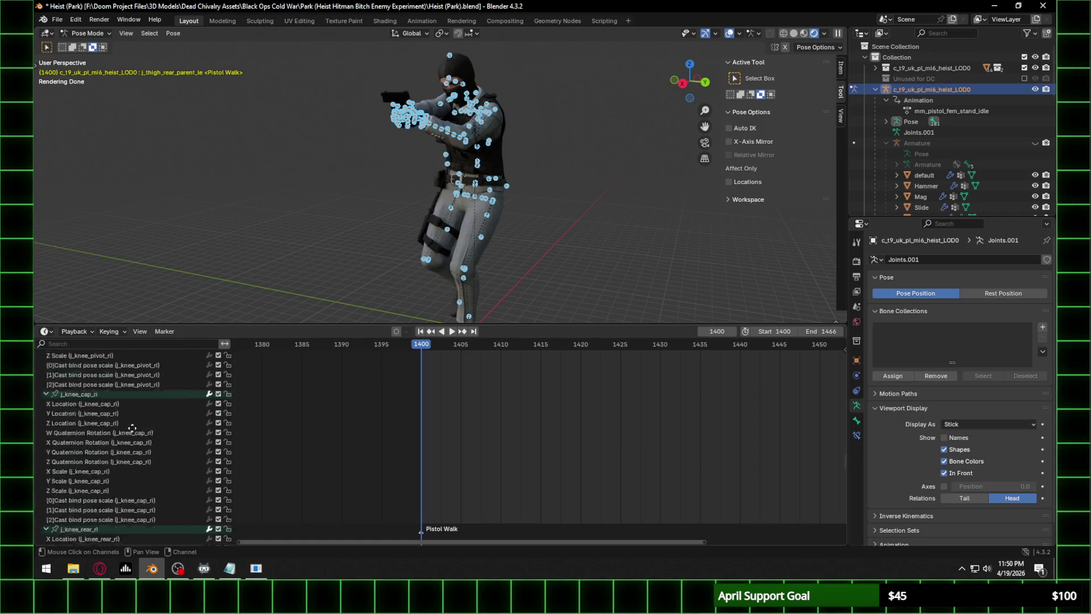
scroll(120, 418, down, 15)
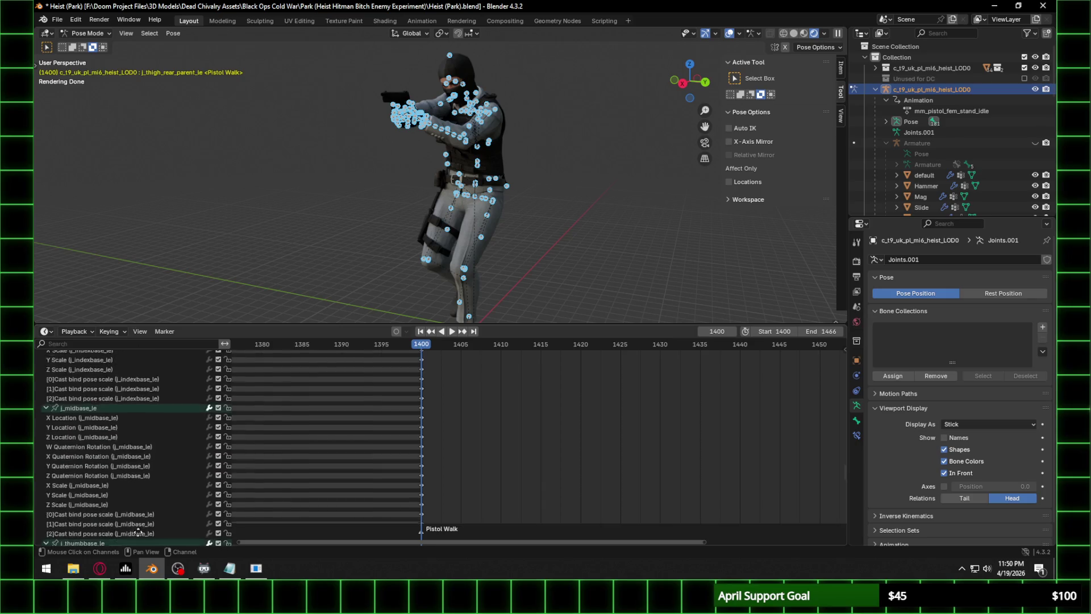
scroll(125, 355, down, 15)
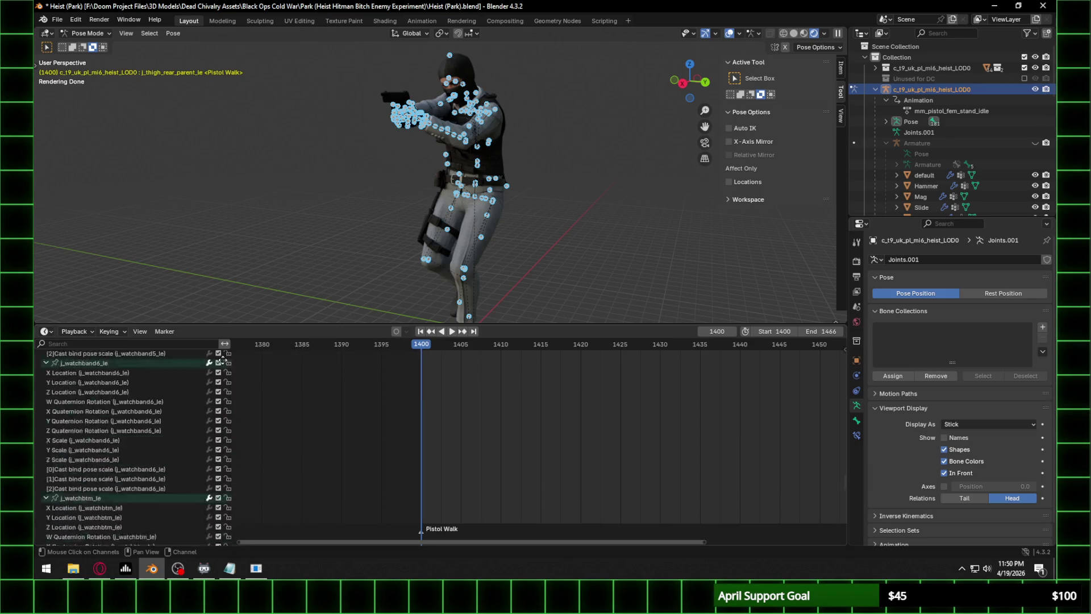
scroll(225, 510, down, 15)
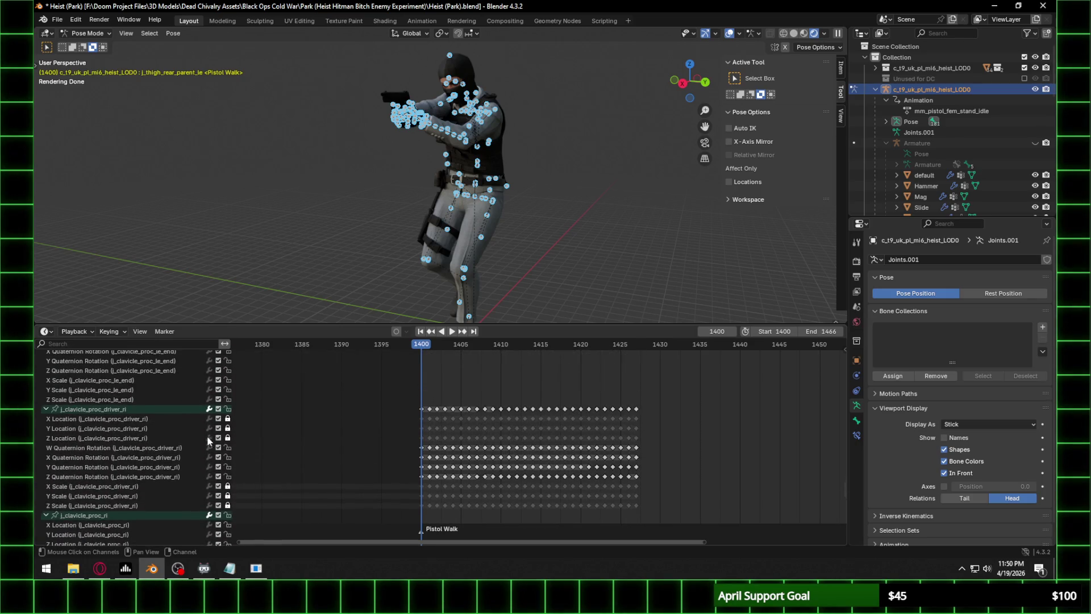
drag(228, 421, 228, 511)
Unlock j_midbase_ri's Y/Z location, X/Y scale and [0] cast bind pose scale channels.
scroll(174, 516, down, 15)
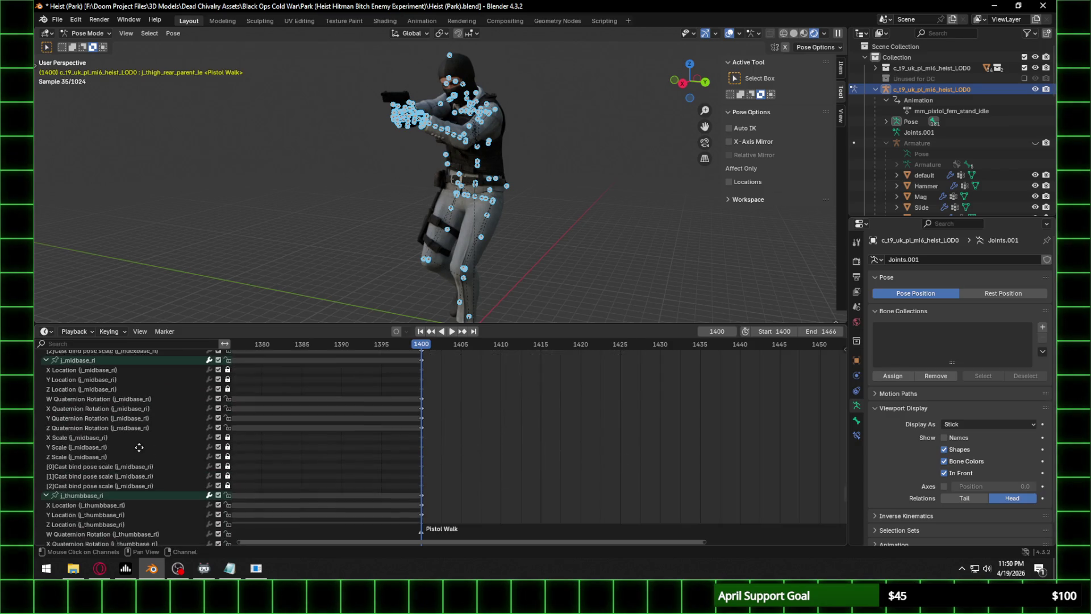
drag(228, 372, 228, 390)
drag(228, 436, 229, 453)
click(227, 466)
Go through the rest of the channel list down to tag_camera_cinematic.
scroll(158, 475, down, 15)
scroll(158, 475, down, 15)
scroll(158, 474, down, 15)
scroll(158, 475, down, 15)
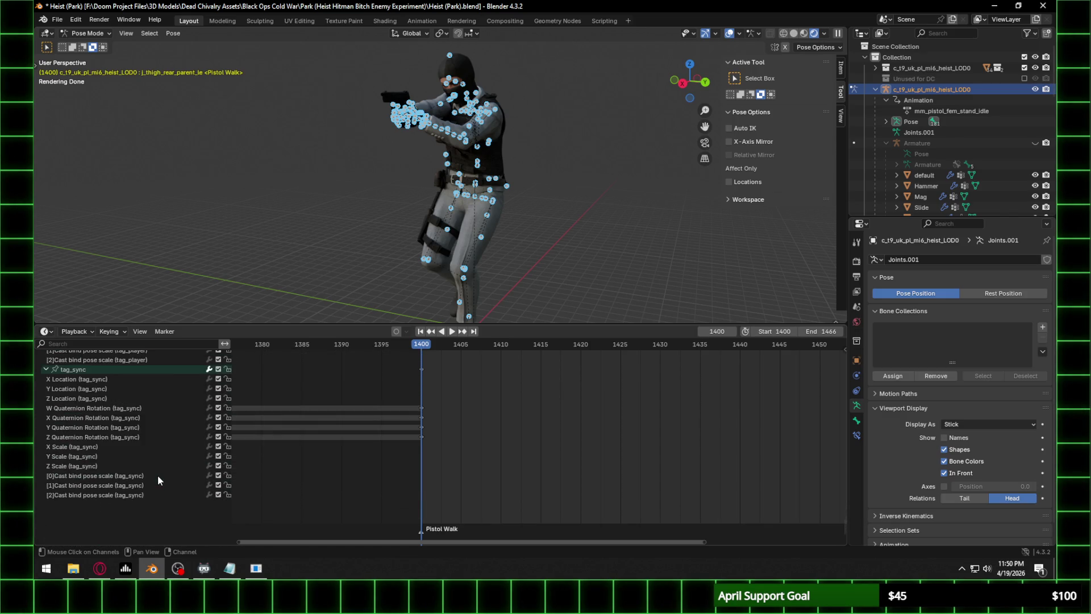
scroll(160, 477, up, 10)
mouse_move(159, 476)
middle_down()
mouse_move(138, 544)
mouse_move(178, 419)
mouse_move(814, 528)
mouse_move(772, 443)
mouse_move(635, 347)
mouse_move(633, 387)
mouse_move(612, 418)
mouse_move(589, 332)
mouse_move(529, 400)
mouse_move(526, 458)
mouse_move(429, 404)
mouse_move(437, 372)
mouse_move(382, 513)
mouse_move(363, 403)
mouse_move(350, 466)
mouse_move(338, 404)
mouse_move(329, 513)
mouse_move(283, 369)
mouse_move(271, 426)
mouse_move(286, 363)
mouse_move(306, 388)
mouse_move(316, 506)
mouse_move(325, 367)
mouse_move(327, 446)
middle_up()
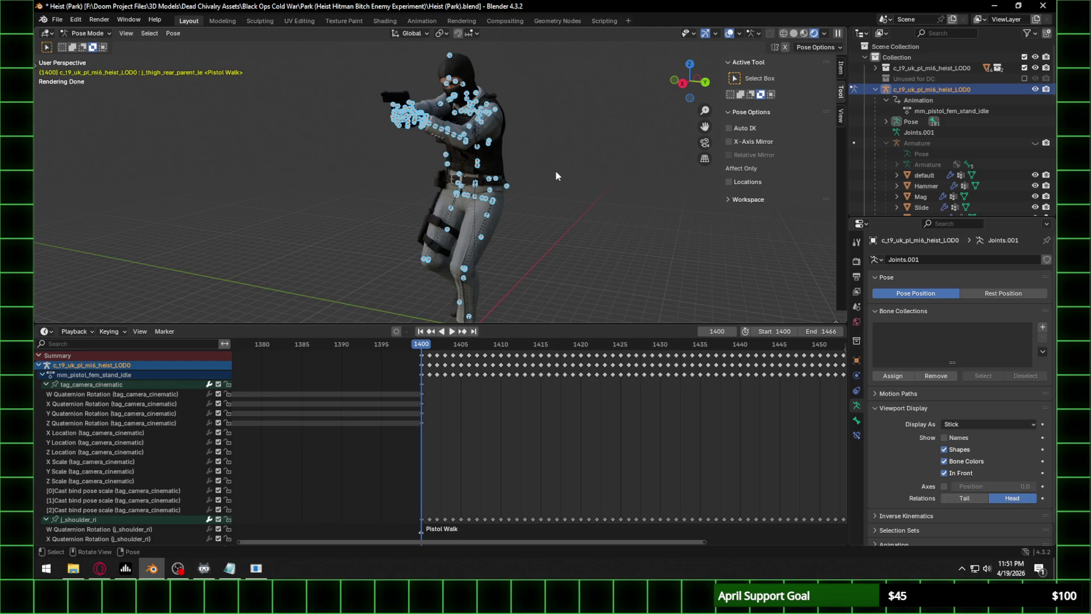
Key all channels at frames 1405, 1410, 1415, 1420, 1425 and 1430.
click(462, 345)
key(i)
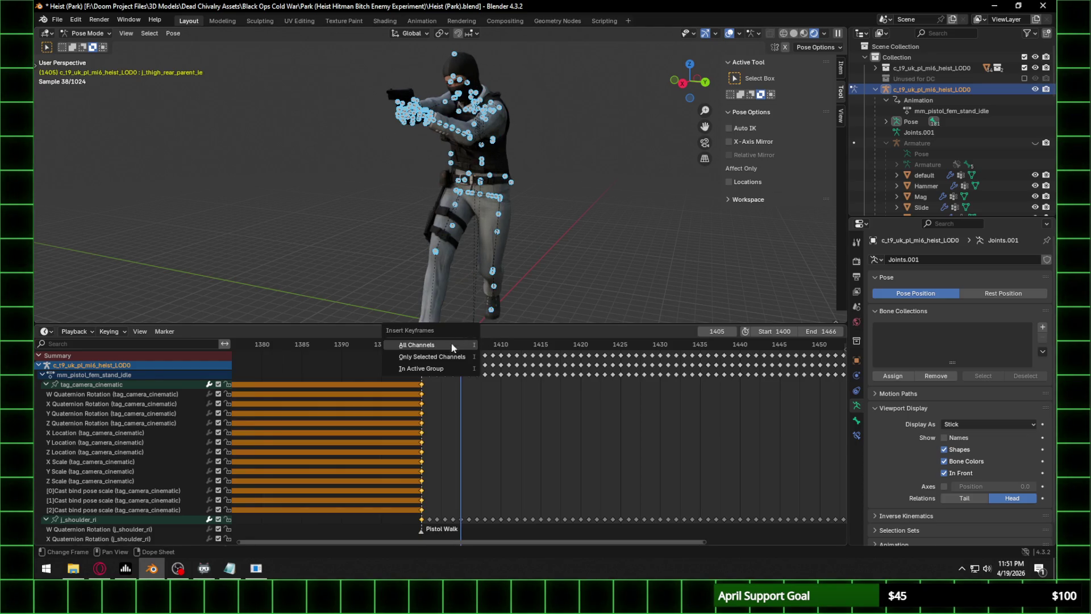
click(454, 343)
click(500, 345)
key(i)
click(500, 346)
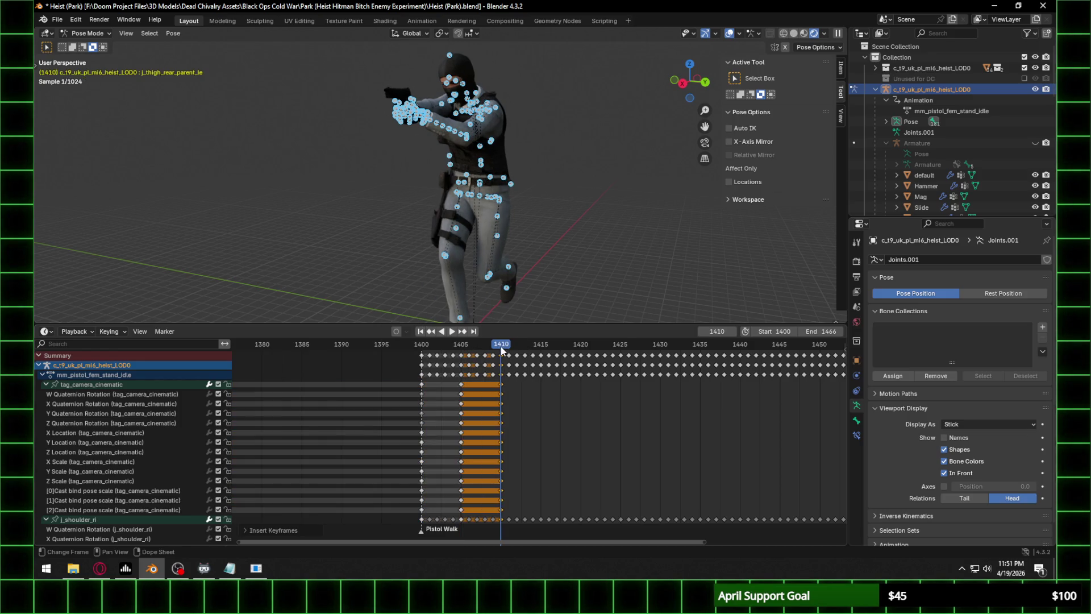
click(538, 345)
key(i)
click(538, 344)
click(580, 346)
key(i)
click(580, 345)
click(619, 345)
key(i)
click(619, 346)
click(657, 346)
key(i)
click(656, 345)
Key all channels at frames 1435, 1440, 1445, 1450, 1455 and 1460.
middle_drag(656, 398, 416, 396)
click(462, 344)
key(i)
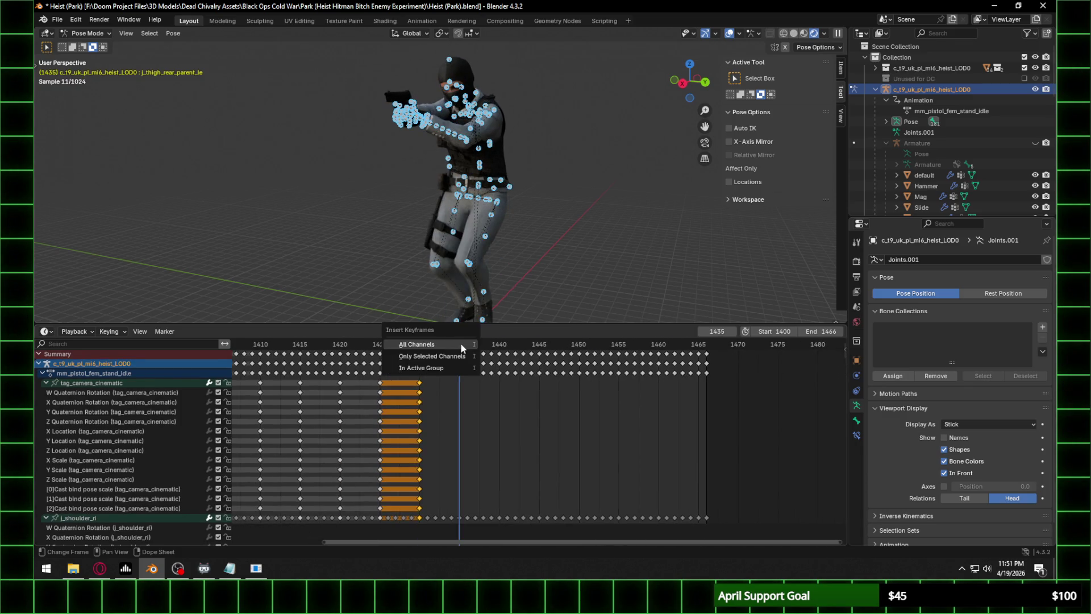
click(461, 344)
click(500, 345)
key(i)
click(500, 344)
click(540, 345)
key(i)
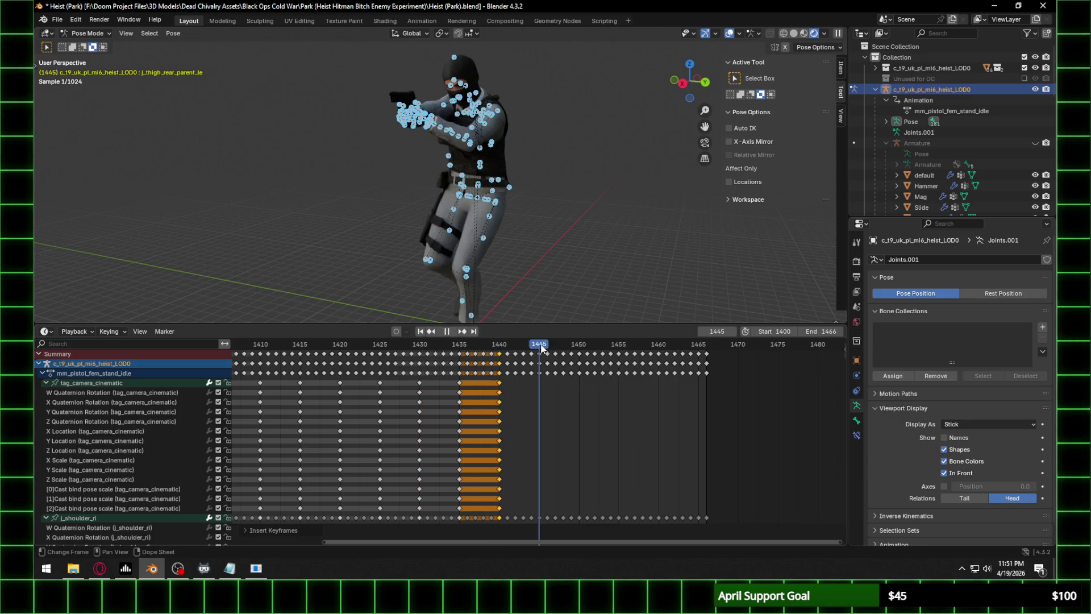
click(540, 345)
click(578, 344)
key(i)
click(578, 345)
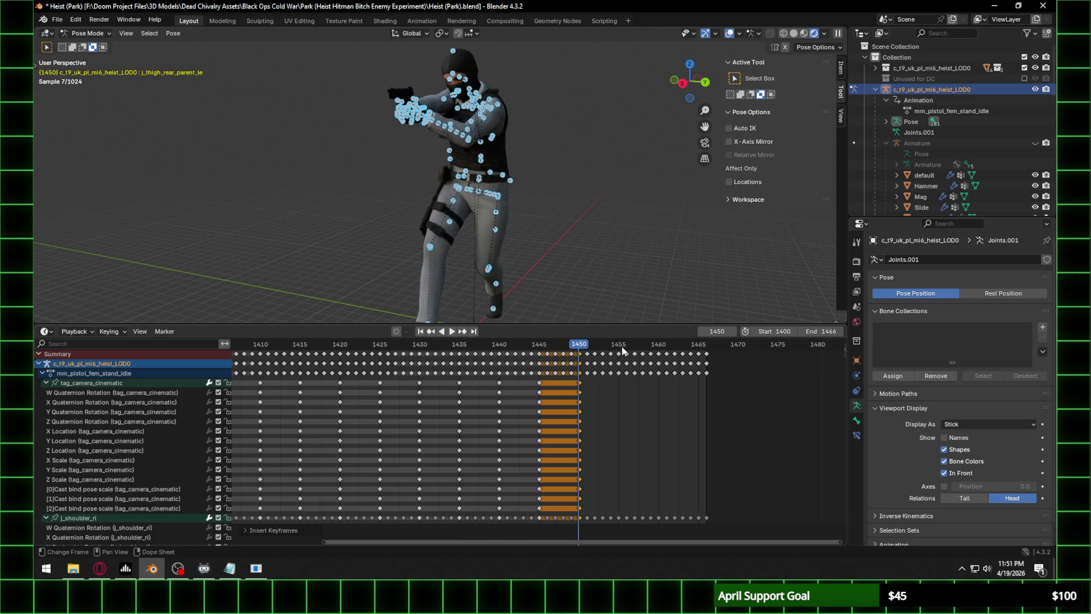
click(619, 345)
key(i)
click(620, 346)
click(659, 345)
key(i)
click(659, 344)
mouse_move(625, 386)
ctrl+middle_down()
mouse_move(586, 400)
mouse_move(350, 405)
ctrl+middle_up()
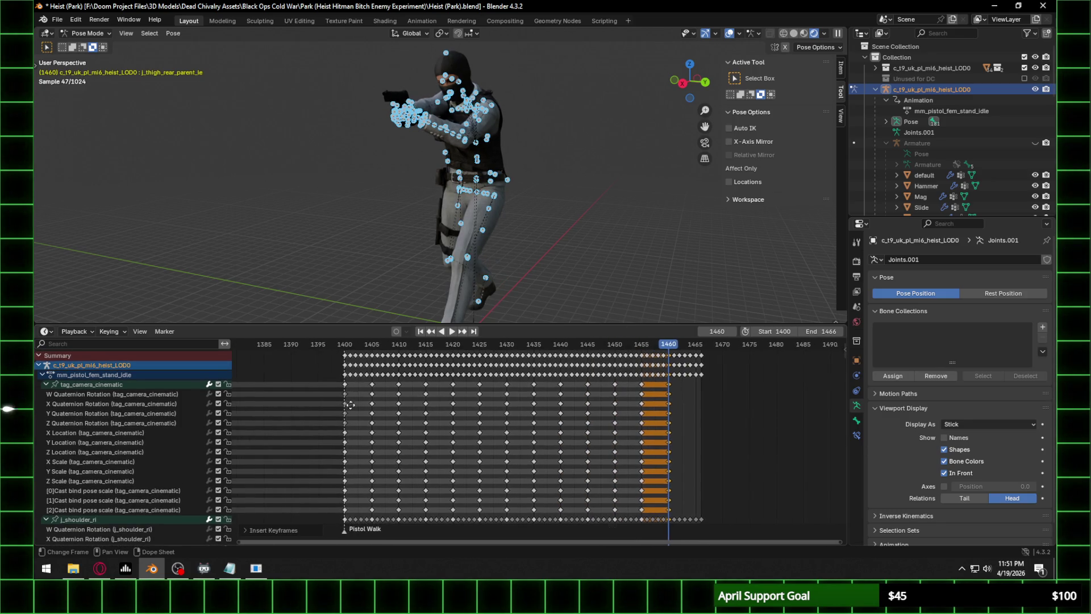
Paste the frame 1400 keys at frame 1500.
click(344, 355)
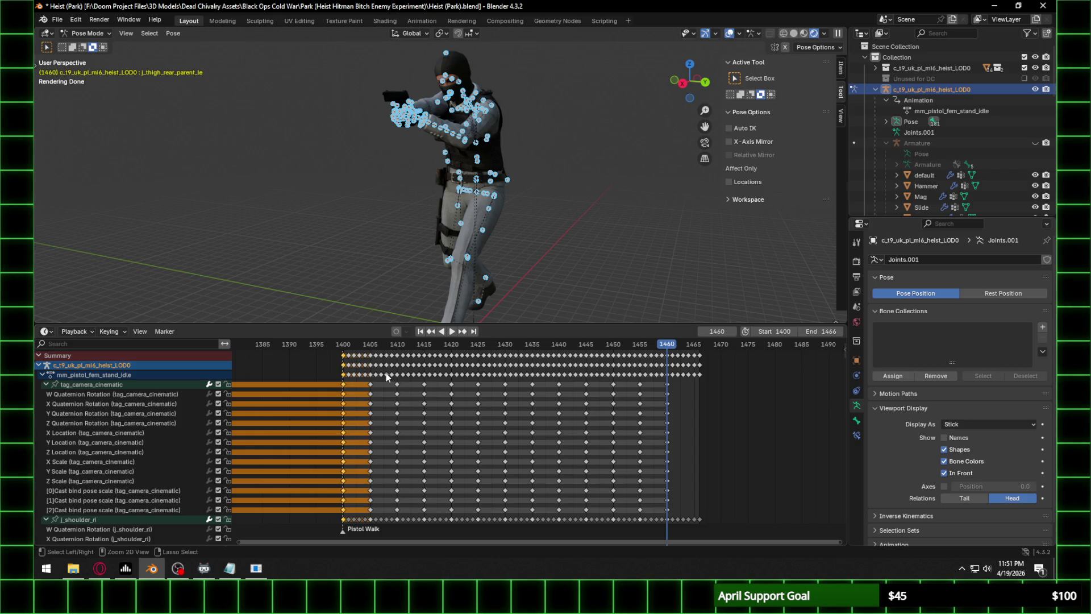
middle_drag(692, 384, 467, 393)
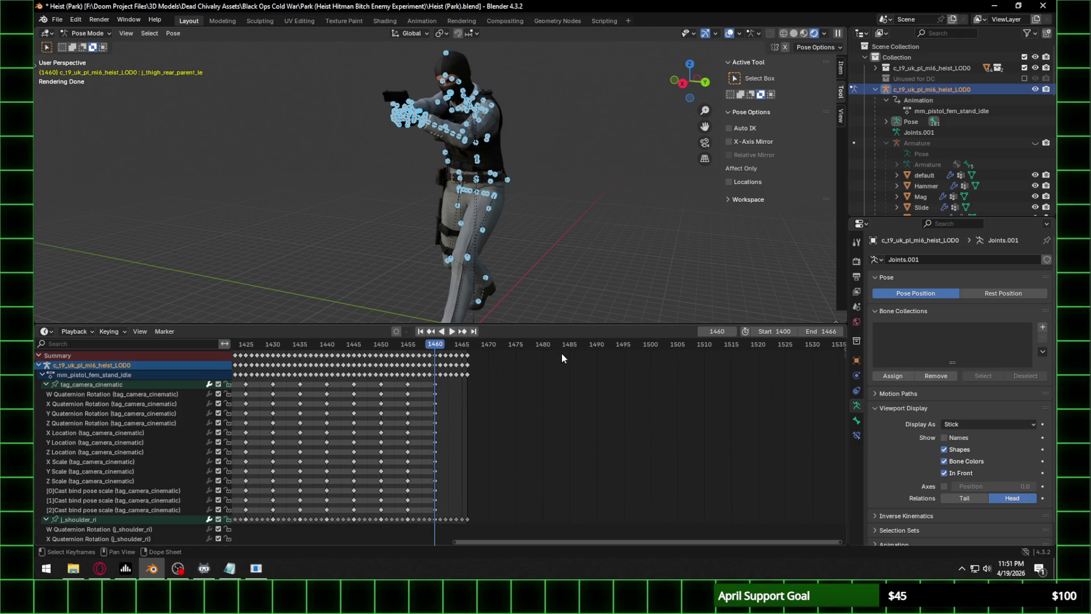
click(651, 344)
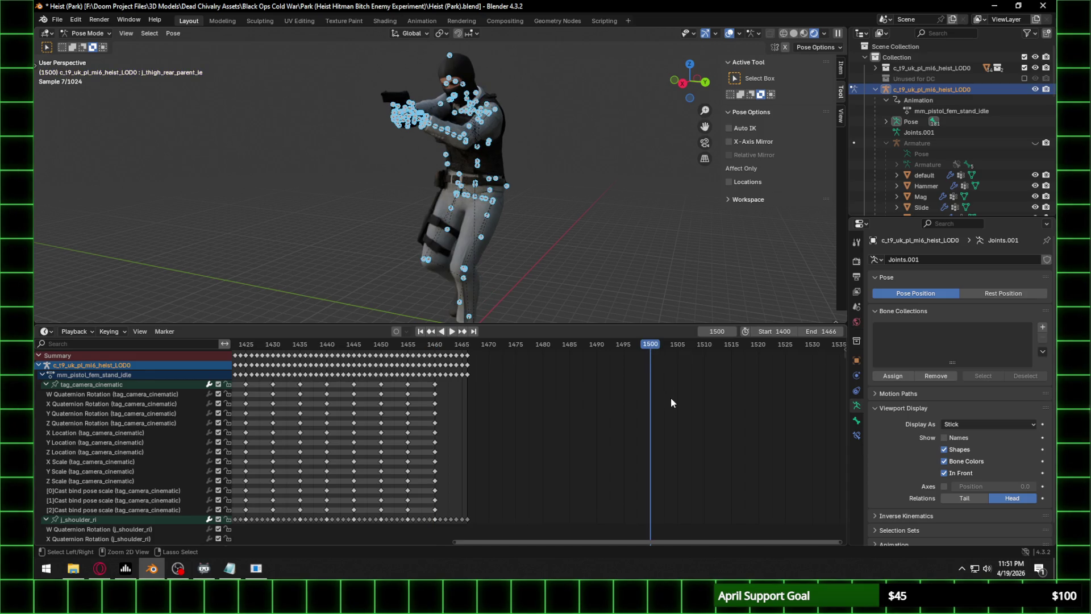
key(ctrl+v)
Select the frame 1405 keys and play back the extended walk.
ctrl+scroll(430, 392, left, 6)
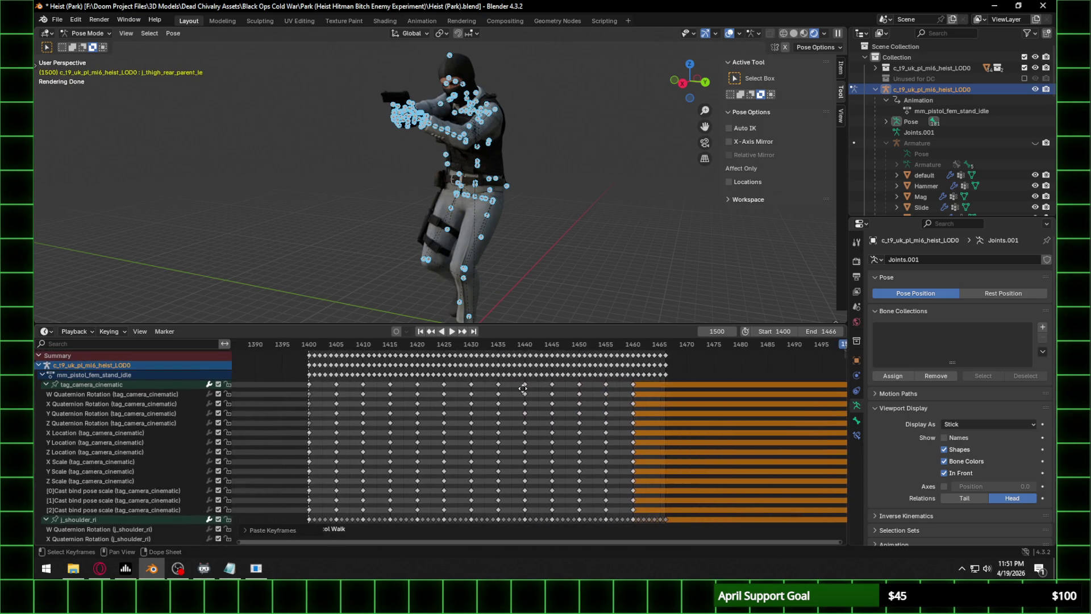
click(310, 353)
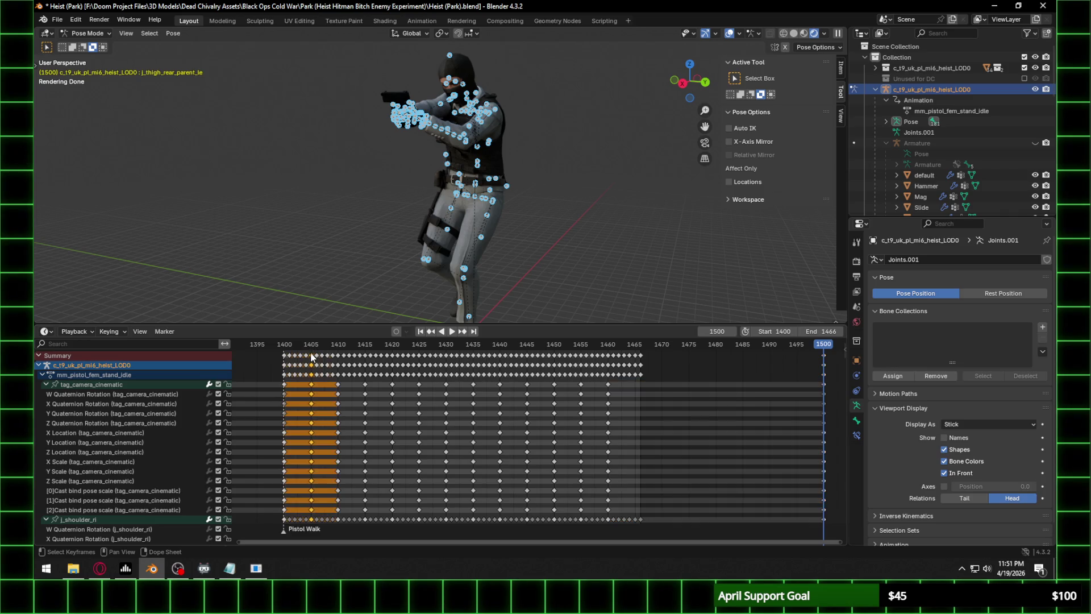
ctrl+scroll(429, 360, right, 6)
key(space)
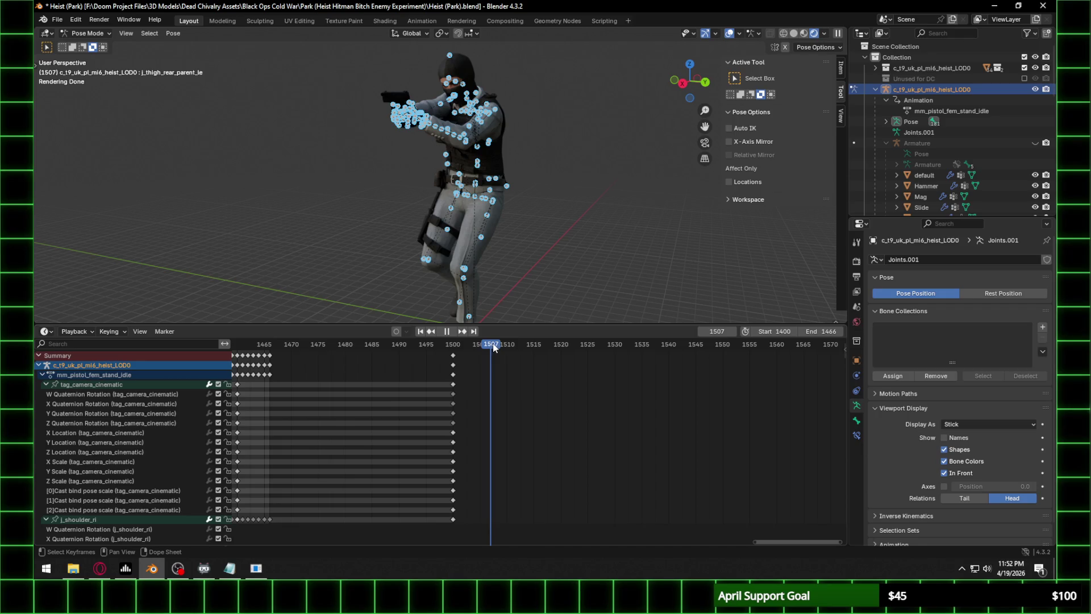
Key all channels at frame 1509 and paste the copied keys there.
key(space)
key(i)
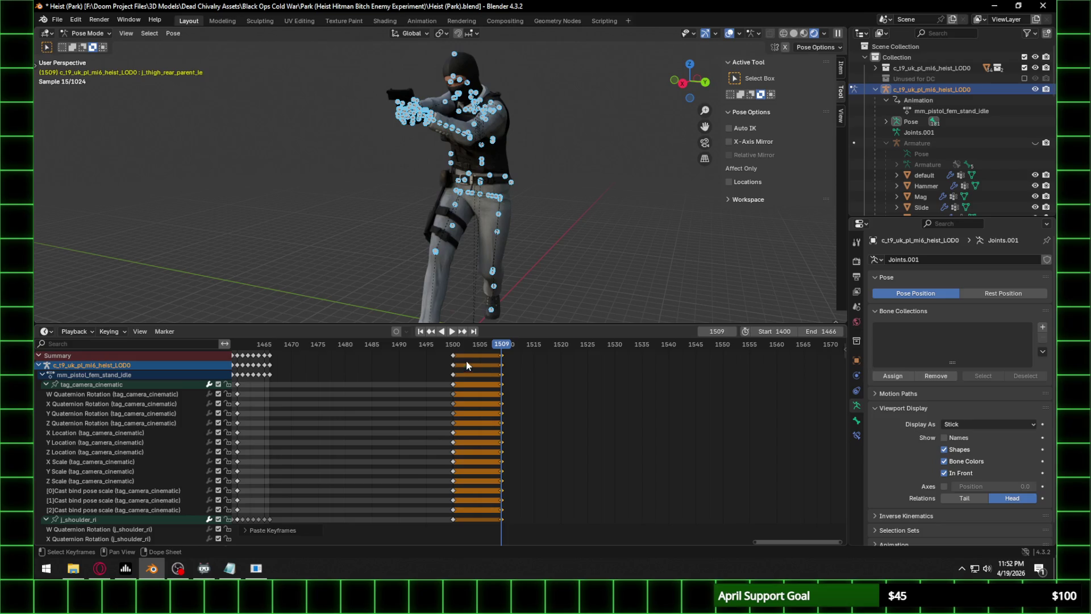
click(499, 345)
key(space)
key(space)
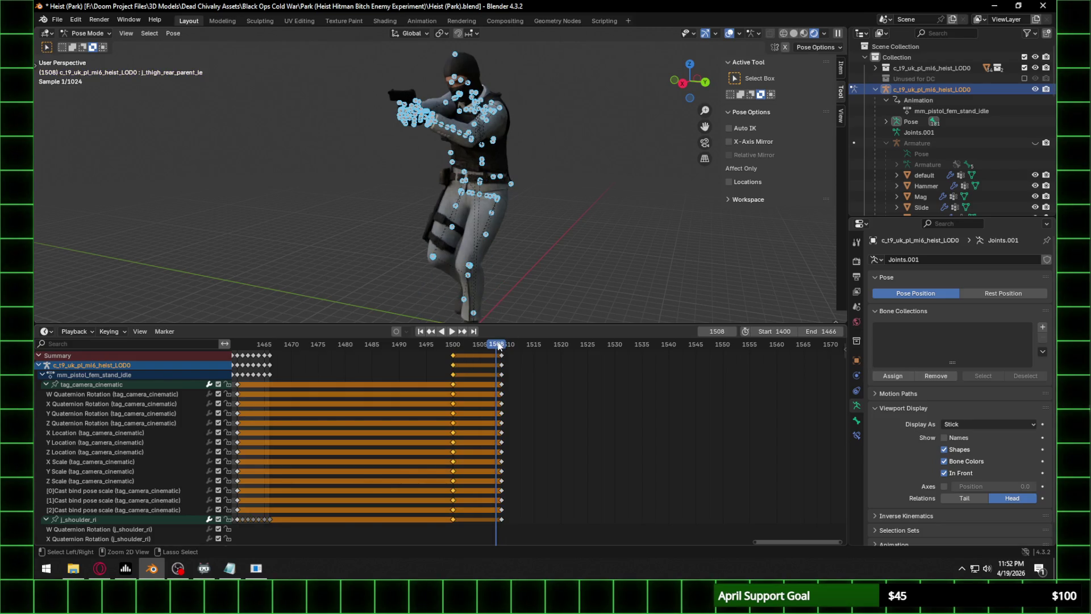
key(ctrl+v)
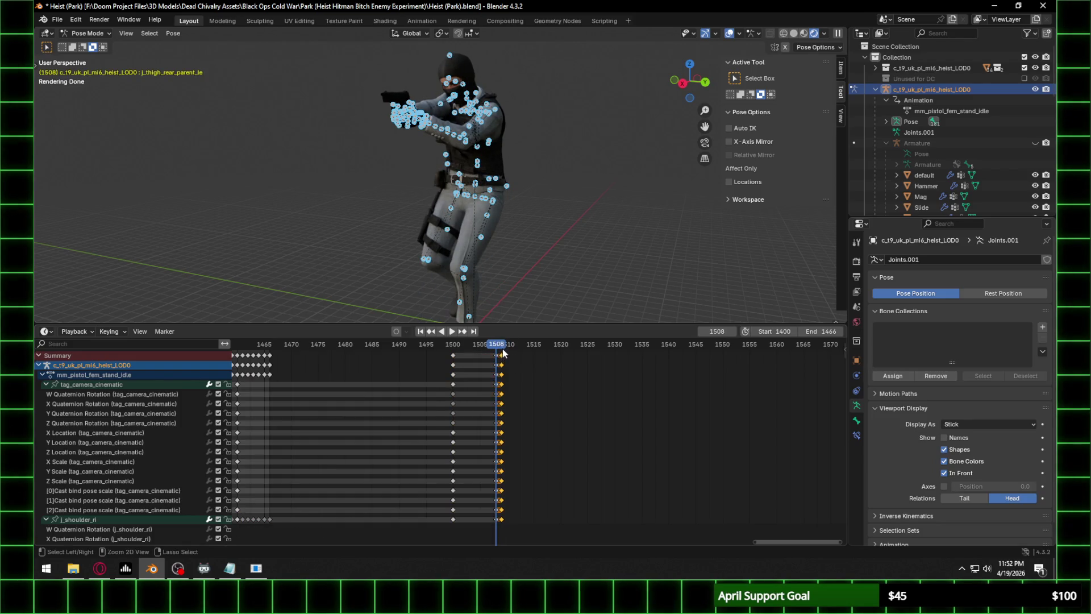
key(space)
Step from frame 1510 to 1518 and paste the copied keys at frame 1518.
drag(512, 348, 510, 349)
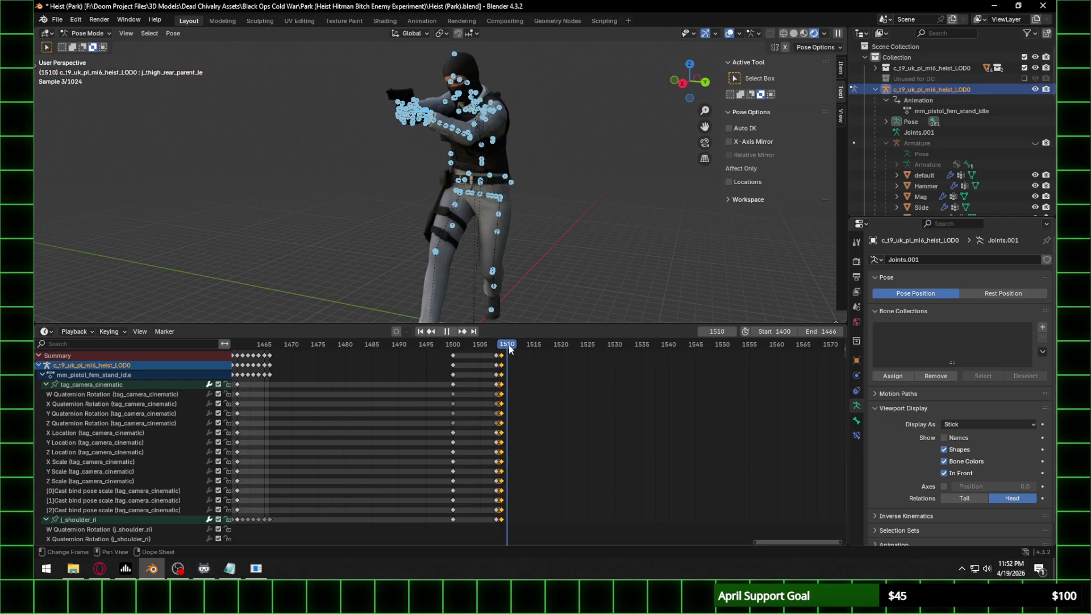
key(space)
scroll(509, 355, up, 1)
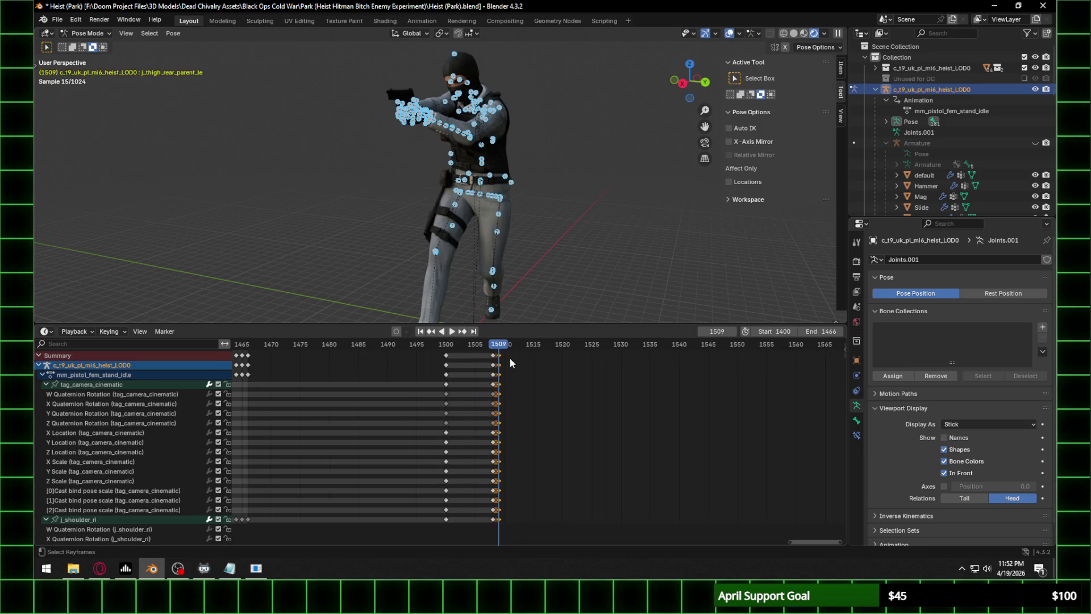
key(Right)
key(Right)
key(Right)
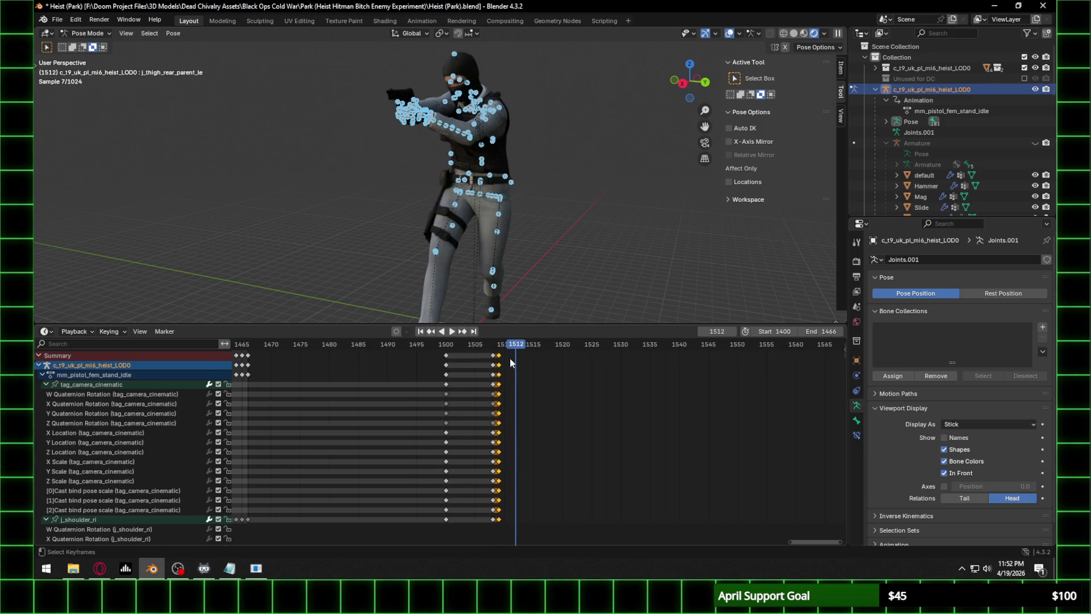
key(Right)
key(Right)
key(Right)
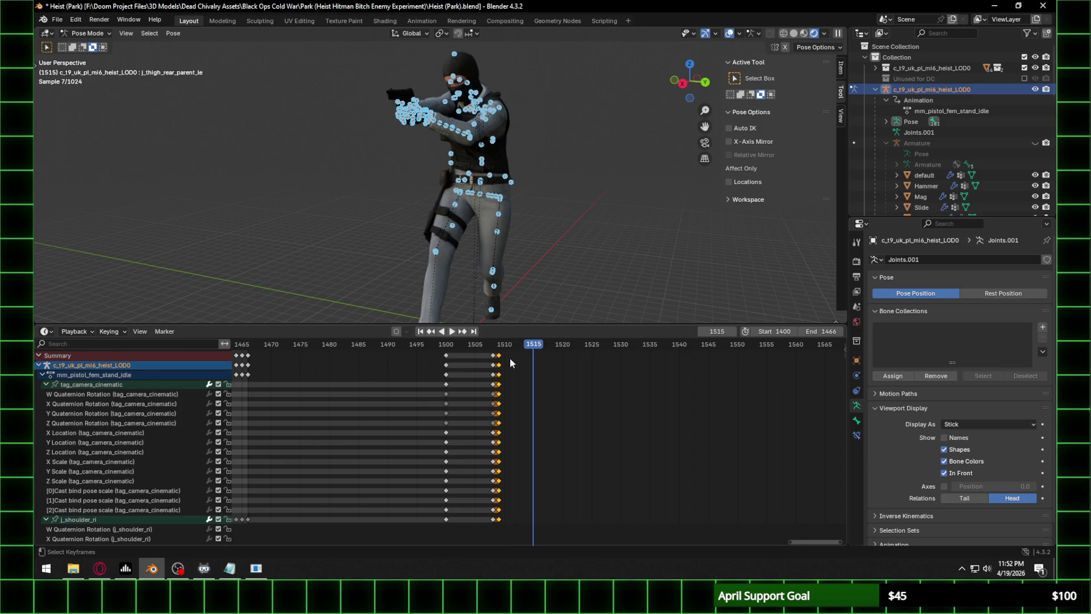
key(Right)
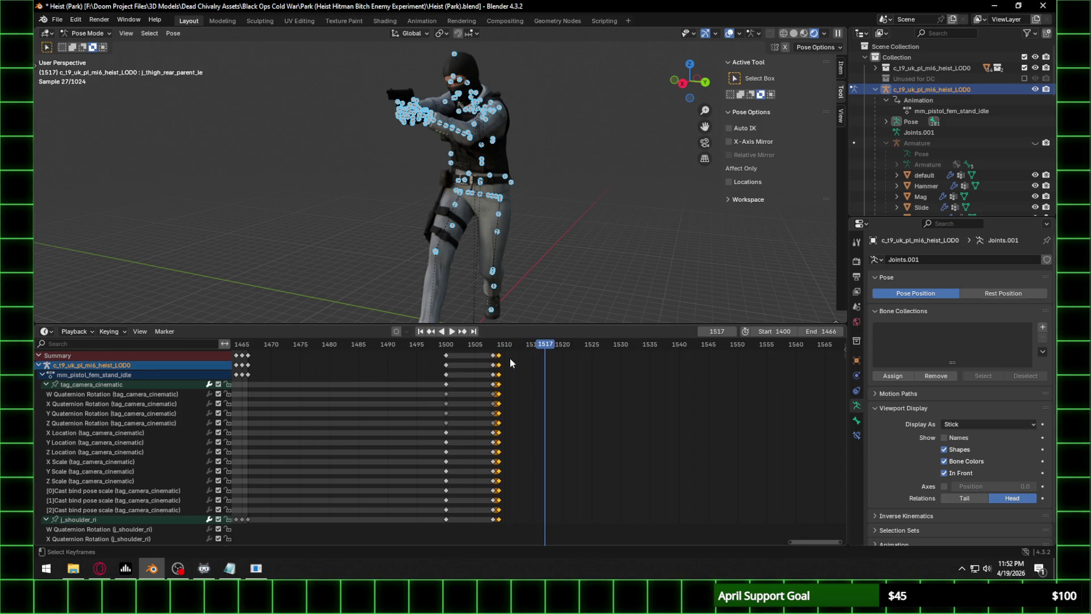
key(Right)
key(ctrl+v)
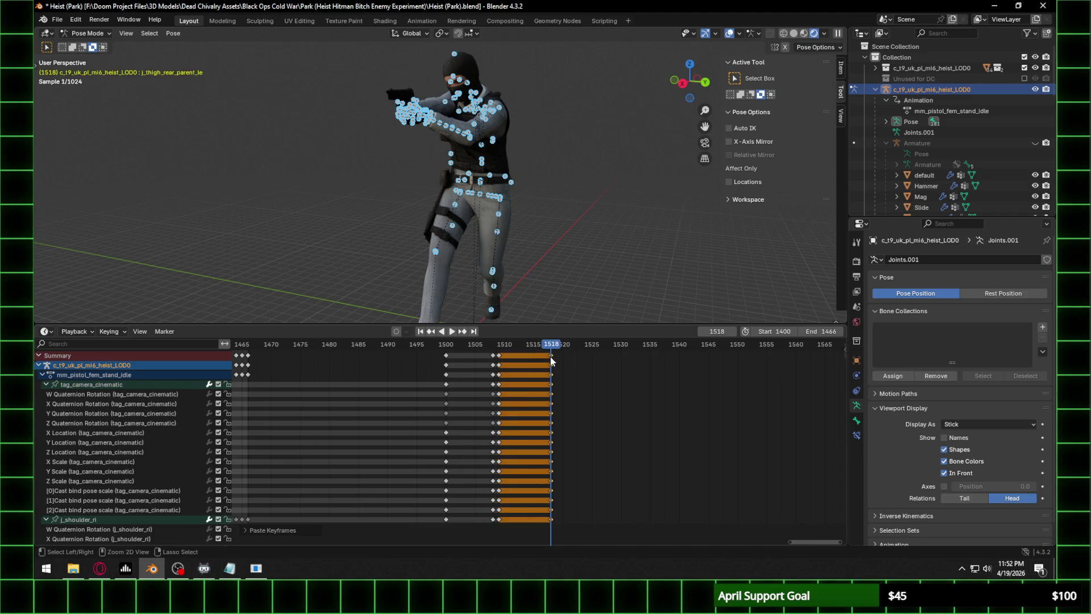
key(g)
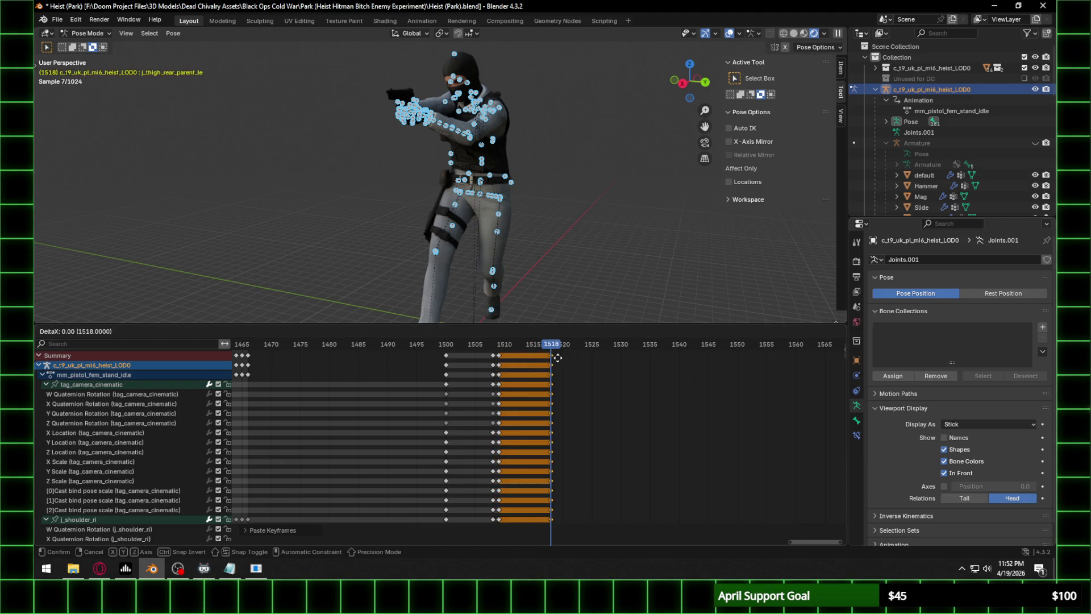
key(Escape)
Move the selected keys at frame 1509.
click(498, 349)
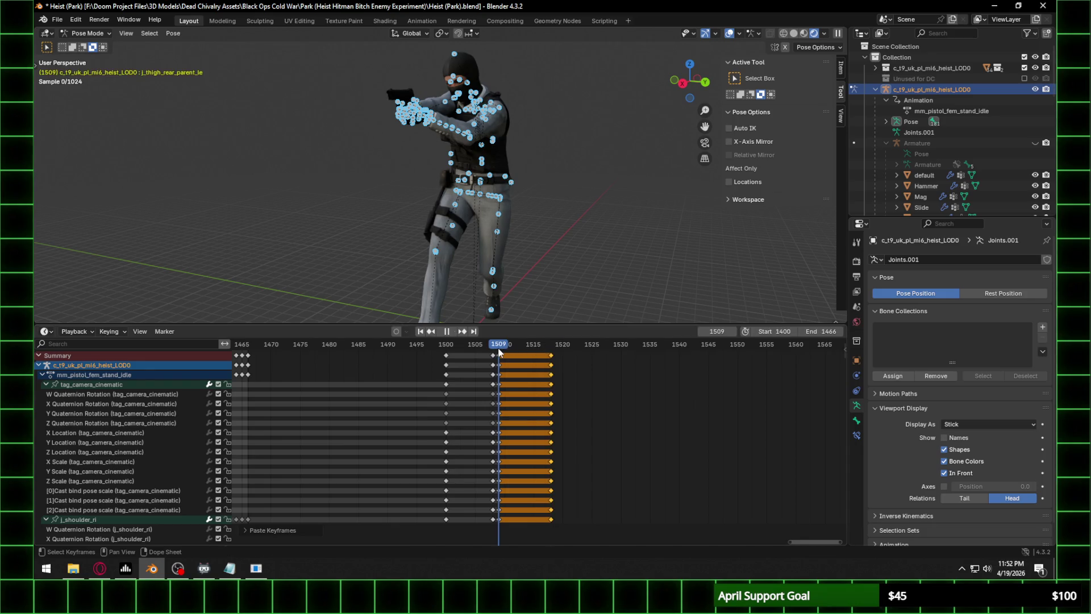
key(g)
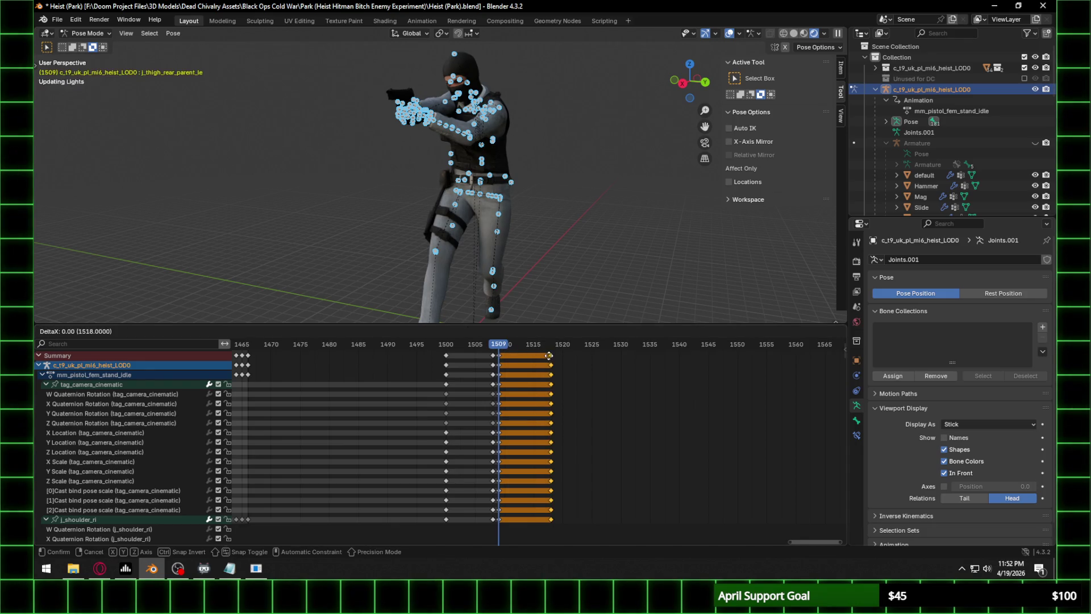
click(546, 359)
scroll(395, 407, down, 3)
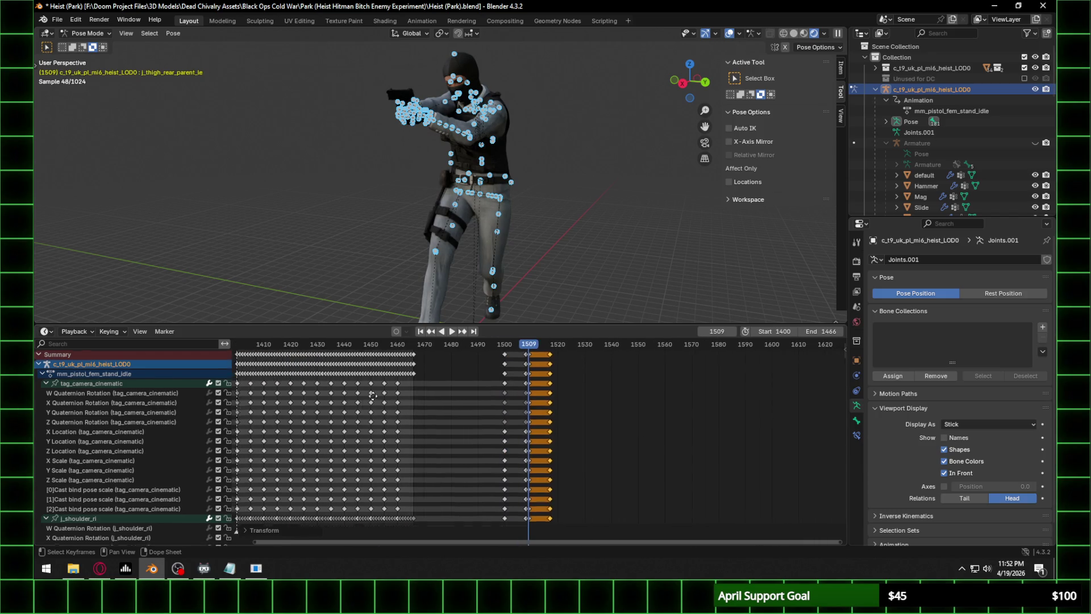
scroll(398, 398, up, 5)
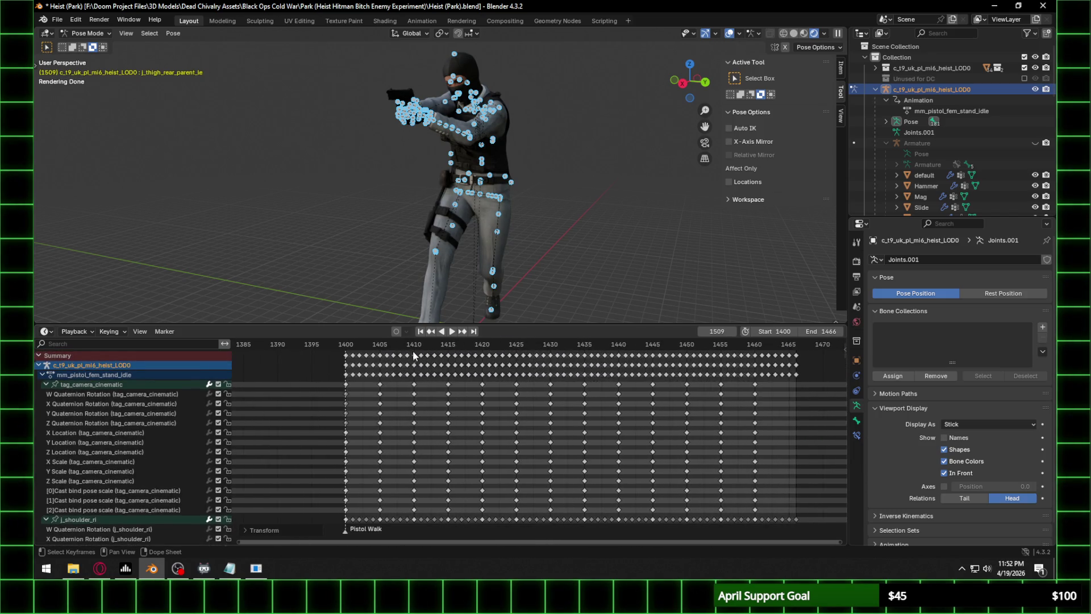
Copy the walk keys around frames 1405–1415 and paste them at frame 1518.
drag(450, 353, 377, 514)
mouse_move(649, 401)
middle_down()
mouse_move(795, 407)
mouse_move(750, 407)
middle_up()
click(643, 348)
key(ctrl+v)
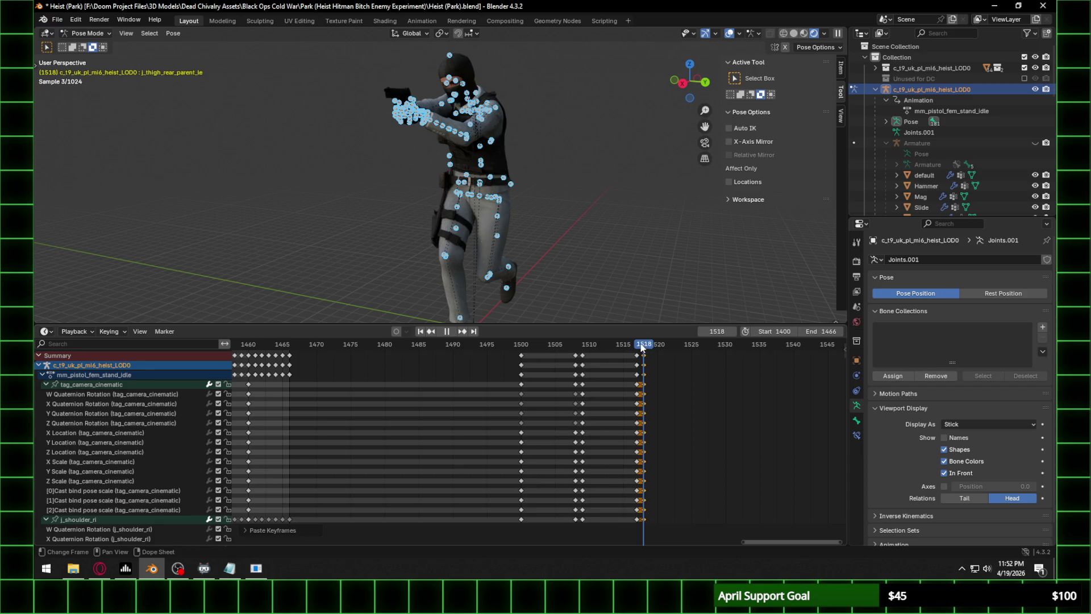
click(637, 347)
mouse_move(605, 306)
middle_down()
mouse_move(540, 214)
mouse_move(511, 222)
middle_up()
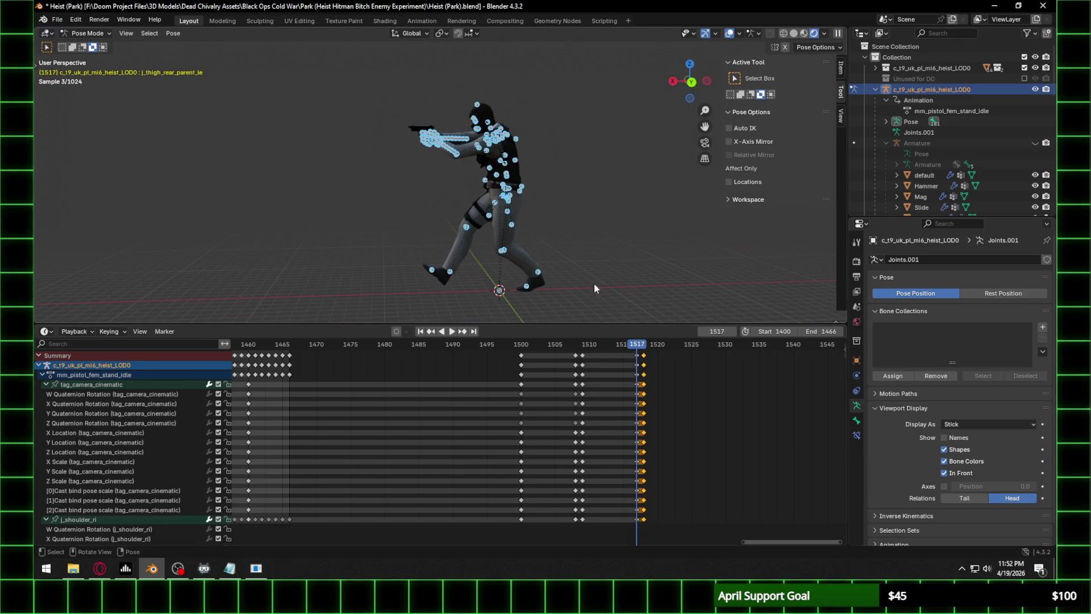
Preview the walk from the right side at frames 1500, 1509 and 1518.
key(space)
key(space)
key(KP_3)
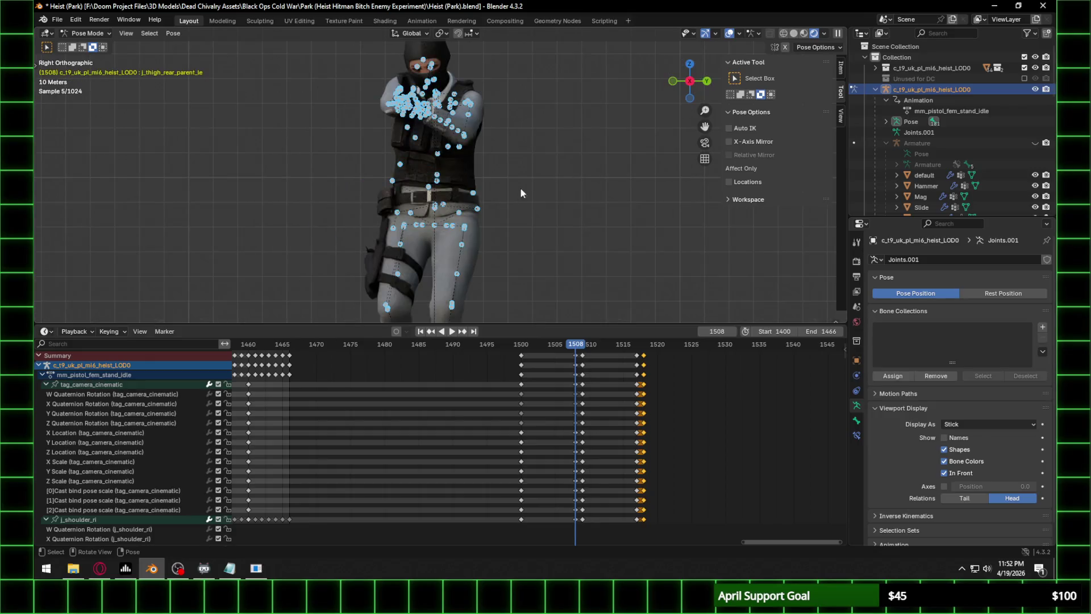
click(526, 346)
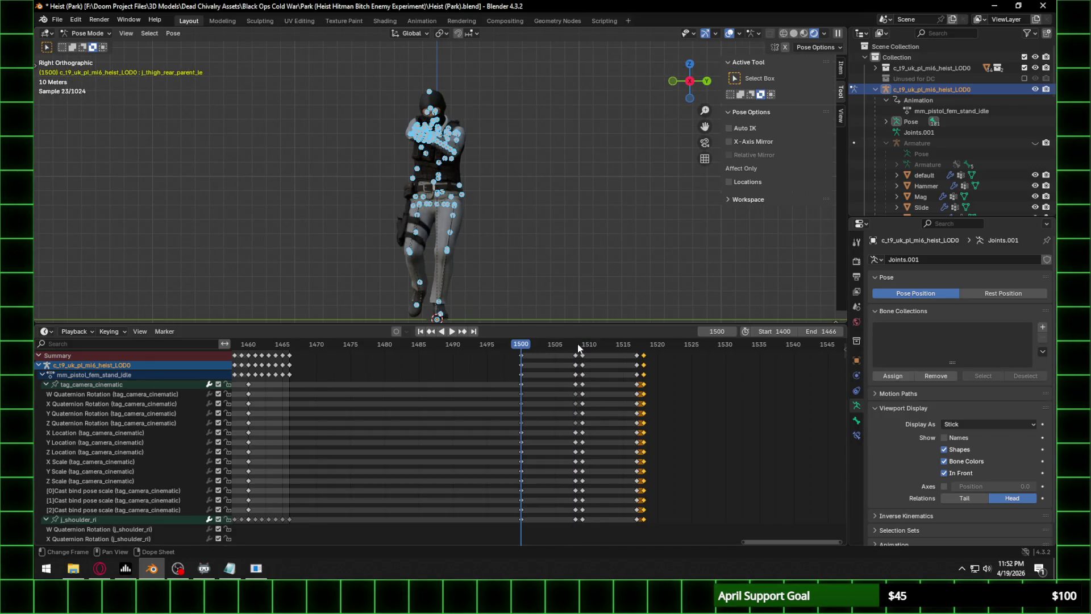
click(582, 345)
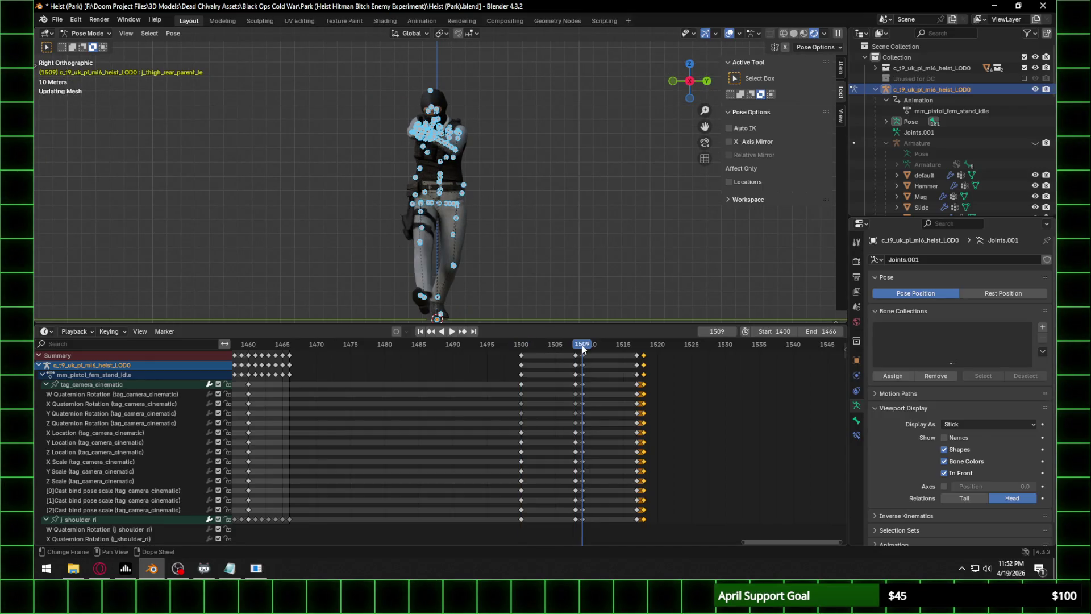
click(642, 348)
mouse_move(605, 312)
middle_down()
mouse_move(555, 250)
mouse_move(623, 254)
mouse_move(544, 258)
mouse_move(517, 271)
mouse_move(479, 254)
mouse_move(251, 254)
mouse_move(471, 284)
middle_up()
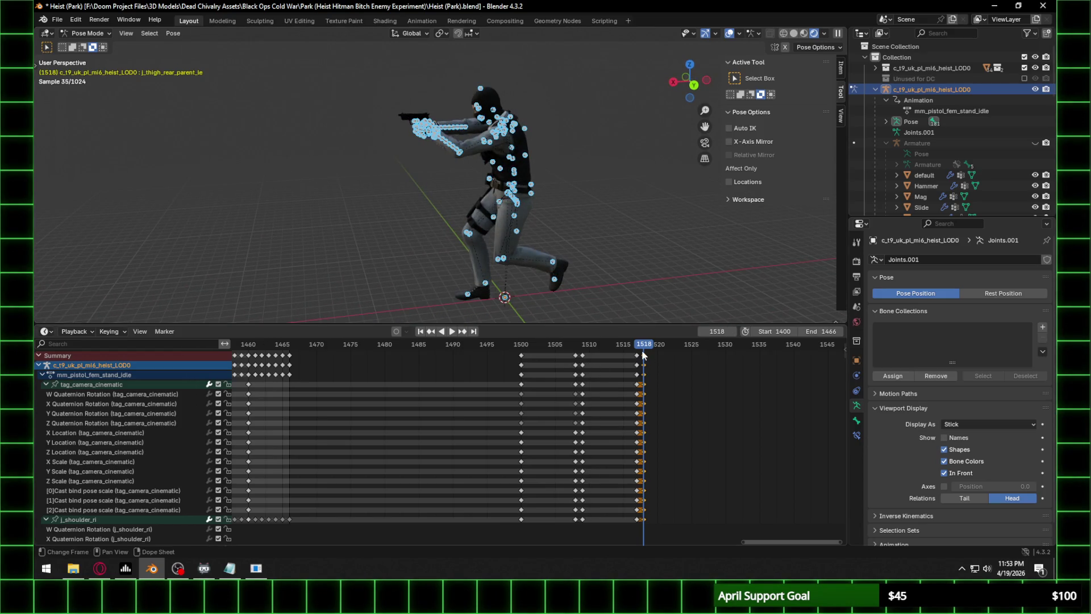
Paste the copied walk keys at frame 1526, then select the frame-1415 key column.
middle_drag(658, 353, 577, 352)
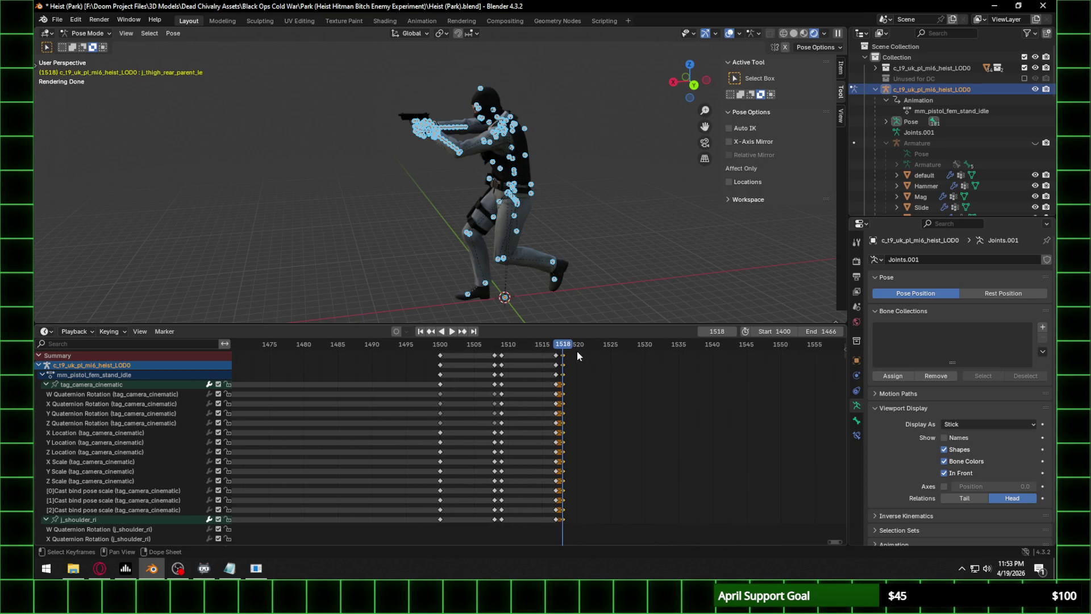
key(Right)
key(Right)
key(Right)
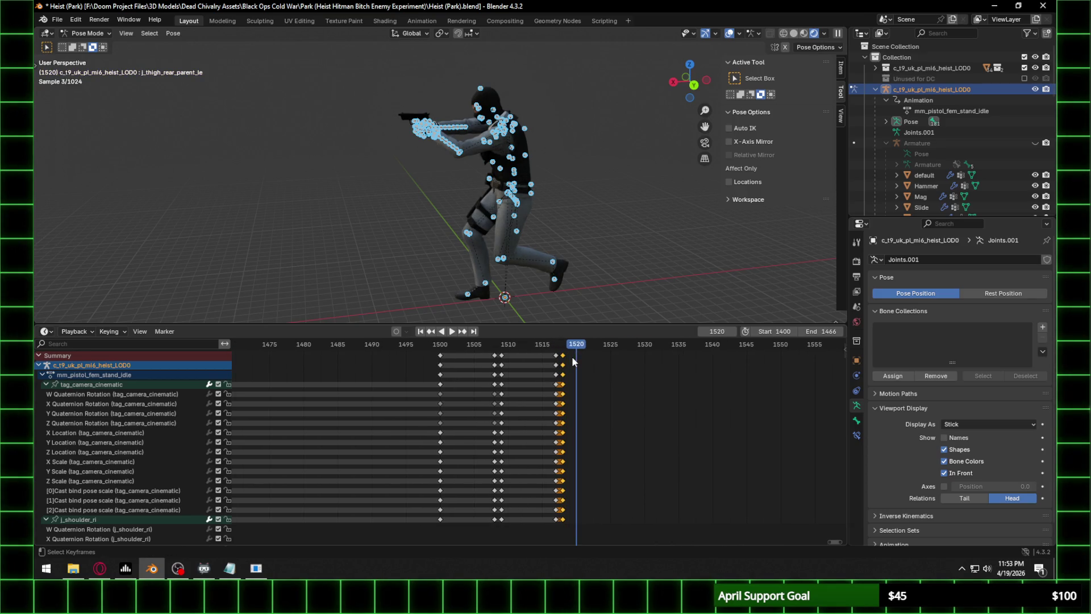
key(Right)
key(Right)
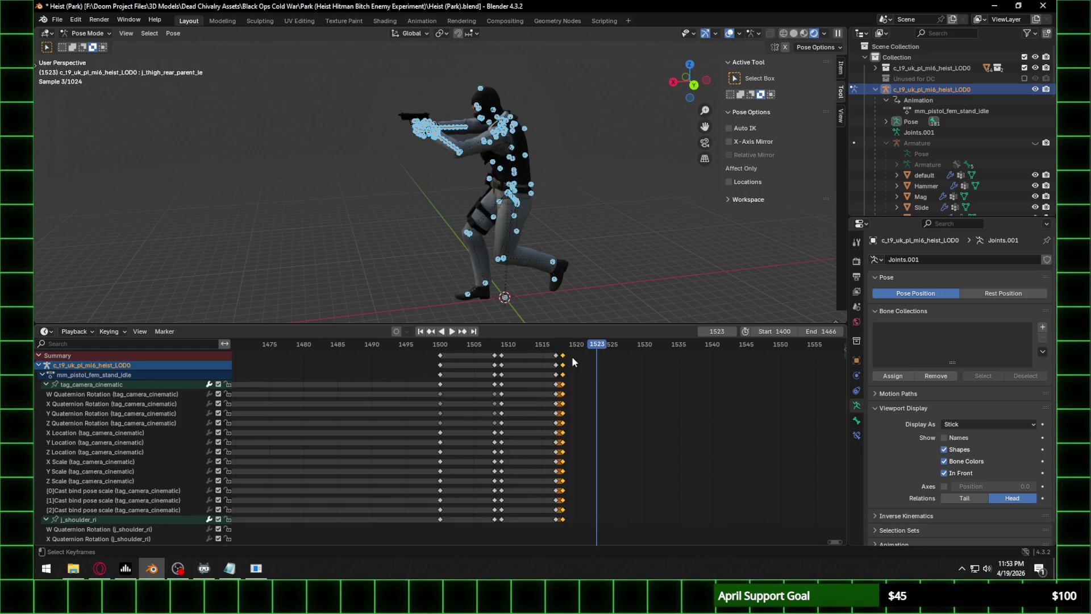
key(Right)
key(Right)
key(Right)
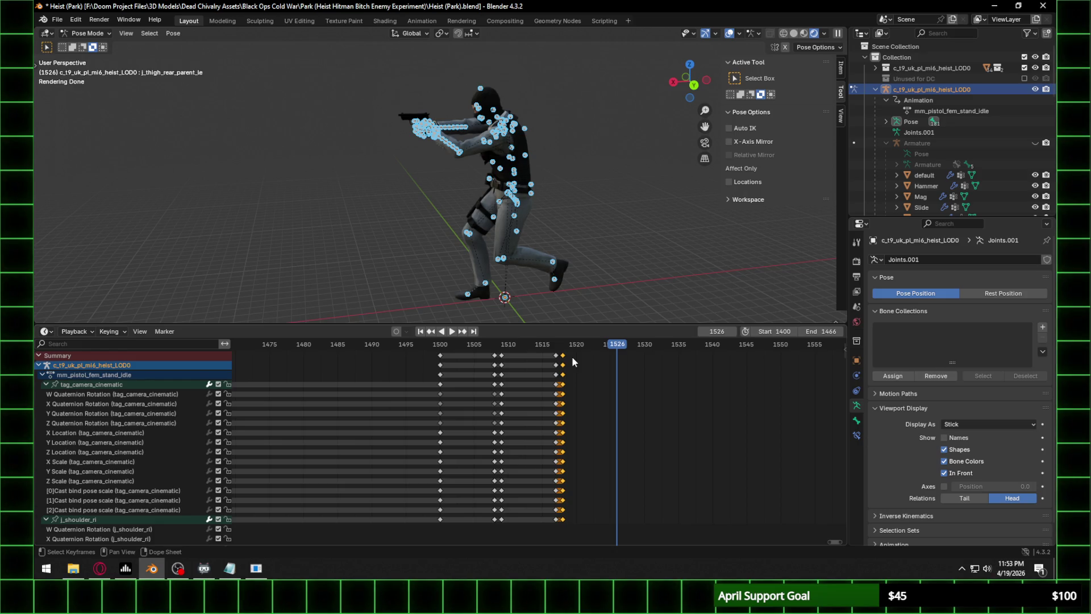
key(ctrl+v)
click(626, 348)
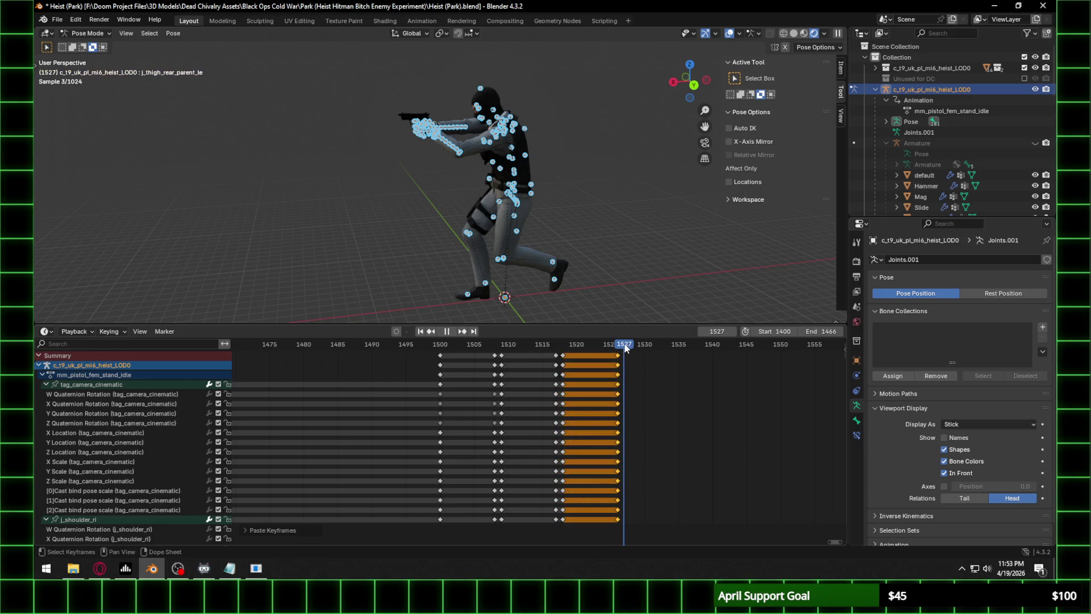
mouse_move(341, 407)
middle_down()
mouse_move(384, 428)
mouse_move(308, 442)
middle_up()
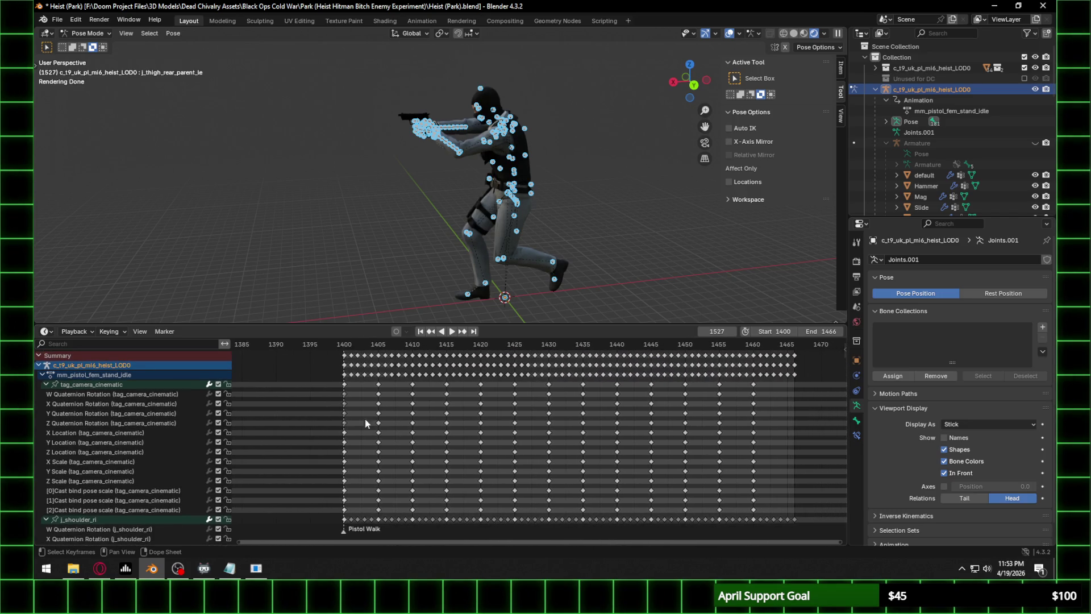
click(442, 364)
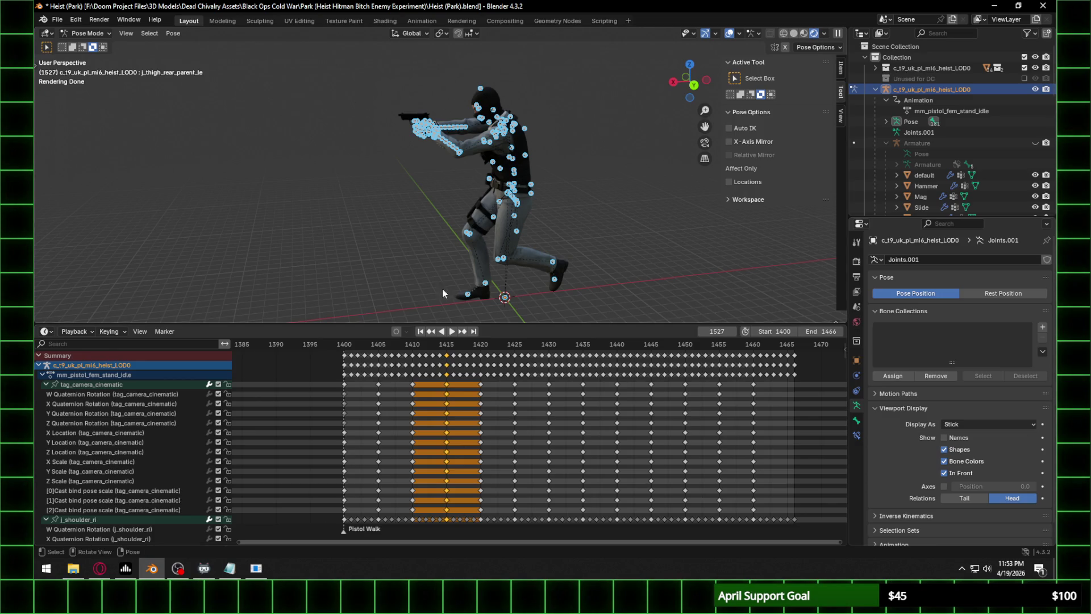
Paste the frame-1415 keys at frame 1527.
mouse_move(444, 361)
middle_down()
mouse_move(777, 425)
mouse_move(736, 426)
middle_up()
key(ctrl+v)
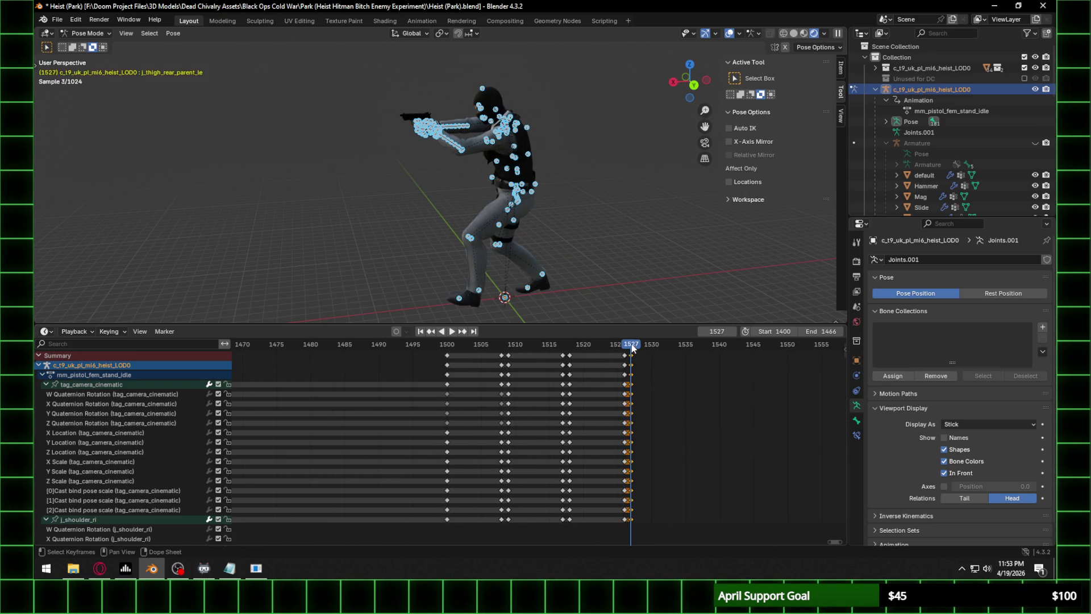
mouse_move(654, 250)
middle_down()
mouse_move(611, 243)
mouse_move(665, 238)
middle_up()
drag(630, 346, 628, 347)
Review the pose in right orthographic view at frames 1500, 1509, 1518 and 1527.
click(699, 82)
click(447, 347)
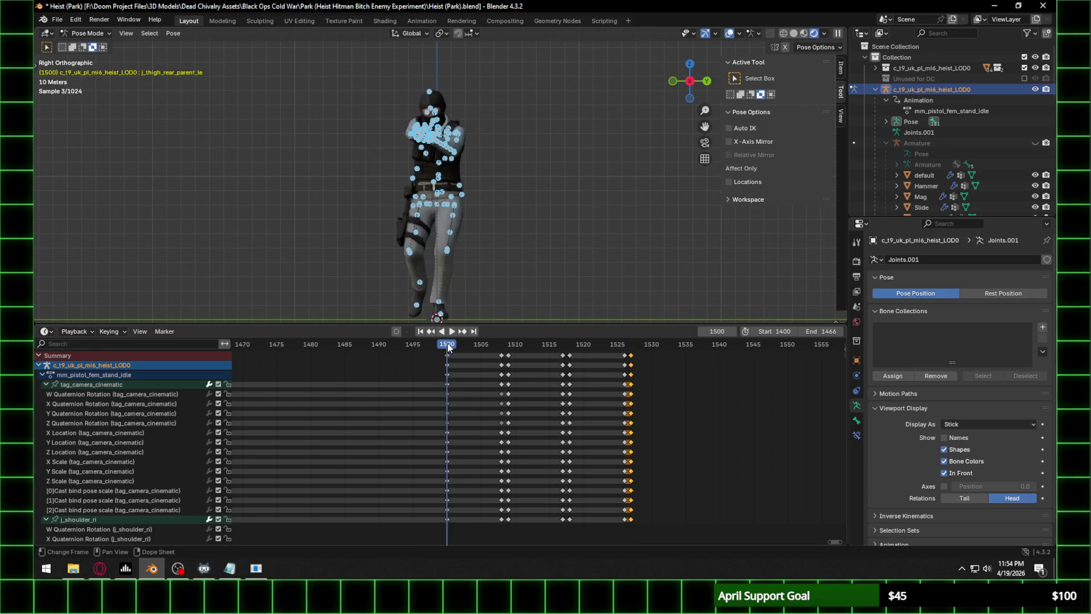
click(509, 345)
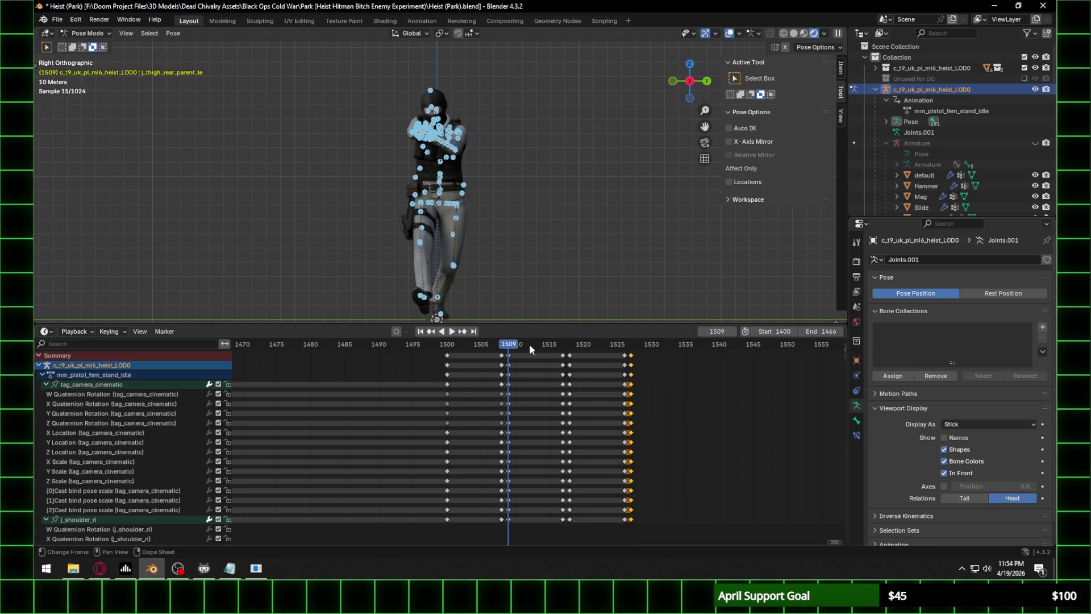
click(569, 346)
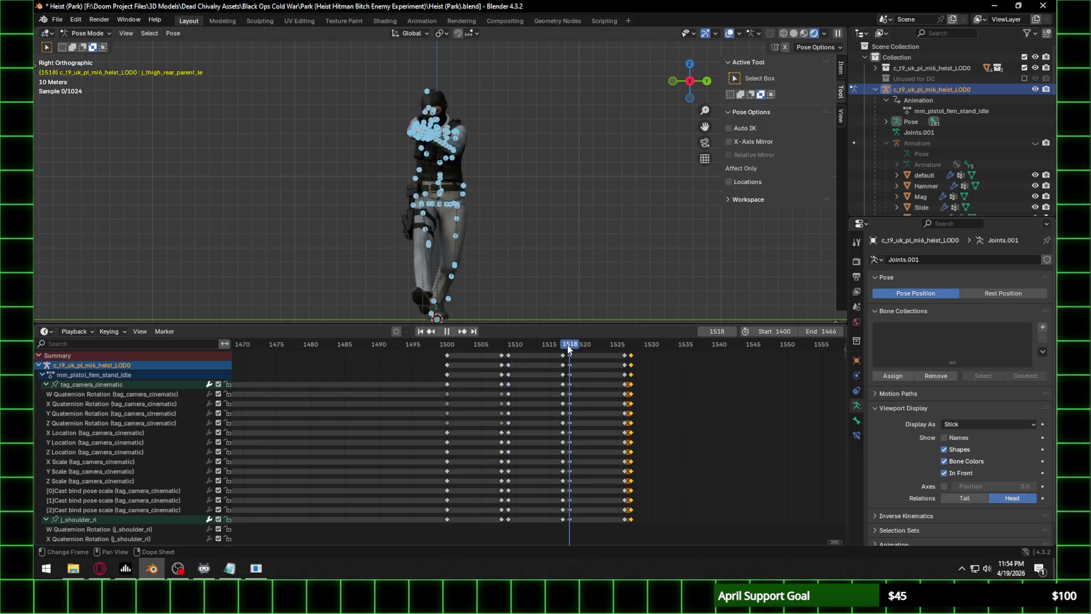
click(631, 345)
scroll(449, 164, up, 5)
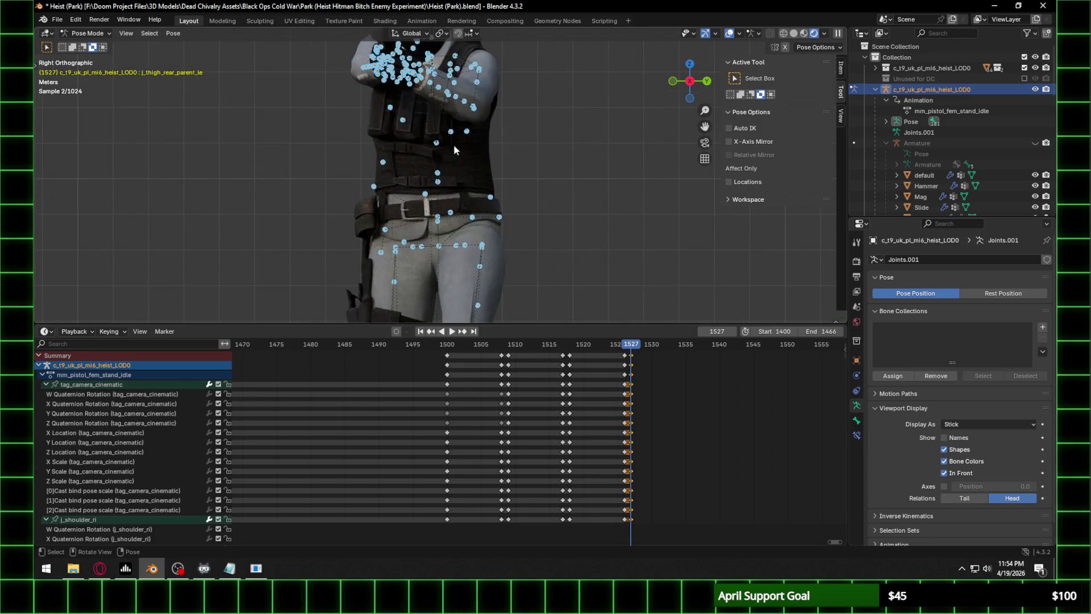
shift+middle_drag(519, 109, 538, 167)
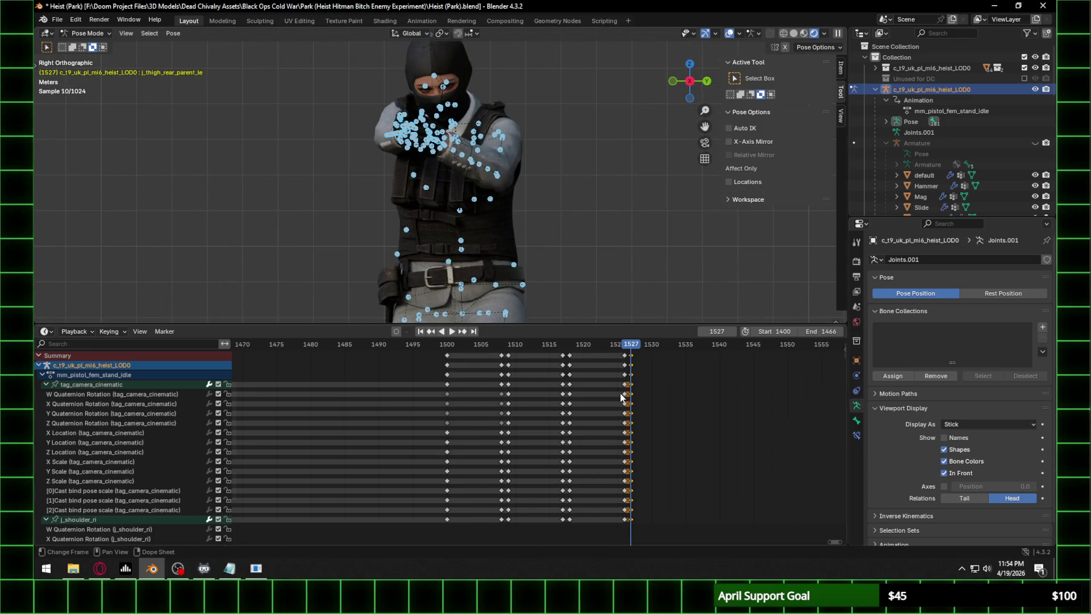
scroll(339, 413, down, 5)
ctrl+scroll(571, 372, down, 3)
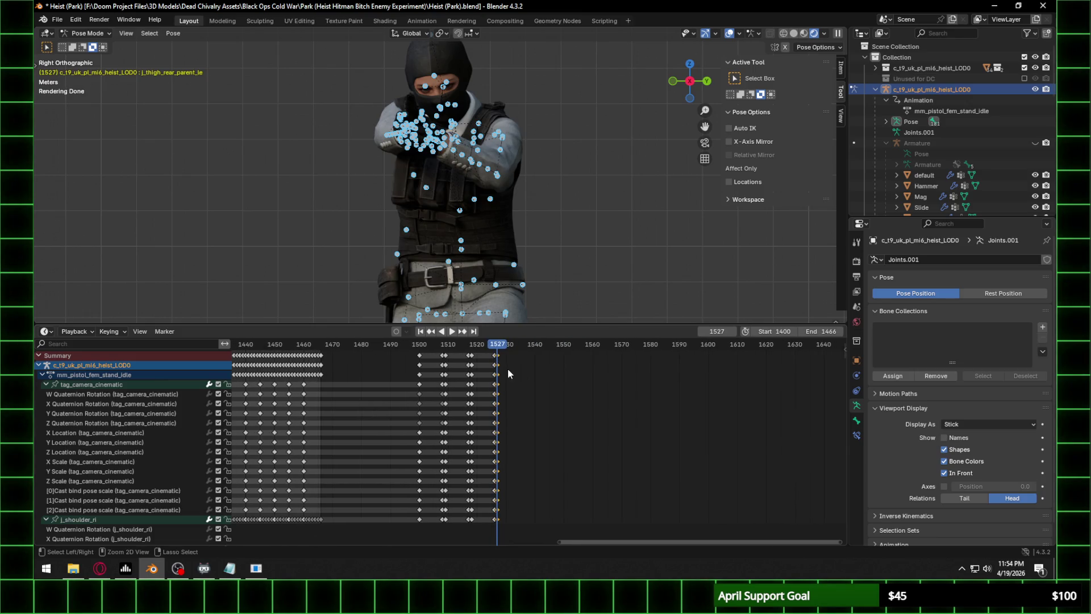
Select the frame-1527 keys and paste them at frame 1535.
alt+click(505, 367)
scroll(462, 373, up, 5)
key(Left)
key(Right)
key(Right)
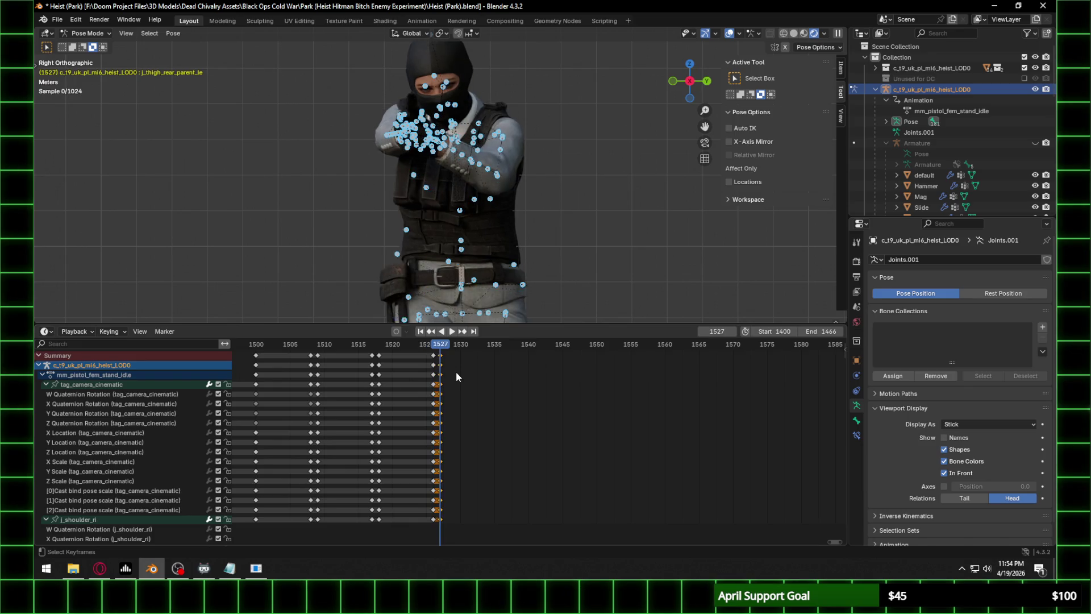
key(Right)
key(Right)
key(Right)
key(Right)
key(Right)
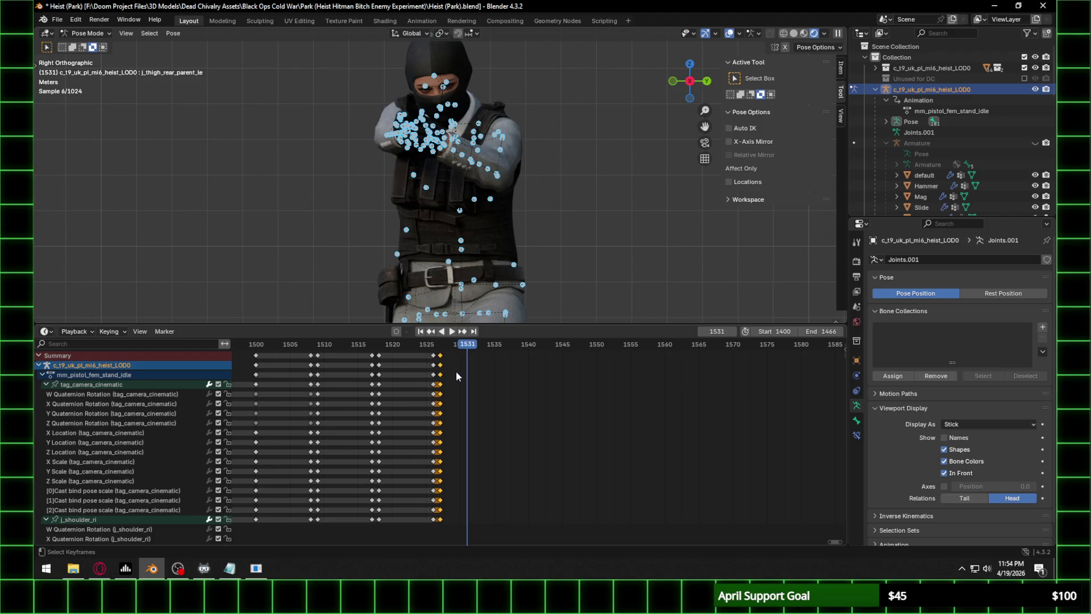
key(Right)
key(Right)
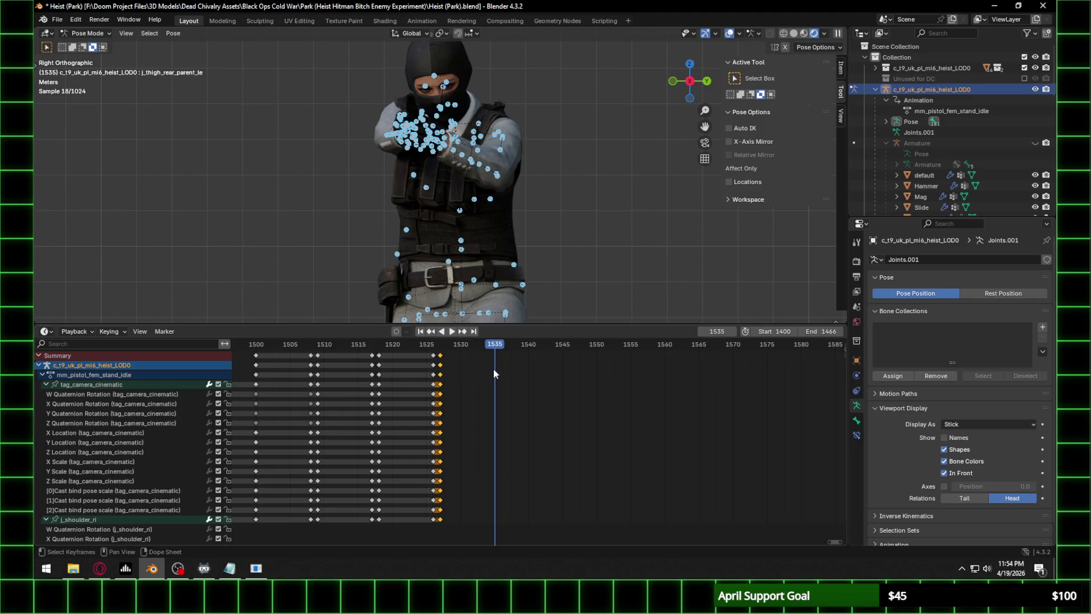
key(ctrl+v)
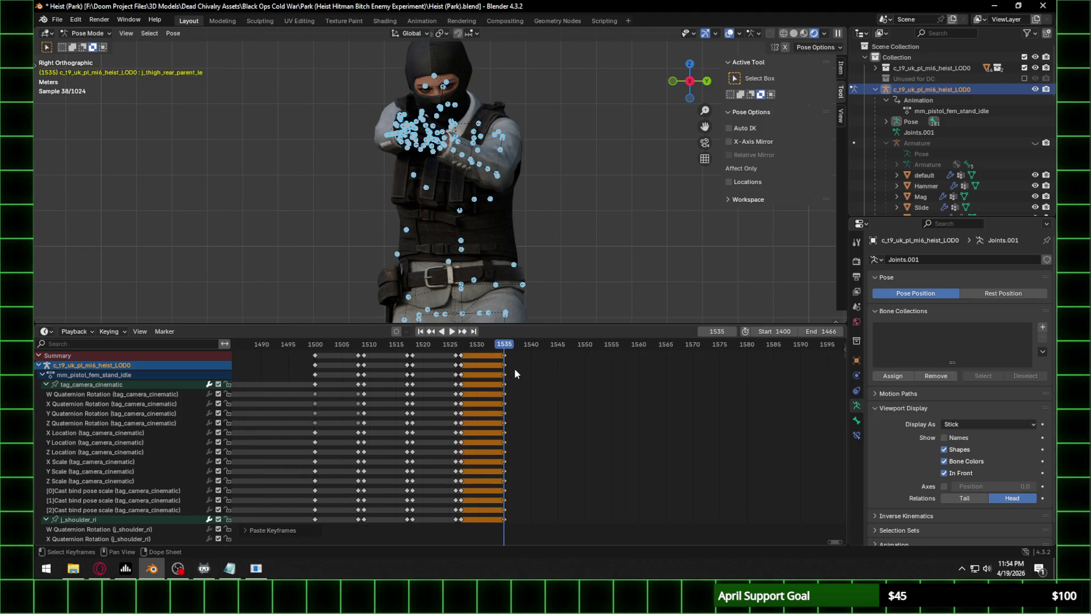
mouse_move(514, 368)
middle_down()
mouse_move(638, 418)
mouse_move(739, 421)
mouse_move(543, 425)
middle_up()
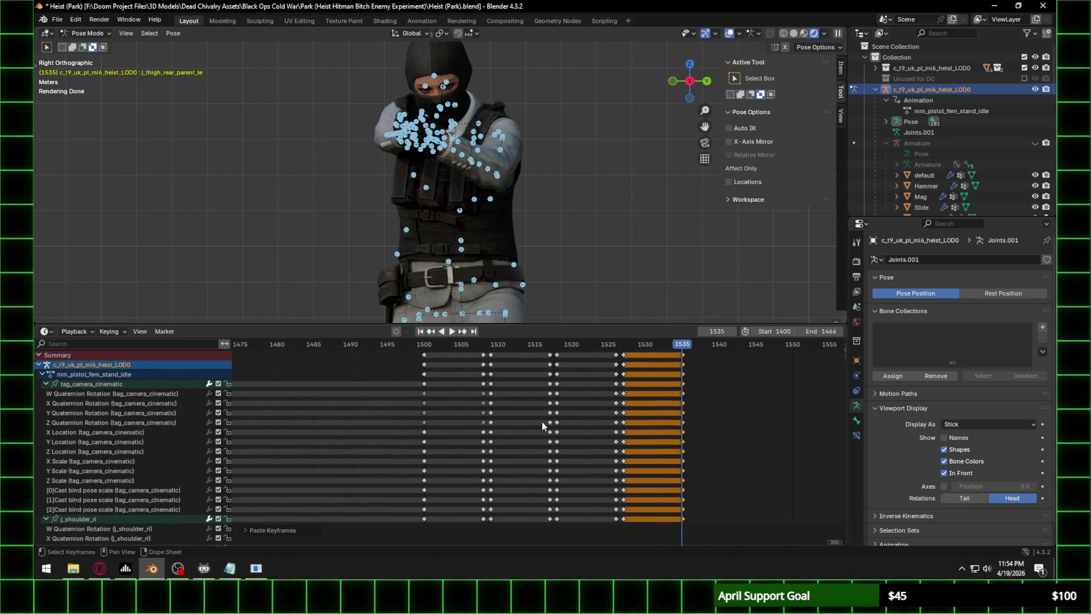
Check the walk pose again at frames 1500, 1509, 1518 and 1527.
click(420, 347)
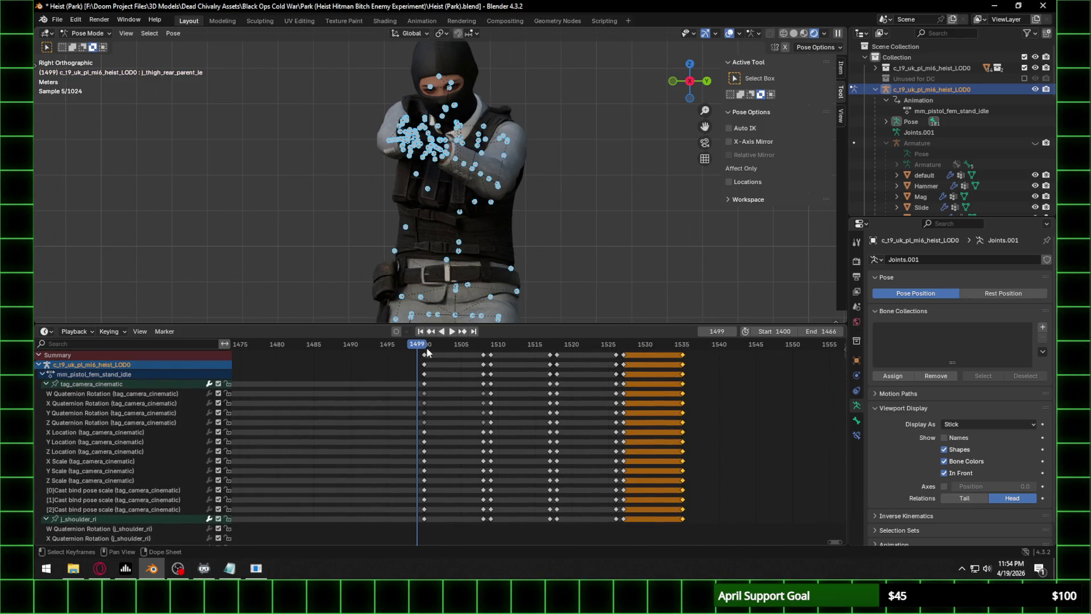
click(491, 348)
click(556, 346)
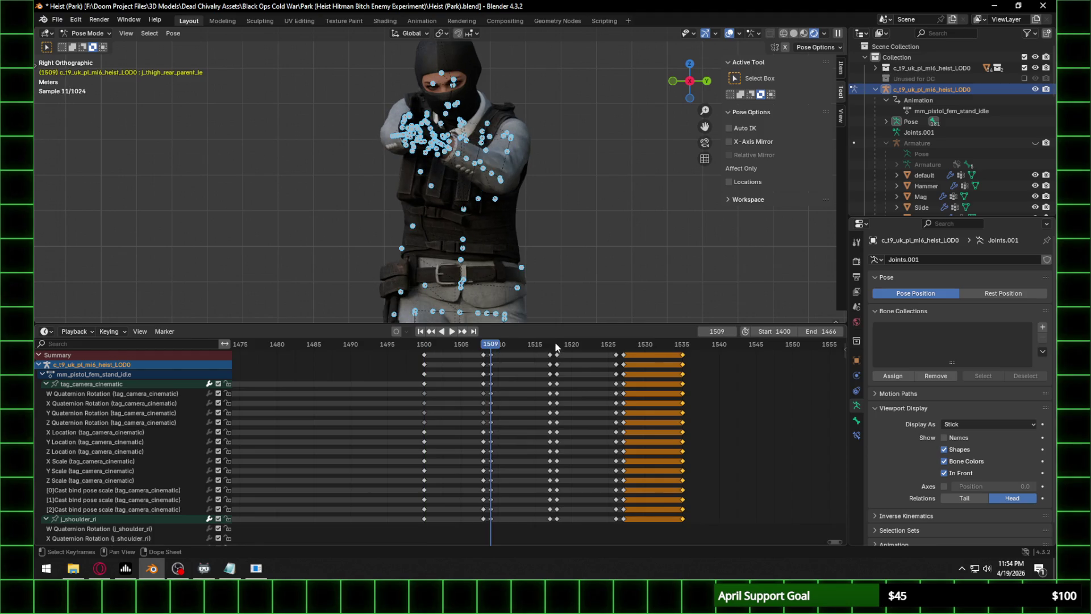
click(623, 347)
Select the keys around frames 1415–1425 and paste them at frame 1536.
ctrl+scroll(380, 388, left, 10)
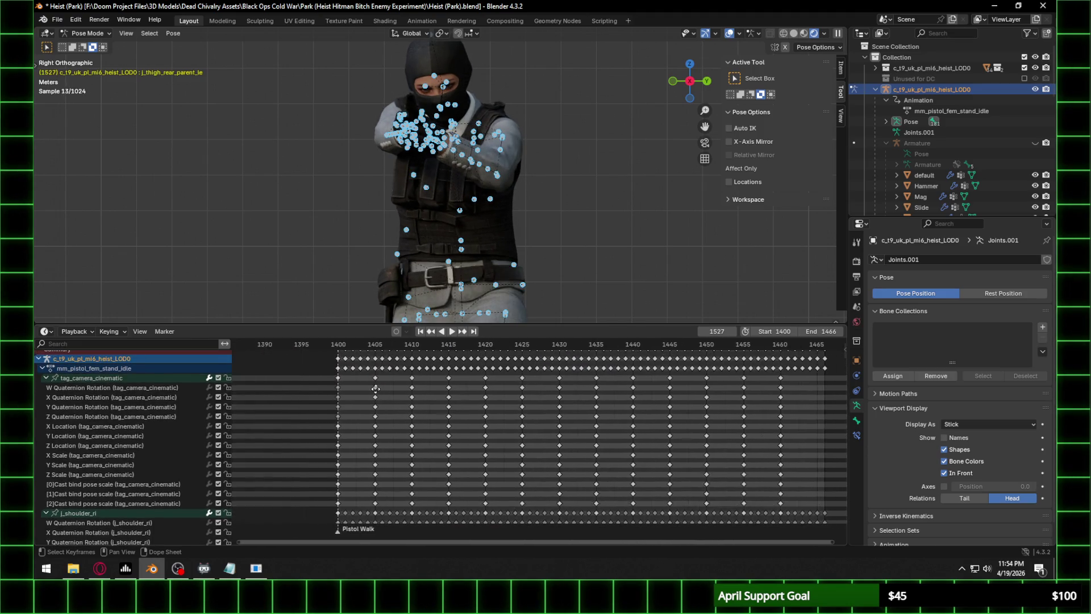
drag(461, 353, 541, 525)
ctrl+scroll(564, 383, right, 9)
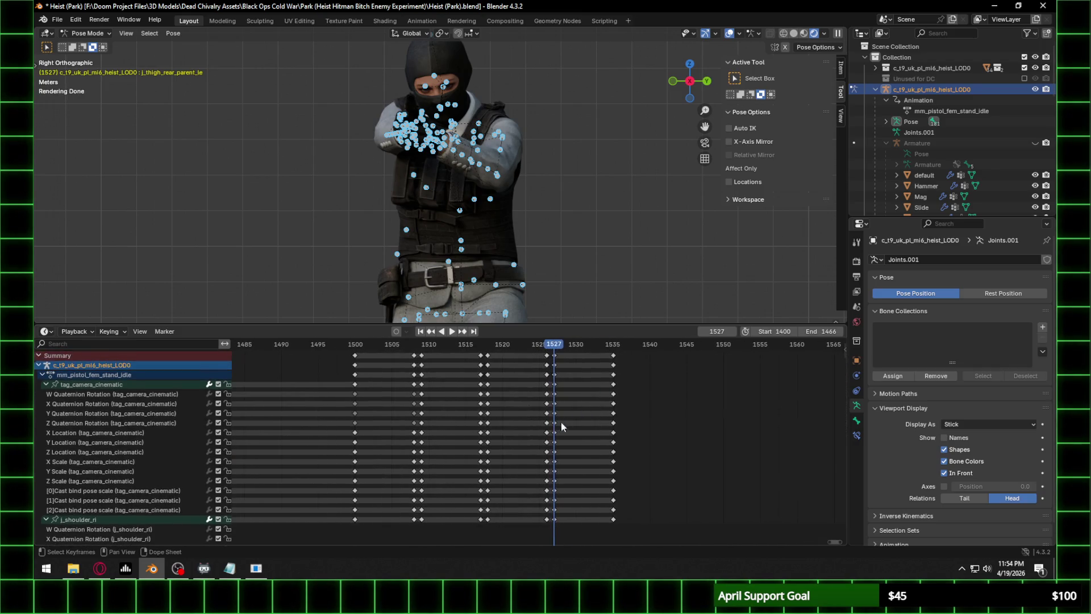
click(620, 347)
key(ctrl+v)
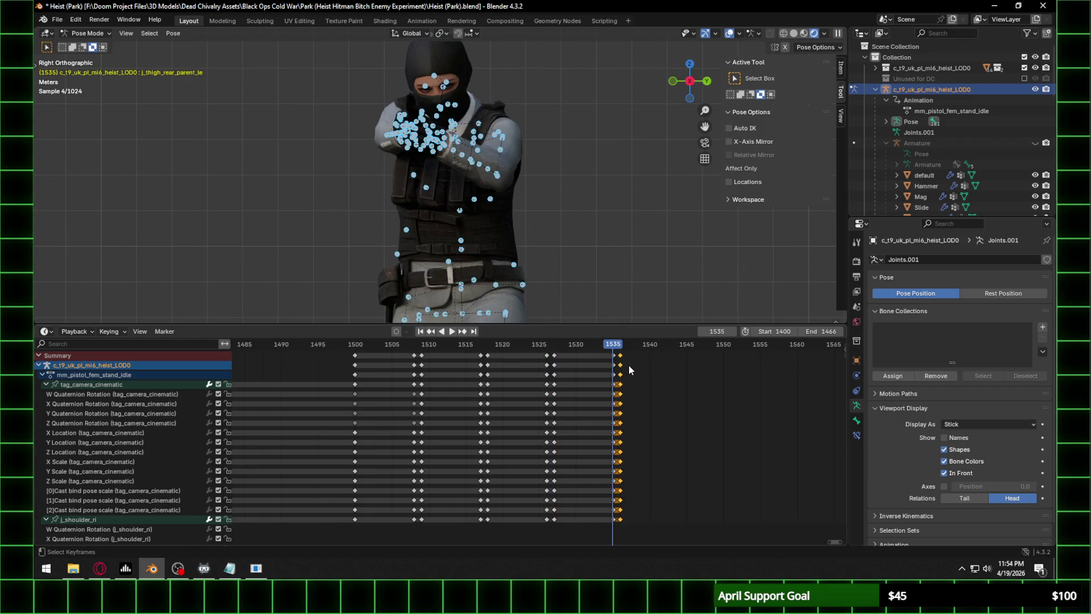
Paste the copied keys at frame 1545, then undo that paste.
key(Right)
key(Right)
key(Right)
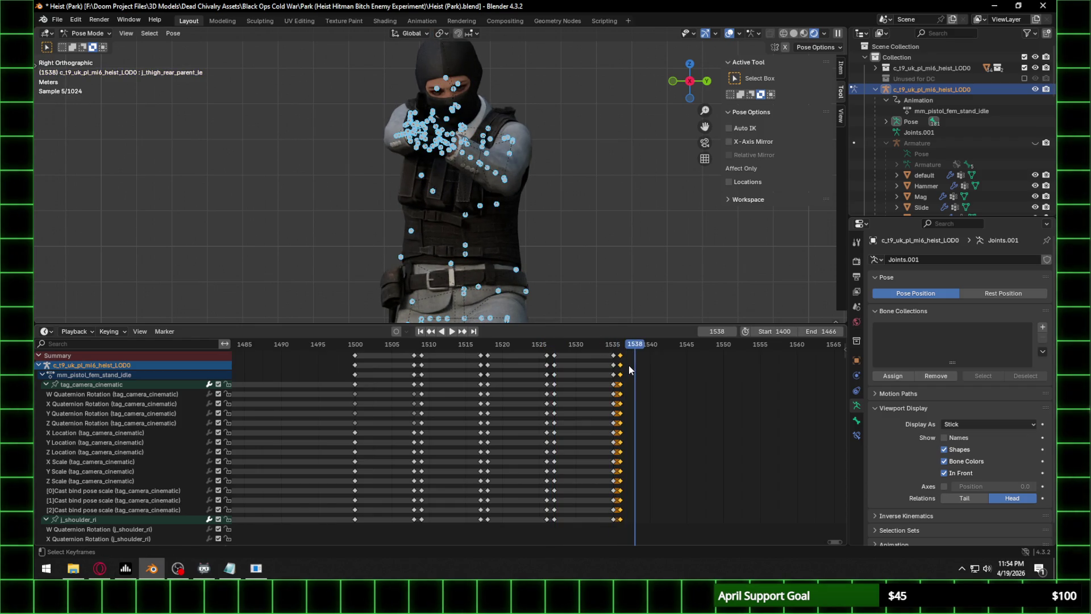
key(Right)
key(Right)
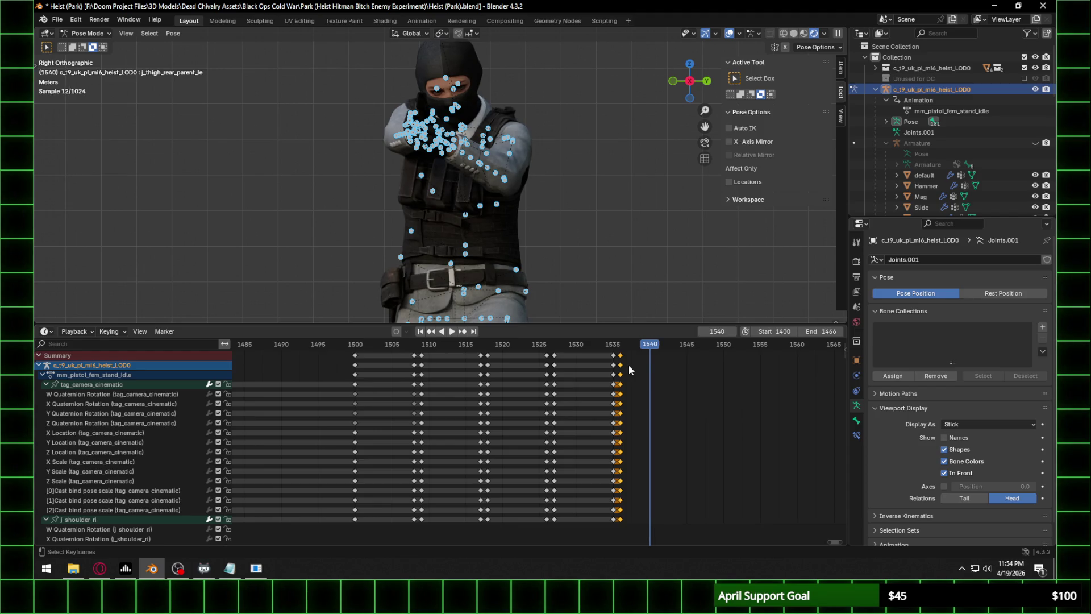
key(Left)
key(Left)
key(Left)
key(Right)
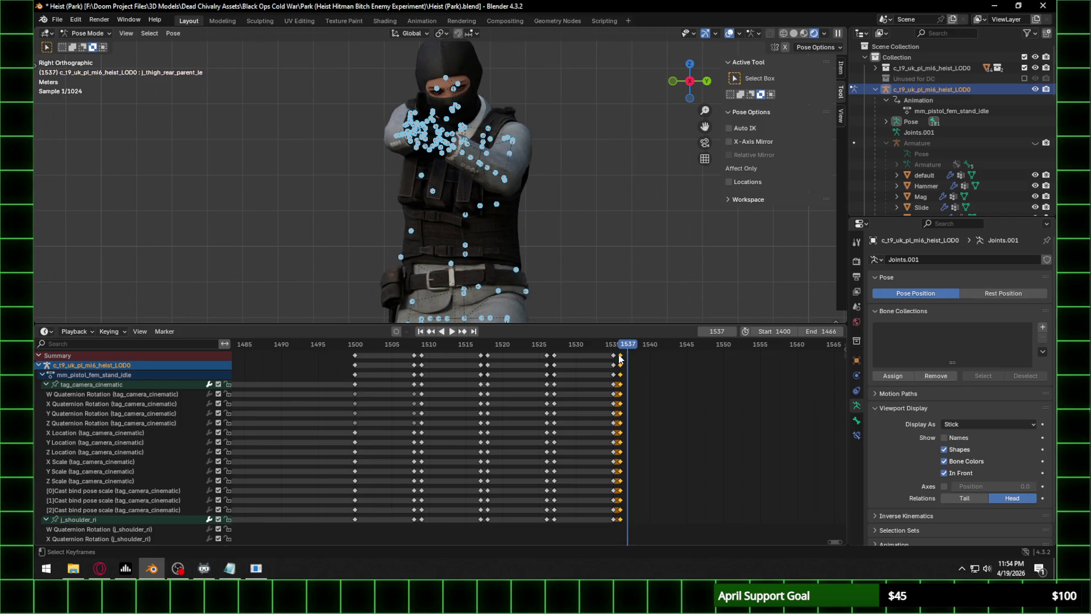
key(Right)
key(Right)
key(Right)
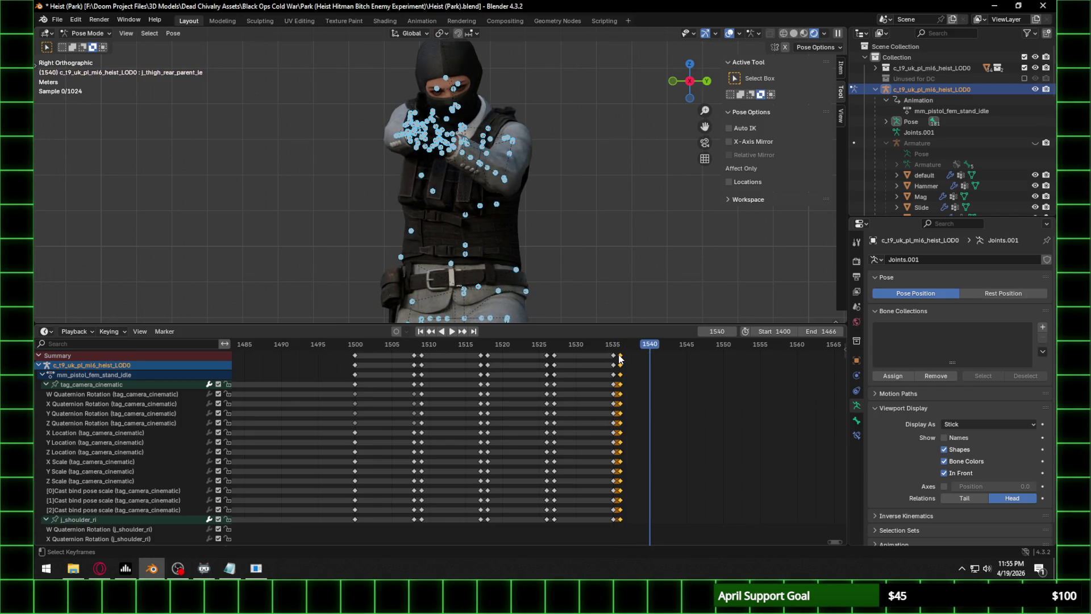
key(Right)
key(Right)
key(Right)
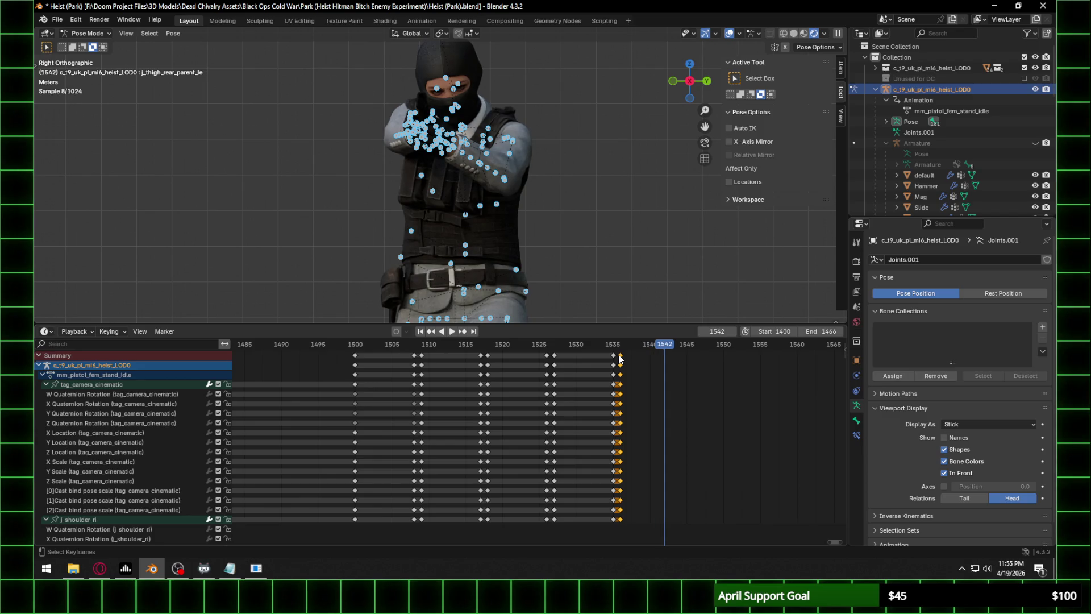
key(Right)
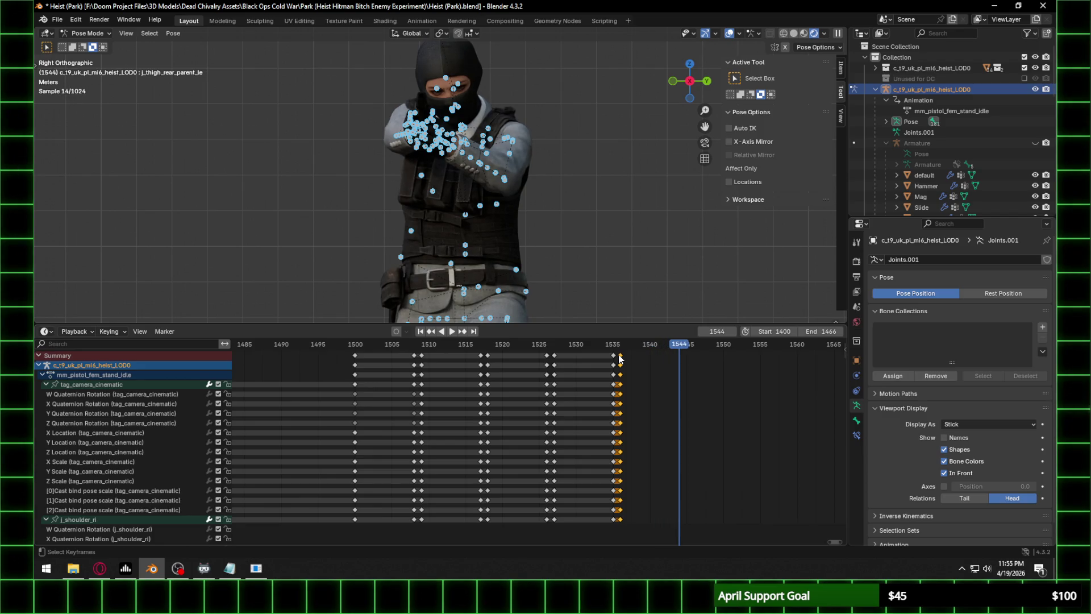
key(Right)
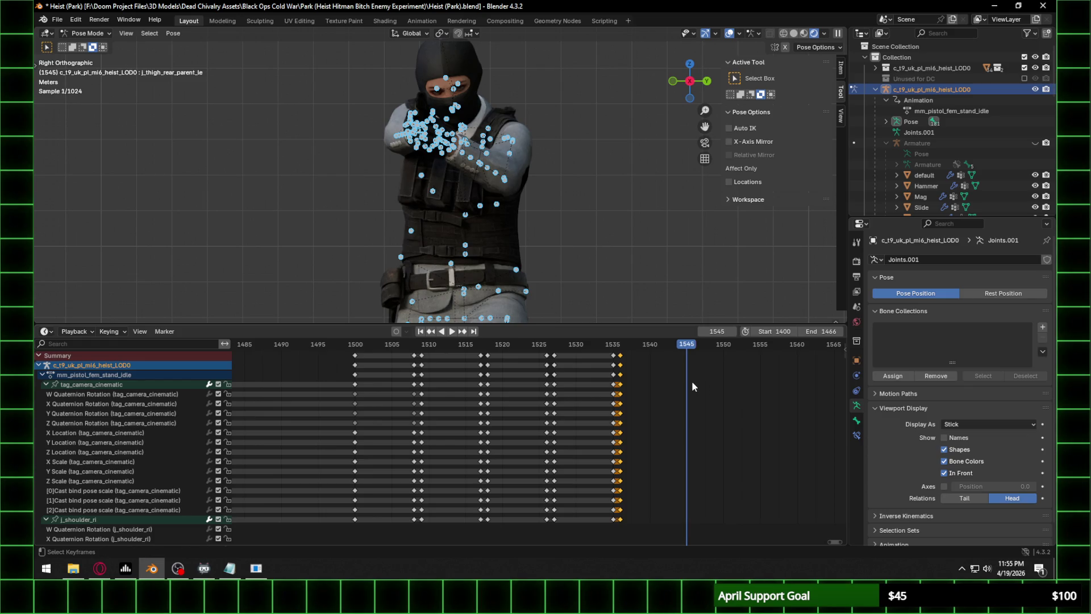
key(ctrl+v)
key(ctrl+z)
Return to frame 1536 and step forward a few frames.
click(625, 345)
key(Right)
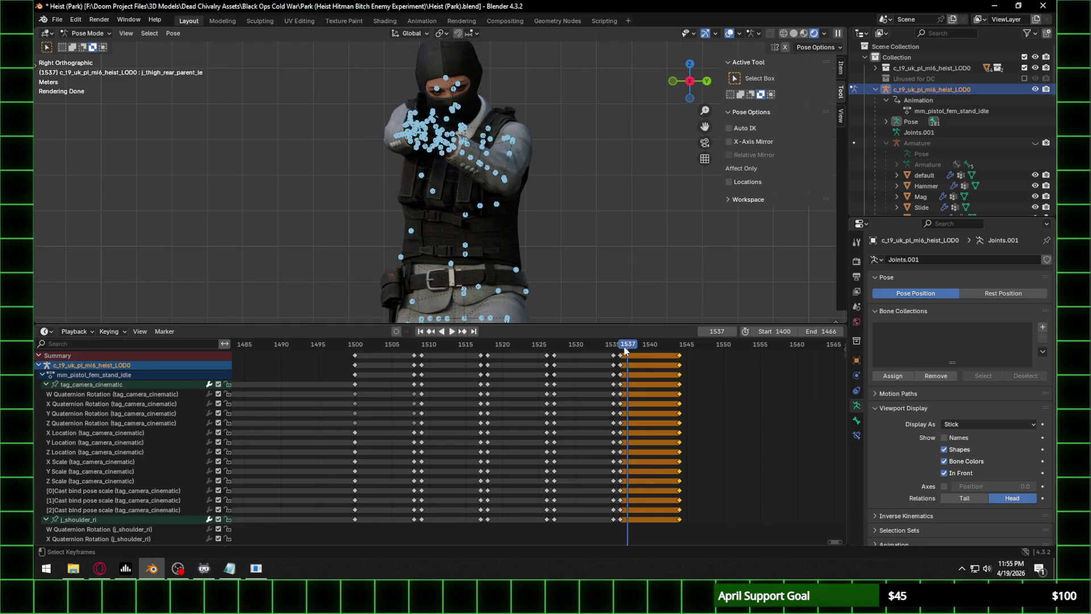
key(Right)
key(Right)
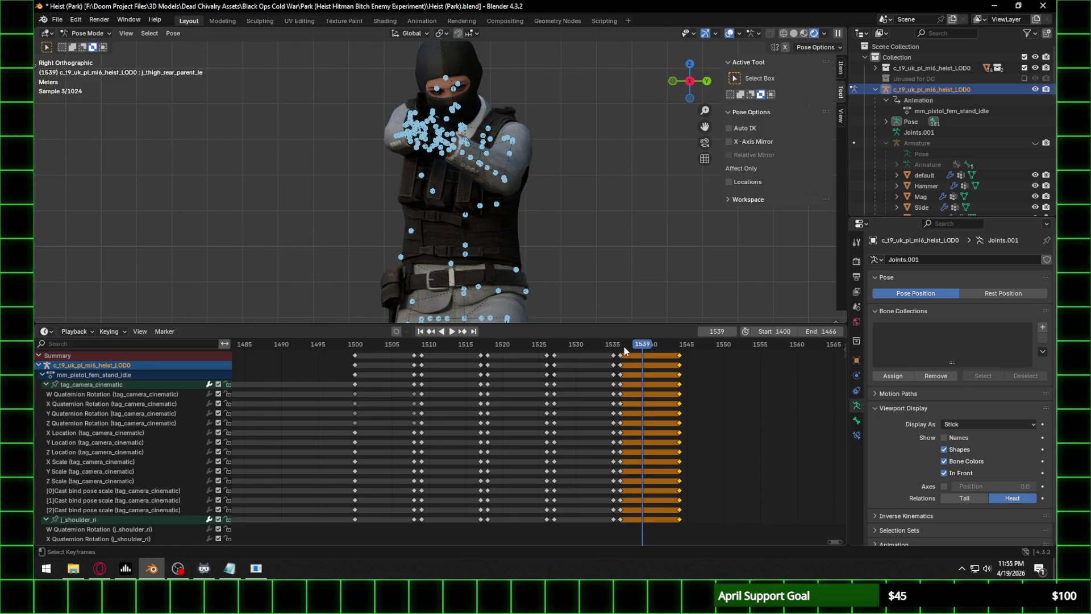
key(Right)
key(Right)
key(Right)
key(Right)
key(Right)
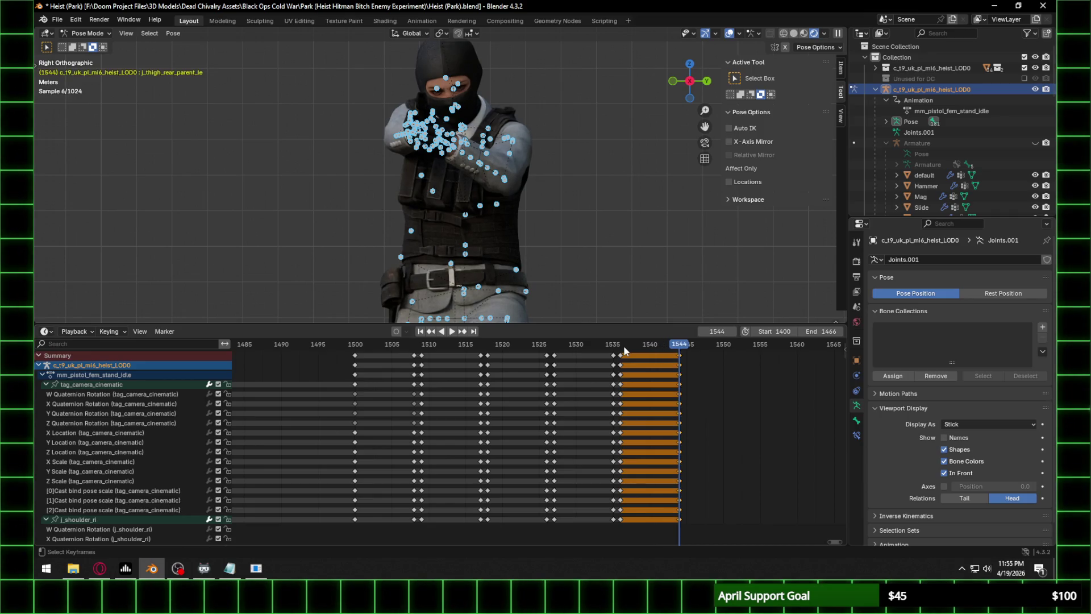
mouse_move(591, 407)
middle_down()
mouse_move(459, 431)
mouse_move(474, 432)
middle_up()
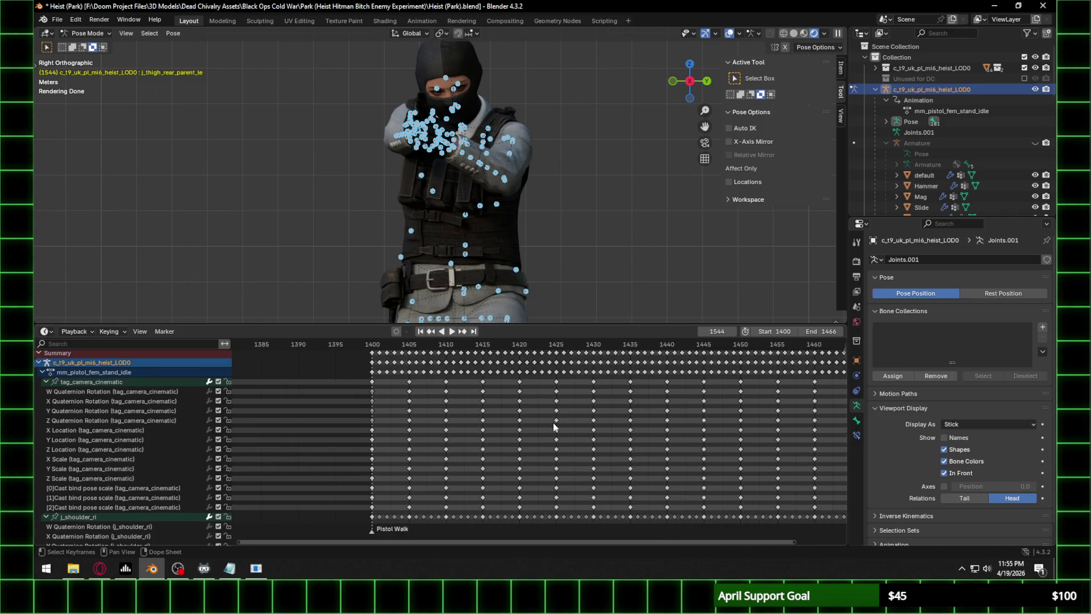
Paste the frame-1425 keys at frame 1545 and again at frame 1553.
click(556, 372)
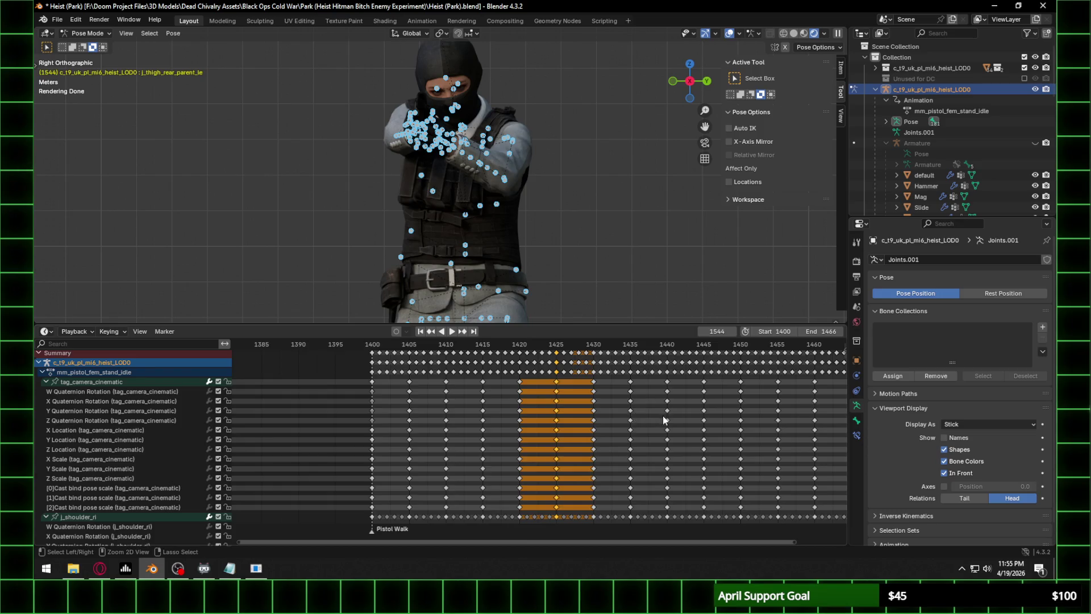
ctrl+scroll(562, 420, down, 10)
click(699, 347)
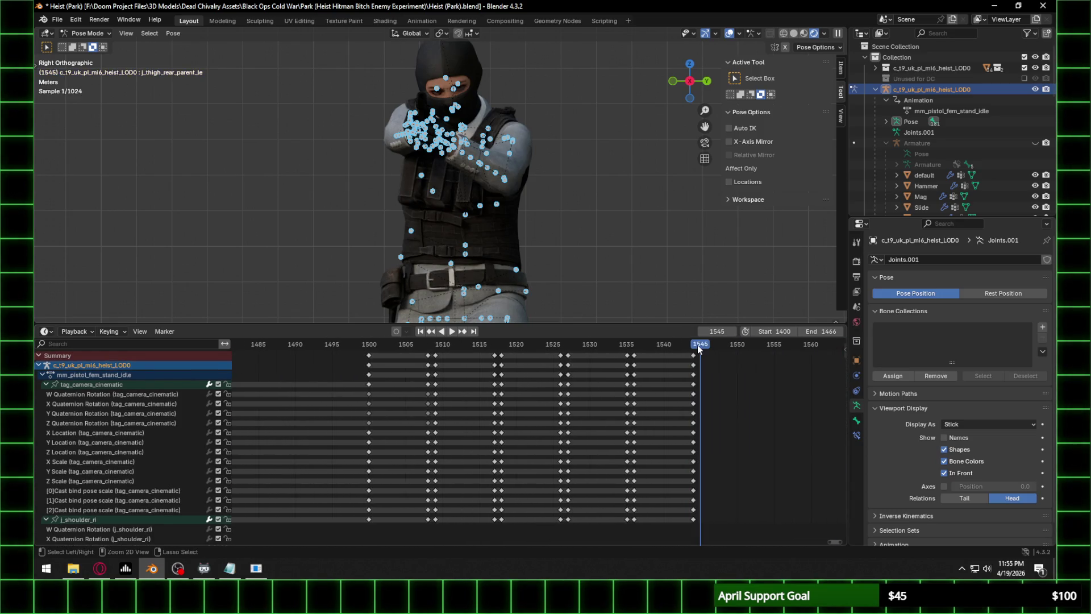
key(ctrl+v)
scroll(515, 173, down, 1)
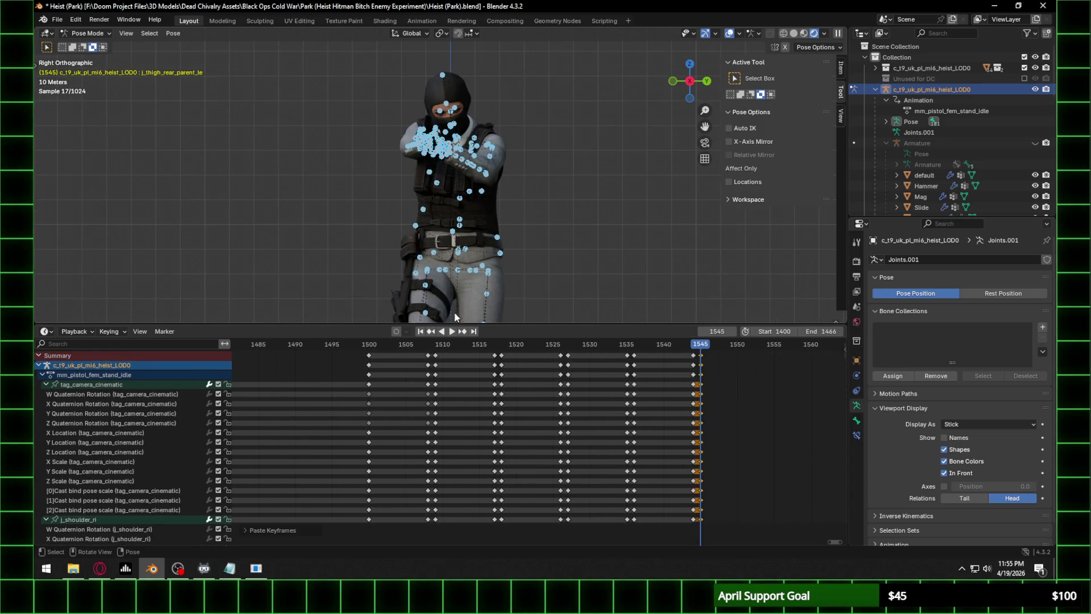
drag(420, 345, 707, 348)
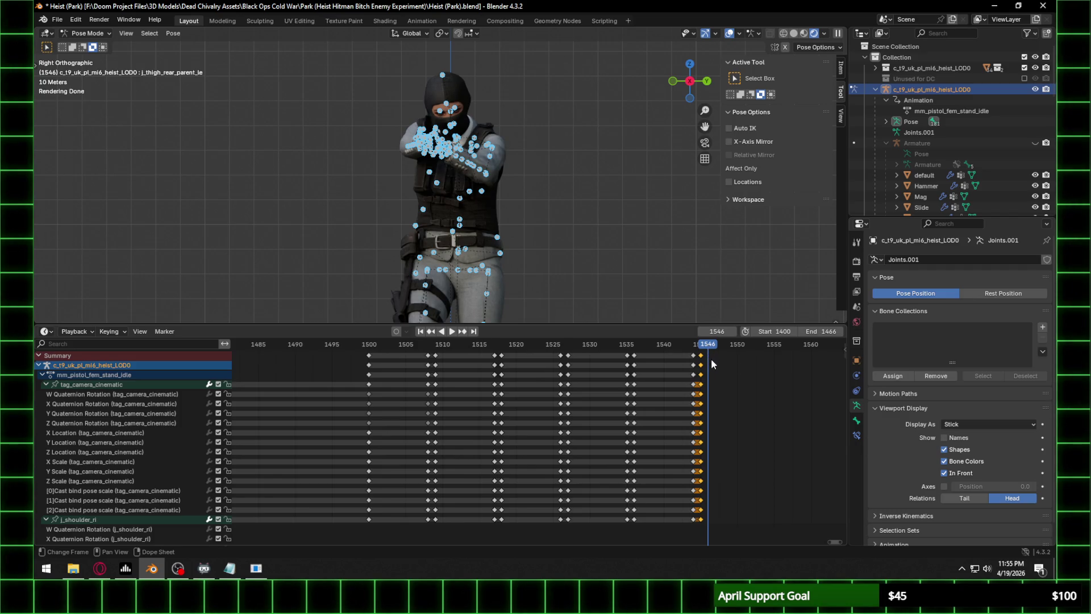
key(Right)
key(Right)
key(Right)
key(Right)
key(Right)
key(Right)
key(Right)
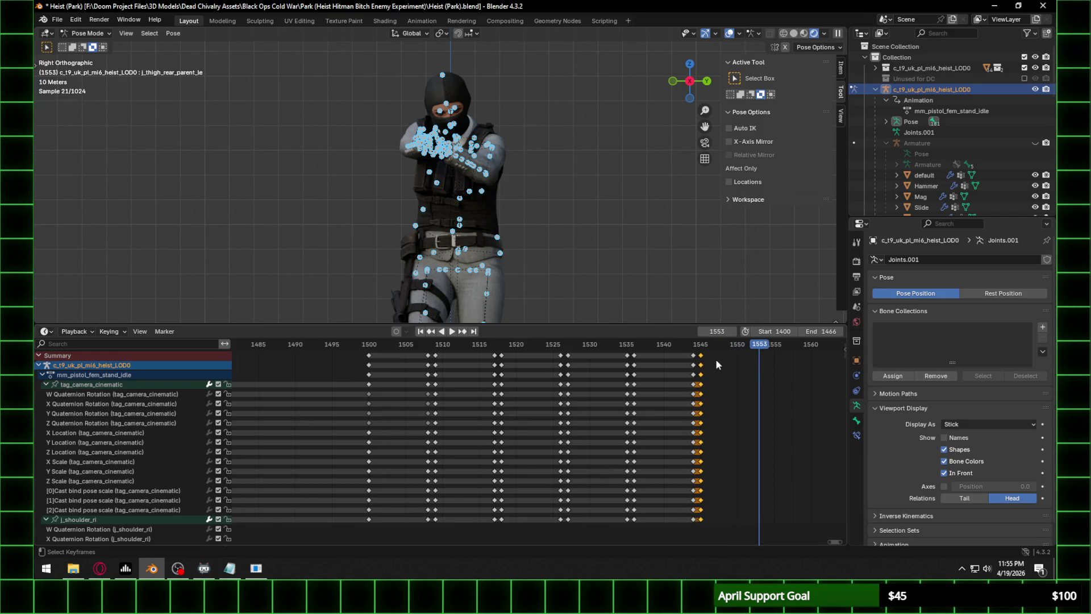
key(ctrl+v)
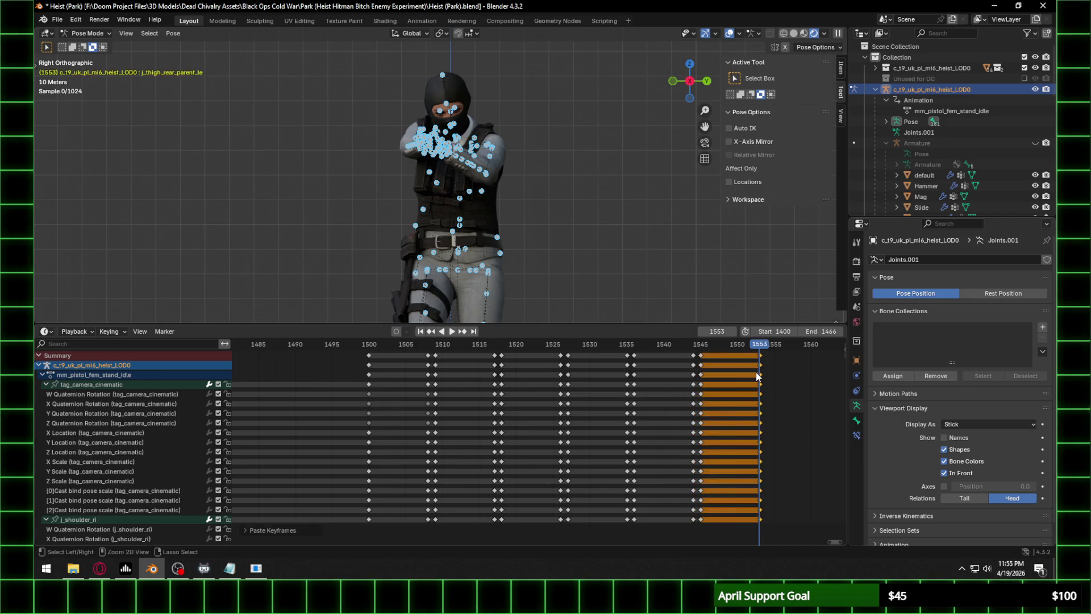
key(Right)
Paste the frame-1435 walk keys at frame 1554 and save Heist (Park).blend.
middle_drag(113, 432, 462, 430)
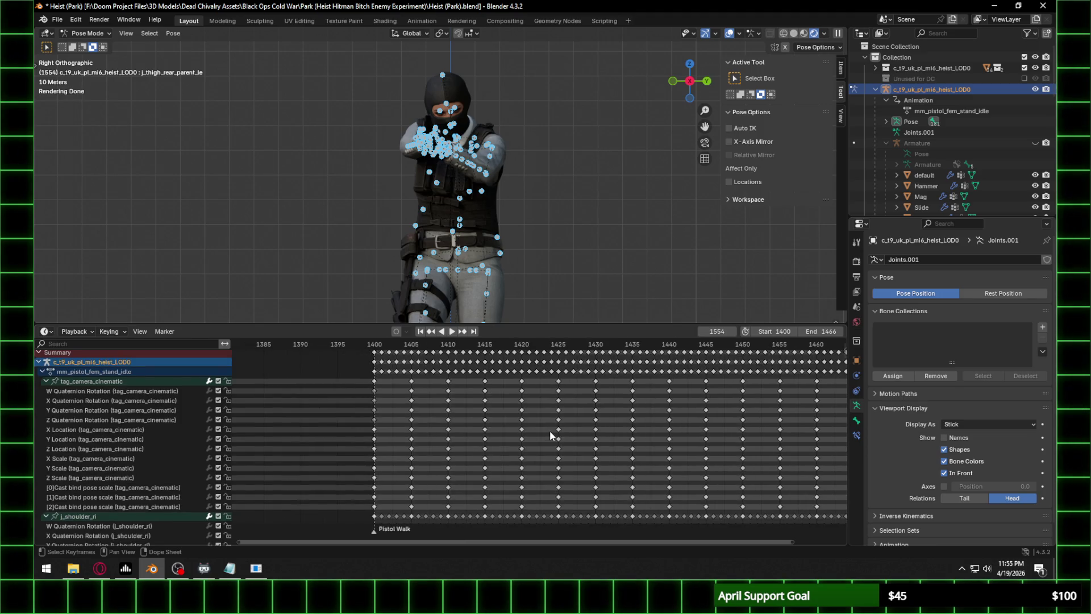
click(595, 365)
middle_drag(818, 409, 516, 409)
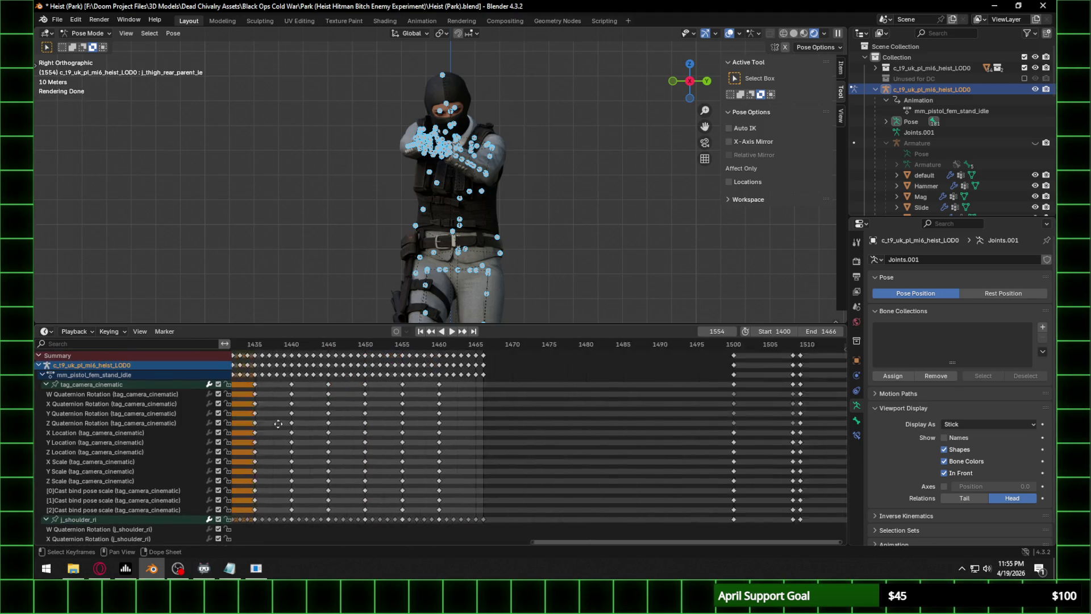
key(ctrl+v)
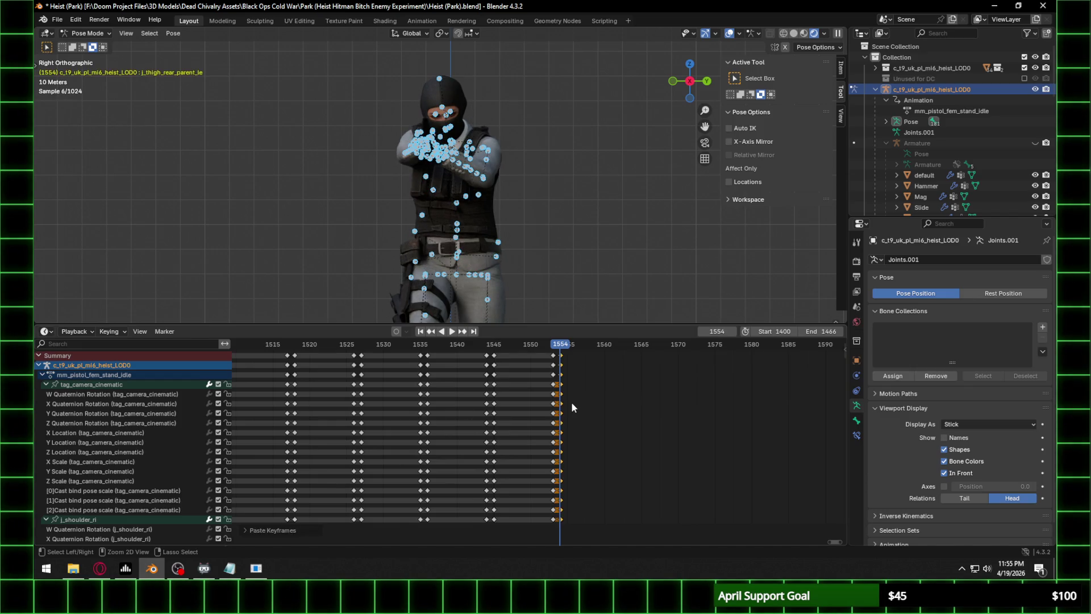
scroll(497, 200, down, 3)
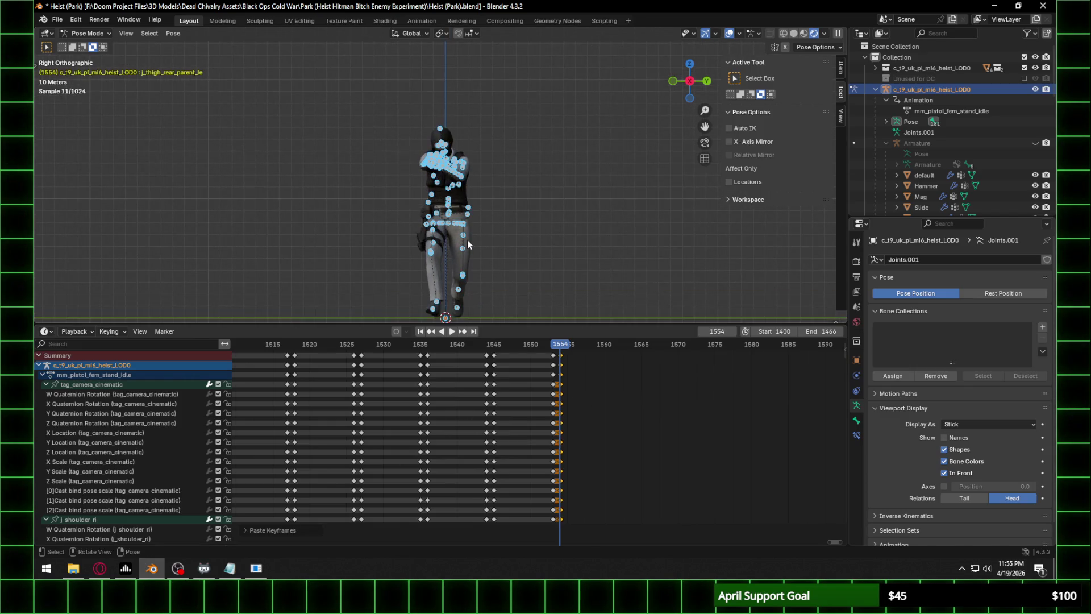
middle_drag(512, 409, 607, 410)
scroll(503, 234, up, 3)
mouse_move(475, 175)
middle_down()
mouse_move(573, 200)
mouse_move(472, 211)
mouse_move(538, 136)
mouse_move(505, 130)
middle_up()
key(ctrl+s)
Compare the frame-1554 pose against frame 1501, then advance the current frame to 1557.
scroll(506, 130, up, 3)
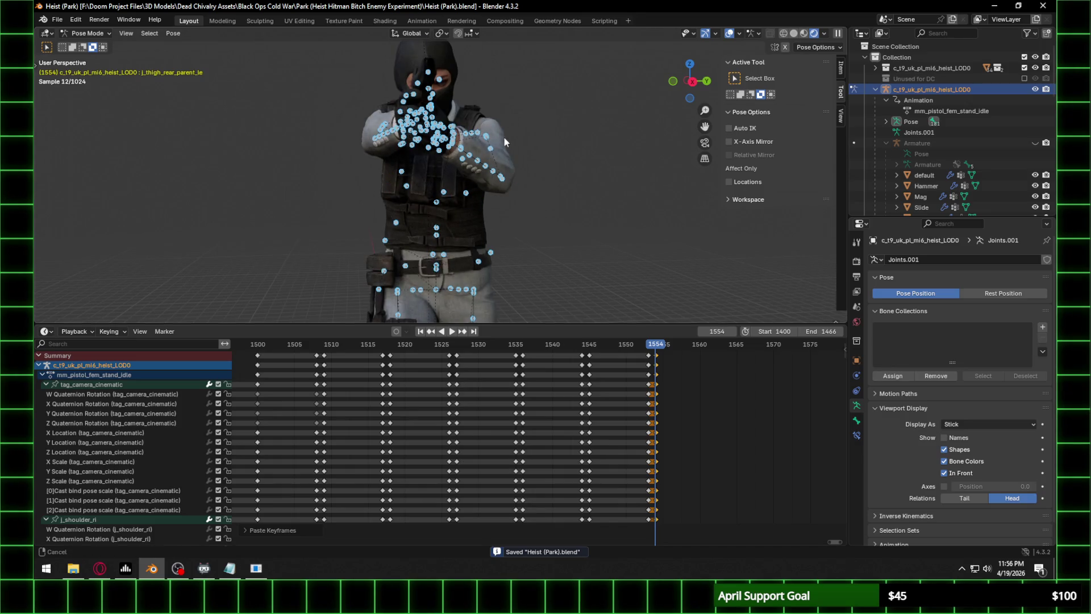
scroll(478, 170, down, 1)
scroll(446, 207, up, 2)
mouse_move(446, 206)
middle_down()
mouse_move(568, 199)
mouse_move(351, 216)
middle_up()
scroll(552, 393, down, 4)
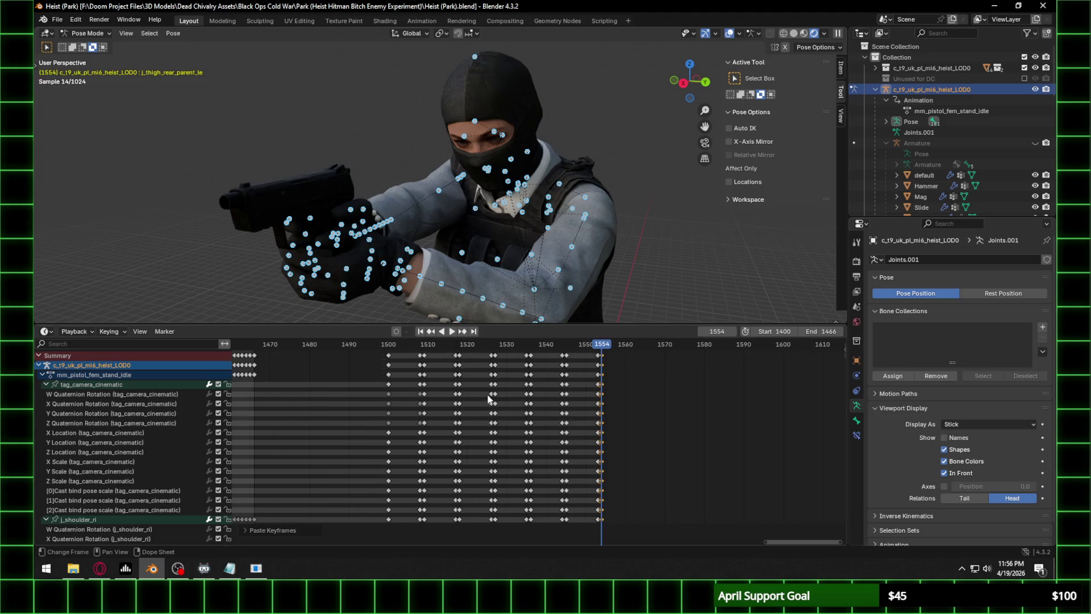
click(392, 350)
scroll(438, 215, down, 3)
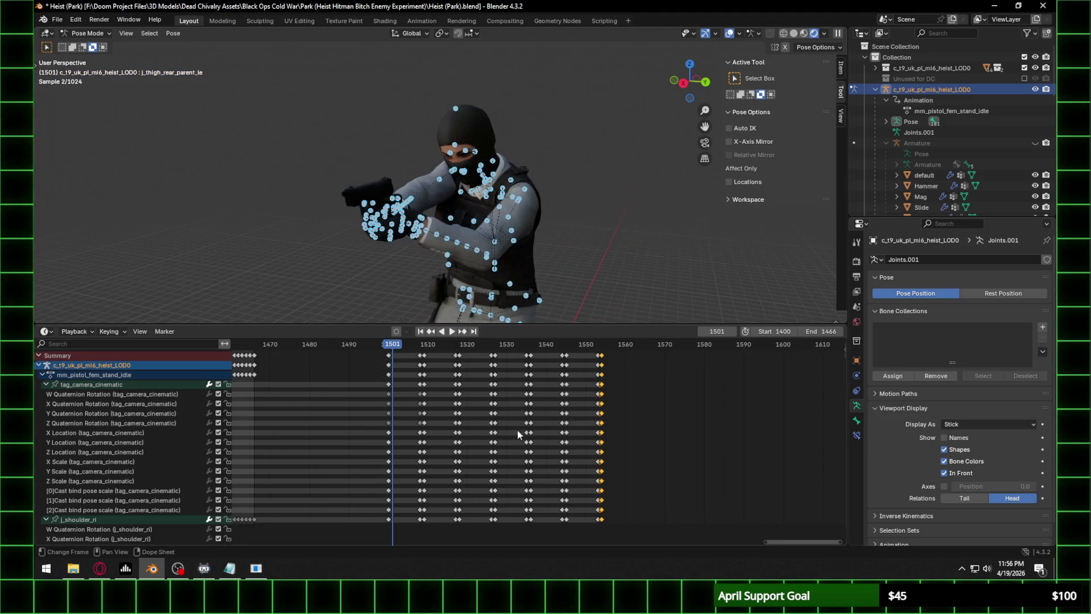
middle_drag(416, 400, 550, 392)
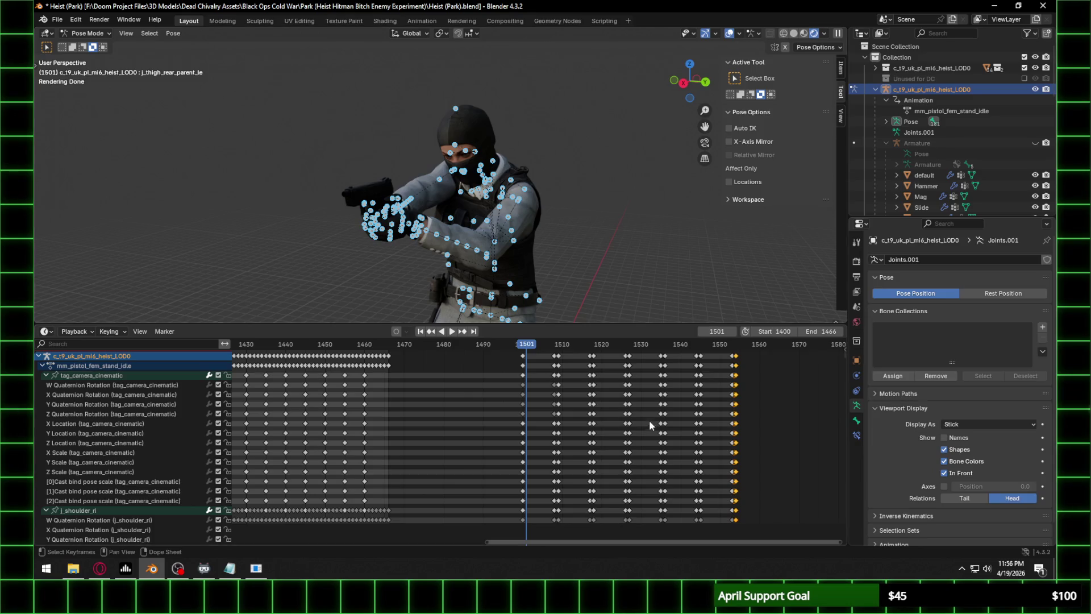
scroll(750, 410, up, 3)
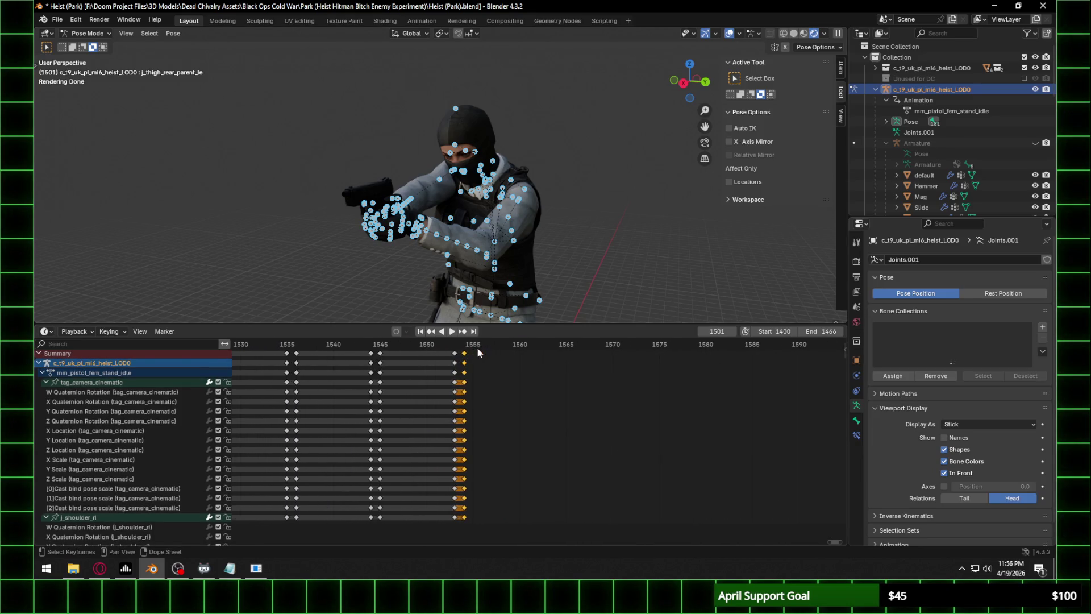
drag(476, 347, 463, 347)
key(Right)
key(Right)
key(Right)
key(alt+Tab)
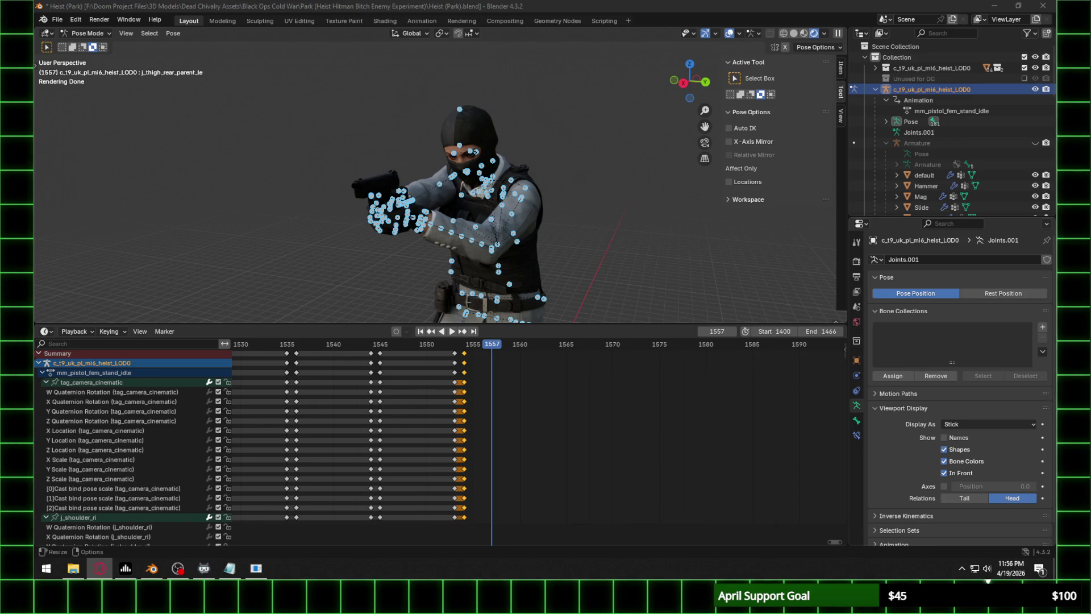
Step from frame 1555 onward and paste the copied pose at frame 1562.
click(470, 359)
key(Right)
key(Right)
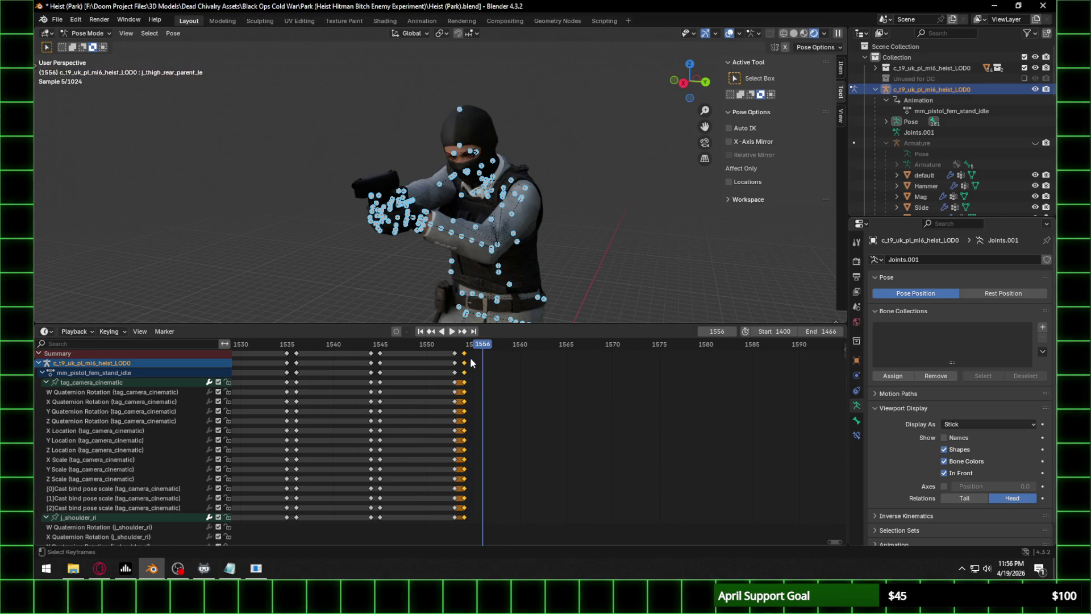
key(Right)
key(Right)
key(Right)
key(Right)
key(Right)
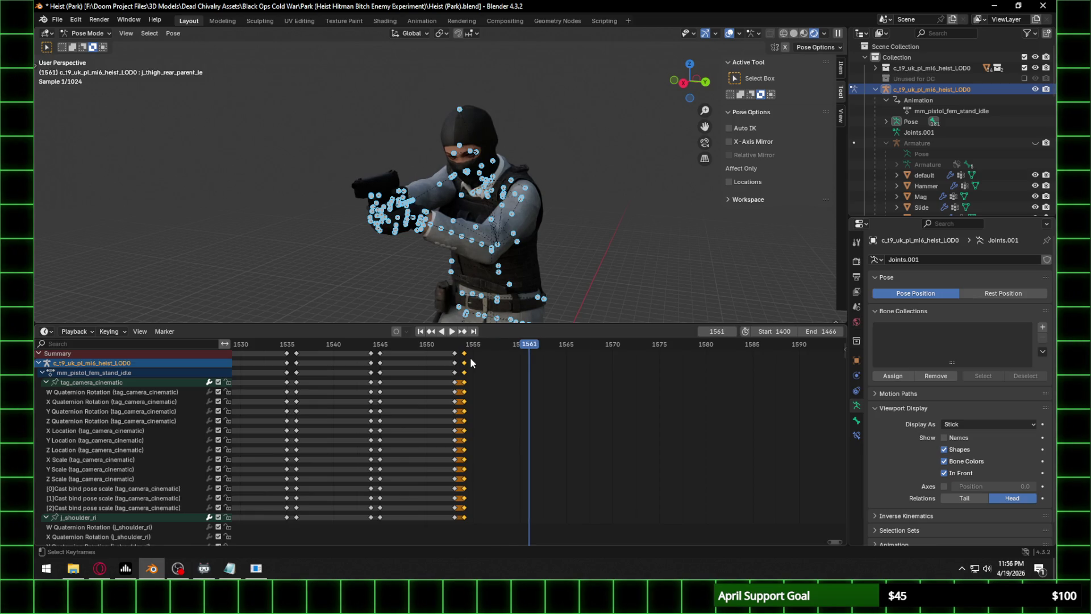
key(ctrl+v)
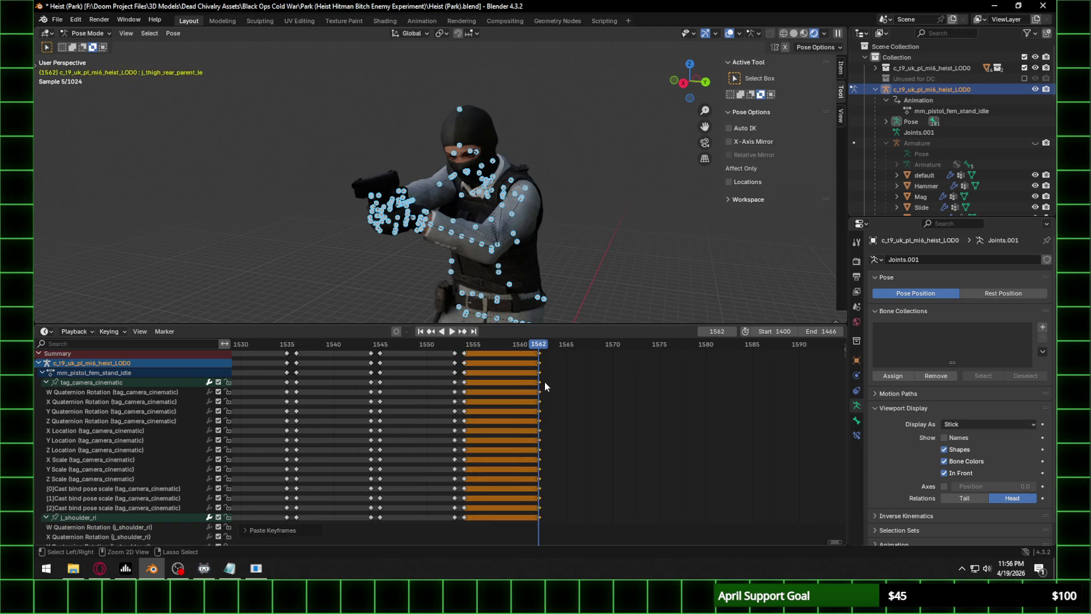
middle_drag(457, 452, 611, 449)
Show the full key range and select every rig key at frame 1435 to copy.
key(Home)
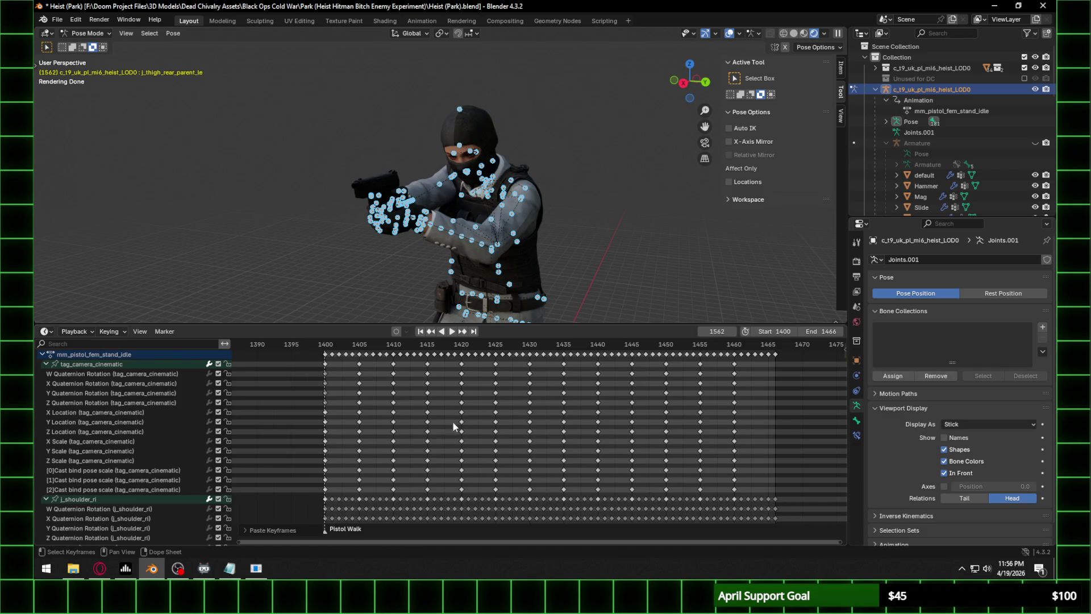
click(564, 431)
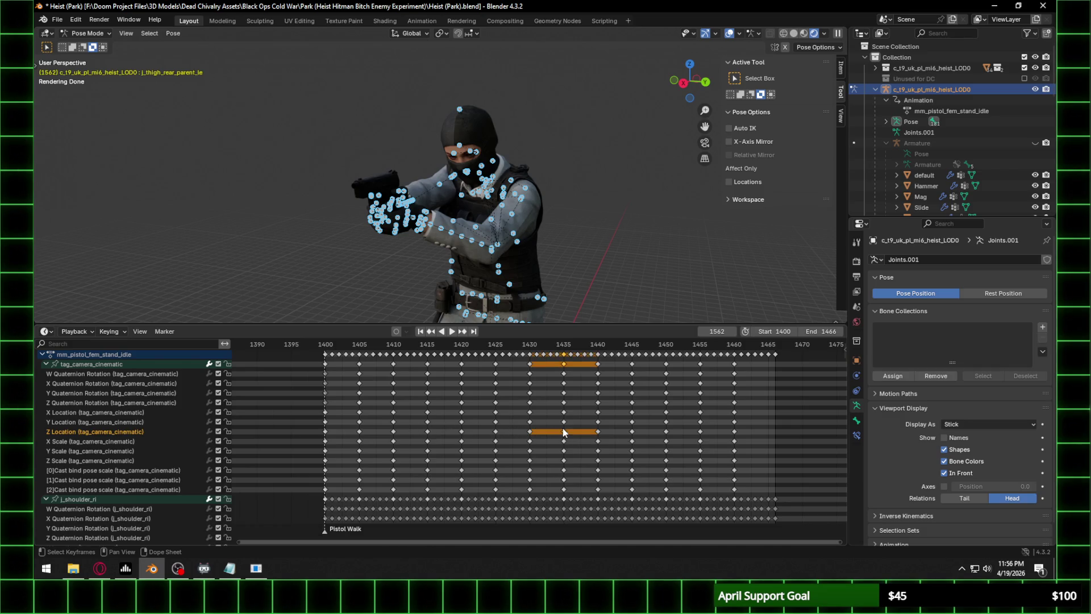
click(564, 364)
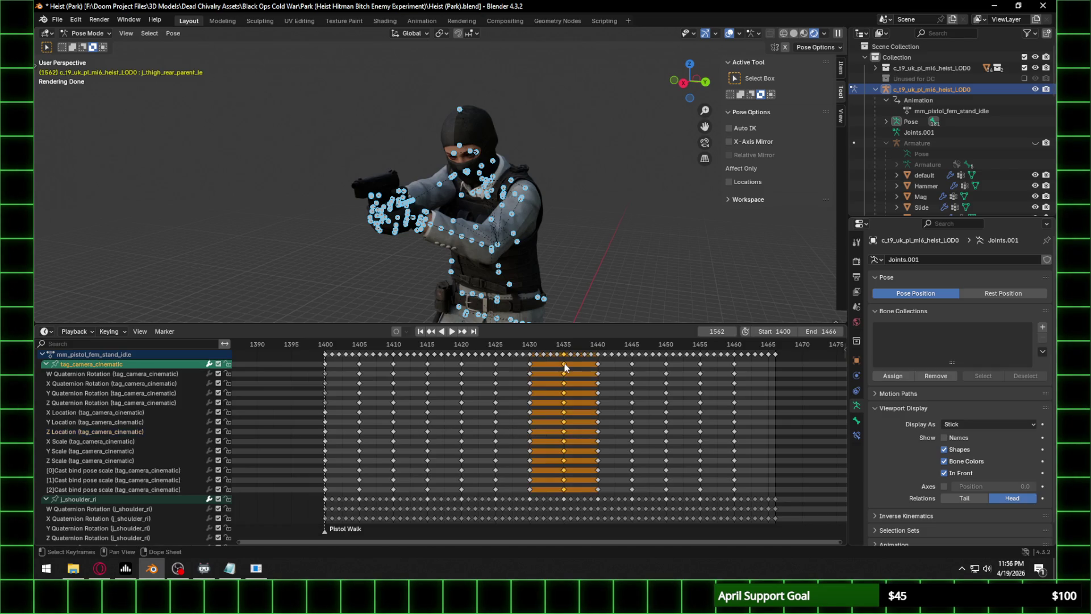
click(563, 499)
scroll(565, 500, down, 3)
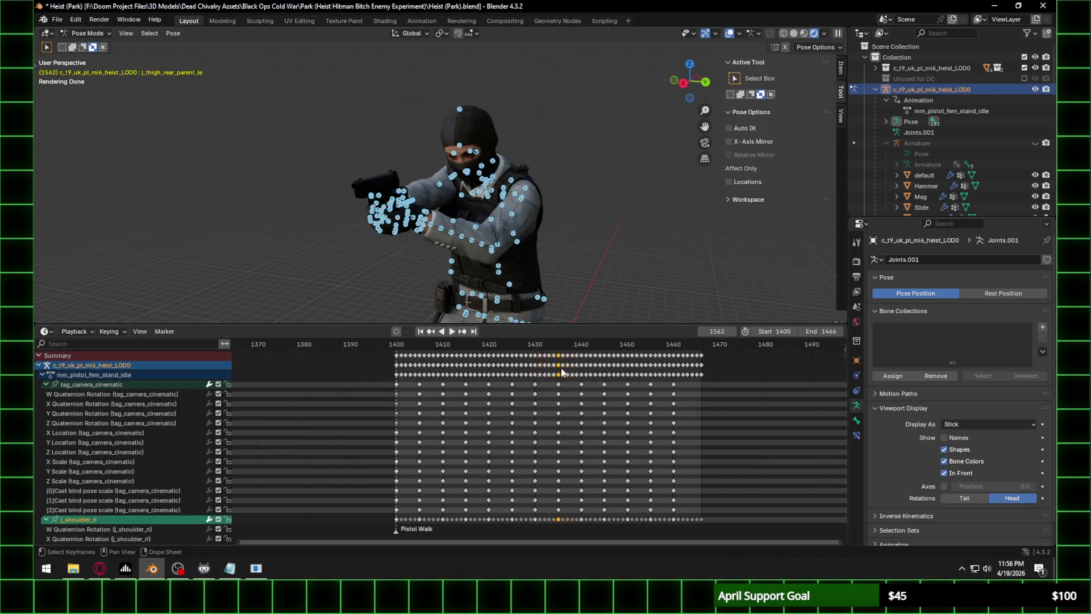
click(558, 364)
ctrl+scroll(629, 432, down, 10)
key(space)
Paste the frame-1435 pose at frame 1563.
click(396, 346)
key(space)
key(ctrl+v)
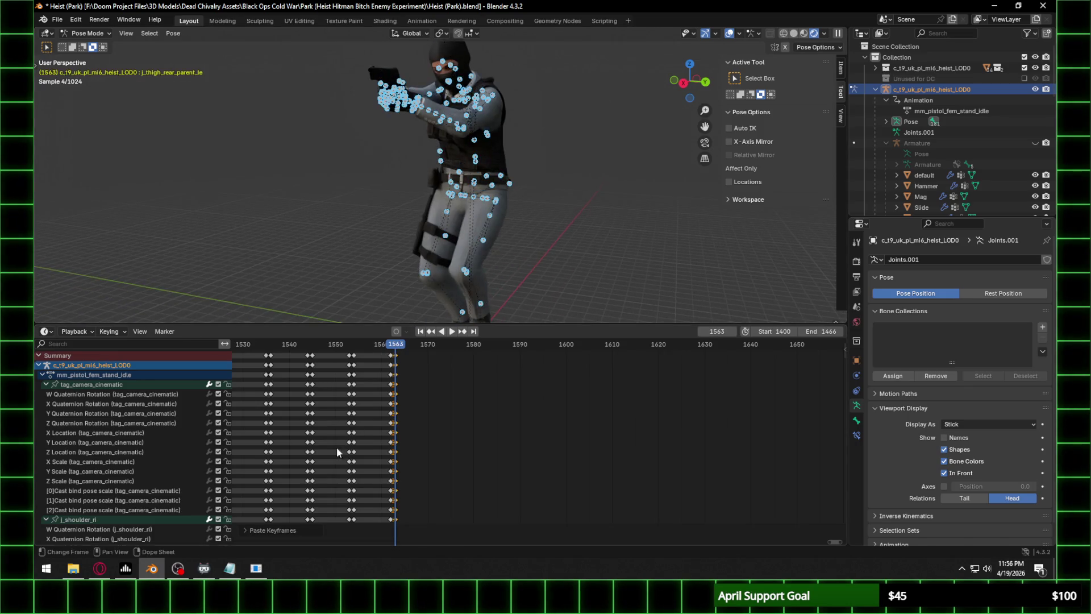
scroll(361, 460, down, 6)
scroll(346, 461, down, 5)
middle_drag(398, 500, 404, 426)
scroll(404, 426, up, 10)
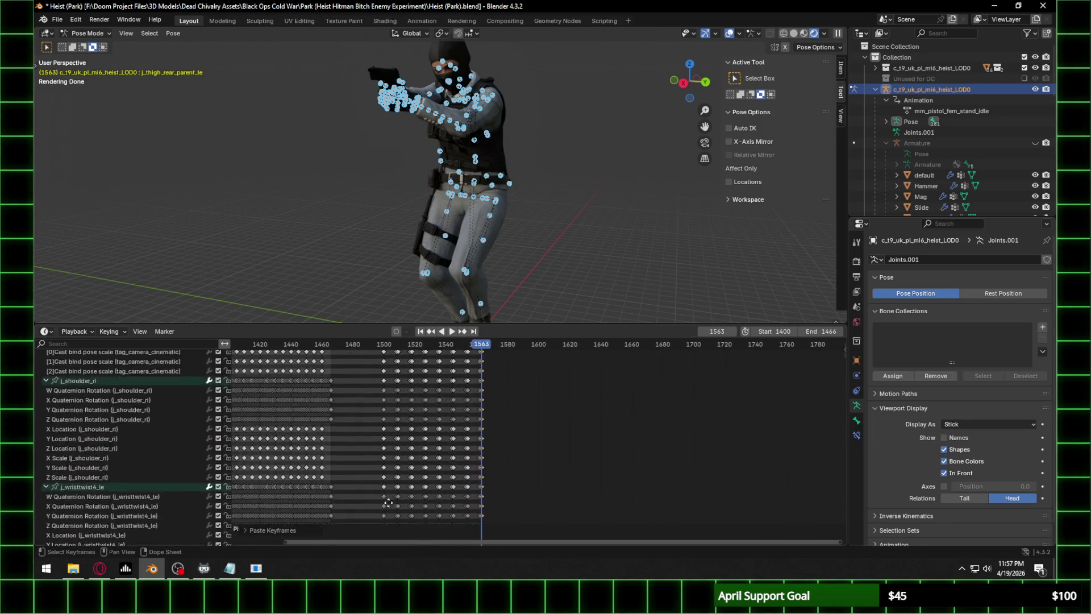
scroll(417, 446, up, 10)
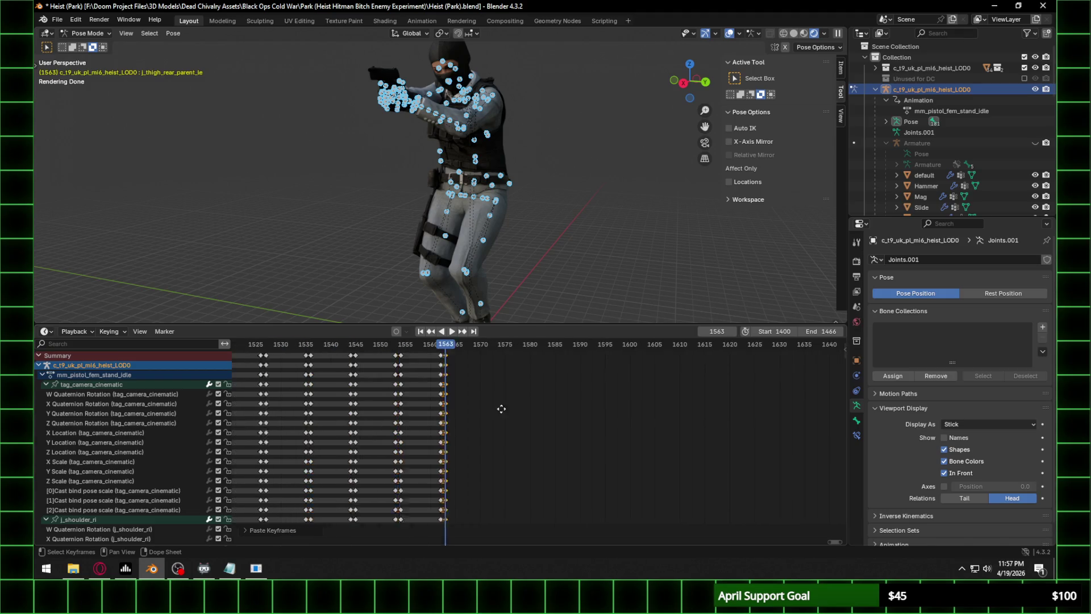
Play the animation to check the walk, then switch to a side orthographic view.
key(space)
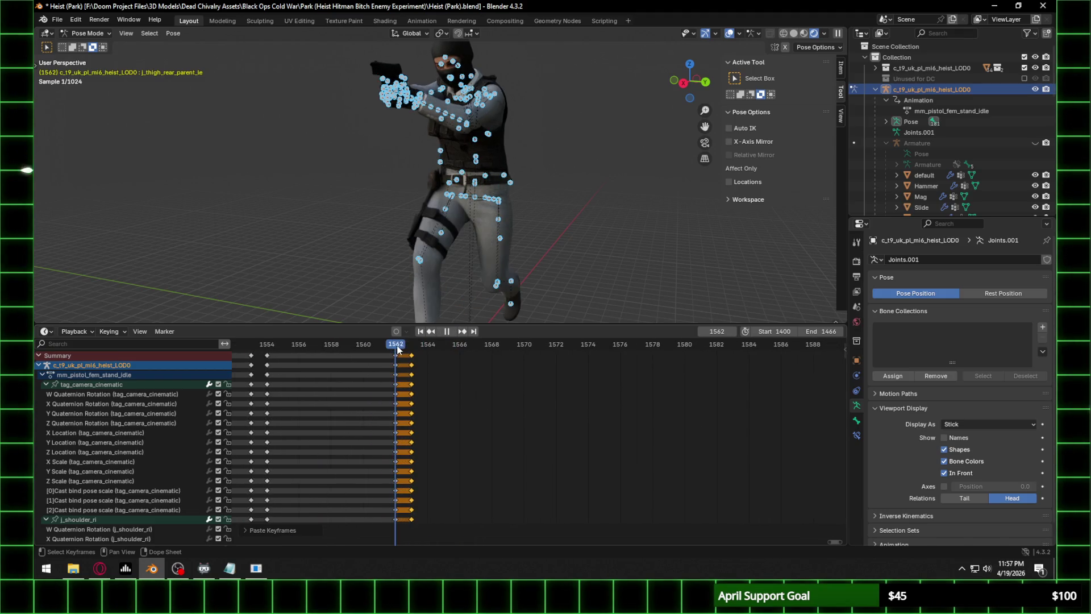
key(space)
scroll(585, 164, down, 4)
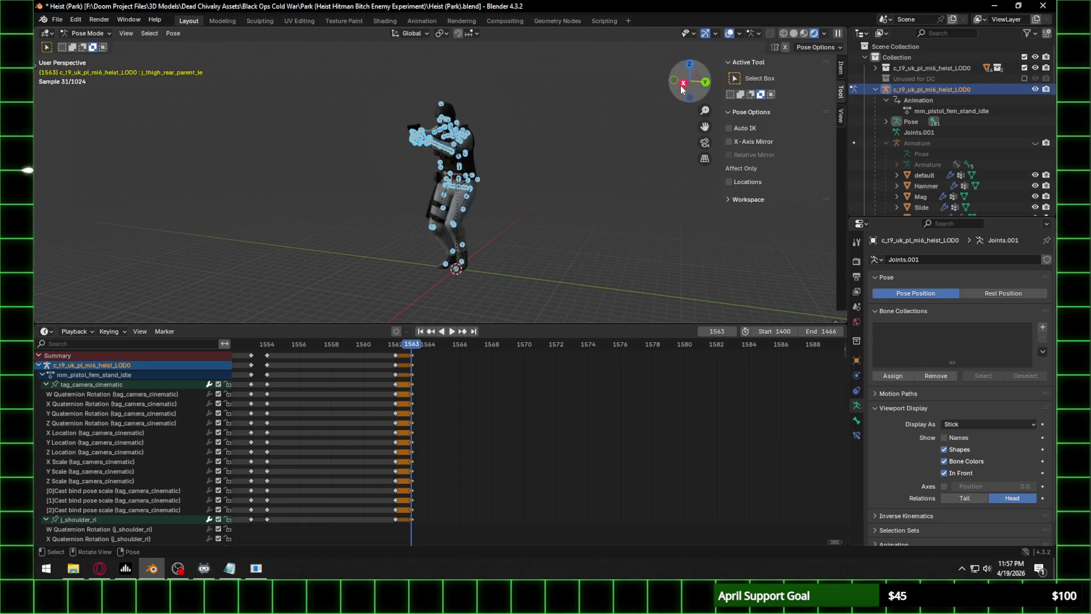
key(KP_3)
ctrl+scroll(419, 397, left, 6)
Review the walk's ending from frame 1500 and paste the copied pose at frame 1571.
scroll(418, 397, down, 5)
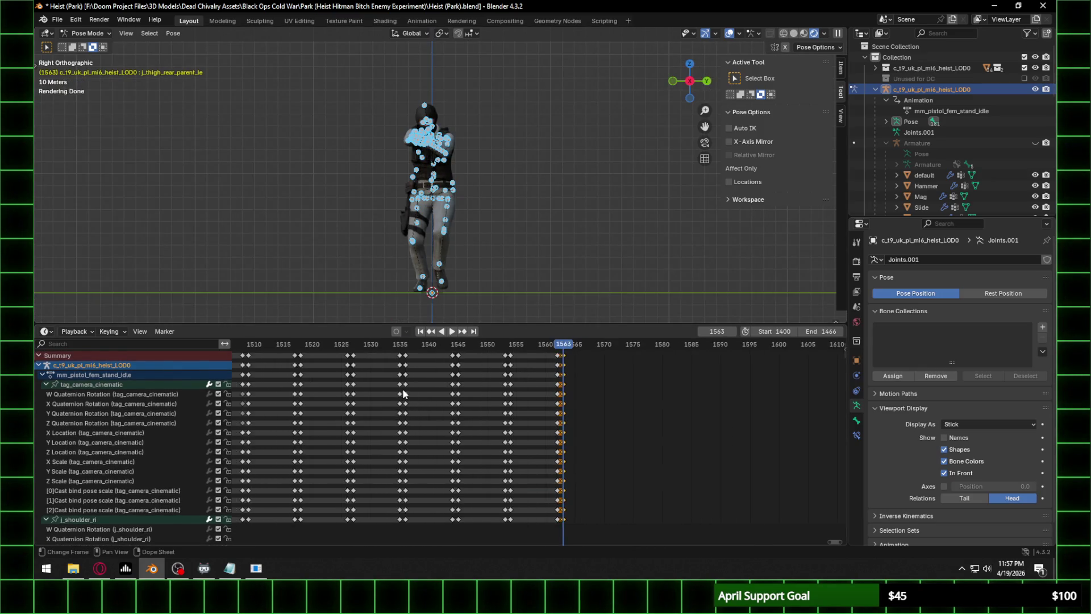
click(339, 346)
key(space)
mouse_move(380, 347)
mouse_down()
mouse_move(566, 351)
mouse_move(562, 363)
mouse_up()
scroll(564, 367, up, 2)
scroll(563, 367, up, 3)
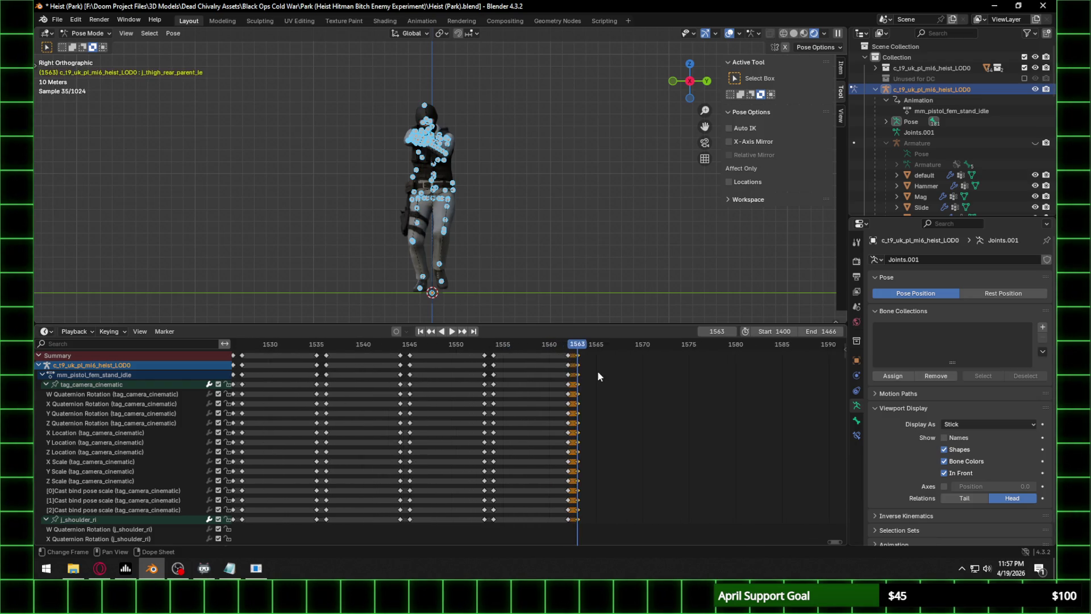
key(Right)
key(Right)
key(Right)
key(Left)
key(Left)
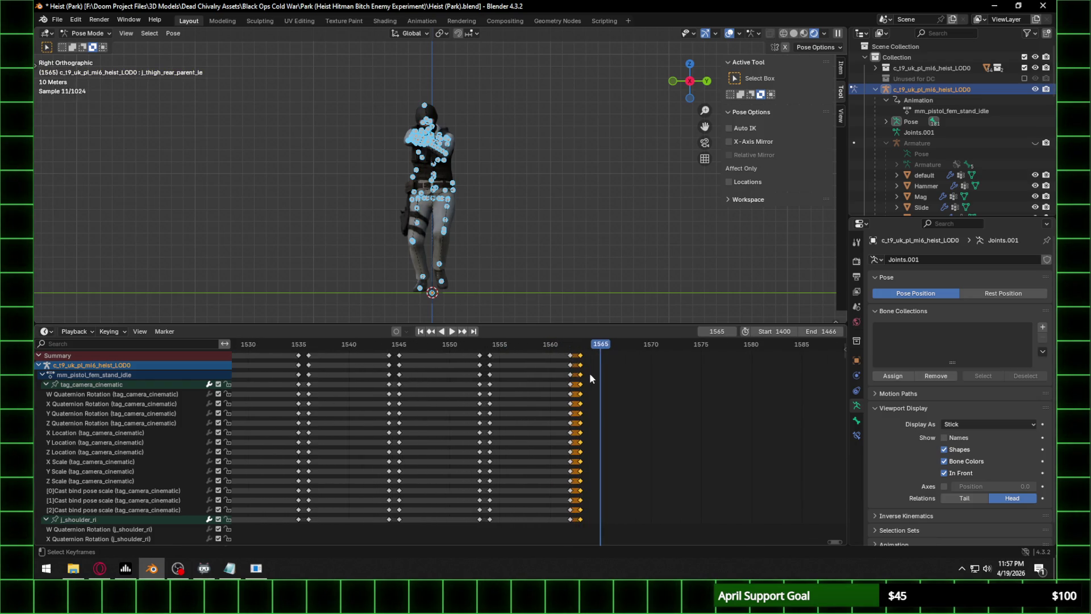
key(Right)
key(Right)
key(Right)
key(Right)
key(Right)
key(Right)
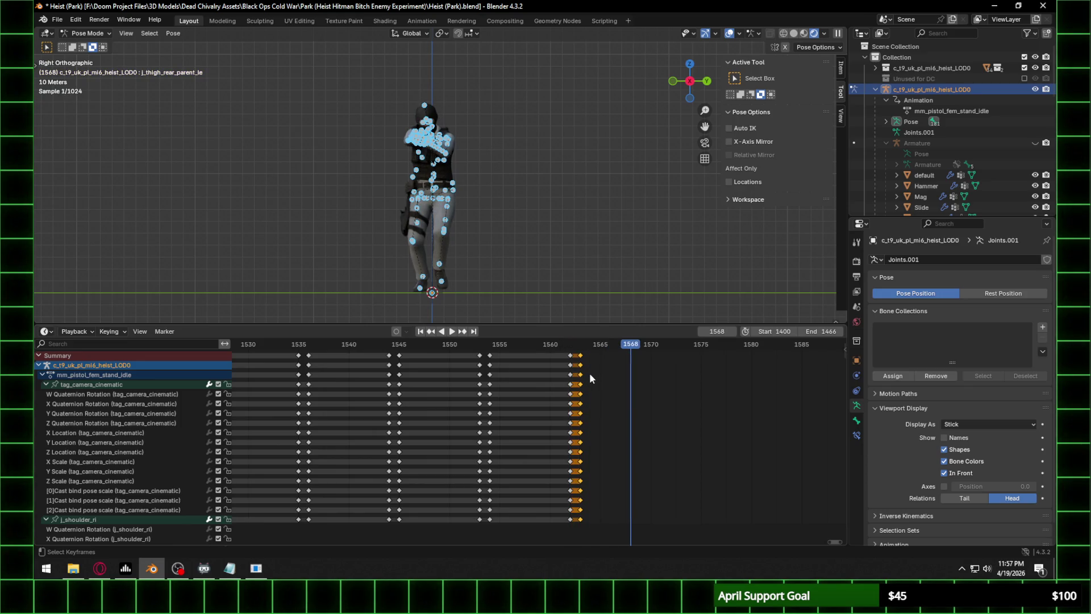
key(Right)
key(ctrl+v)
Select the keys near frame 1440 and paste the pose at frame 1572.
scroll(670, 391, down, 4)
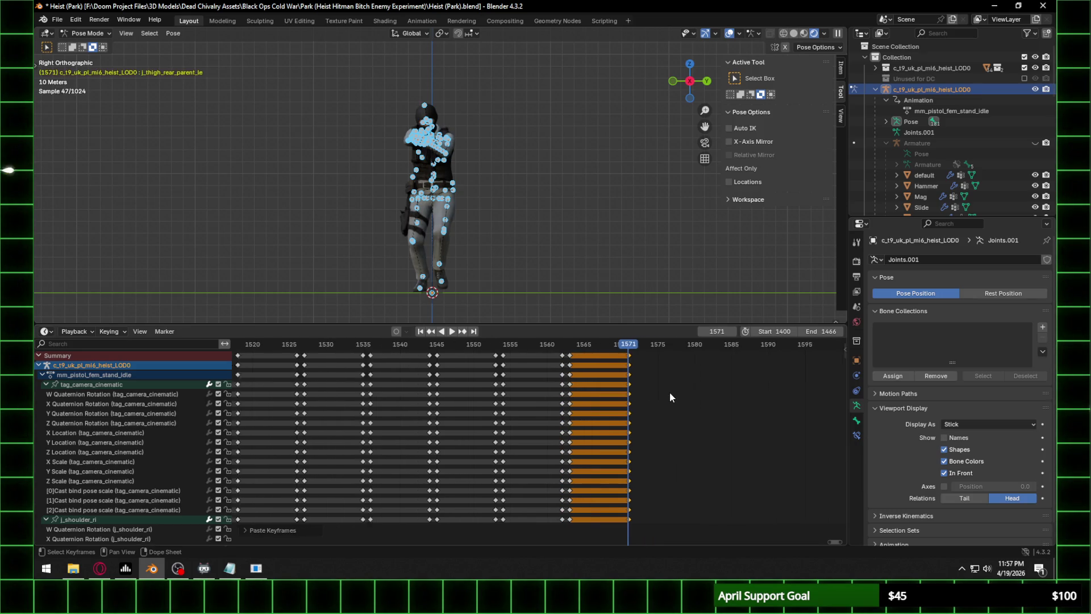
mouse_move(656, 391)
middle_down()
mouse_move(241, 419)
mouse_move(808, 423)
middle_up()
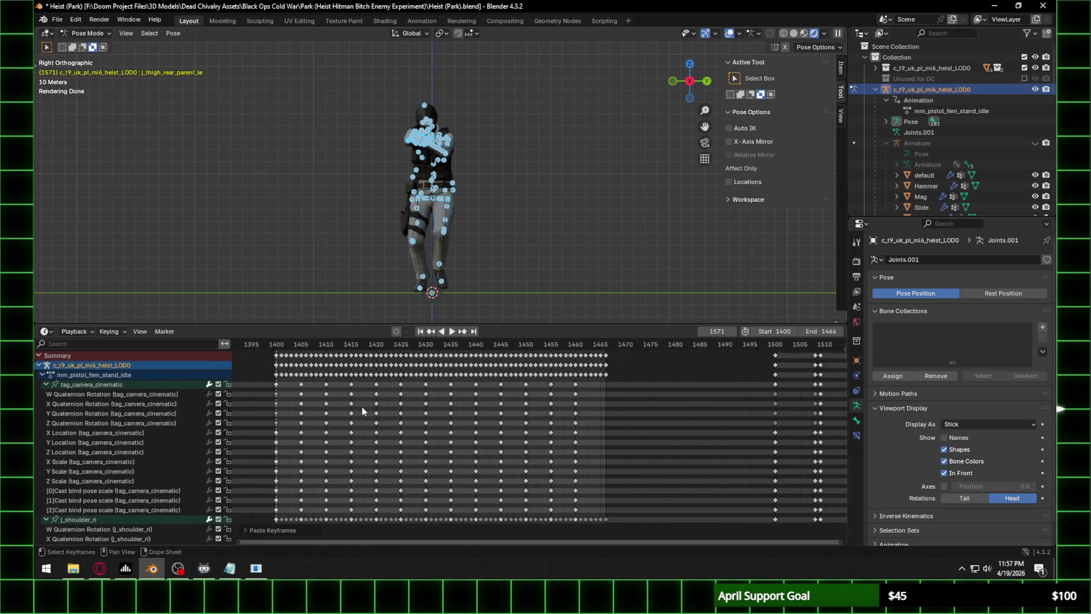
click(474, 357)
middle_drag(660, 420, 676, 422)
key(Right)
key(ctrl+v)
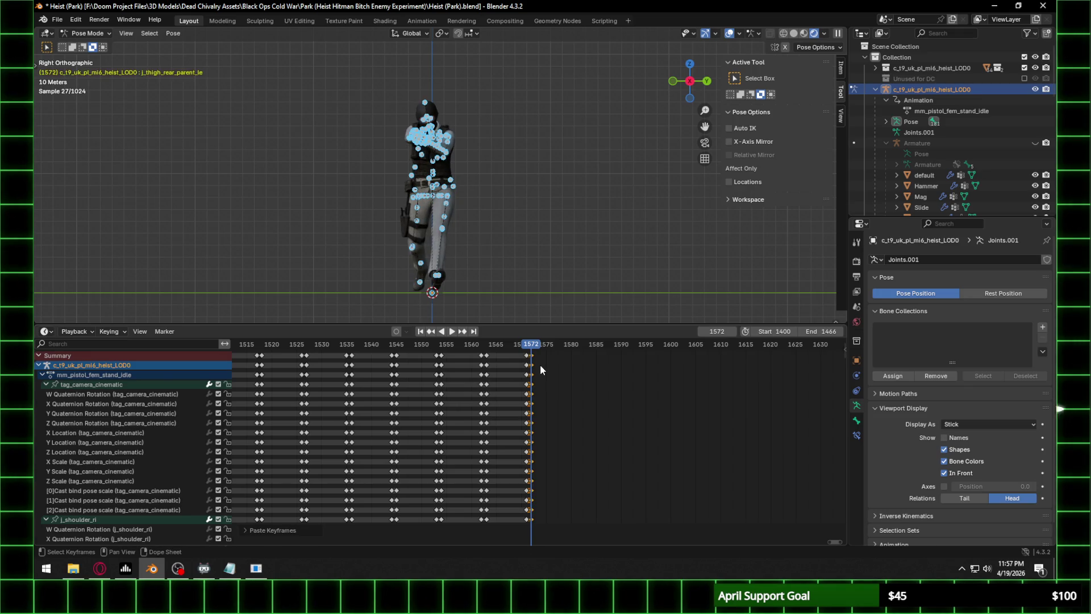
Paste the pose at frame 1580, then pan the timeline back to the Pistol Walk start.
key(Right)
key(Right)
key(Right)
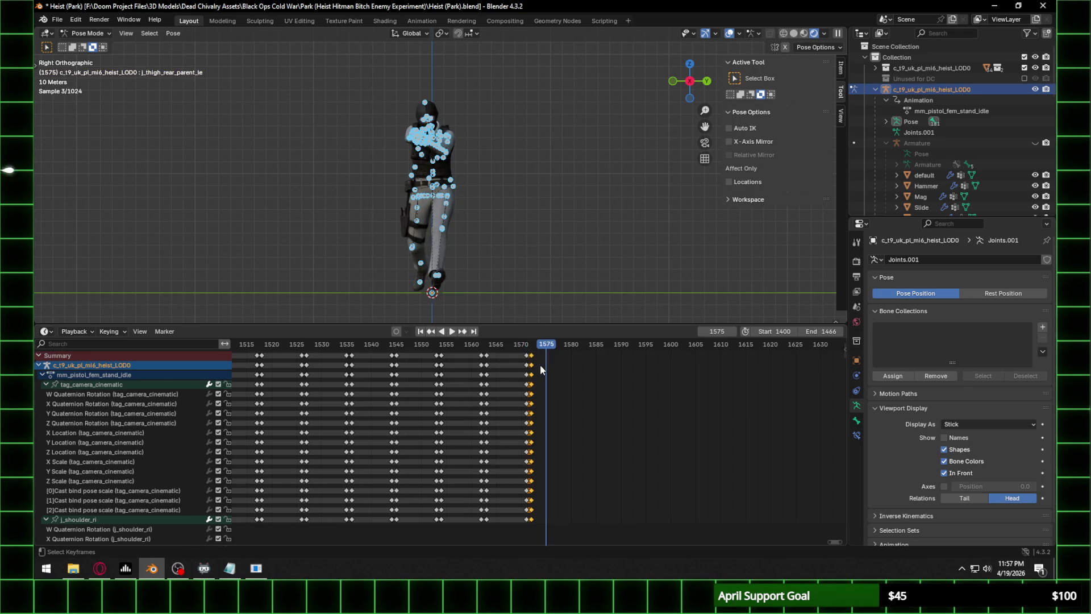
key(Right)
key(Right)
key(Right)
key(Right)
key(Right)
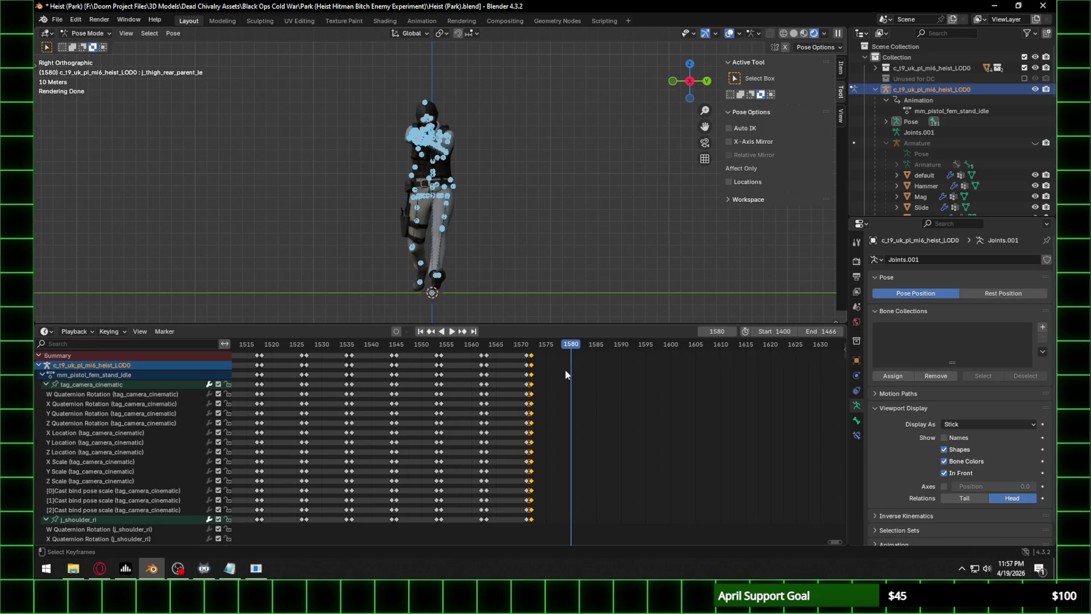
key(ctrl+v)
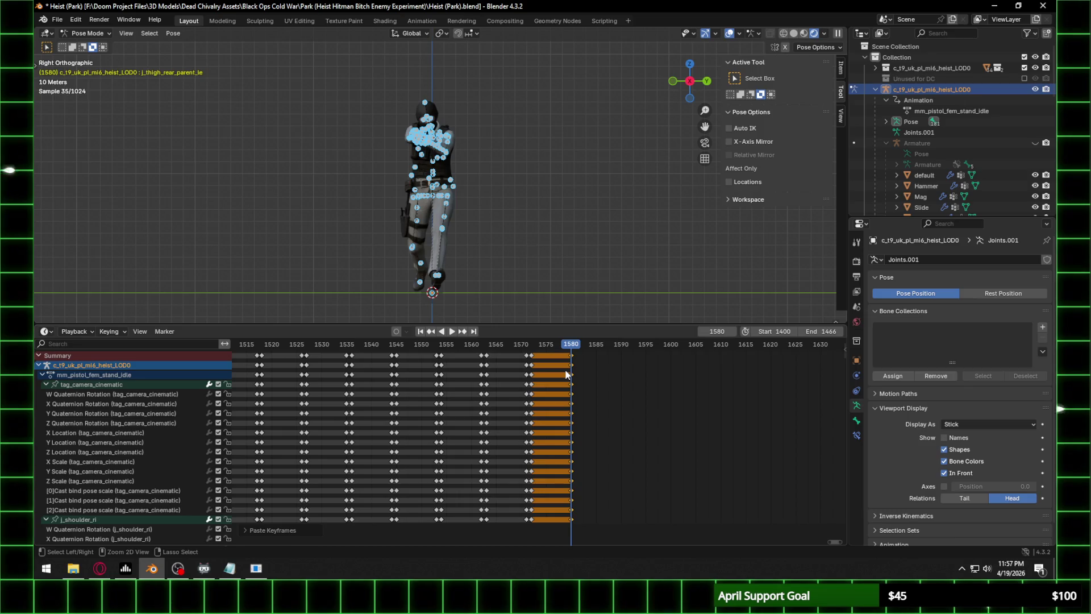
key(Right)
mouse_move(256, 415)
middle_down()
mouse_move(511, 413)
mouse_move(373, 363)
middle_up()
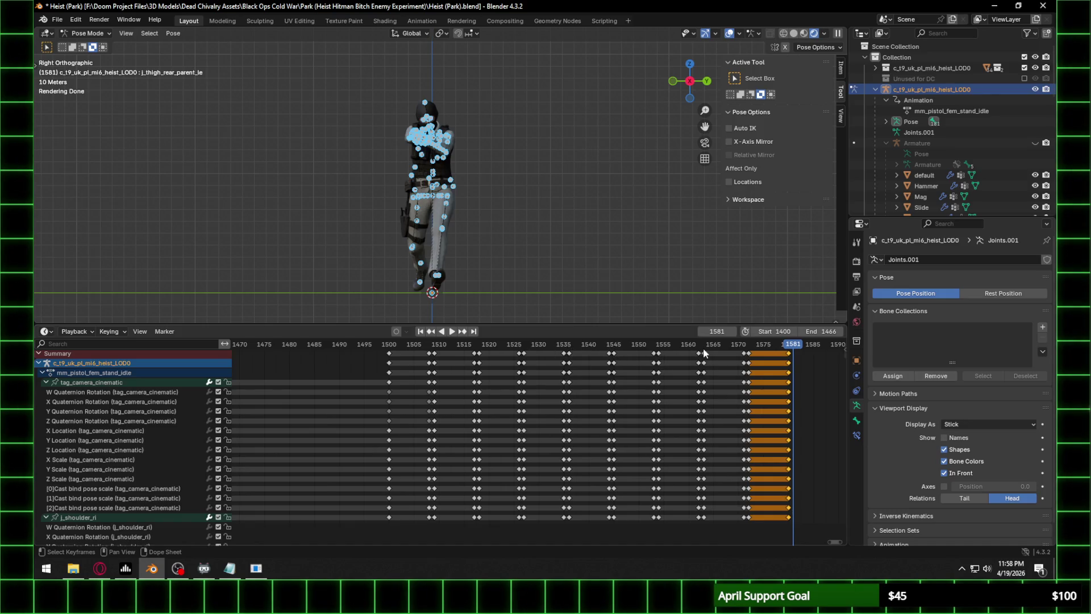
mouse_move(377, 389)
middle_down()
mouse_move(263, 385)
mouse_move(405, 425)
middle_up()
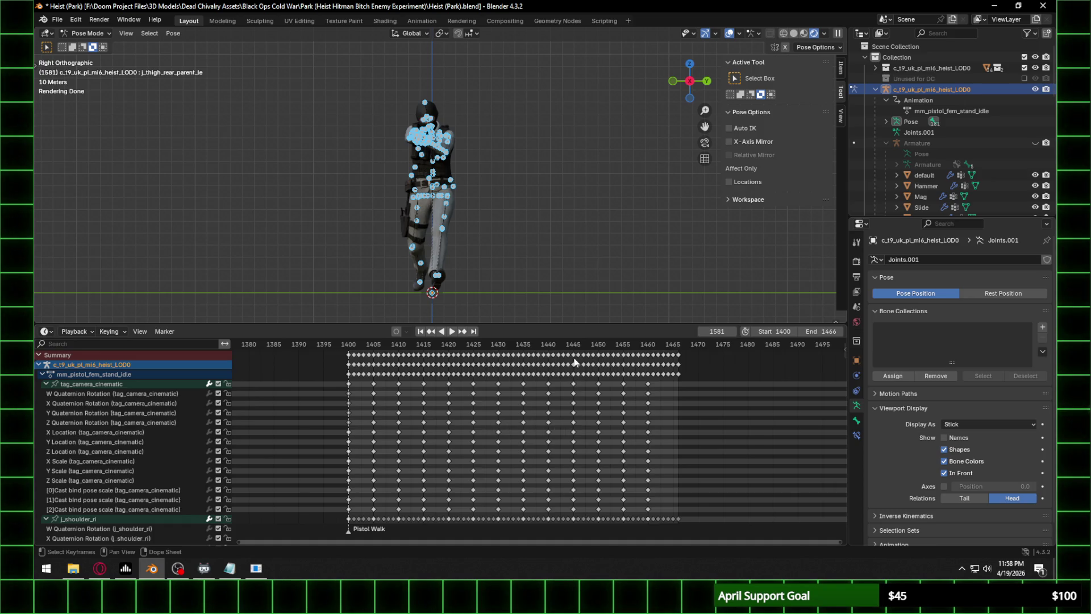
ctrl+scroll(585, 386, down, 10)
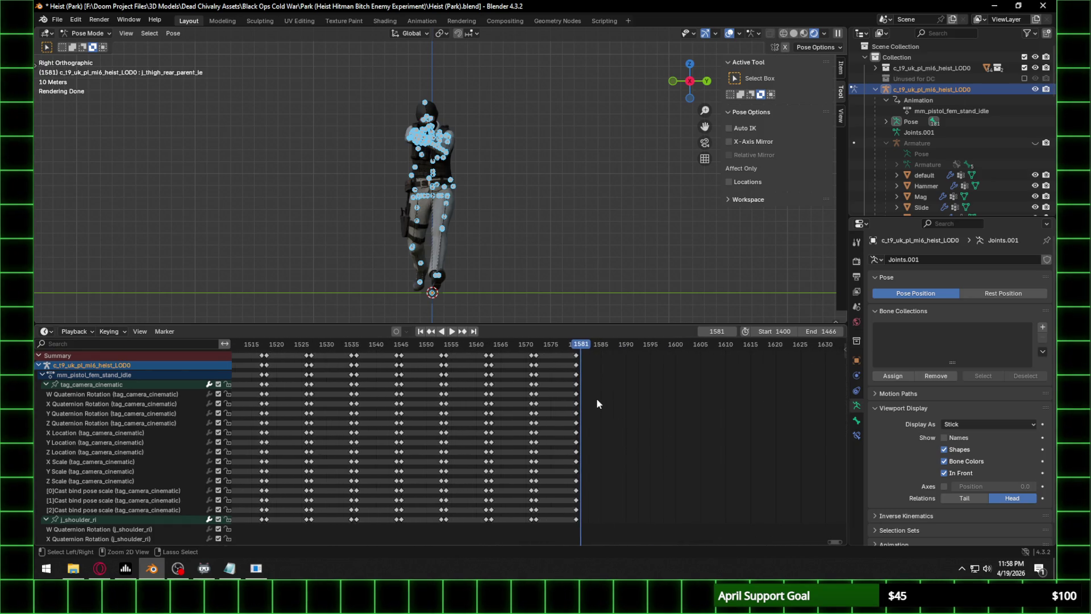
Paste the pose at frames 1581 and 1590, moving the second block to frame 1589.
key(ctrl+v)
scroll(594, 397, up, 3)
ctrl+scroll(637, 397, down, 3)
key(Right)
key(Right)
key(Right)
key(Right)
key(Right)
key(Right)
key(Right)
key(Right)
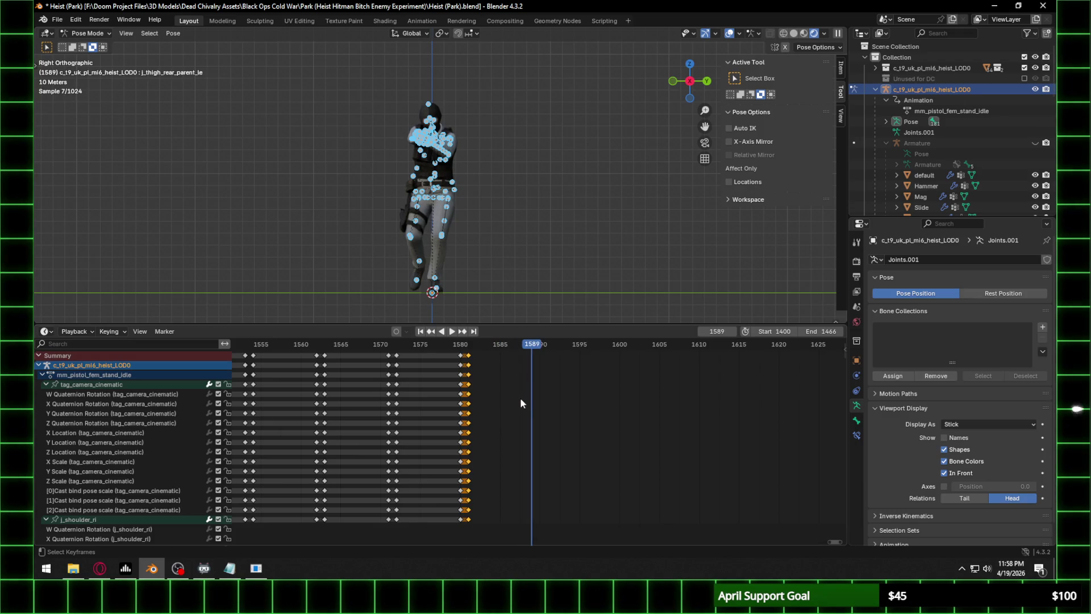
key(Right)
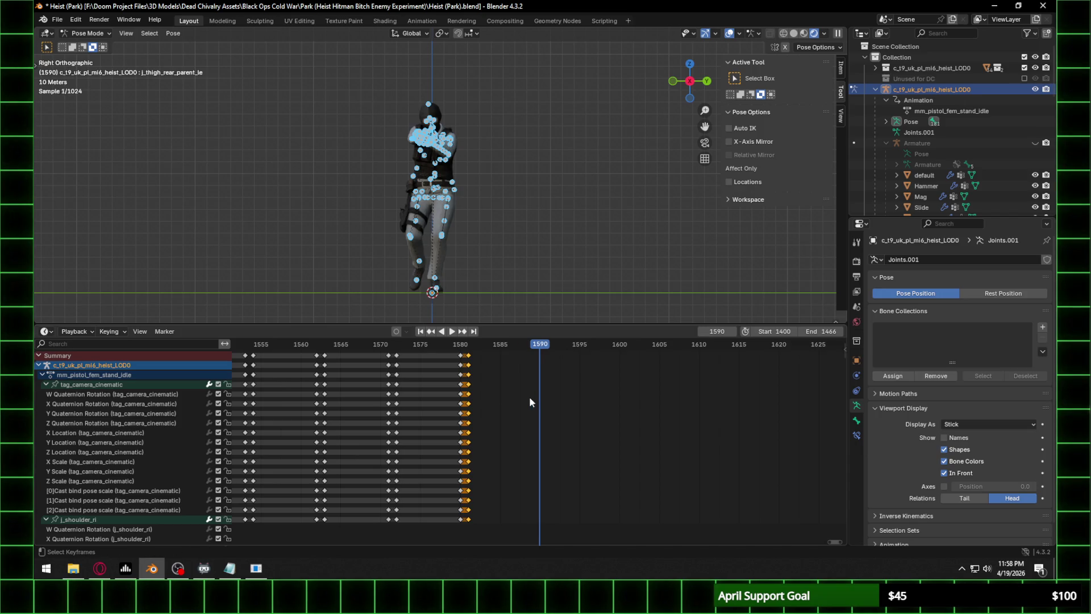
key(ctrl+v)
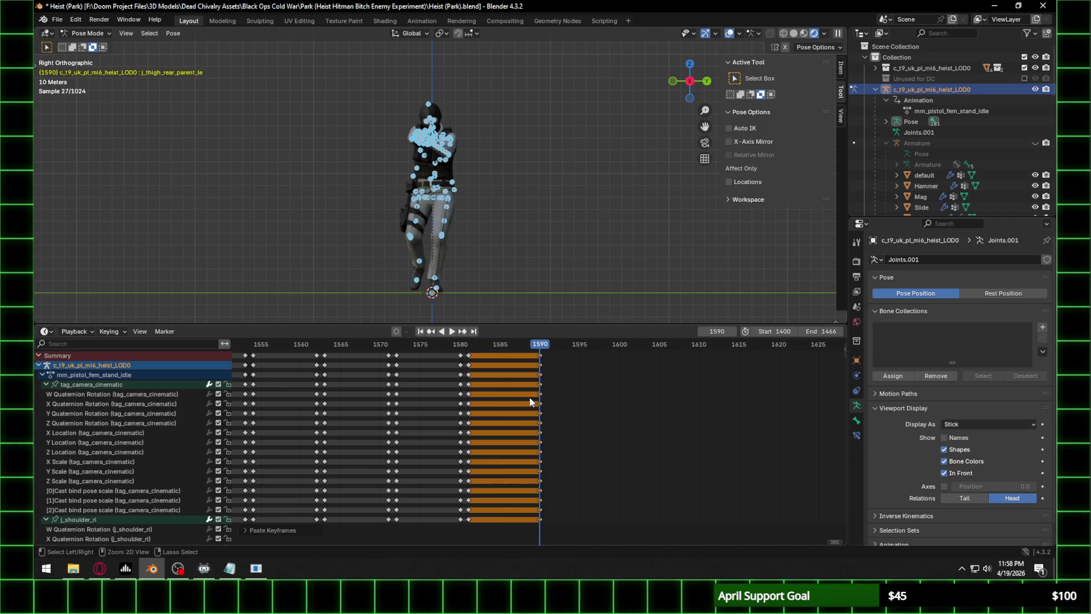
key(g)
click(529, 400)
Jump back to the 1581 keyframe and step forward through the new frames.
mouse_move(458, 415)
middle_down()
mouse_move(630, 421)
mouse_move(400, 424)
mouse_move(693, 398)
mouse_move(586, 361)
middle_up()
key(Down)
key(Down)
key(Right)
key(Right)
key(Right)
key(Right)
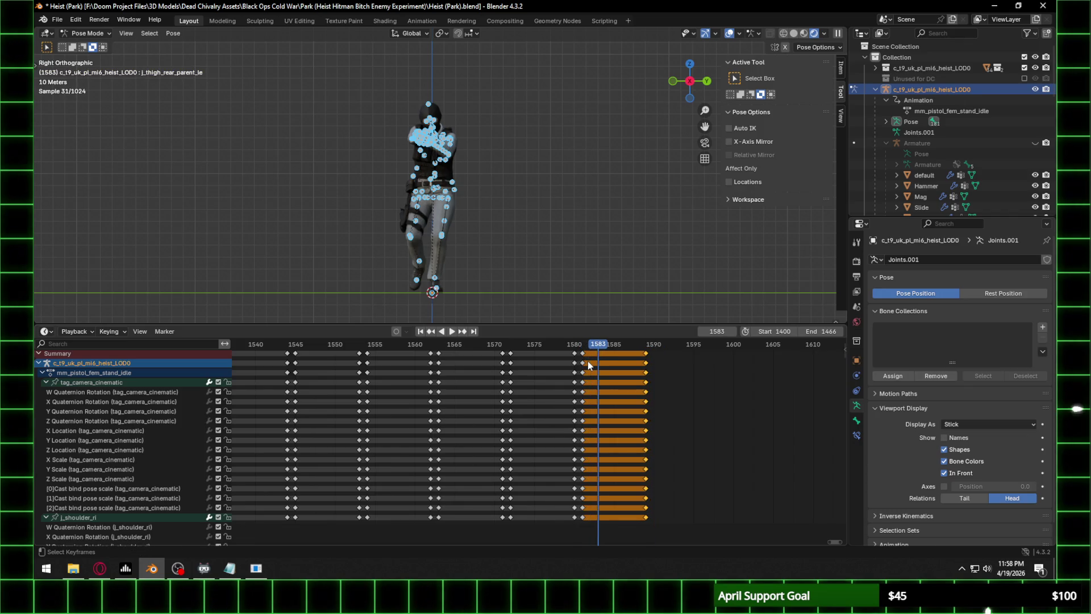
key(Right)
key(Right)
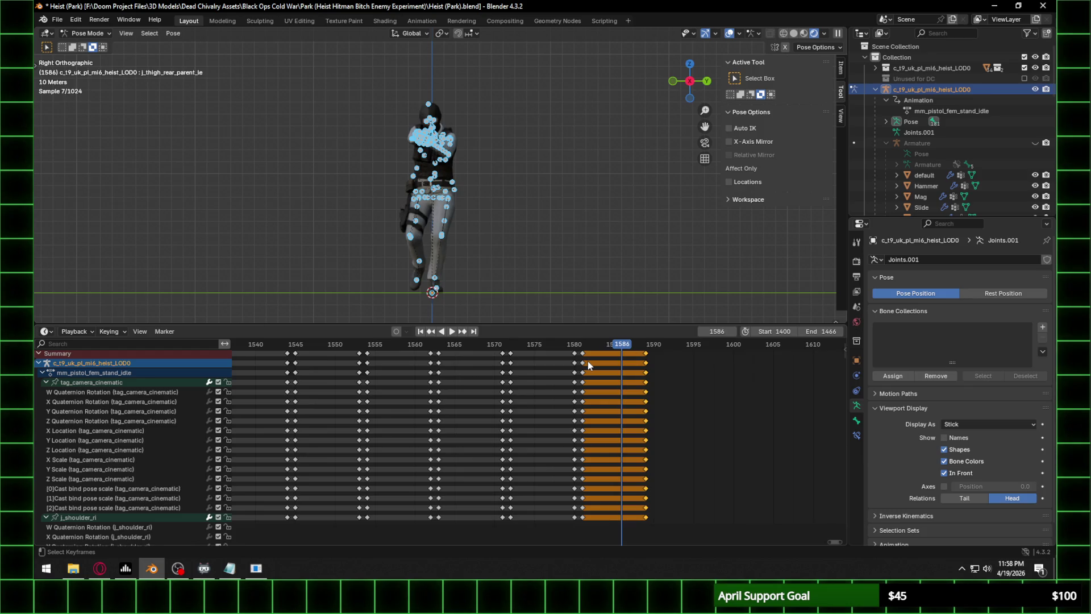
key(Right)
key(Right)
key(Right)
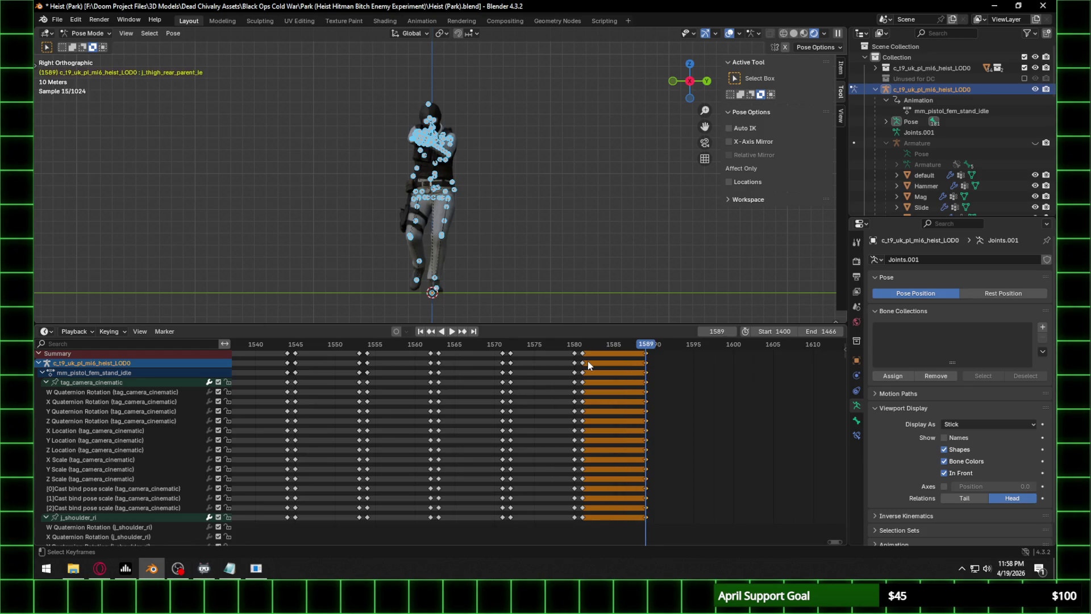
Pan the Dope Sheet to the earlier keys and select the keys at frame 1450.
middle_drag(588, 360, 346, 410)
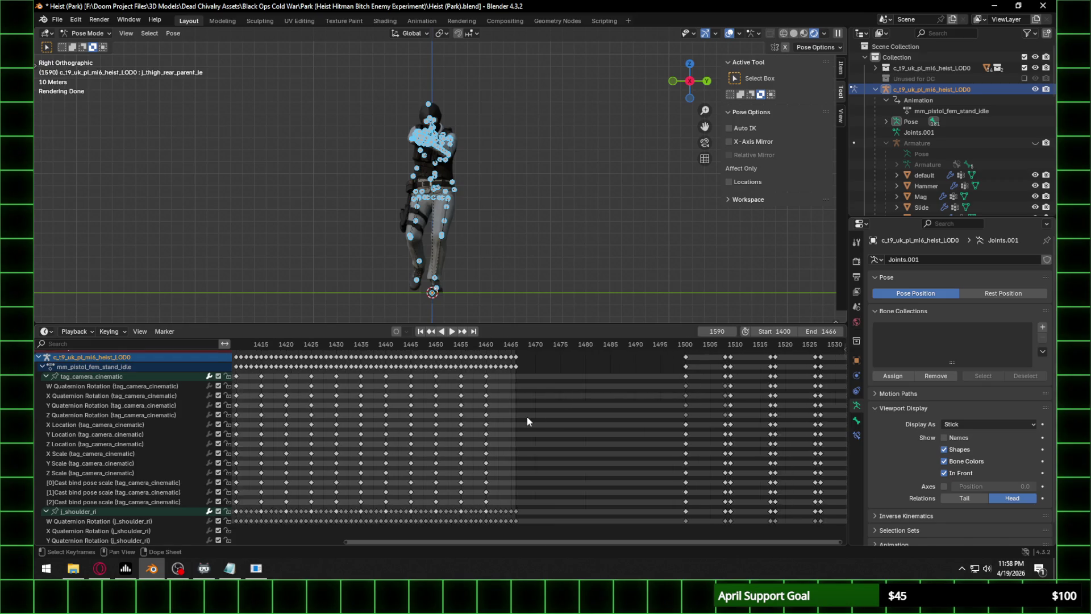
scroll(527, 417, down, 4)
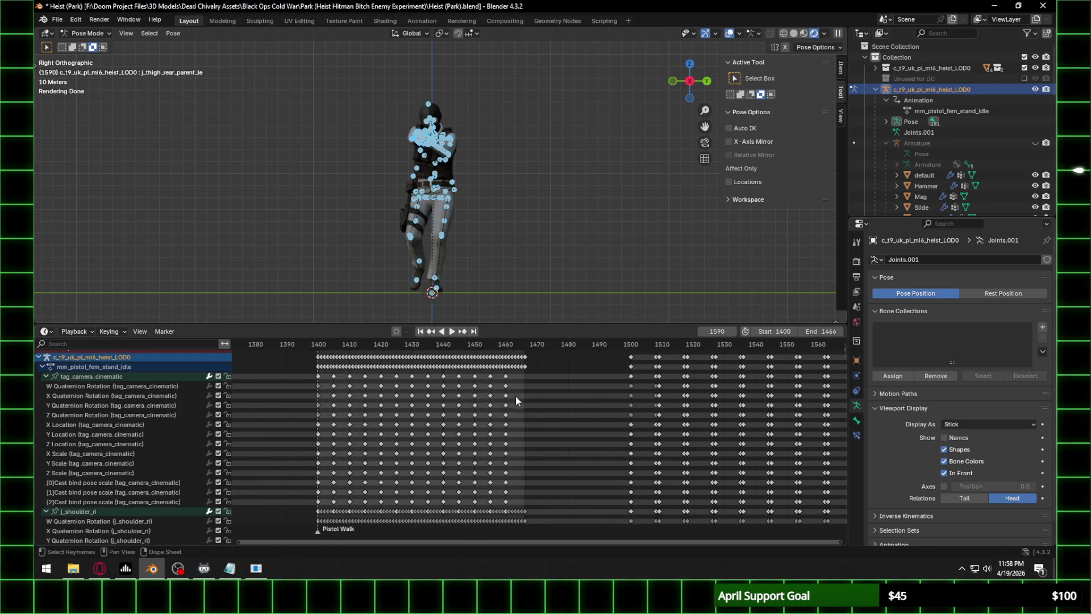
middle_drag(420, 380, 286, 403)
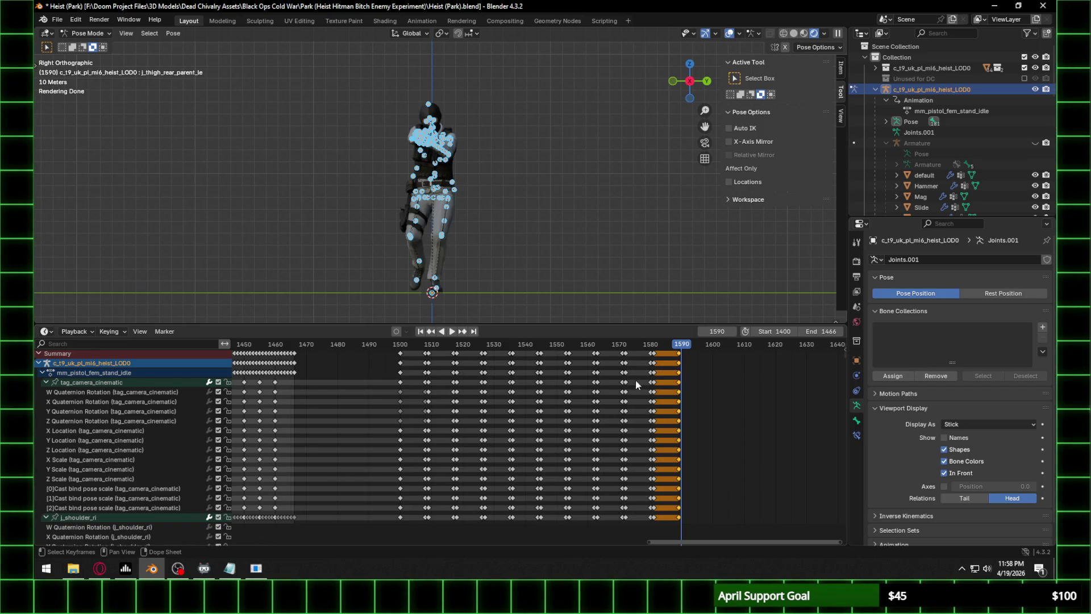
middle_drag(263, 399, 343, 423)
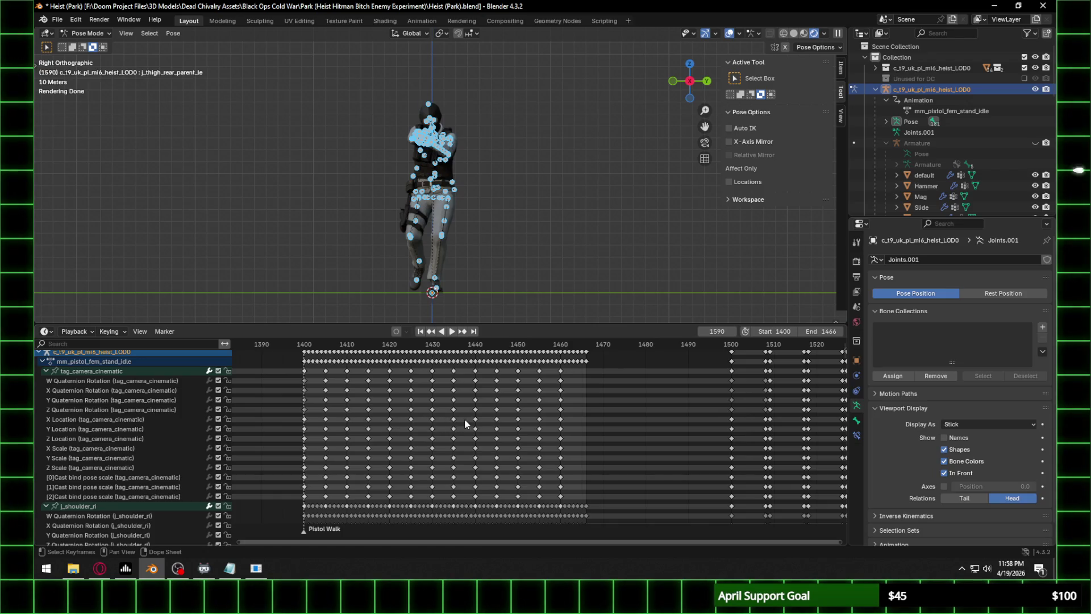
click(518, 364)
ctrl+scroll(595, 394, down, 10)
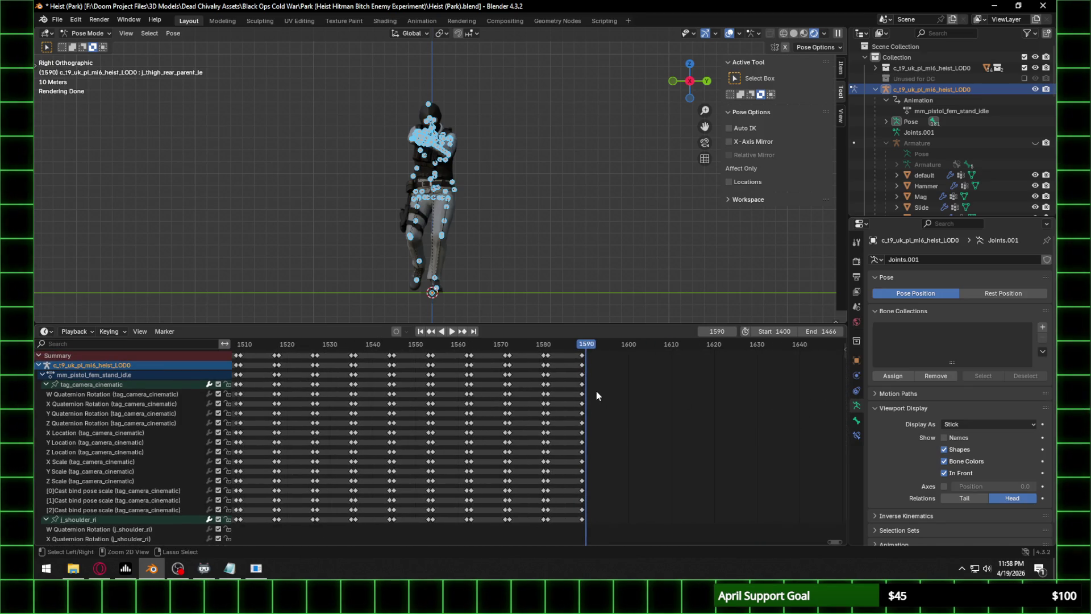
Paste the copied pose at frames 1590 and 1598.
key(ctrl+v)
middle_drag(596, 391, 663, 393)
scroll(550, 394, up, 5)
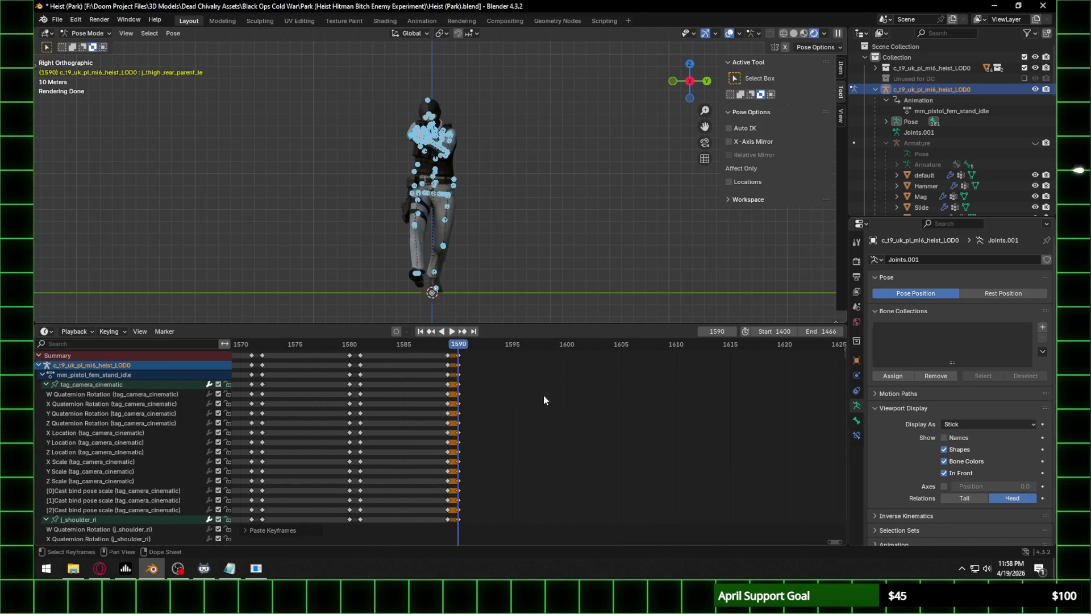
key(Right)
key(Right)
key(Right)
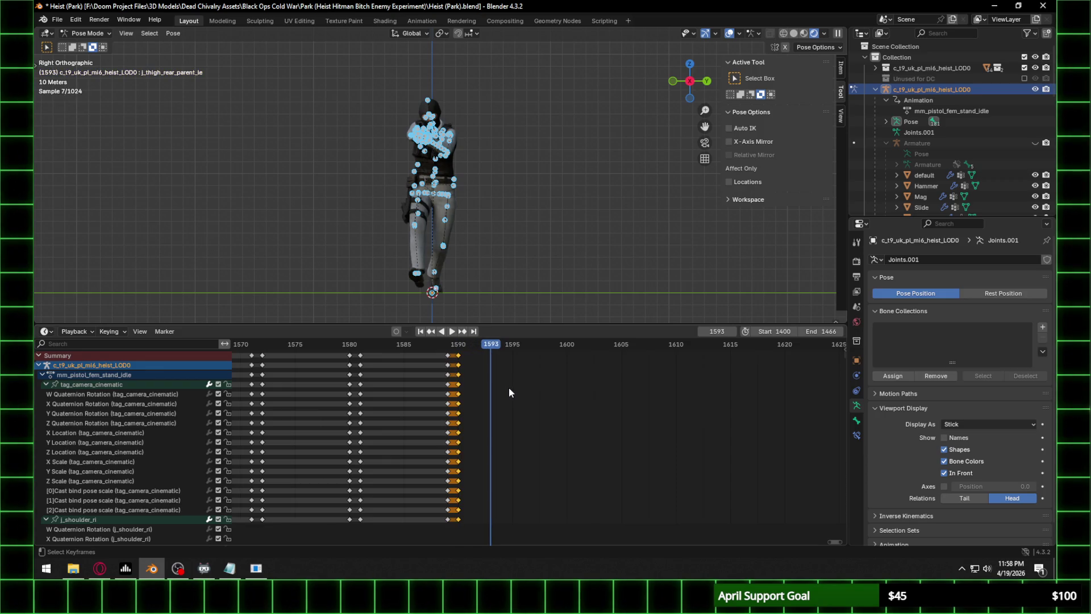
key(Right)
key(Right)
key(Right)
key(Right)
key(Right)
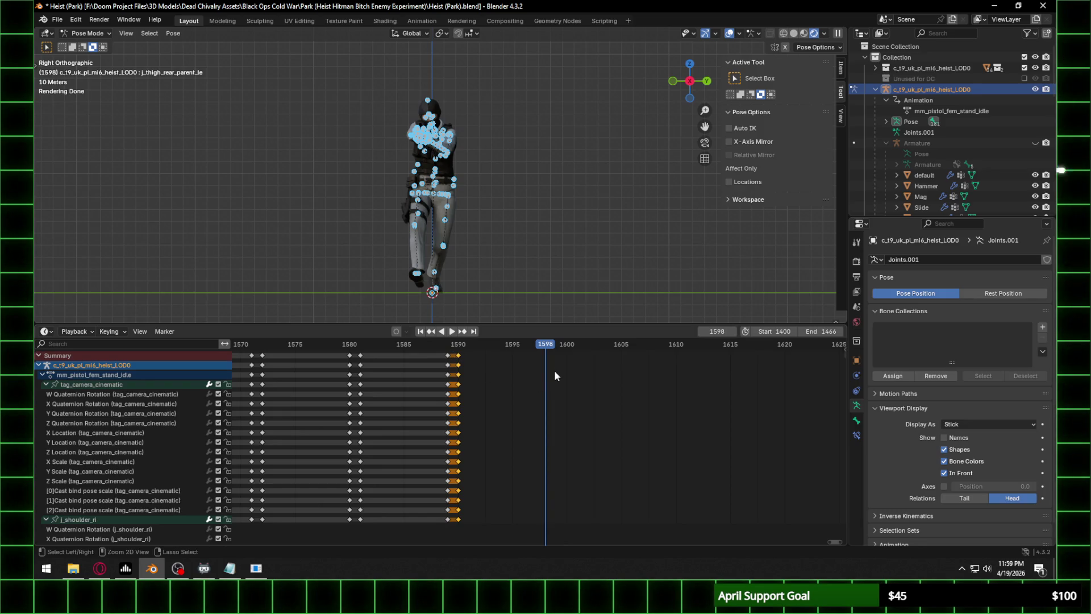
key(ctrl+v)
Step through the new frames from 1590 and bring the original 1400–1466 key block into view.
click(459, 347)
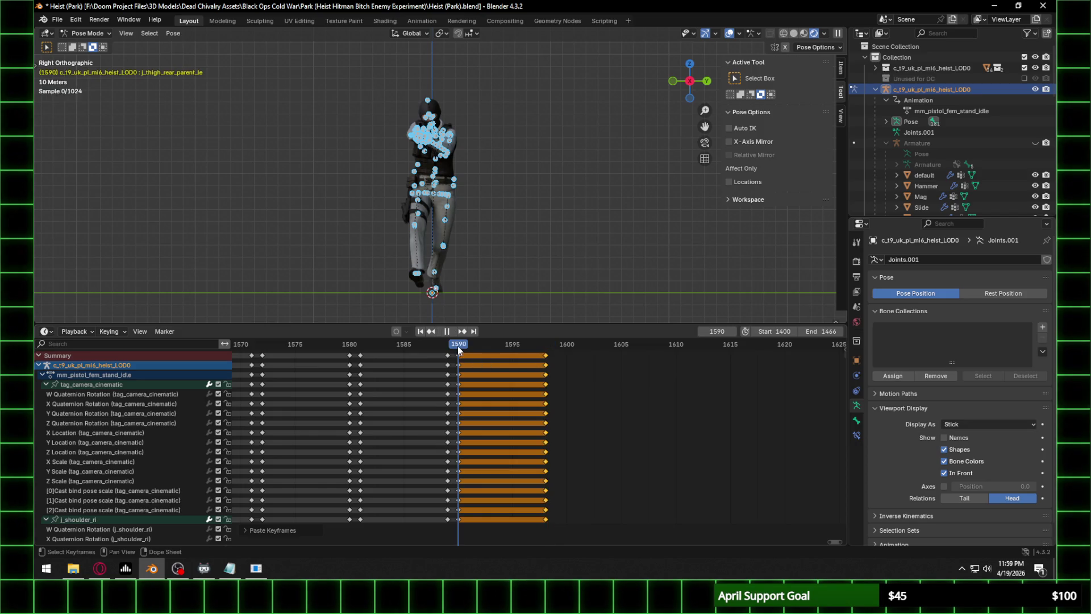
key(space)
key(Right)
key(Right)
key(Right)
key(Right)
key(Right)
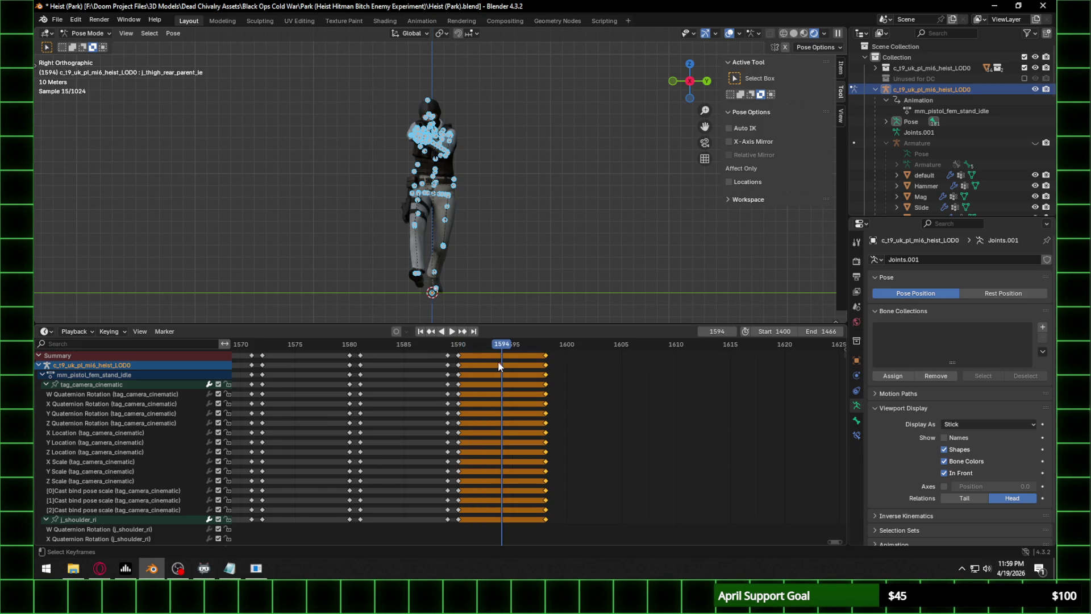
key(Right)
key(Right)
key(Right)
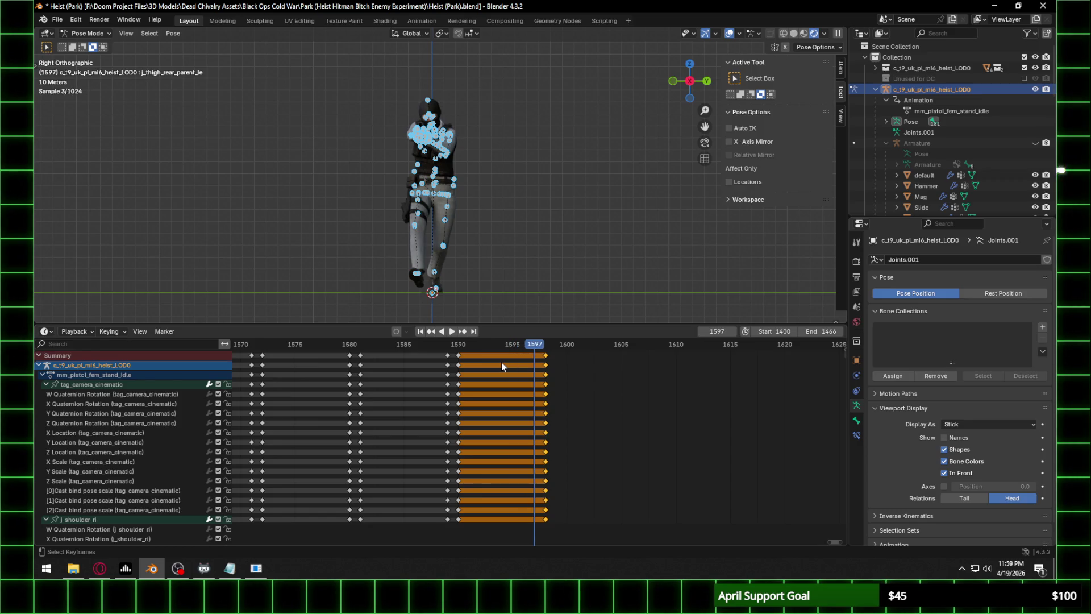
middle_drag(475, 393, 697, 393)
scroll(788, 399, down, 6)
scroll(496, 418, up, 3)
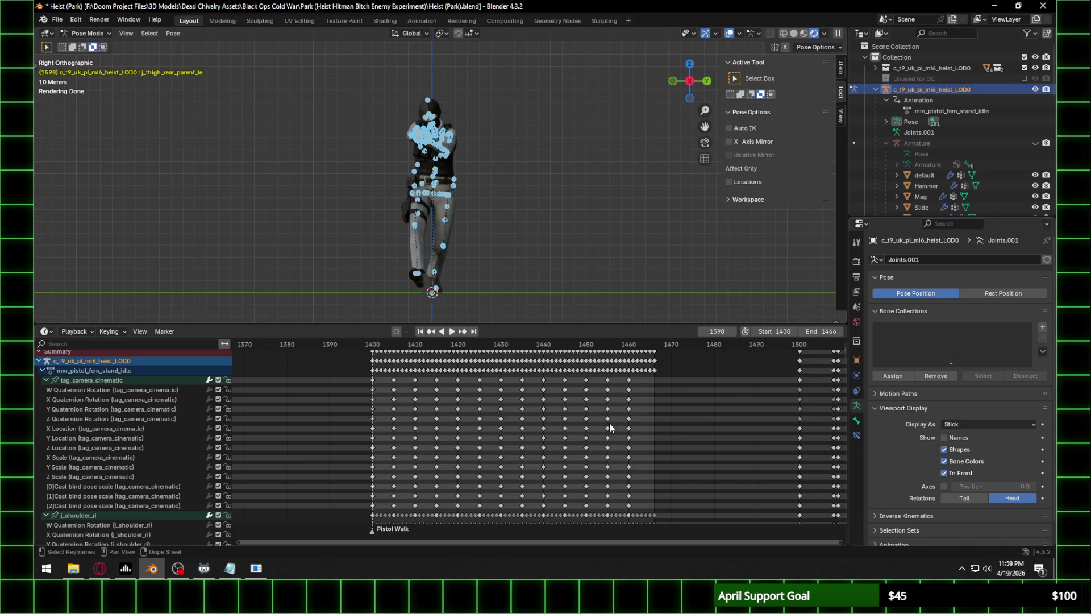
Copy the frame 1450–1460 keys, paste them at frame 1599, and orbit the viewport.
drag(608, 373, 629, 415)
key(KP_0)
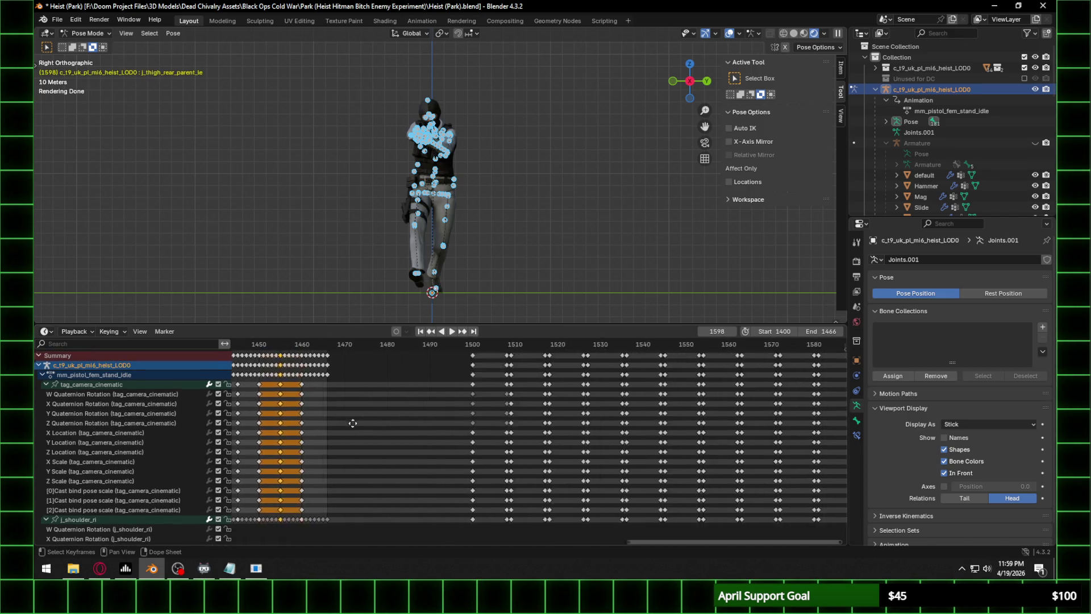
key(Right)
key(ctrl+v)
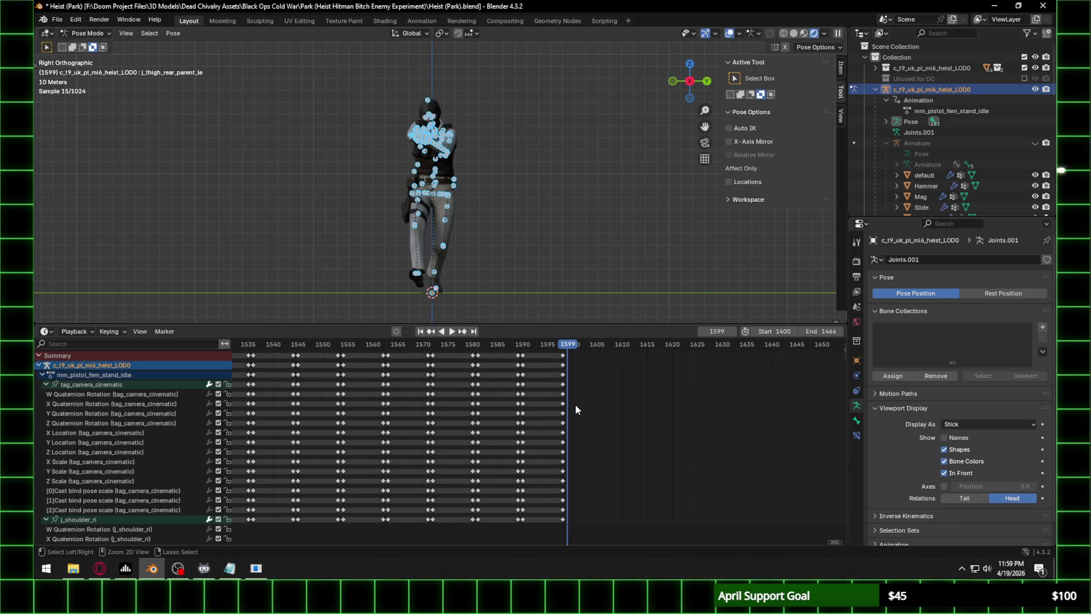
scroll(579, 405, up, 5)
click(596, 345)
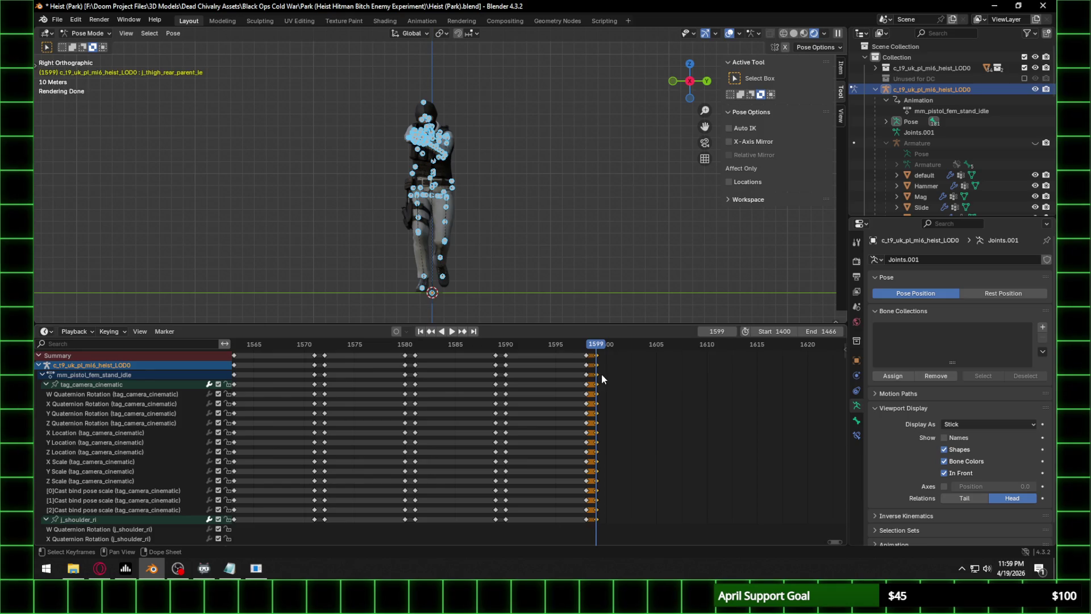
middle_drag(517, 291, 585, 301)
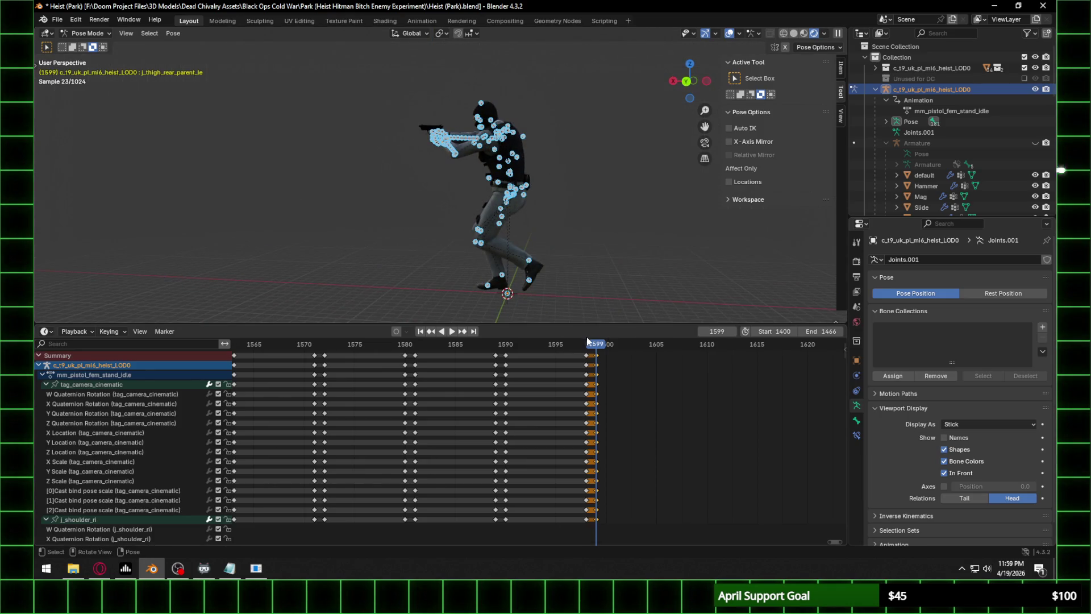
Play the extended walk and paste the copied pose at frame 1607.
key(space)
click(605, 347)
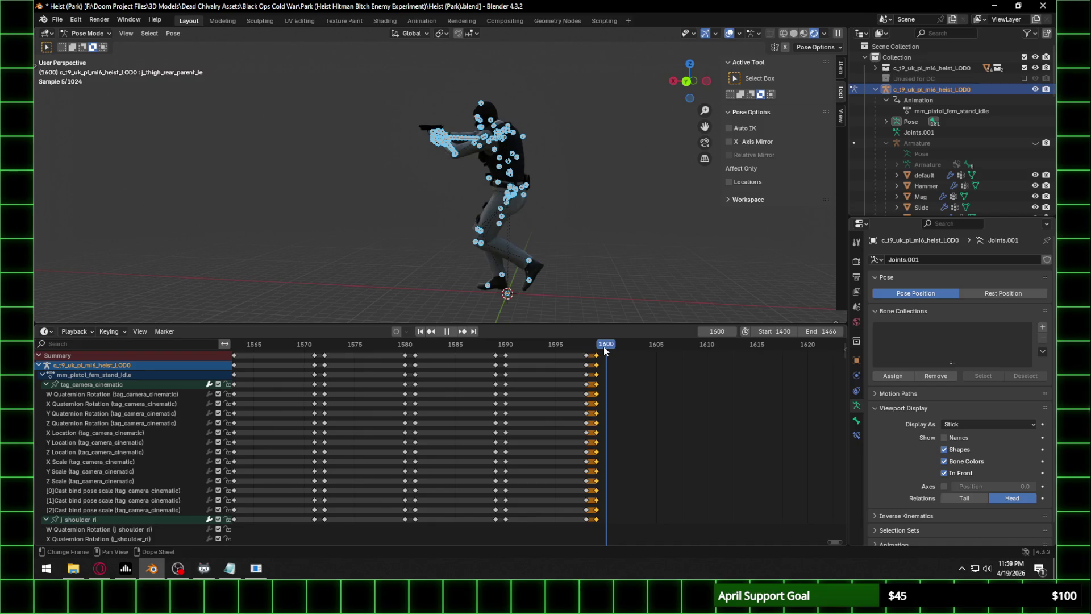
key(Right)
key(Right)
key(Right)
key(Right)
key(Right)
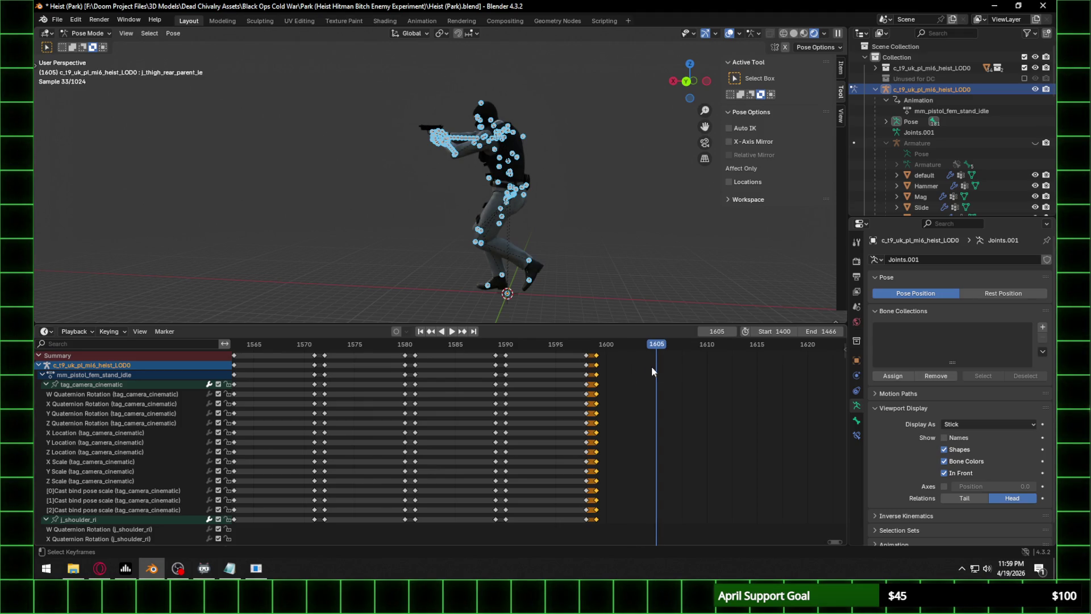
key(Right)
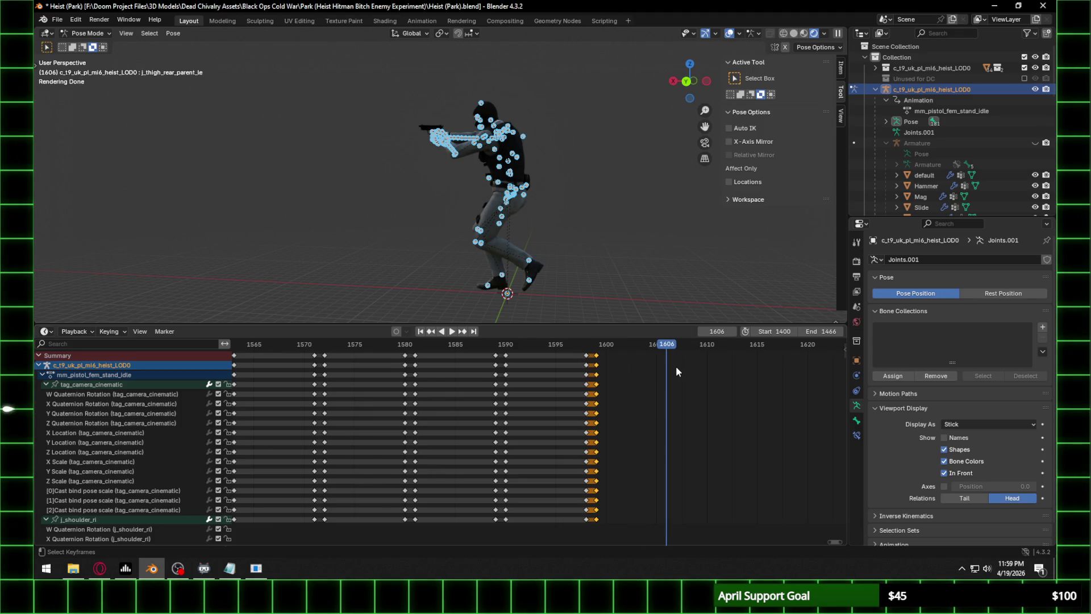
key(Right)
key(ctrl+v)
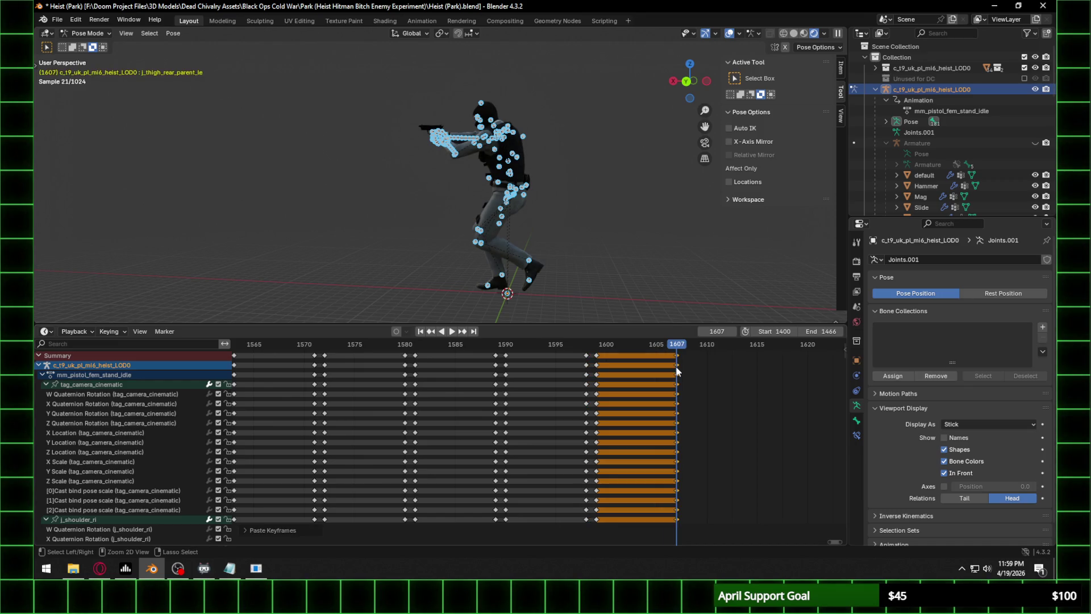
key(Right)
Scroll the Dope Sheet back from frame 1608 toward the Pistol Walk start near 1400.
scroll(420, 441, down, 5)
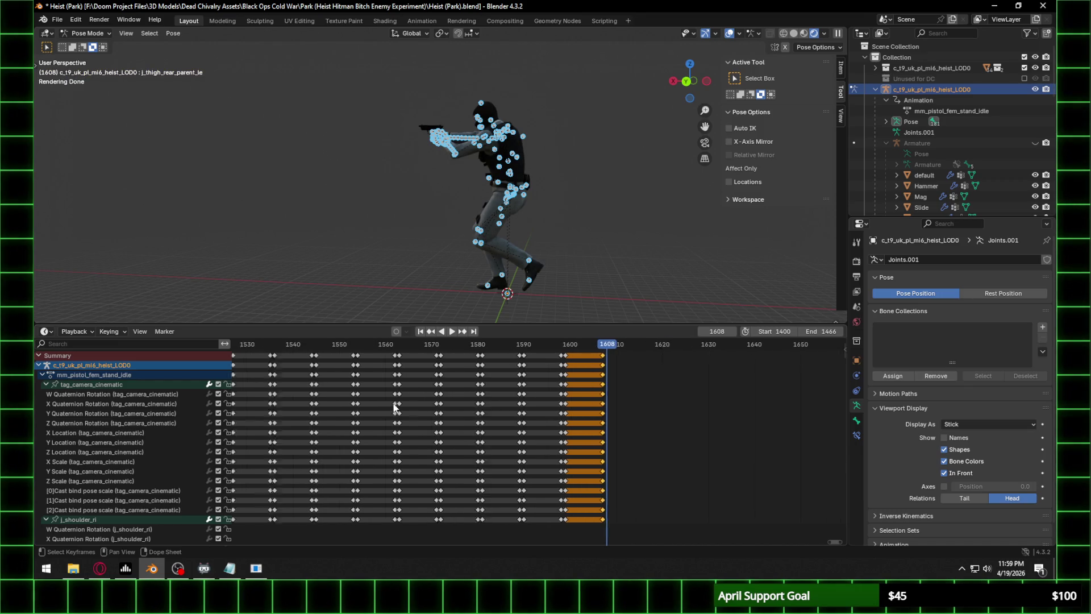
ctrl+scroll(393, 407, left, 10)
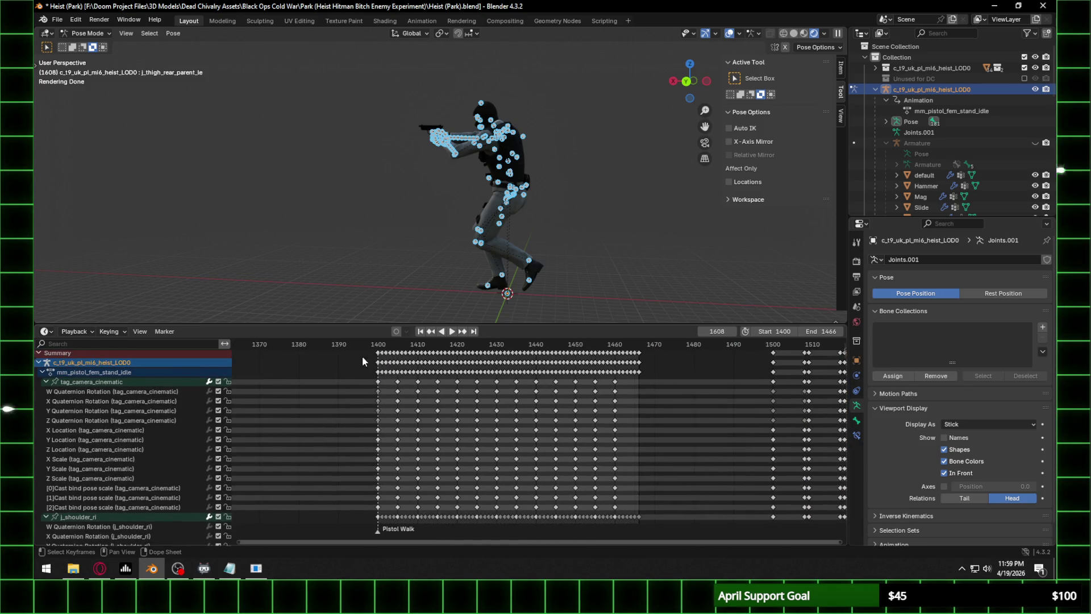
ctrl+scroll(310, 359, right, 8)
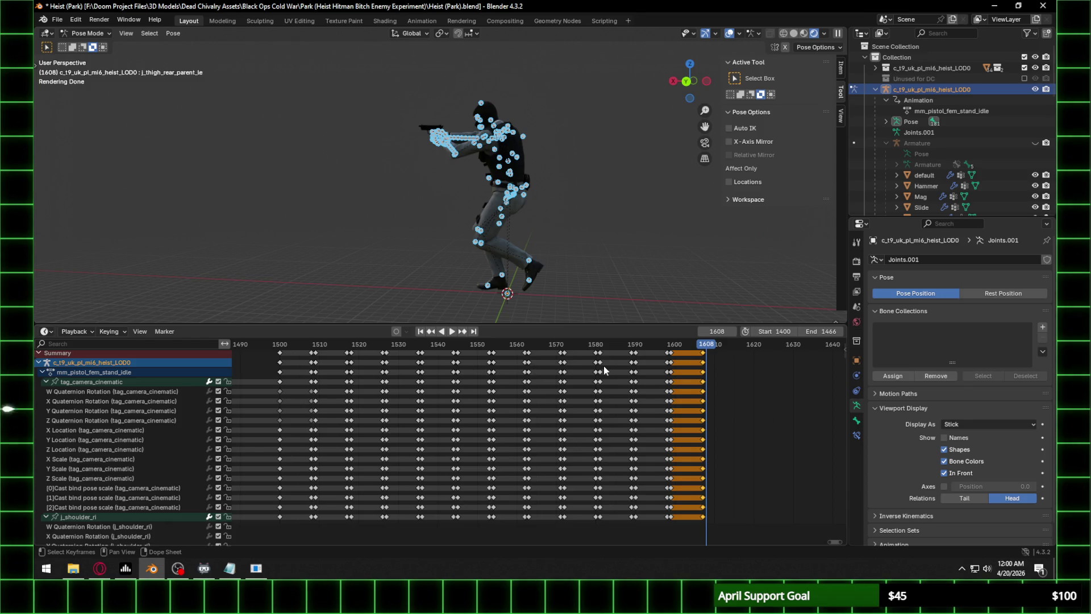
ctrl+scroll(388, 413, up, 5)
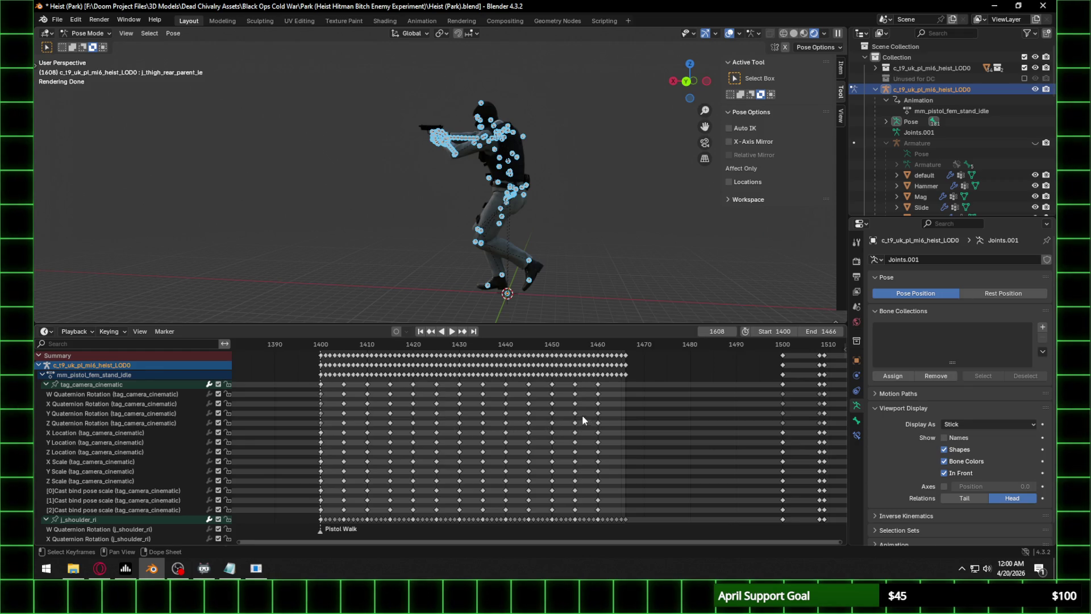
Copy the selected Pistol Walk key column and paste it at frame 1608.
alt+click(597, 365)
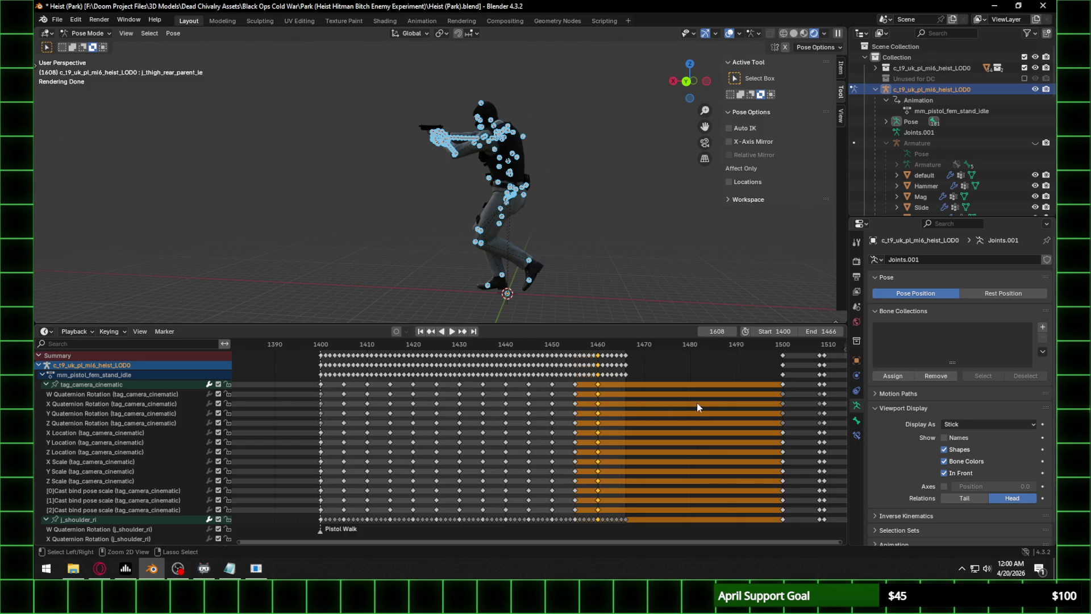
key(ctrl+c)
key(KP_Decimal)
key(ctrl+v)
scroll(547, 376, up, 3)
Paste the keys again at frame 1616 and step through frames 1609–1616 to check.
key(Right)
key(Right)
key(Right)
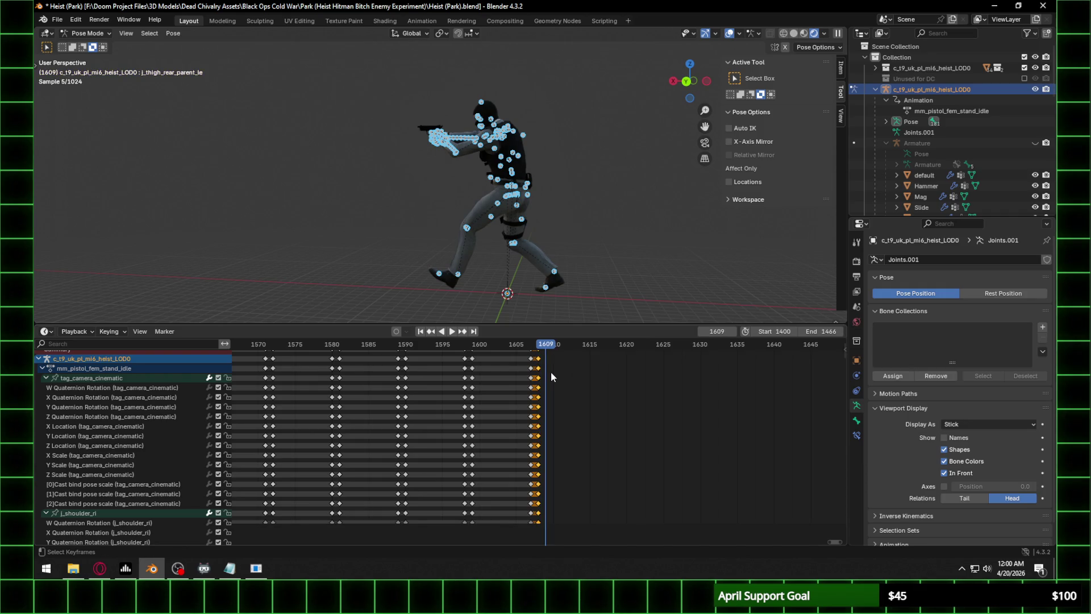
key(Right)
key(Right)
key(Right)
key(Right)
key(Right)
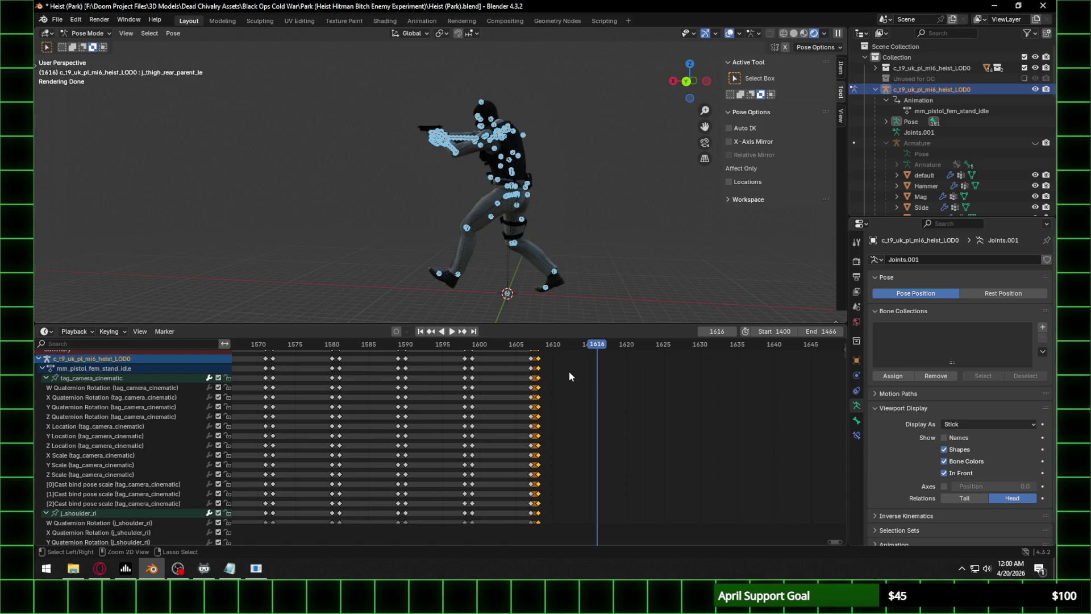
key(ctrl+v)
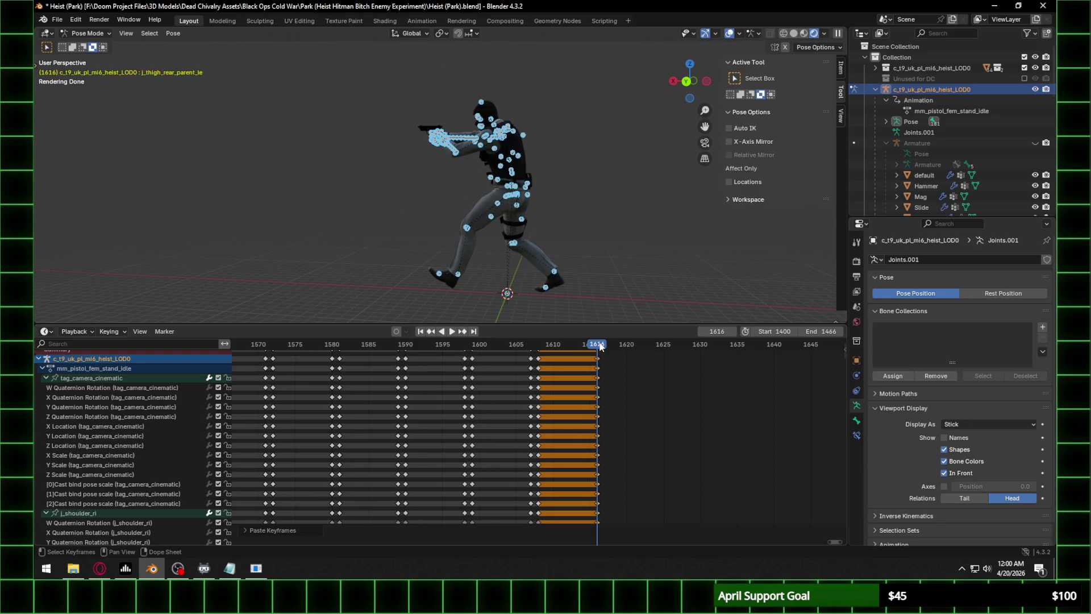
click(547, 345)
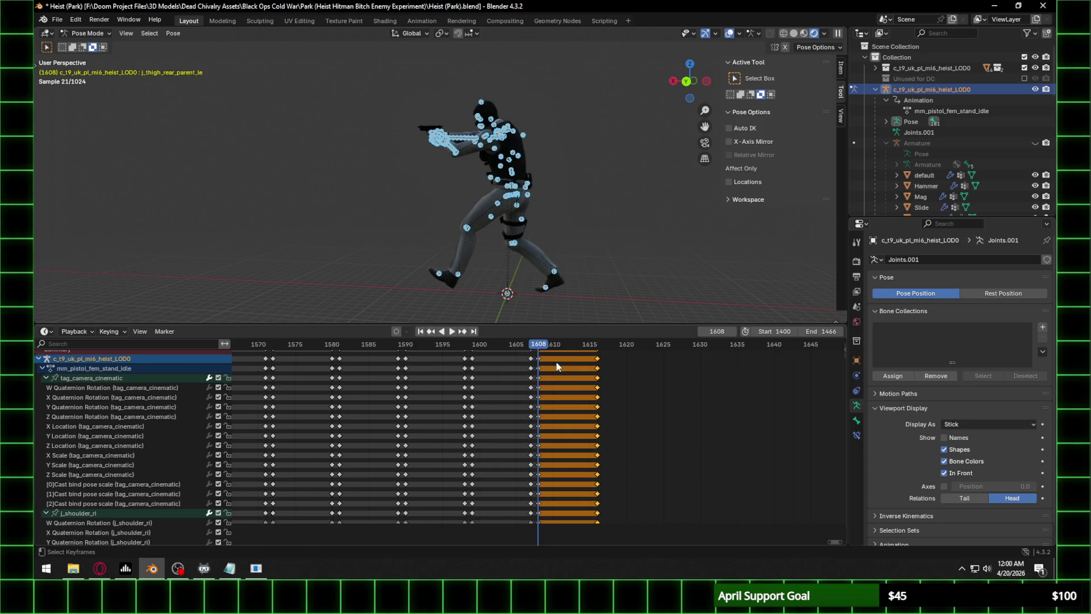
key(Right)
key(Right)
key(Right)
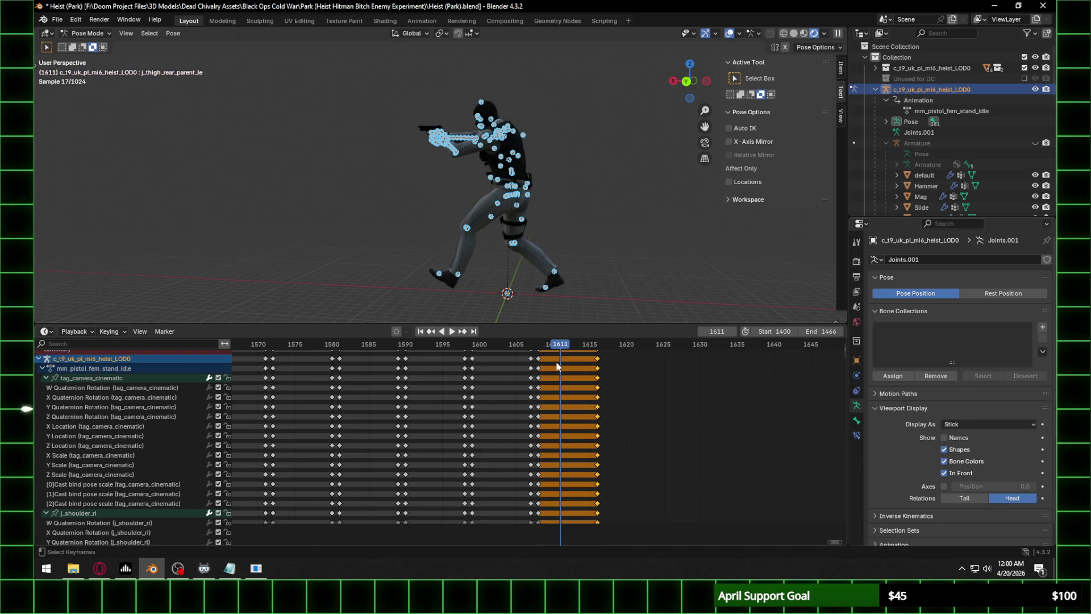
key(Right)
key(Right)
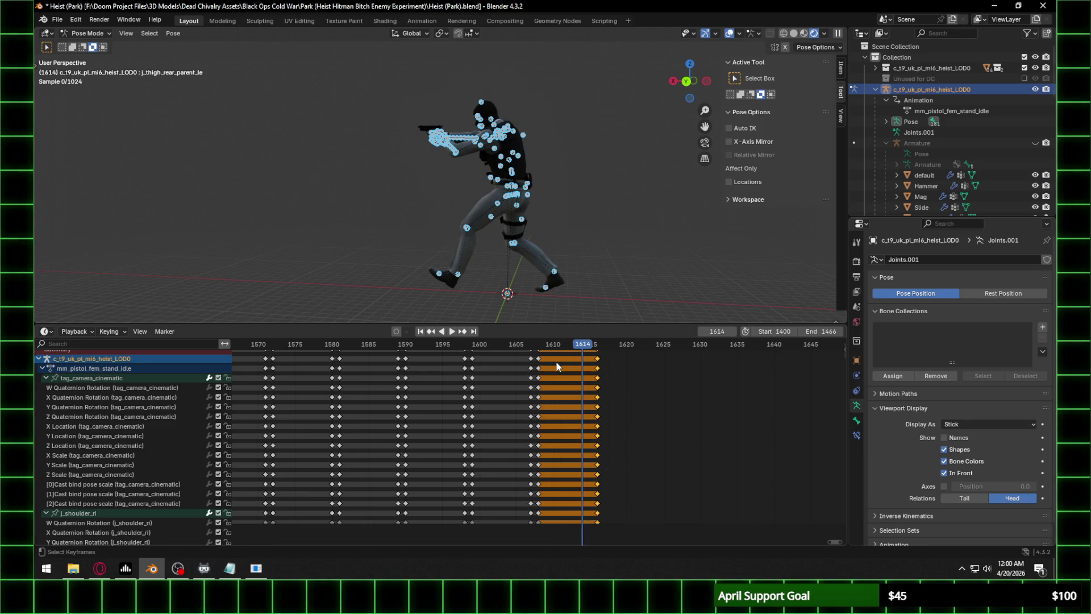
key(Right)
key(Right)
middle_drag(559, 382, 713, 410)
Play the walk from frame 1500 with the selected bones hidden, orbiting around the character.
ctrl+scroll(713, 411, up, 10)
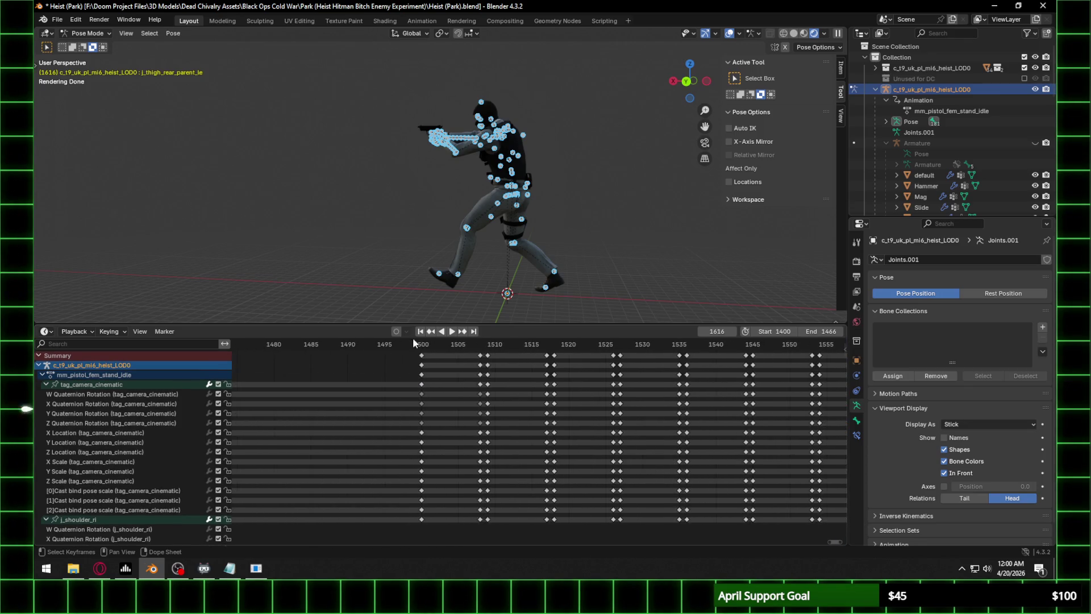
click(424, 349)
key(space)
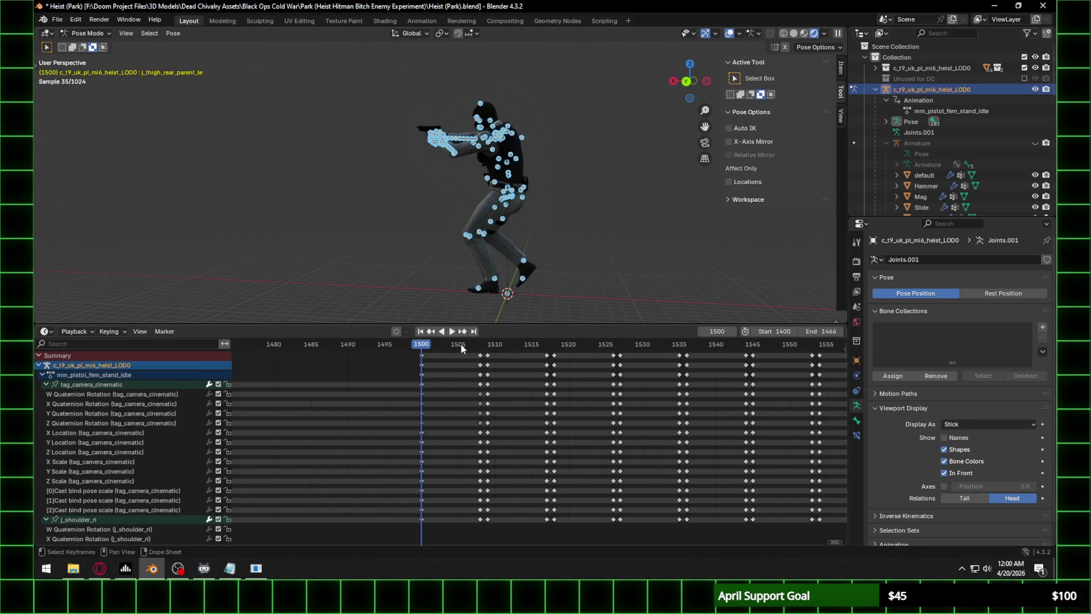
key(space)
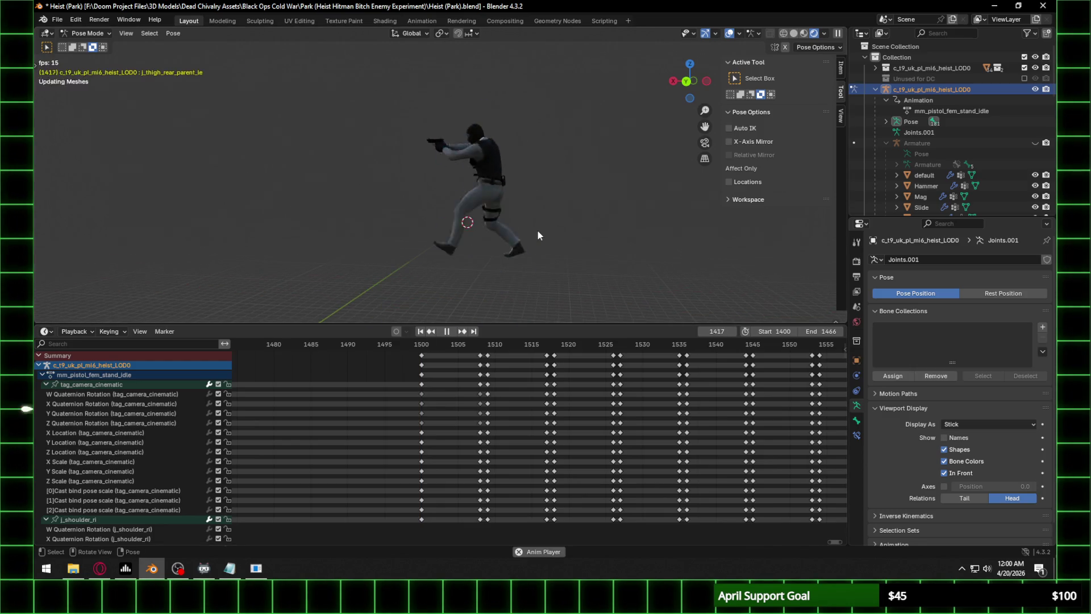
key(h)
middle_drag(655, 165, 544, 189)
Stop playback and unhide the hidden bones with Alt+H.
scroll(544, 189, up, 4)
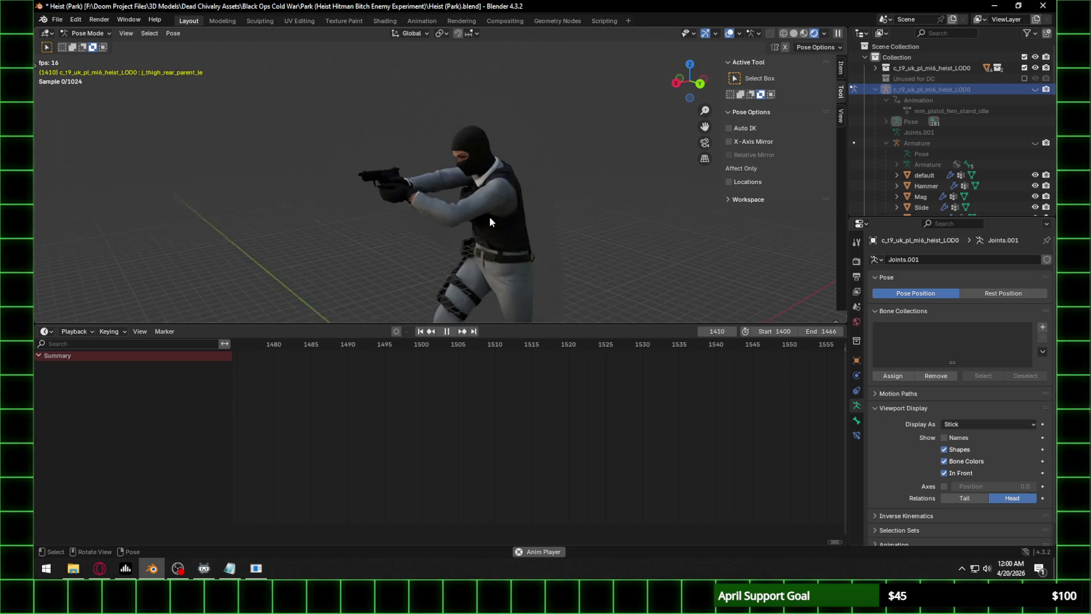
scroll(481, 210, up, 3)
key(space)
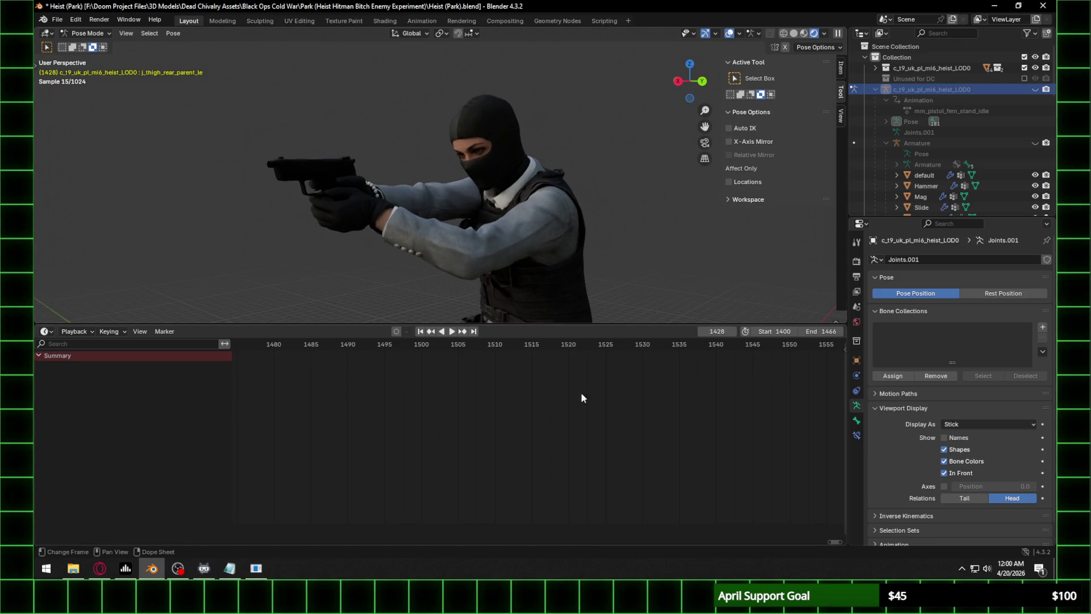
key(alt+h)
scroll(625, 272, down, 1)
scroll(475, 393, down, 1)
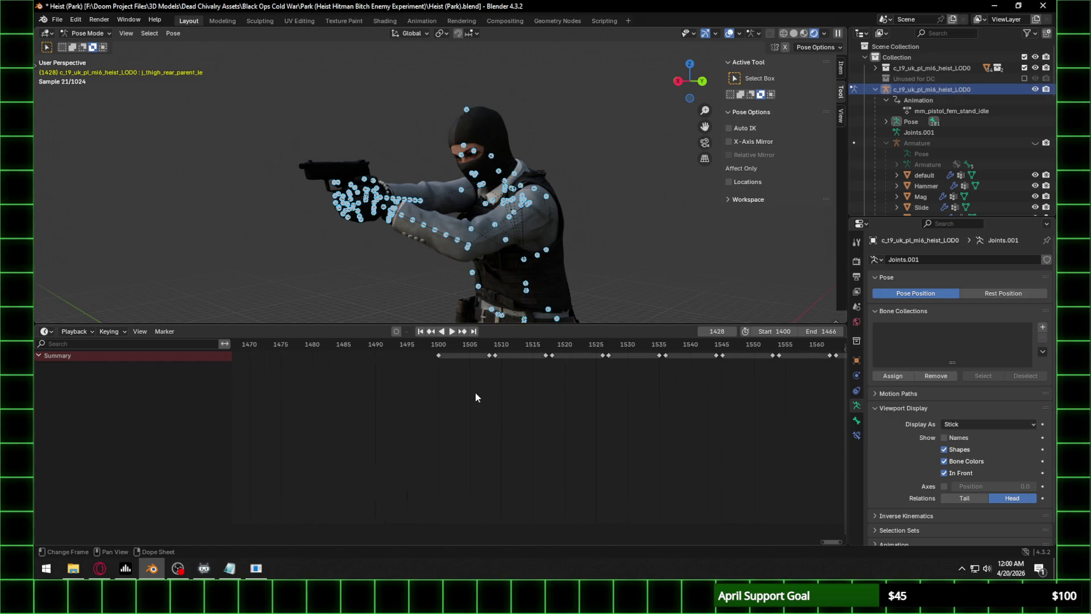
scroll(475, 397, down, 1)
Select all the rig's bones, go to frame 1500, and switch the rig into Object Mode.
click(519, 204)
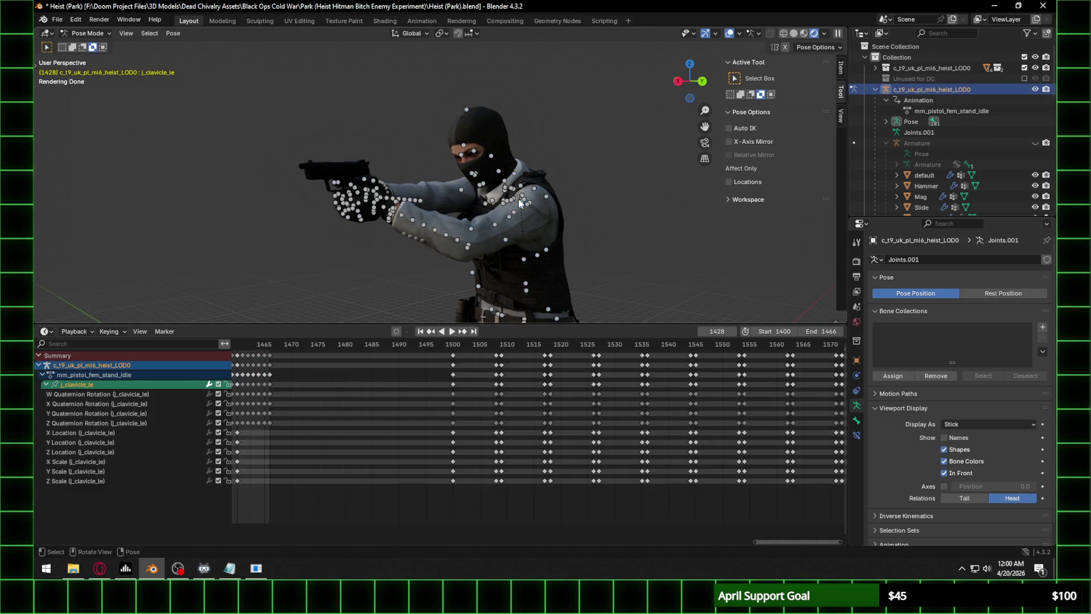
key(a)
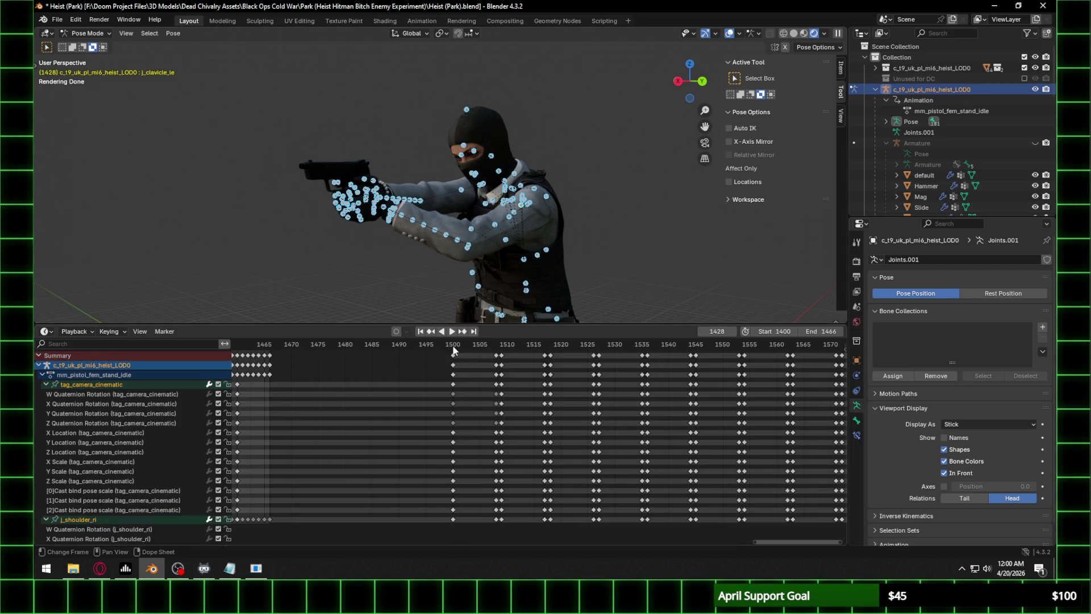
click(454, 346)
click(88, 33)
click(90, 45)
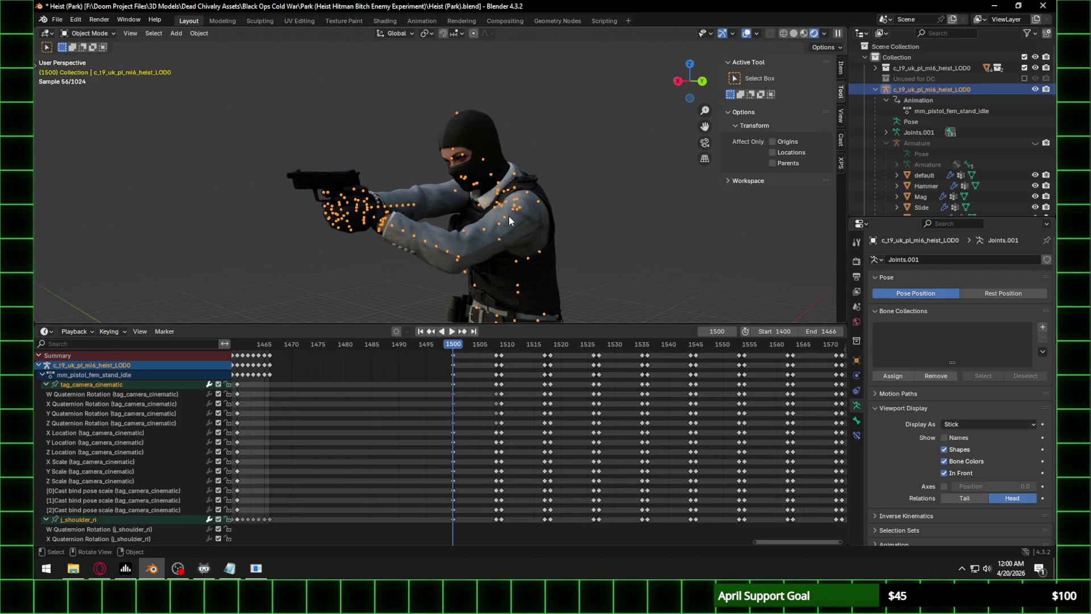
Insert object keyframes on the character at frames 1508, 1517 and 1526.
click(496, 344)
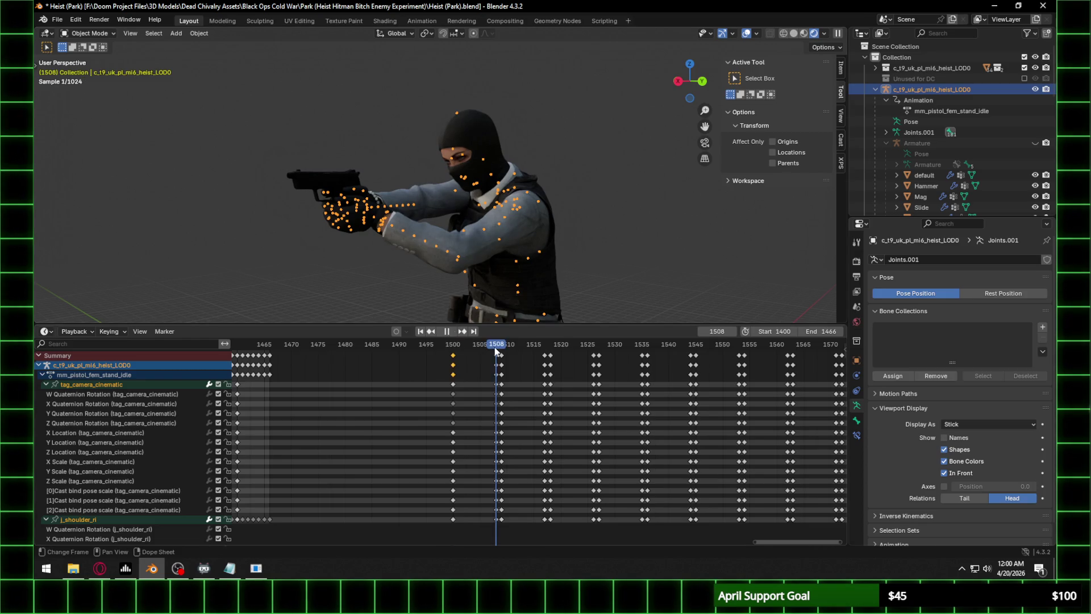
key(i)
click(487, 347)
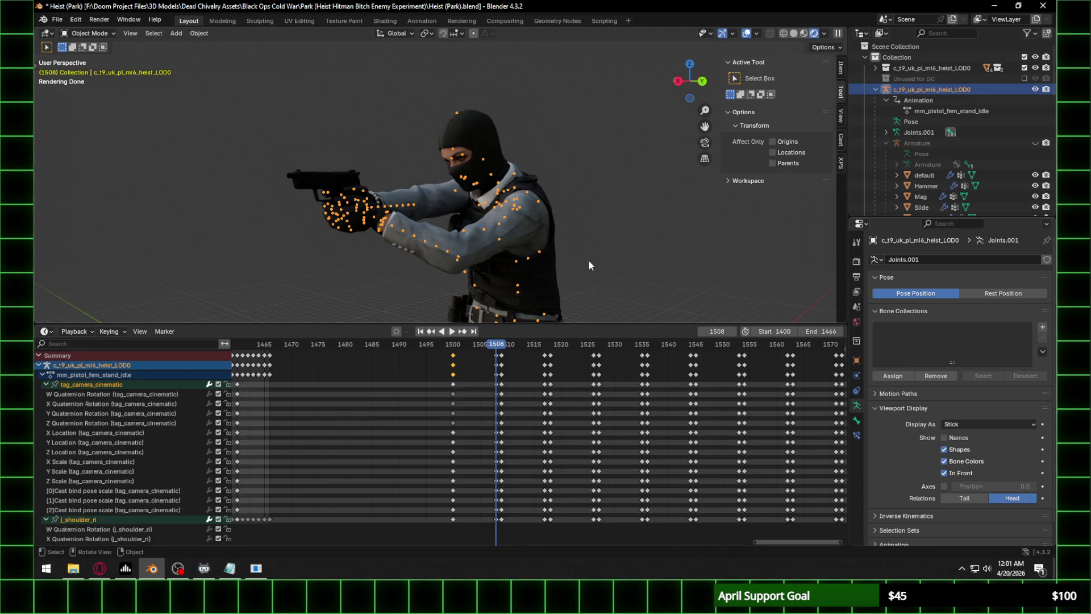
click(545, 345)
key(Escape)
click(547, 343)
key(i)
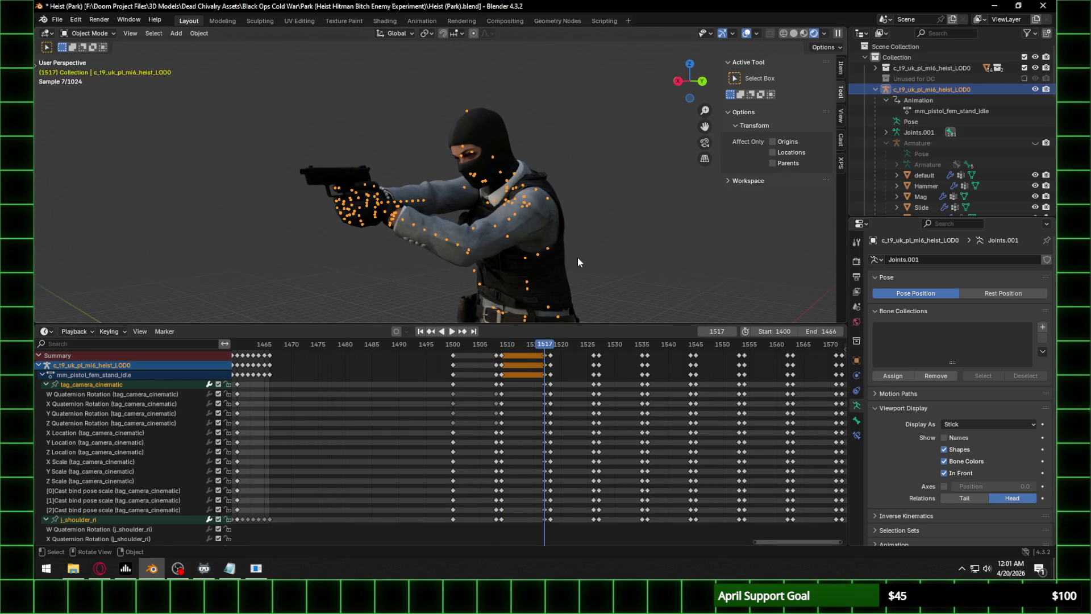
key(Right)
key(Up)
key(i)
Insert object keyframes at frames 1545 and 1553, advancing playback to frame 1563.
click(599, 353)
click(636, 344)
click(648, 344)
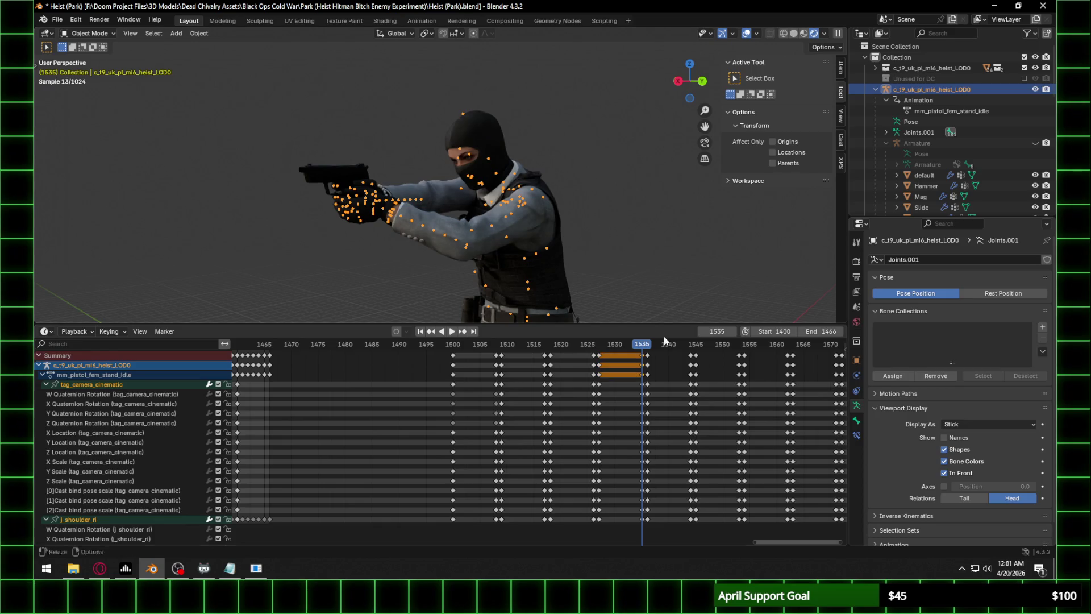
click(694, 343)
key(i)
key(space)
key(Escape)
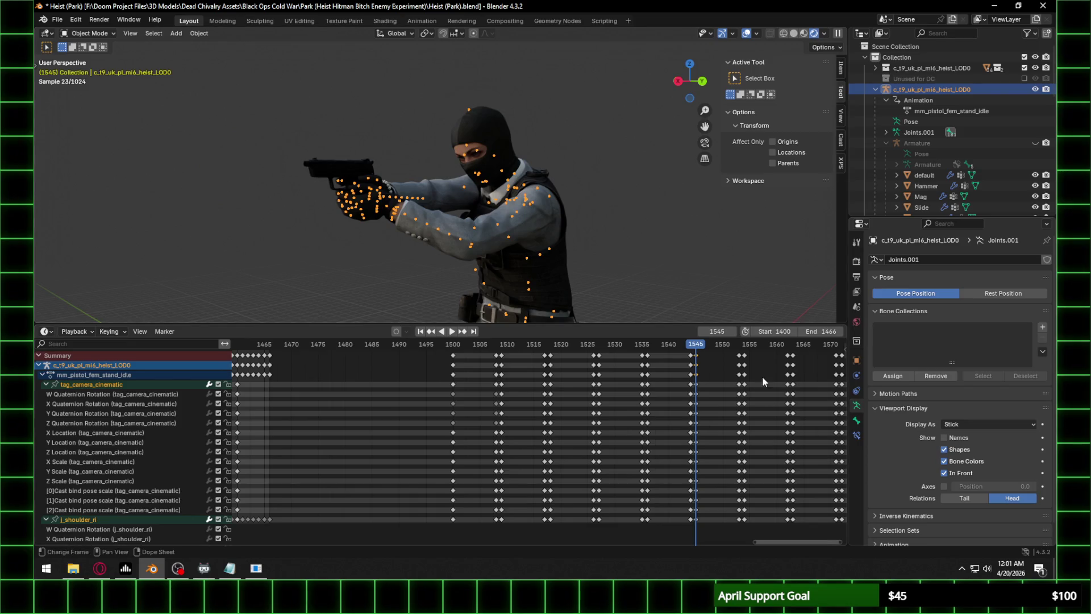
middle_drag(761, 376, 632, 376)
click(593, 344)
key(i)
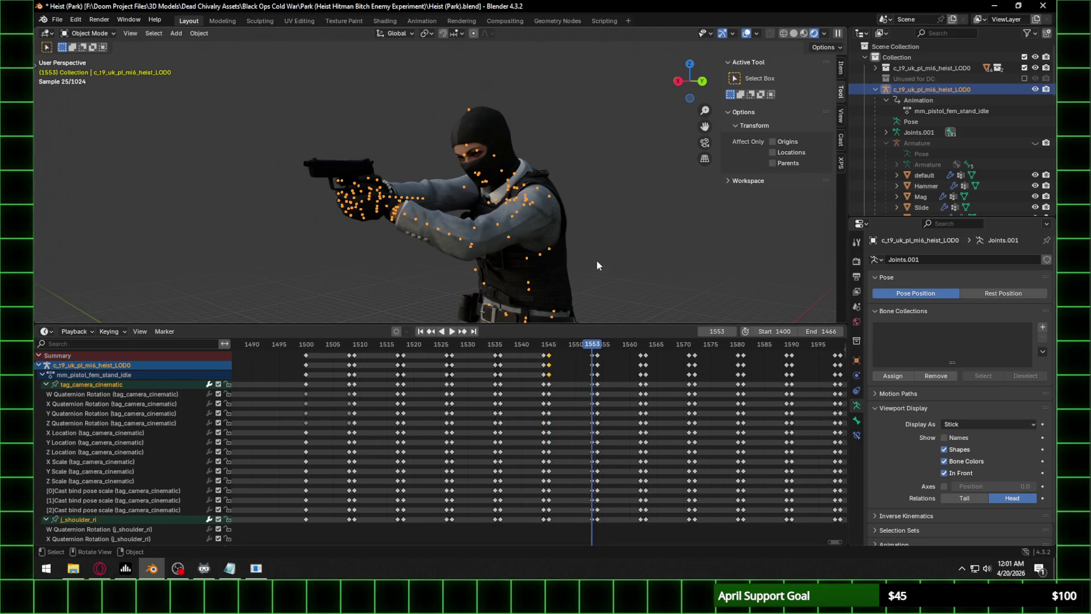
key(space)
key(ctrl+z)
key(i)
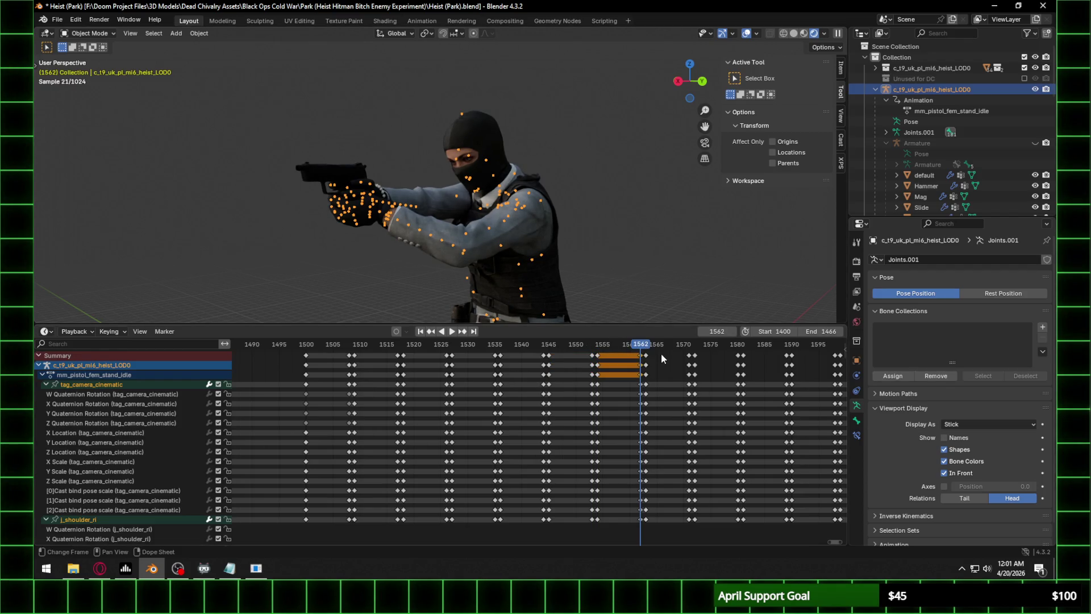
key(space)
key(ctrl+z)
Insert object keyframes at frames 1571, 1580 and 1589.
mouse_move(599, 233)
middle_down()
mouse_move(513, 282)
mouse_move(725, 288)
mouse_move(710, 306)
middle_up()
middle_drag(681, 378, 465, 349)
key(Up)
key(i)
key(ctrl+z)
key(Right)
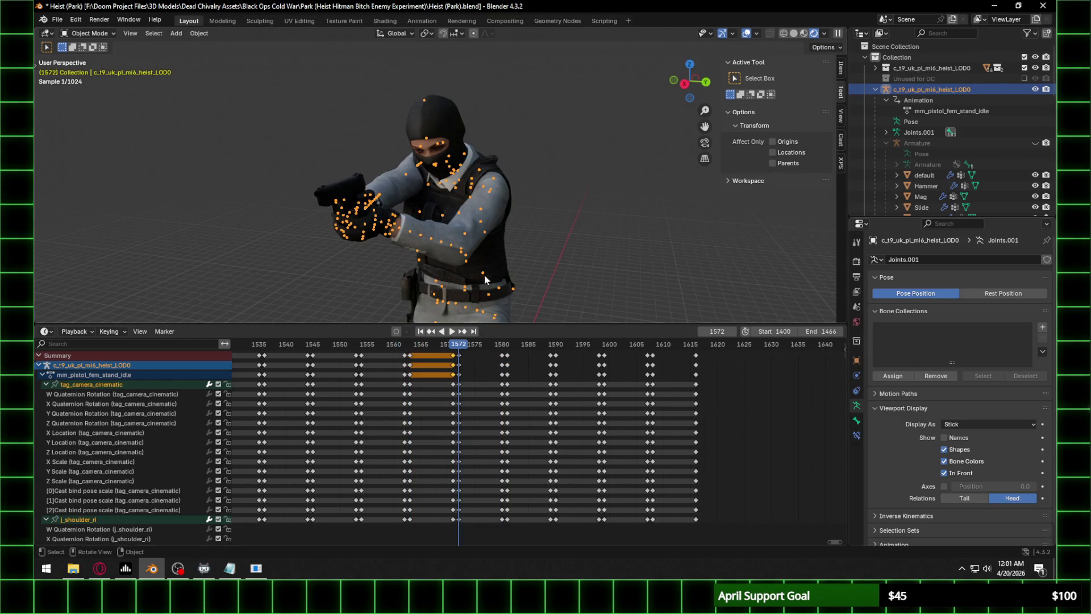
key(Up)
key(i)
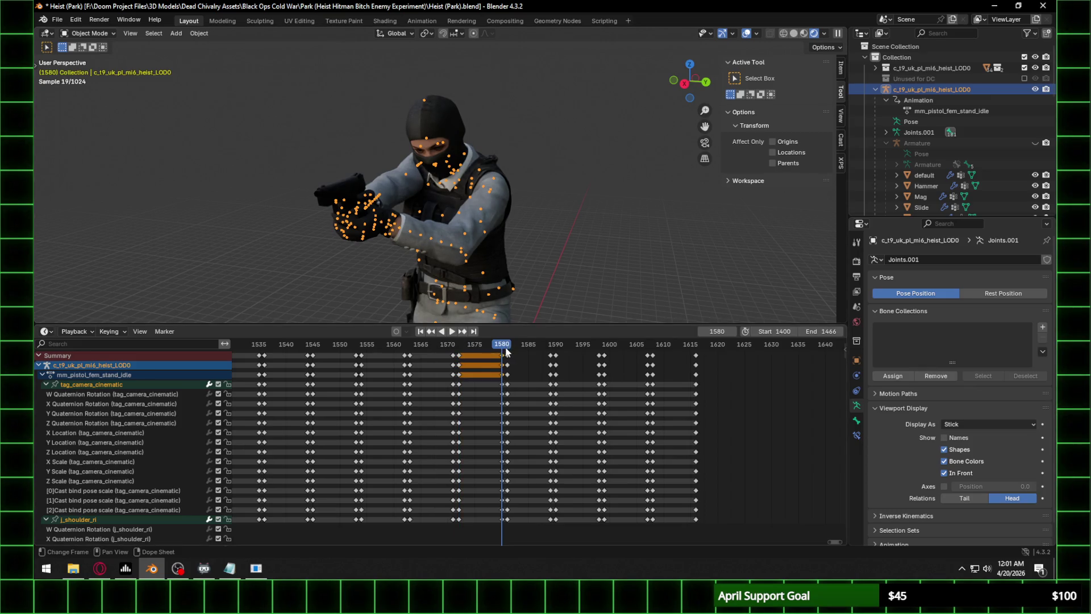
key(Right)
key(ctrl+z)
key(Up)
key(i)
Insert object keyframes at frames 1598, 1607 and 1616.
key(Right)
key(ctrl+z)
key(Up)
key(i)
key(Right)
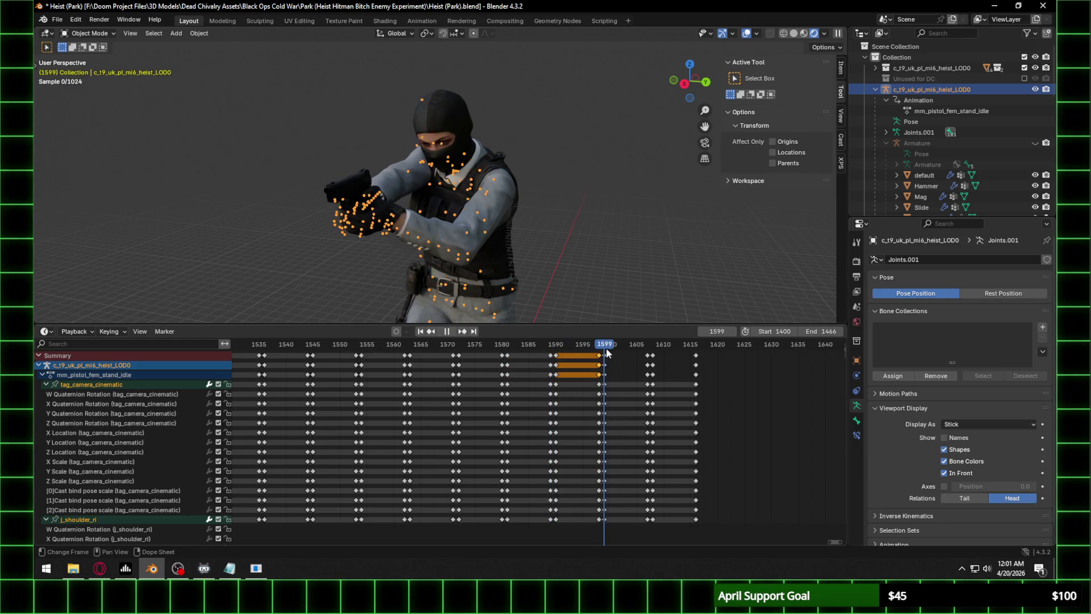
key(ctrl+z)
key(Up)
key(i)
key(Right)
key(ctrl+z)
key(Up)
key(i)
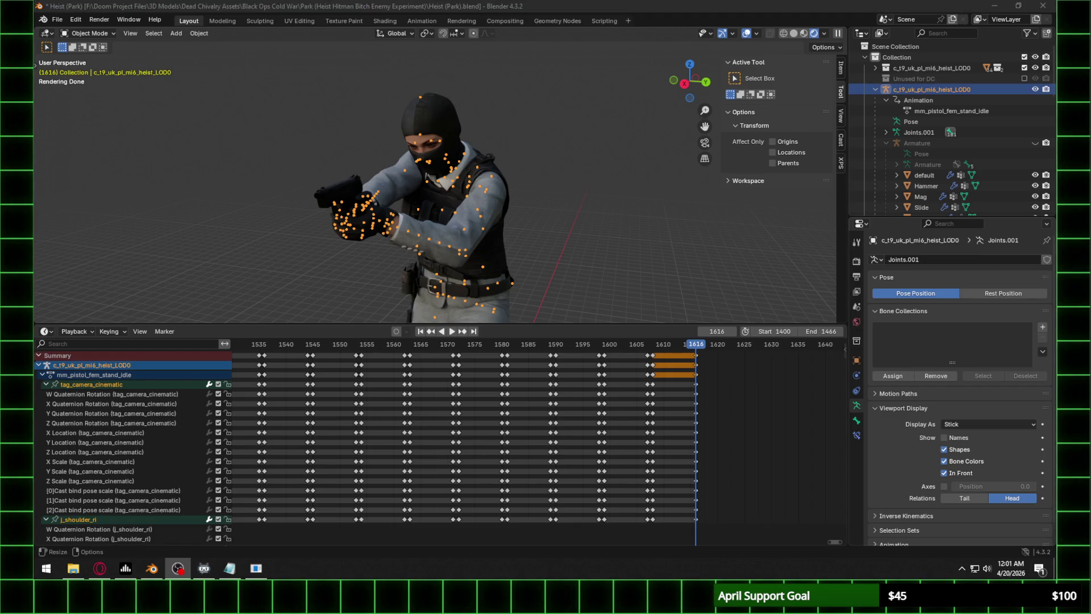
scroll(322, 417, up, 4)
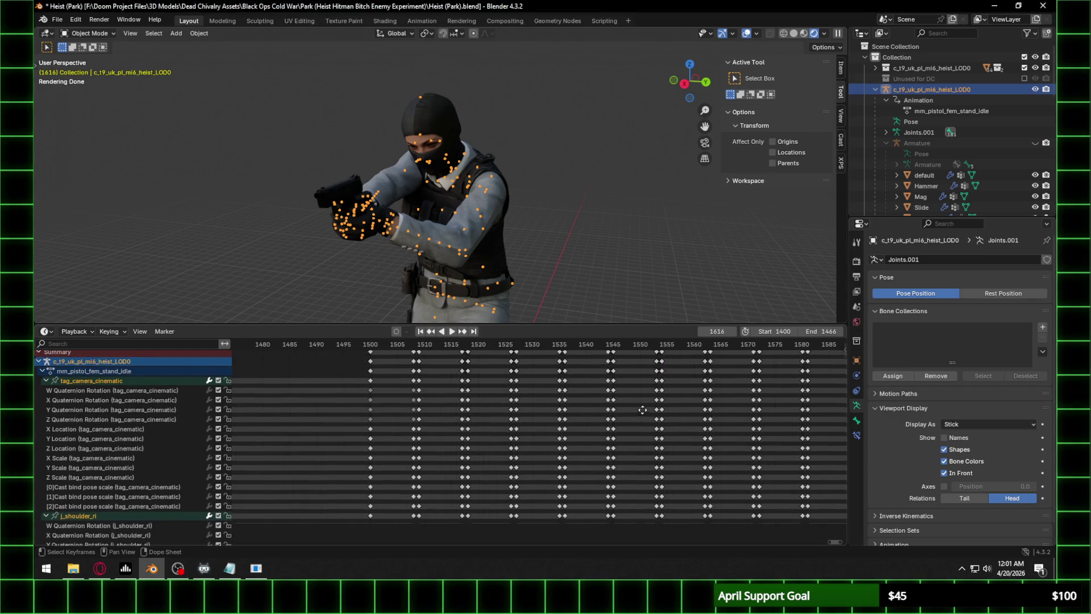
At frame 1501, rotate the character about Z, then show its Item transform values at frame 1502.
middle_drag(364, 383, 539, 382)
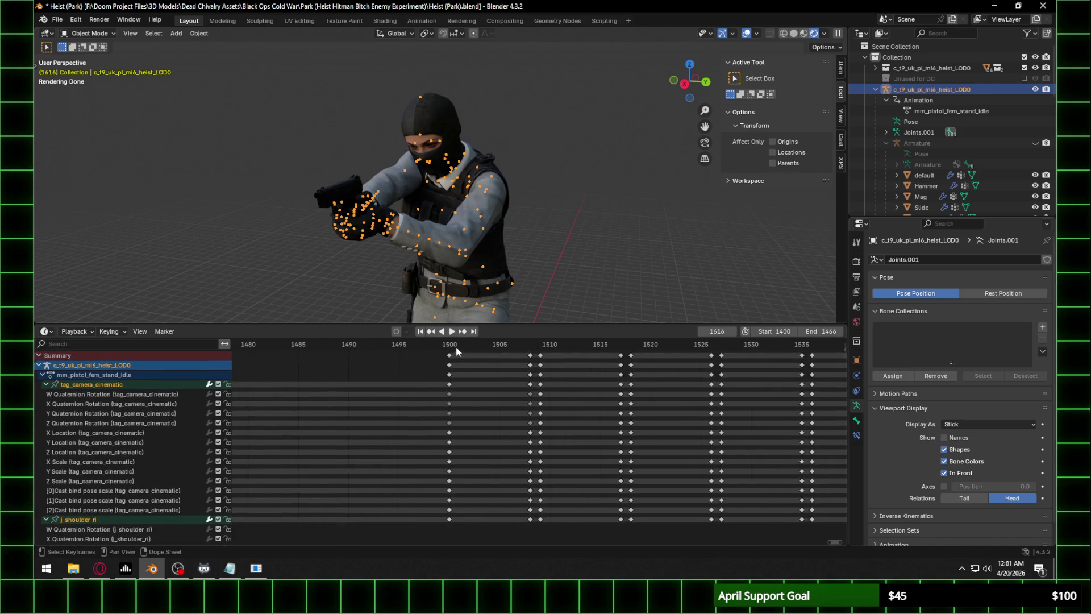
click(456, 348)
scroll(505, 240, down, 4)
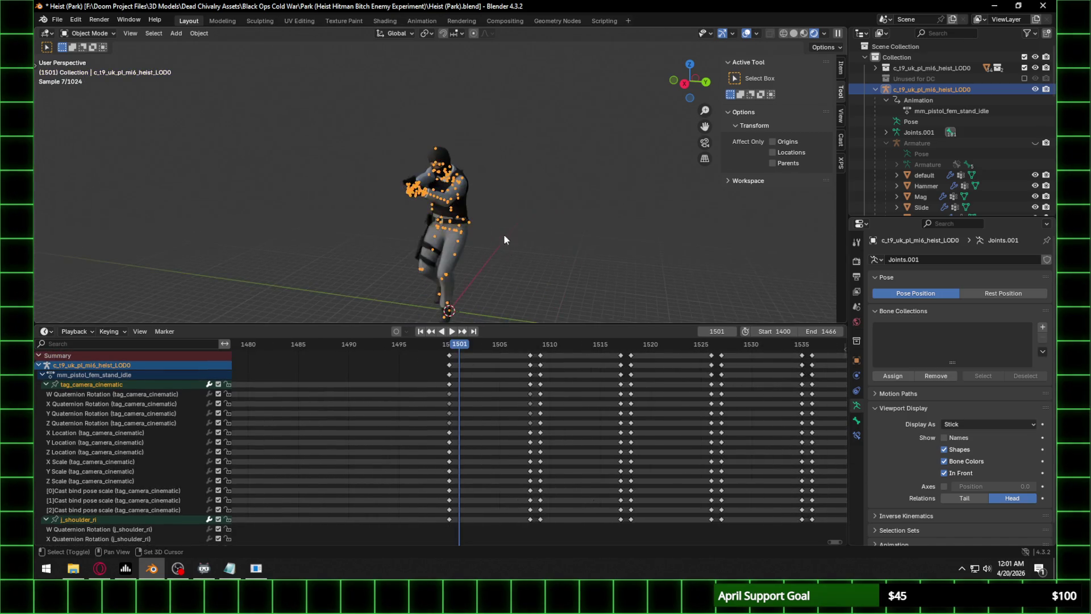
key(r)
key(z)
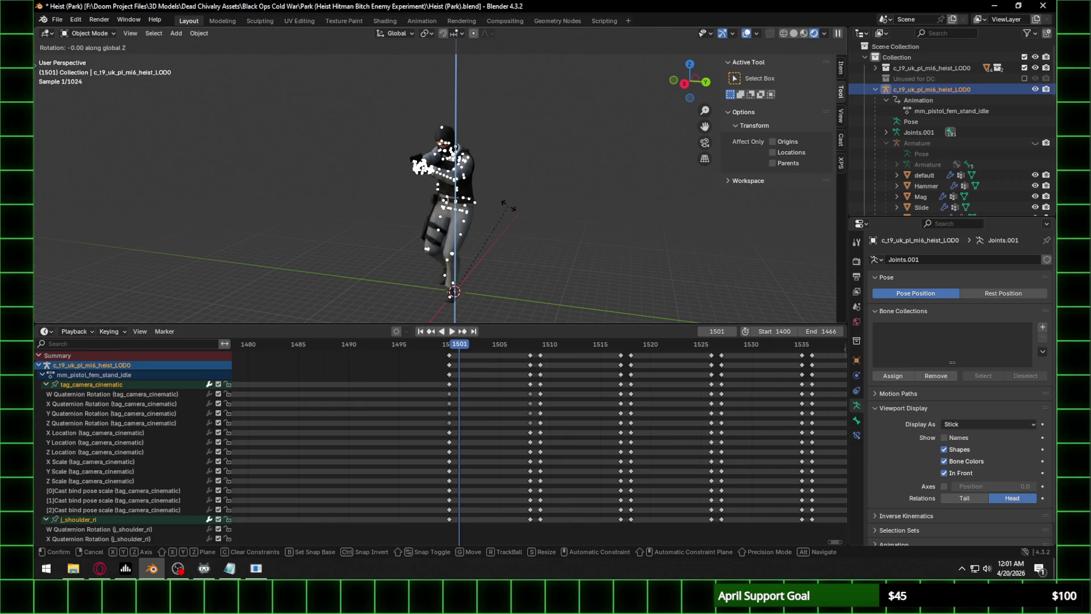
click(508, 206)
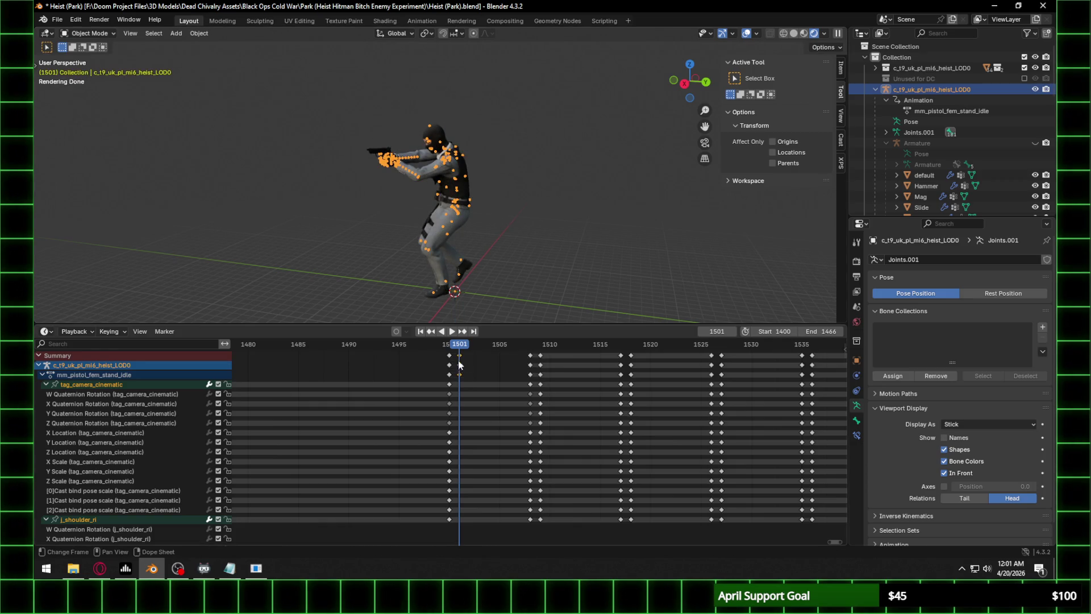
click(466, 345)
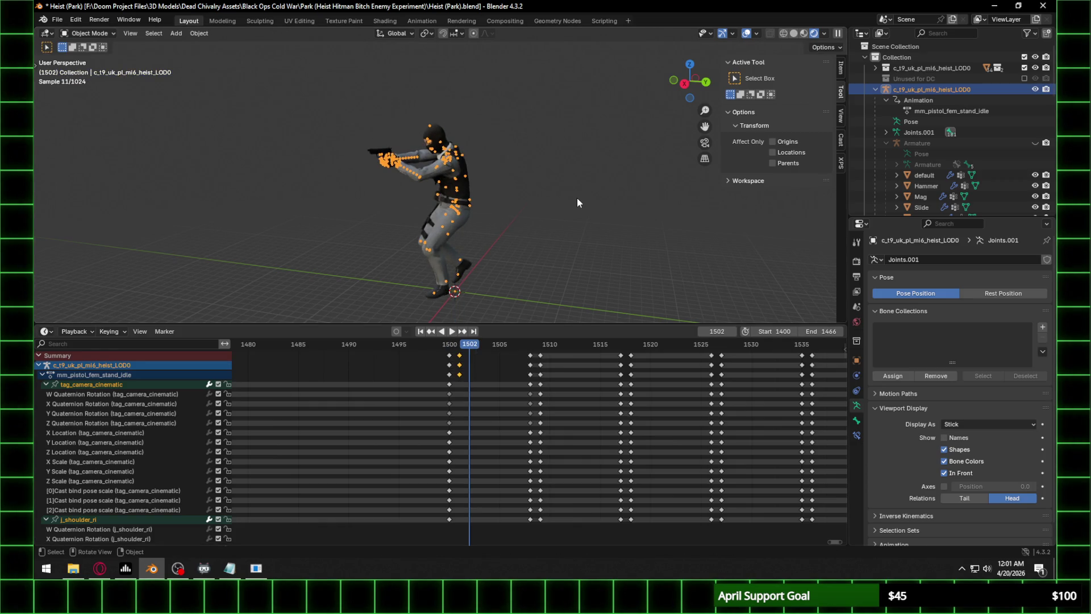
click(841, 69)
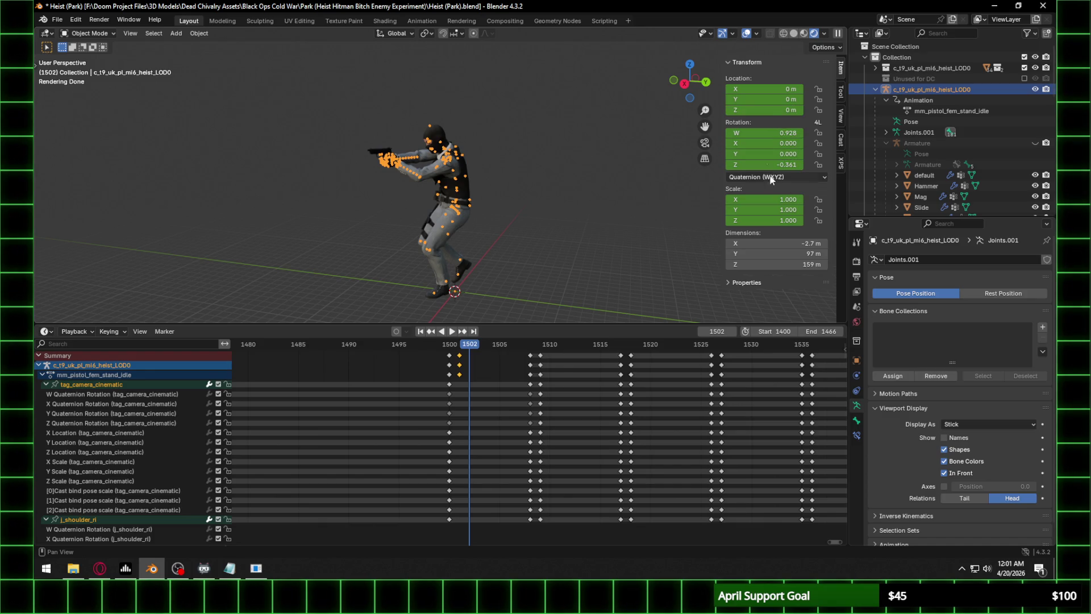
Change the character's rotation mode from Quaternion (WXYZ) to XYZ Euler, previewing frames 1501–1502.
key(space)
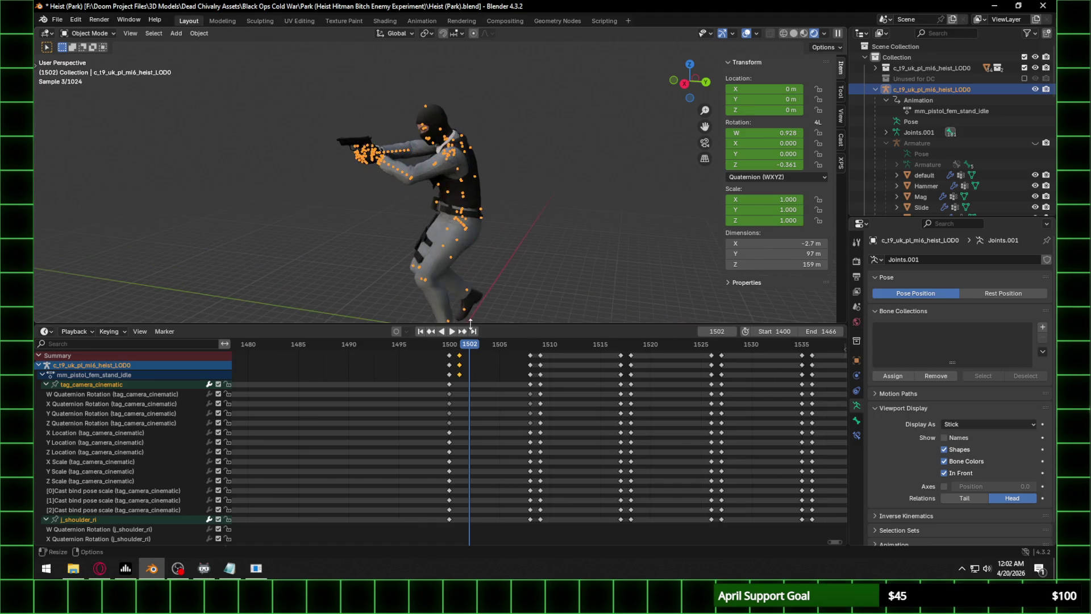
click(452, 346)
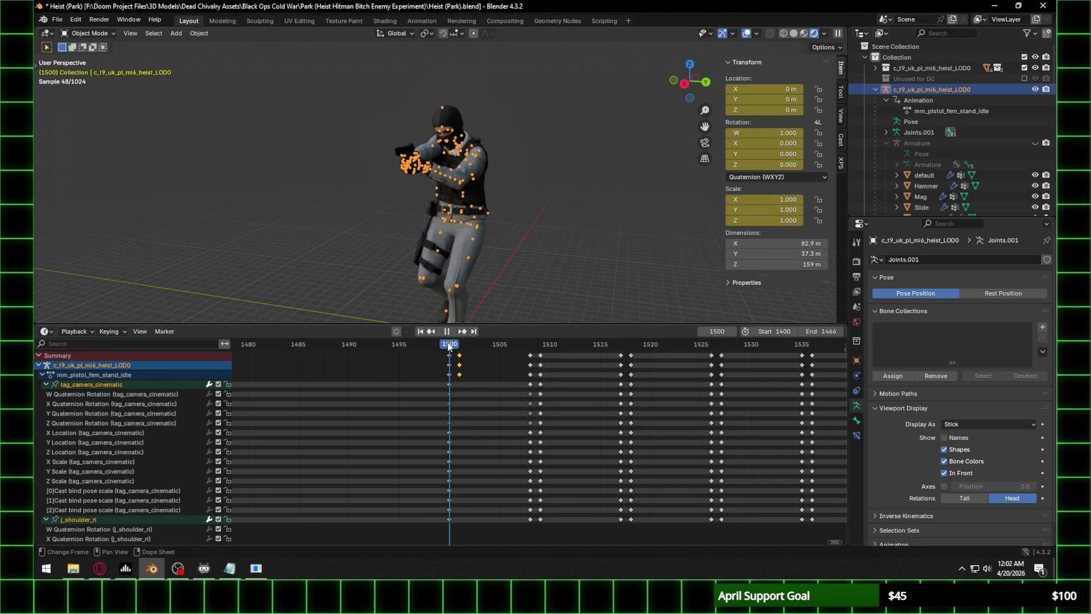
drag(449, 346, 460, 345)
key(Escape)
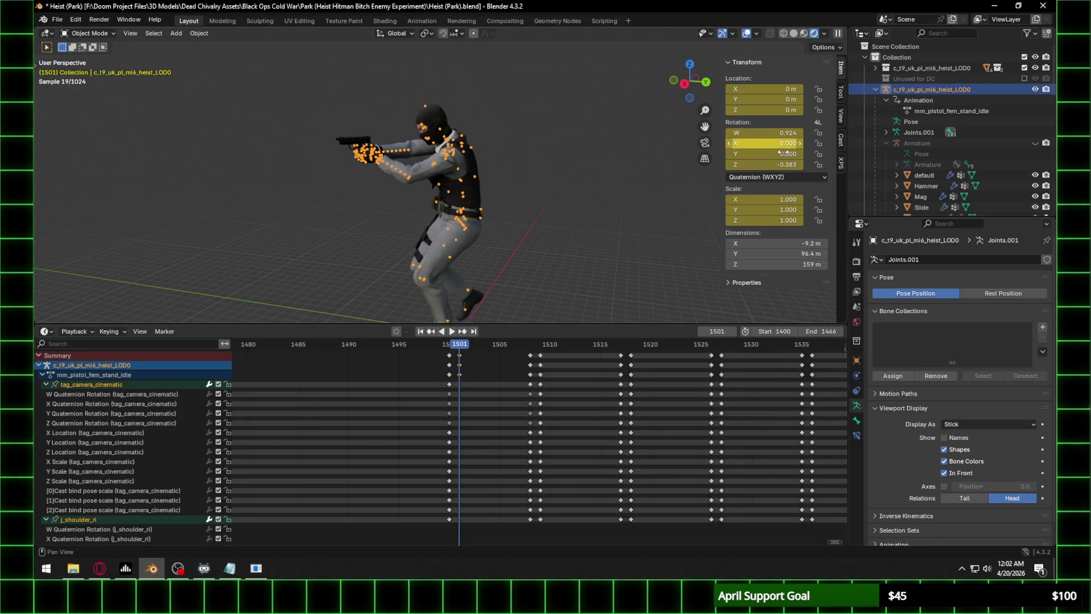
click(805, 177)
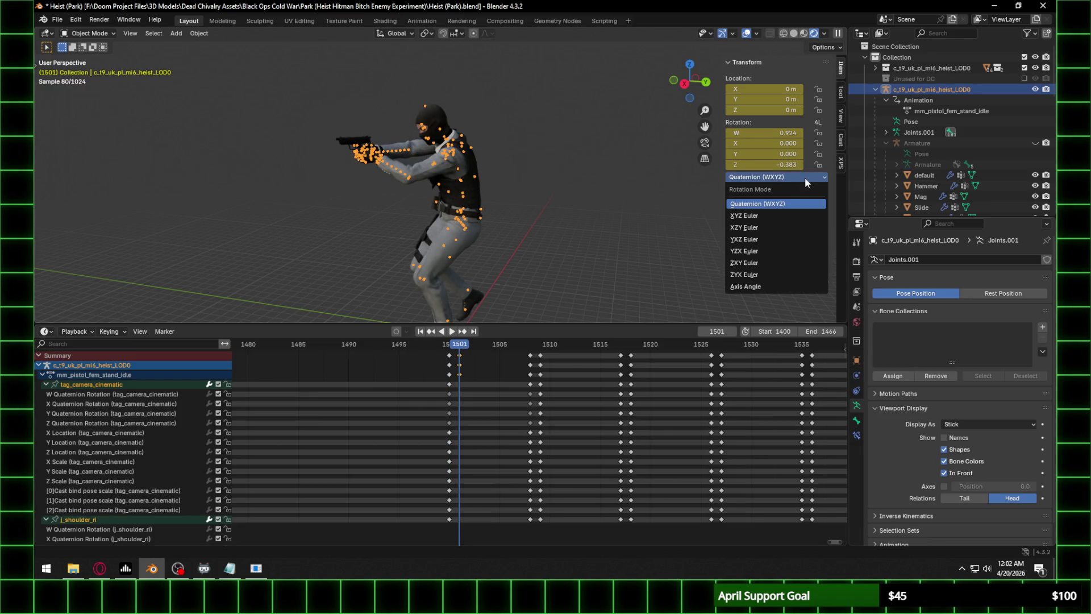
click(770, 217)
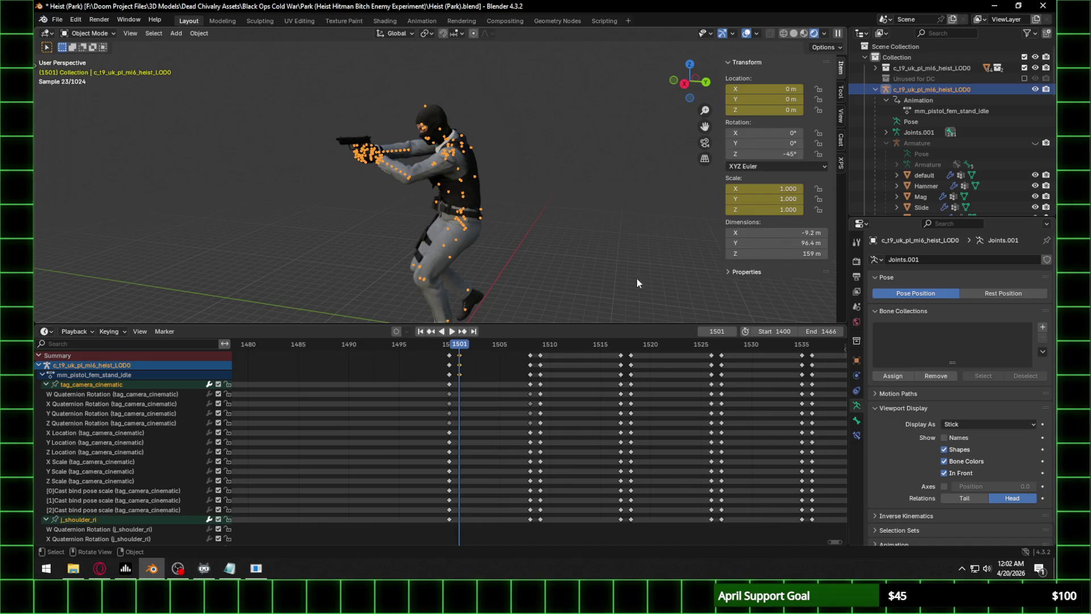
key(space)
drag(462, 347, 470, 346)
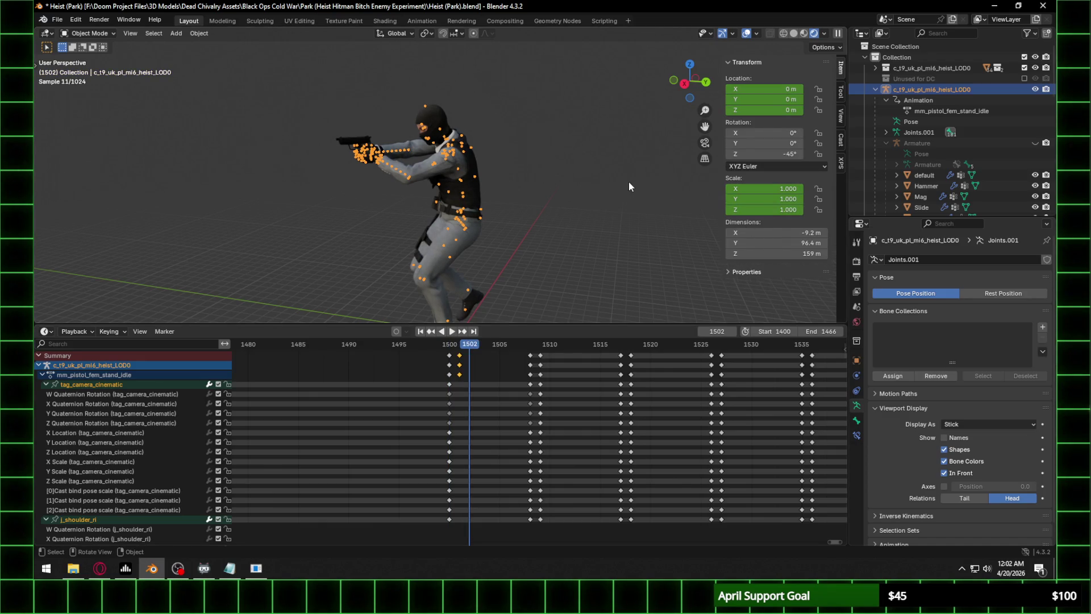
key(space)
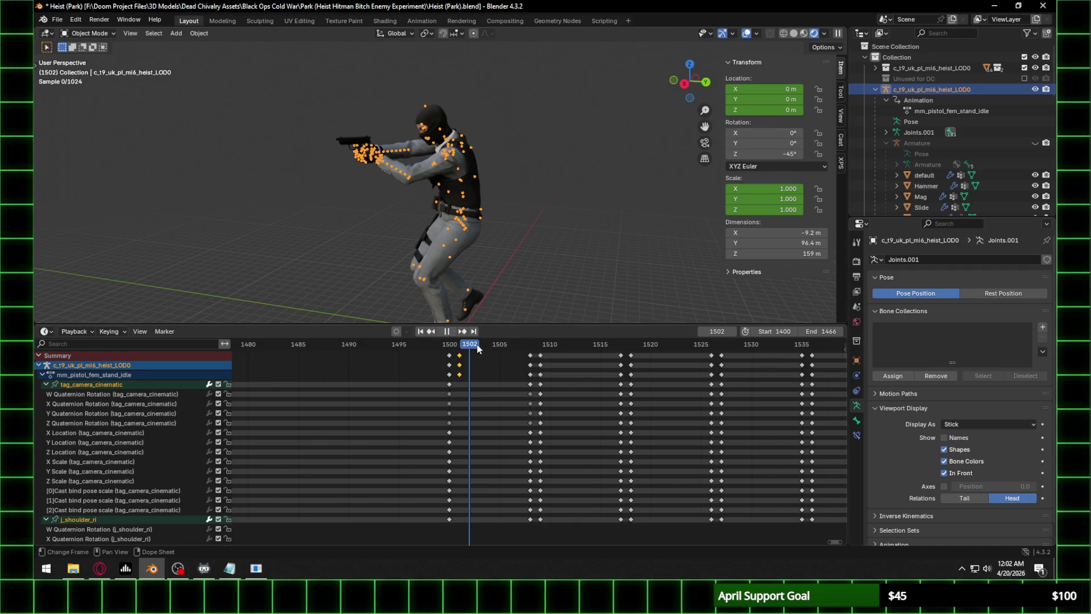
key(Escape)
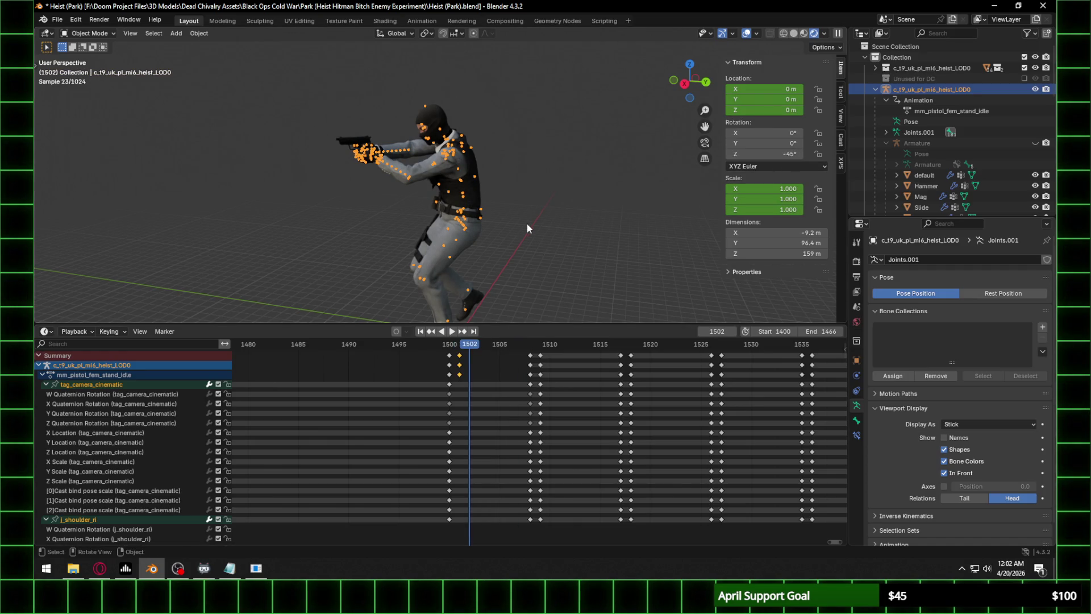
In Right Ortho view, key Z rotations of -90° at 1502, -135° at 1503, -180° at 1504.
click(684, 83)
mouse_move(465, 346)
mouse_down()
mouse_move(455, 344)
mouse_move(492, 339)
mouse_move(470, 344)
mouse_up()
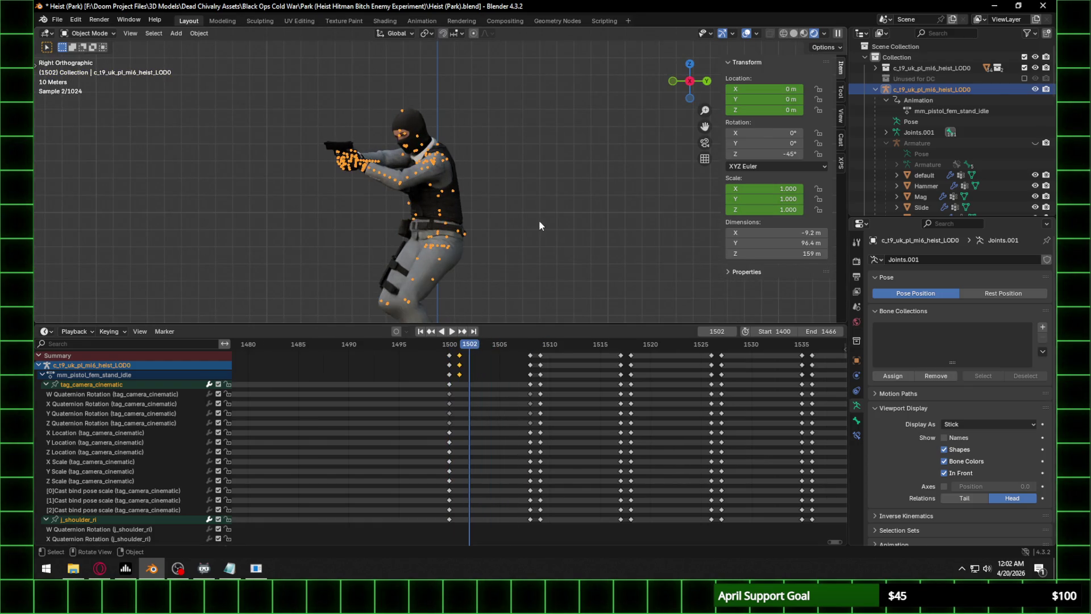
text(rz)
text(-45)
key(Return)
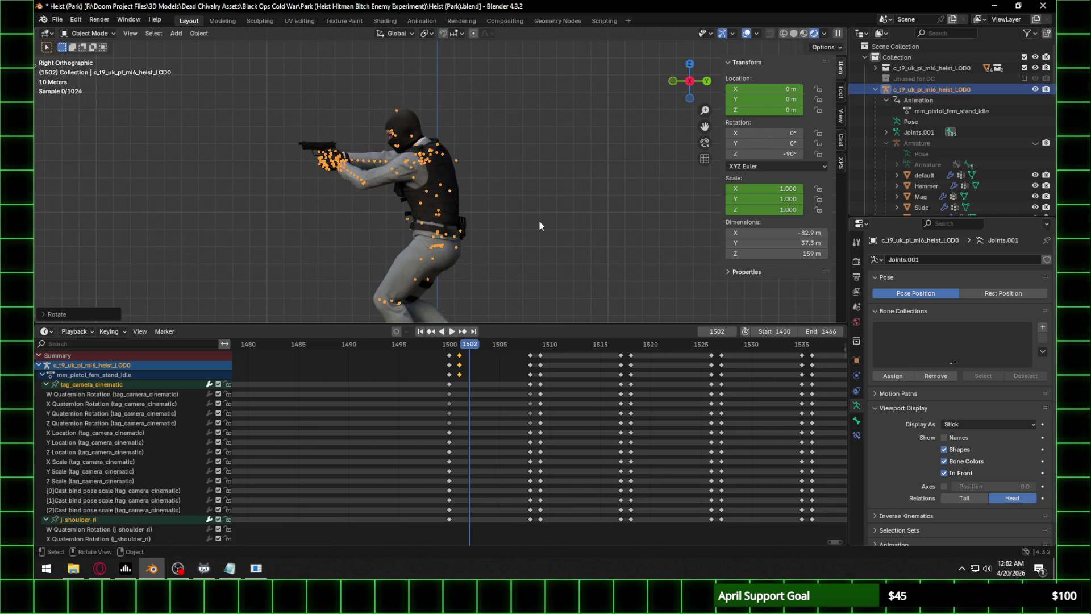
key(i)
click(479, 345)
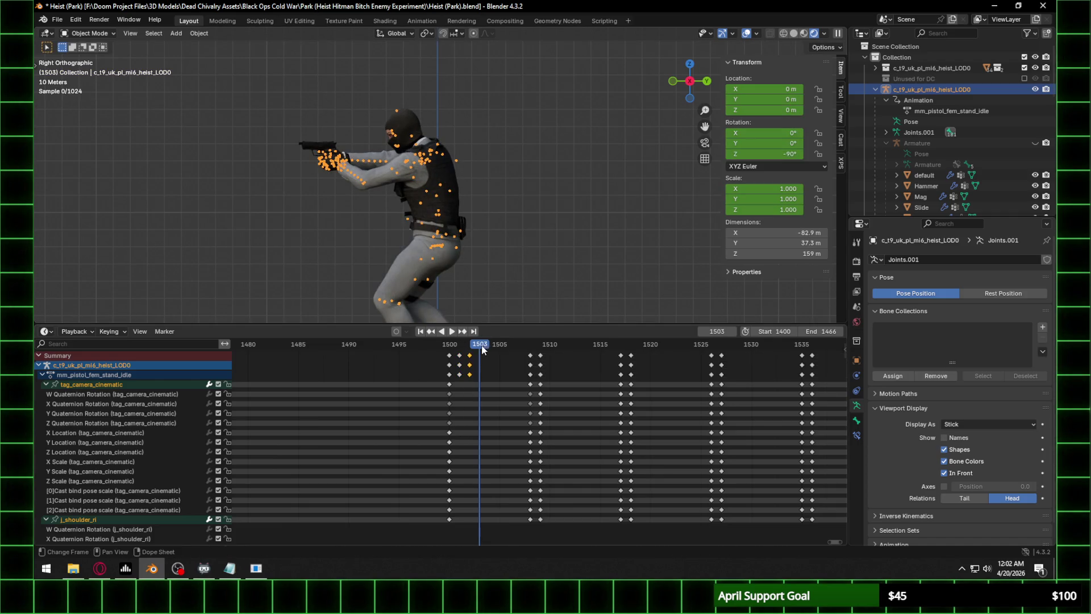
text(rz)
text(-45)
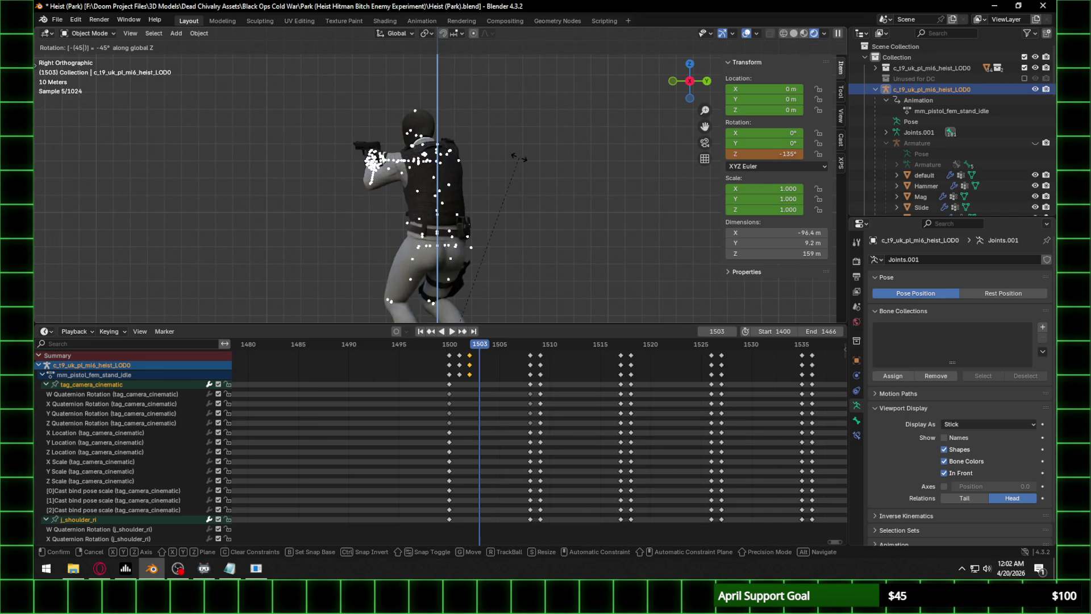
key(Return)
key(i)
key(Right)
text(rz)
text(-45)
key(Return)
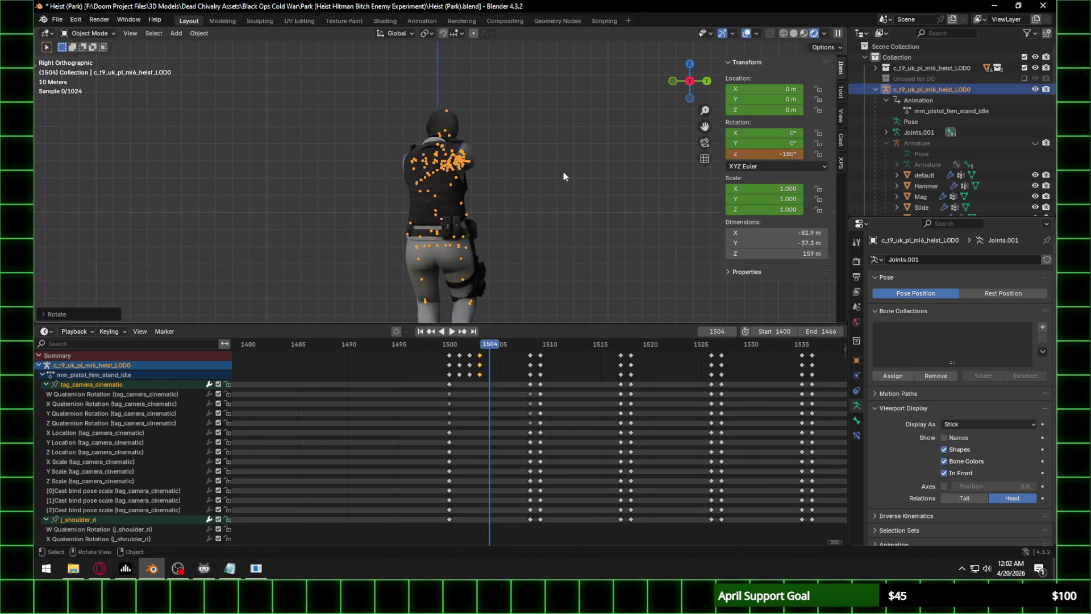
key(i)
Key -225° at 1505 and -270° at 1506, turn to -315° at 1507, then enter Pose Mode.
key(Right)
text(rz)
text(-45)
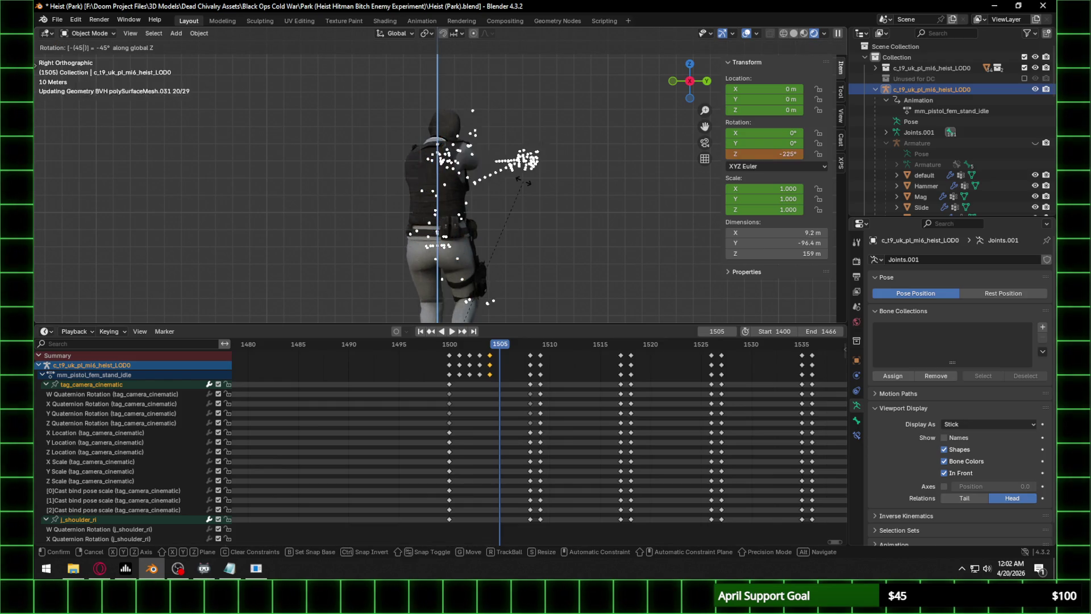
key(Return)
key(i)
key(space)
key(space)
text(rz-45)
key(Return)
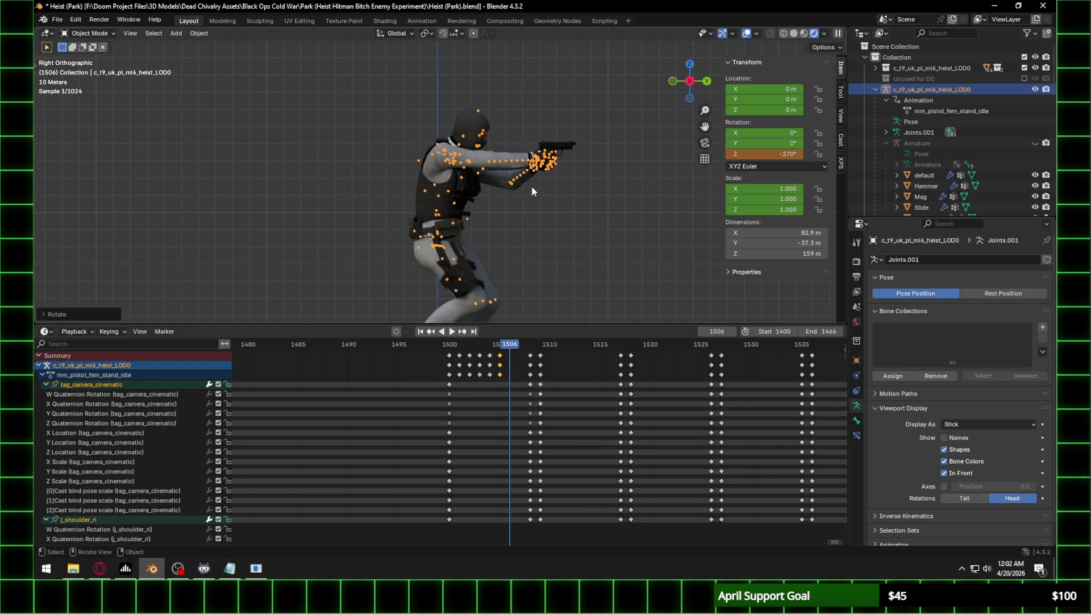
key(i)
key(Right)
text(r)
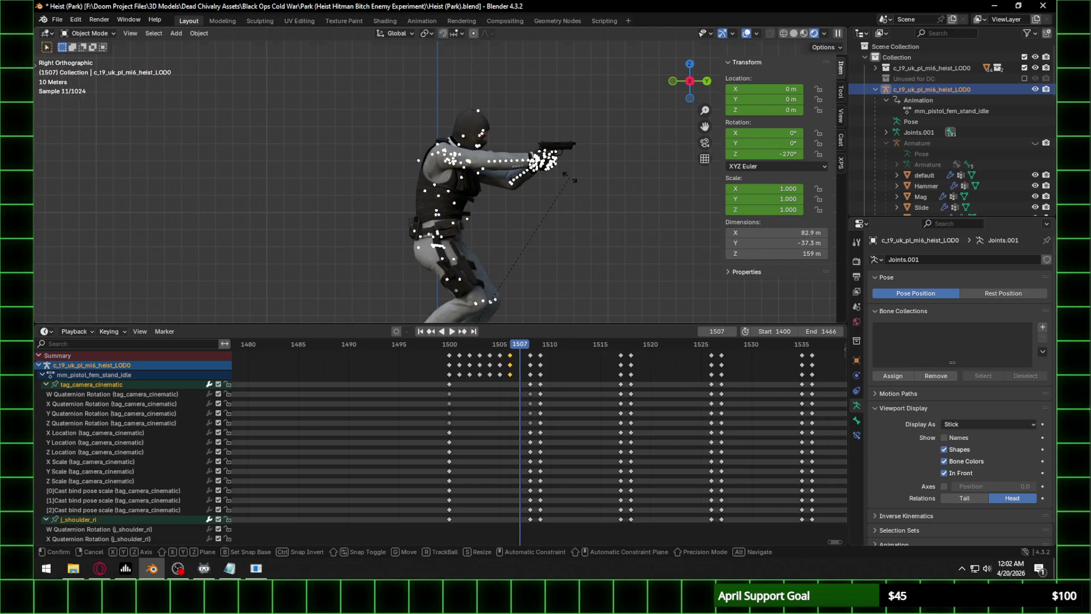
text(z-45)
key(Return)
click(88, 33)
click(85, 65)
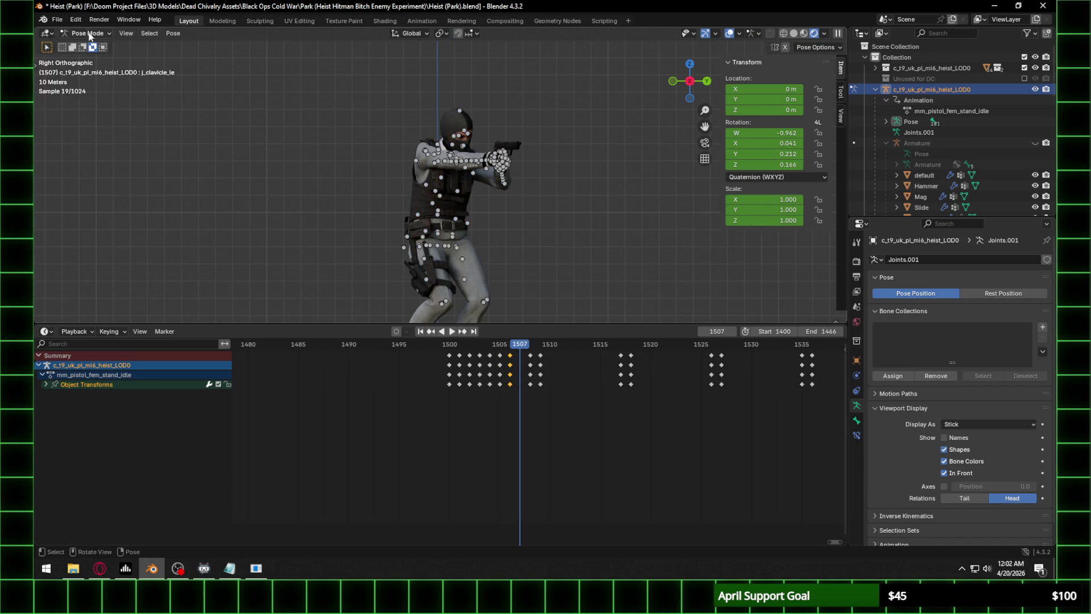
Key the -315° rotation at frame 1507, then copy the 1501–1507 spin keys to frame 1510.
key(ctrl+Tab)
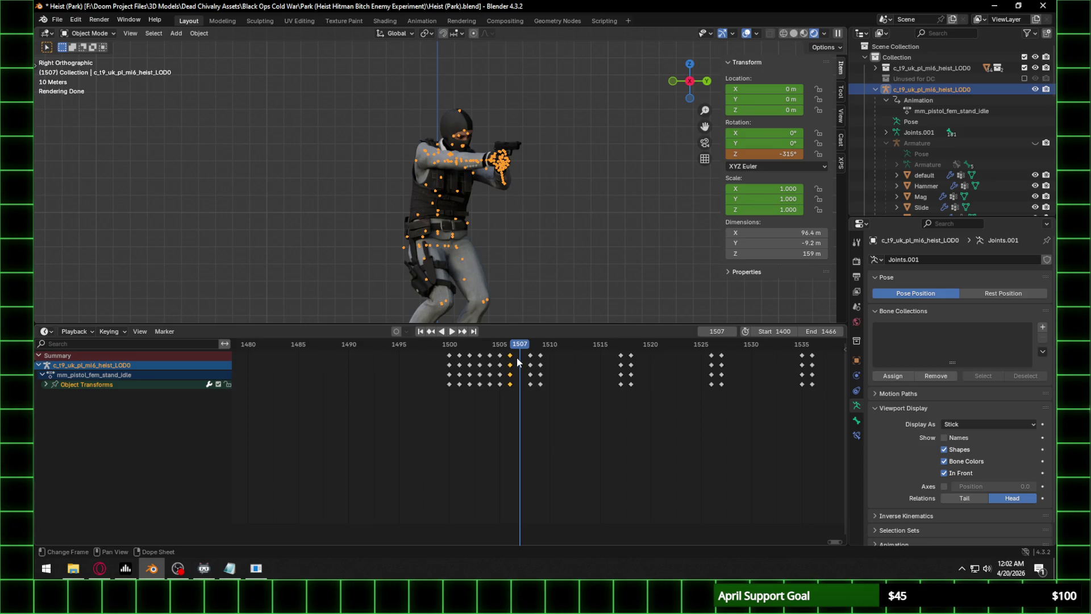
key(i)
drag(457, 391, 524, 347)
key(ctrl+c)
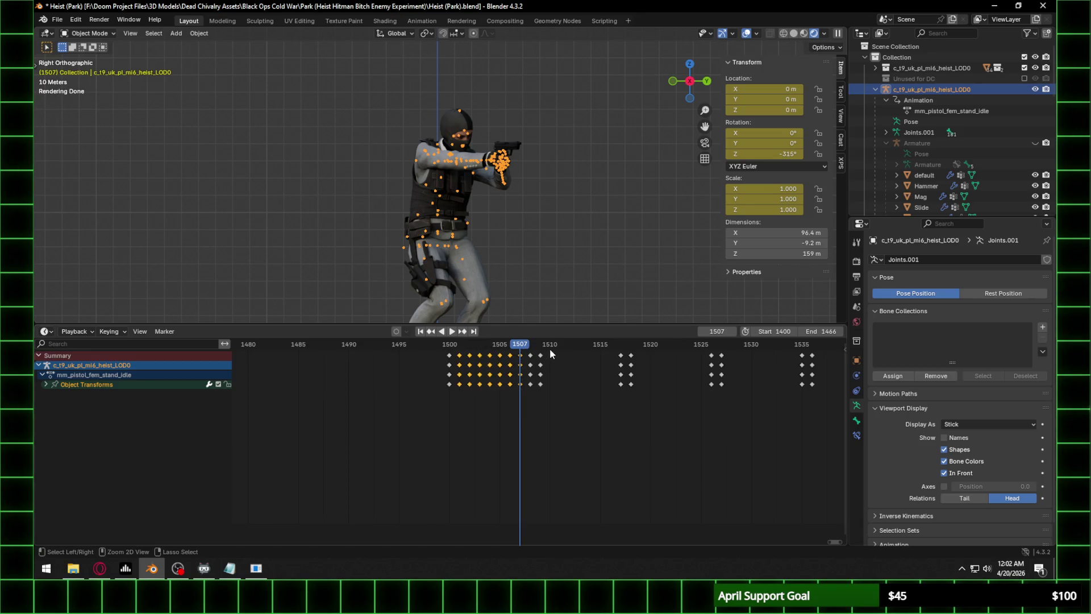
click(548, 347)
key(ctrl+v)
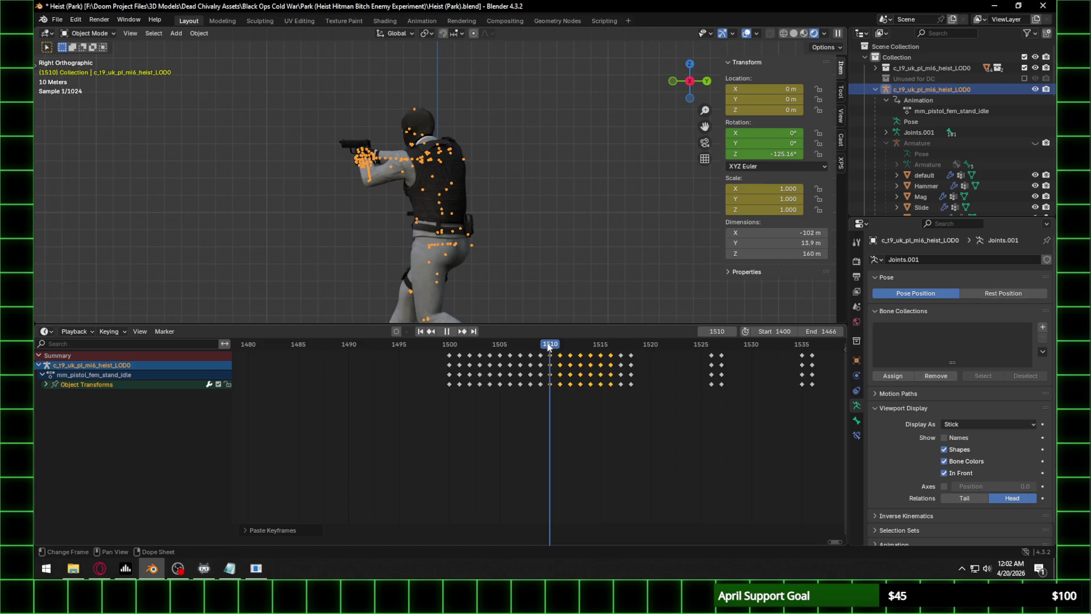
Set the rig's Z rotation to 0° at frames 1509 and 1508, keying it at 1508.
key(Left)
click(773, 149)
text(0)
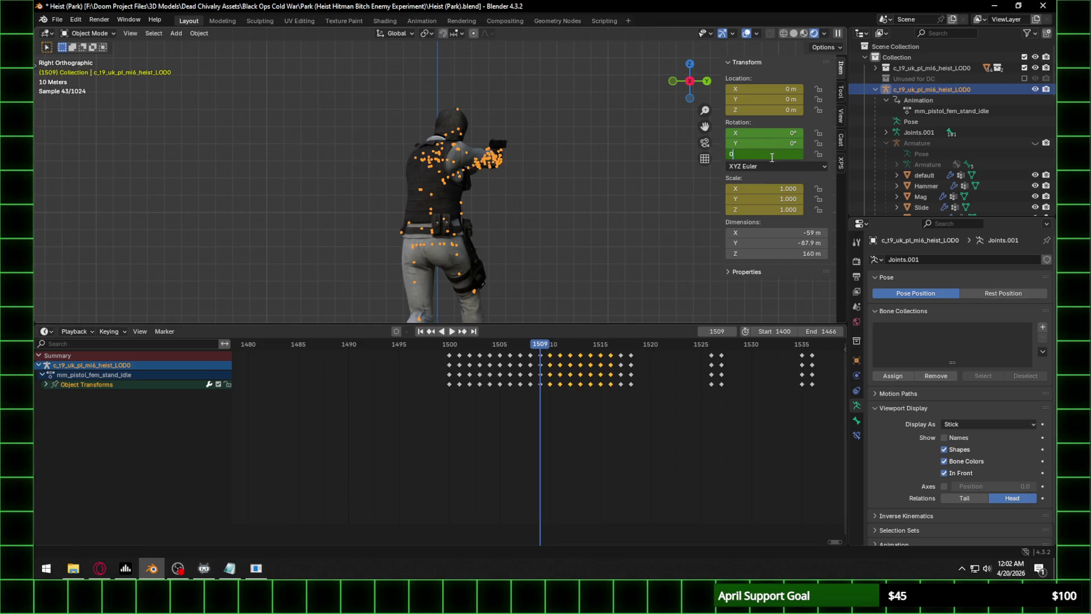
key(Return)
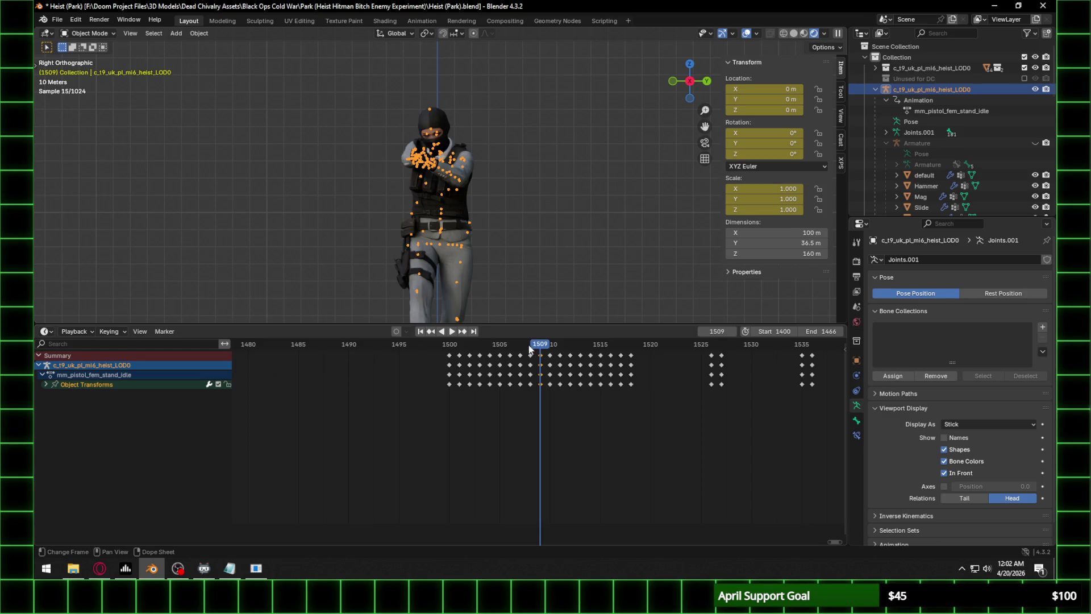
click(528, 345)
click(773, 155)
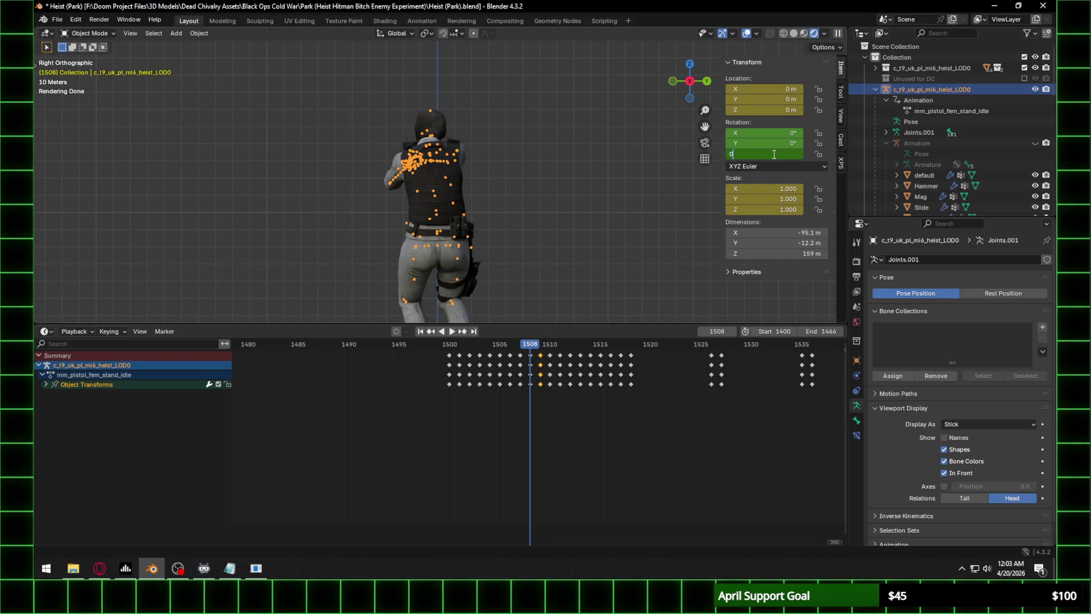
key(Return)
key(i)
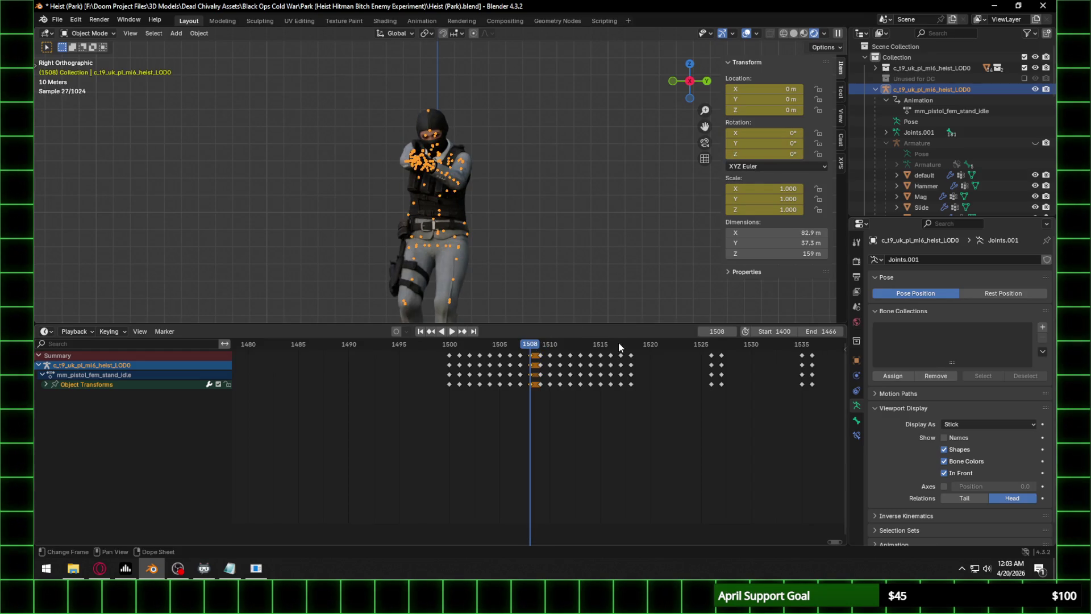
Play and scrub the animation around frame 1517 to check the spin's ending.
click(619, 345)
key(space)
drag(619, 345, 540, 345)
key(space)
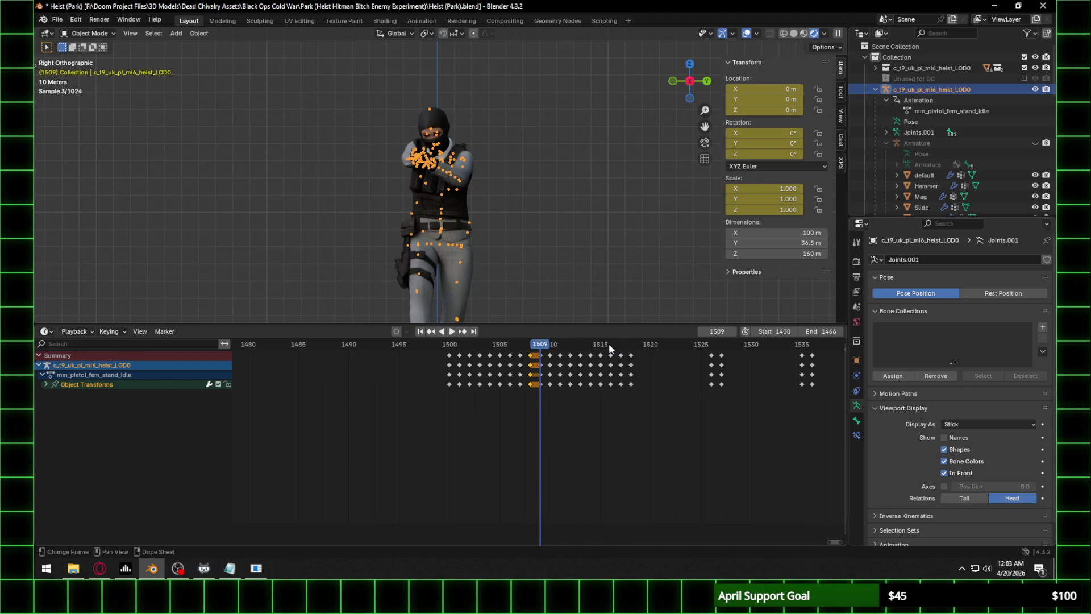
click(619, 345)
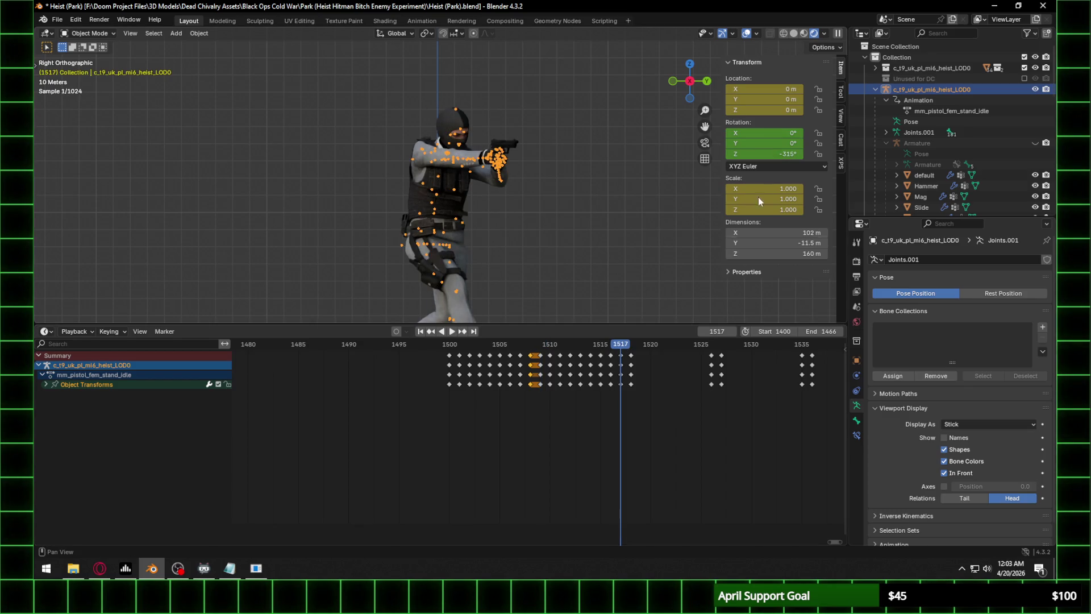
At frame 1517, set the character's Z rotation to 0° and keyframe it.
click(764, 154)
text(0)
key(Return)
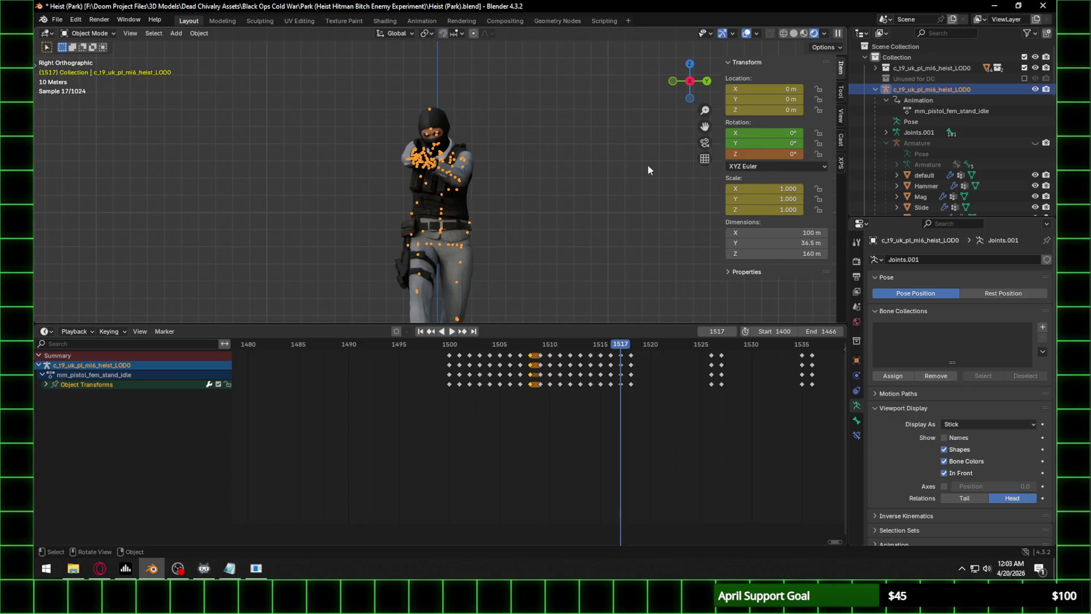
key(i)
Insert held pose keys at frames 1518, 1525, 1527 and 1535.
click(629, 345)
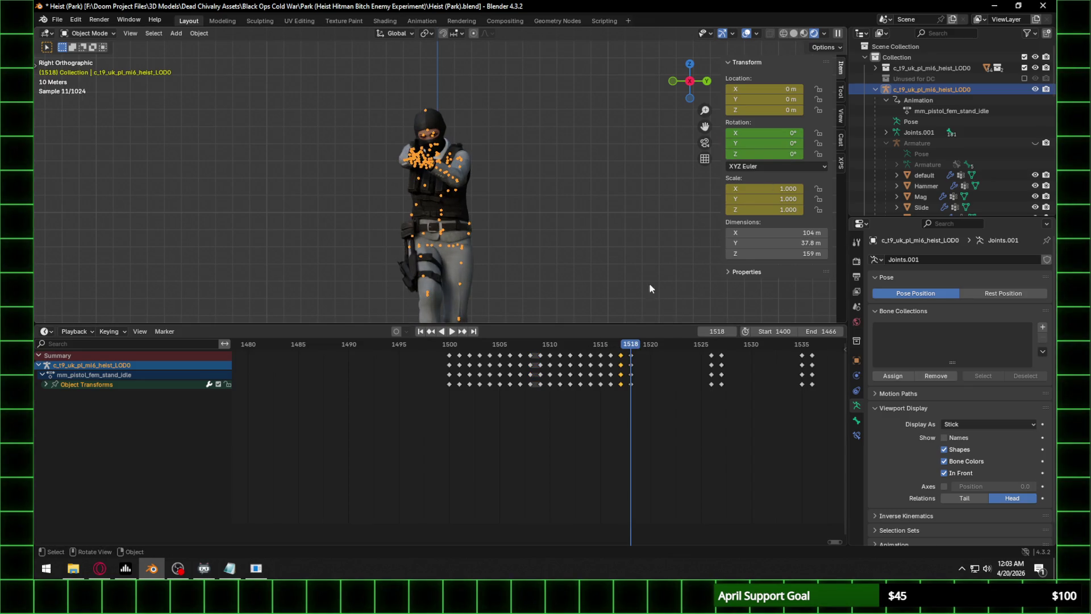
key(Up)
key(i)
click(721, 345)
key(i)
click(801, 345)
key(i)
mouse_move(572, 216)
middle_down()
mouse_move(435, 239)
mouse_move(670, 128)
middle_up()
click(674, 84)
middle_drag(720, 414, 420, 414)
Key the pose at frames 1536, 1544, 1545, 1553, 1562 and 1563.
click(508, 344)
key(i)
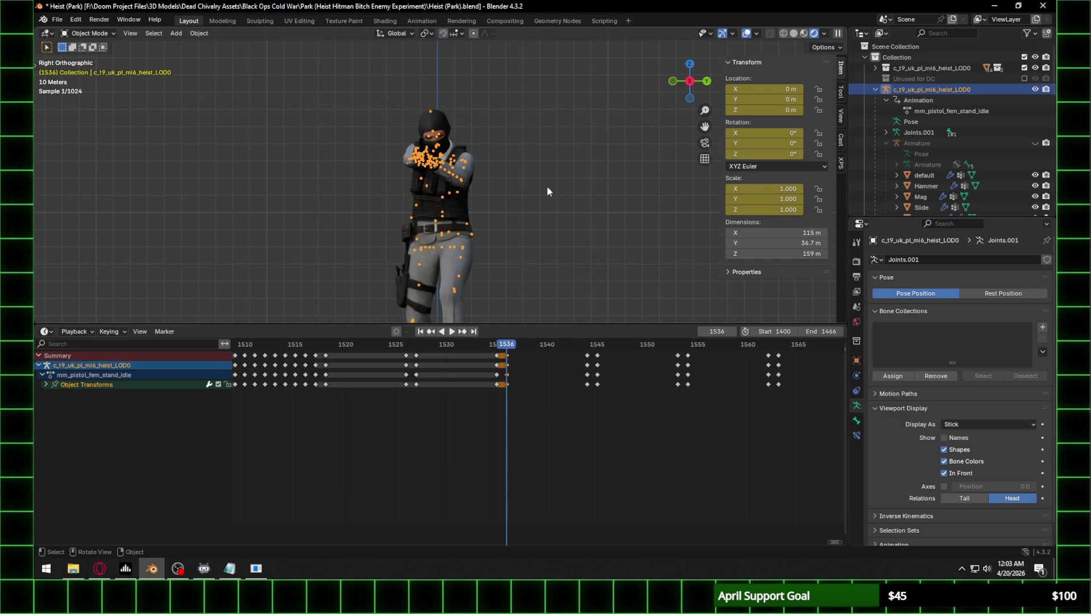
click(587, 344)
key(i)
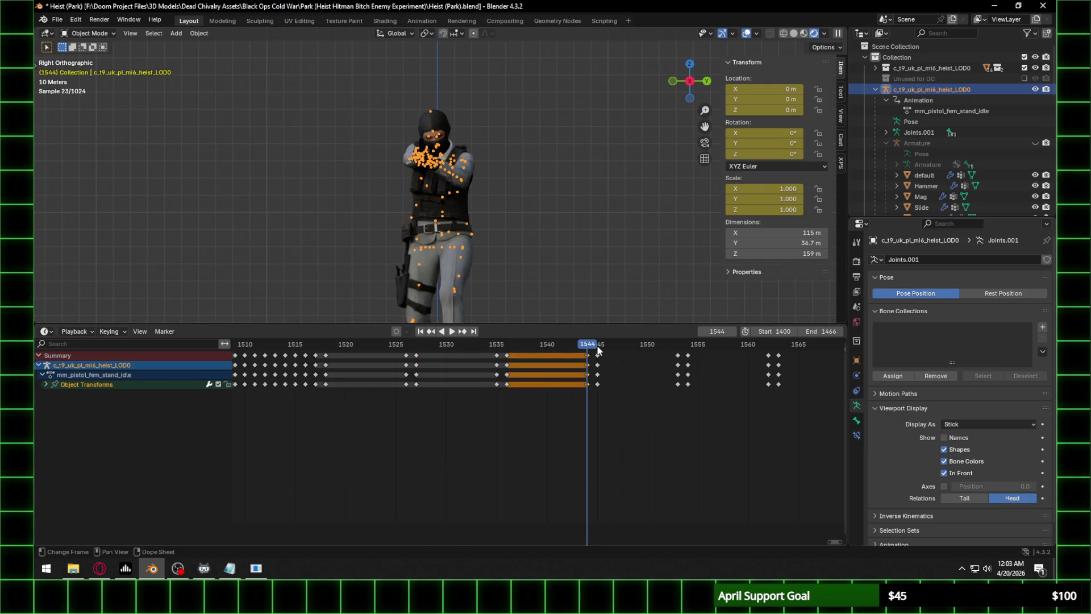
click(597, 345)
key(i)
click(677, 344)
key(i)
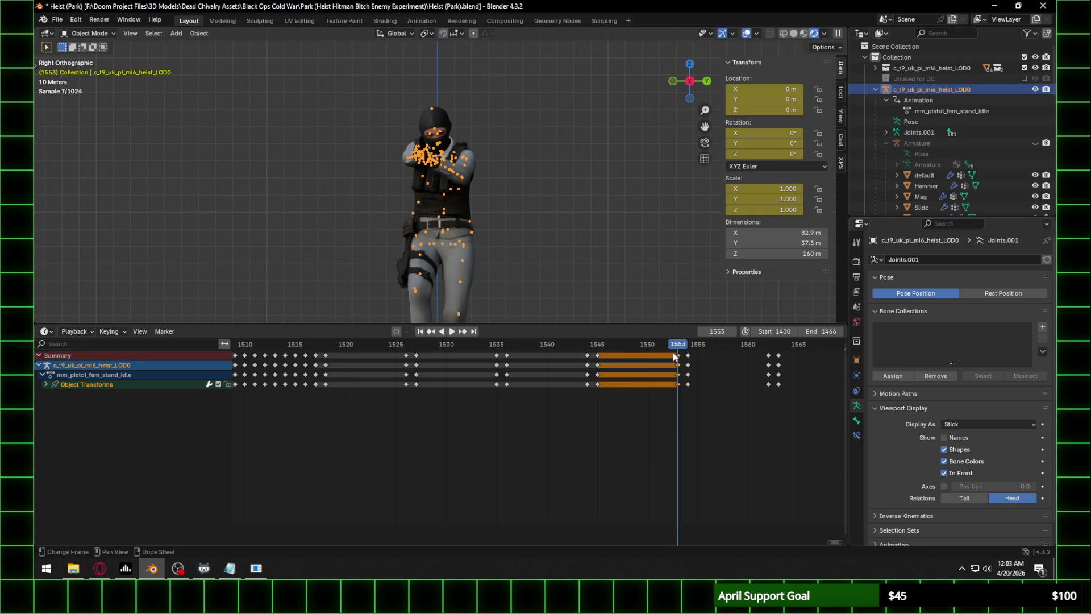
click(768, 344)
key(i)
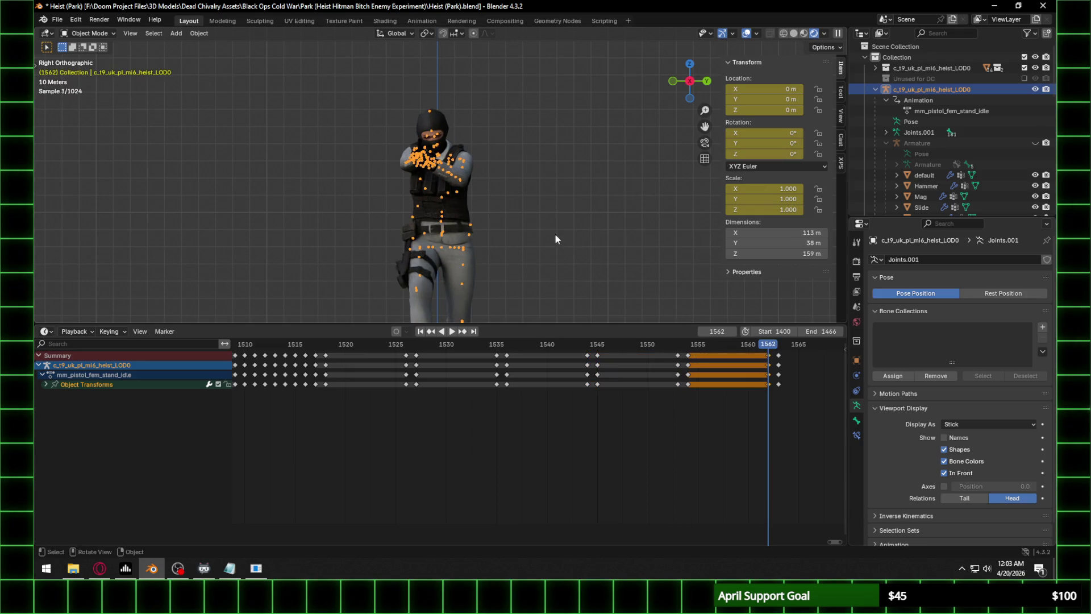
key(Right)
key(i)
ctrl+scroll(681, 346, right, 5)
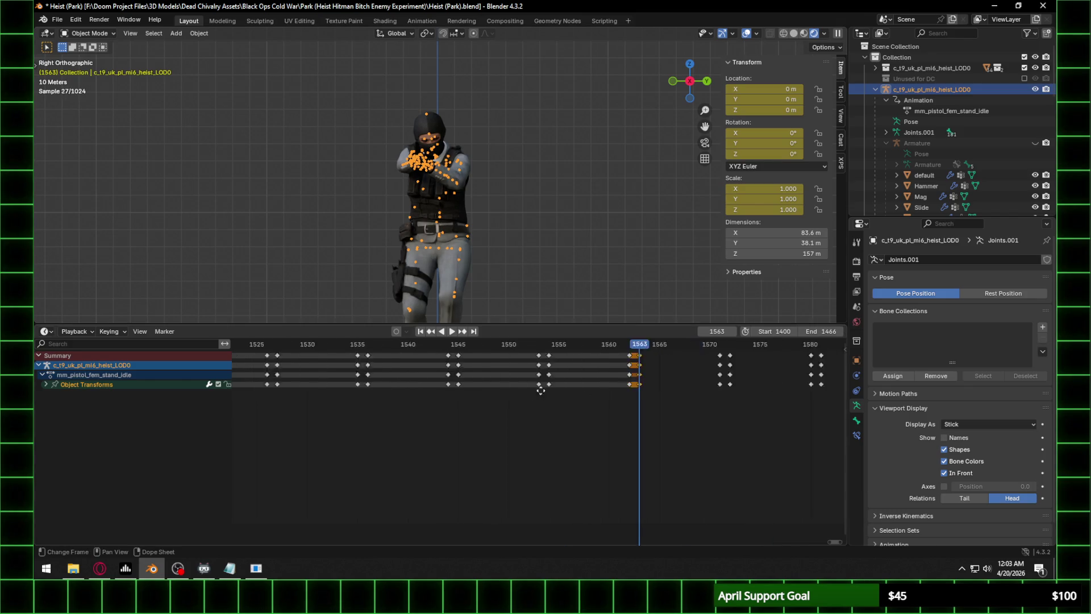
Key the pose at frames 1571, 1580, 1581, 1589 and 1590.
click(599, 343)
key(i)
click(613, 347)
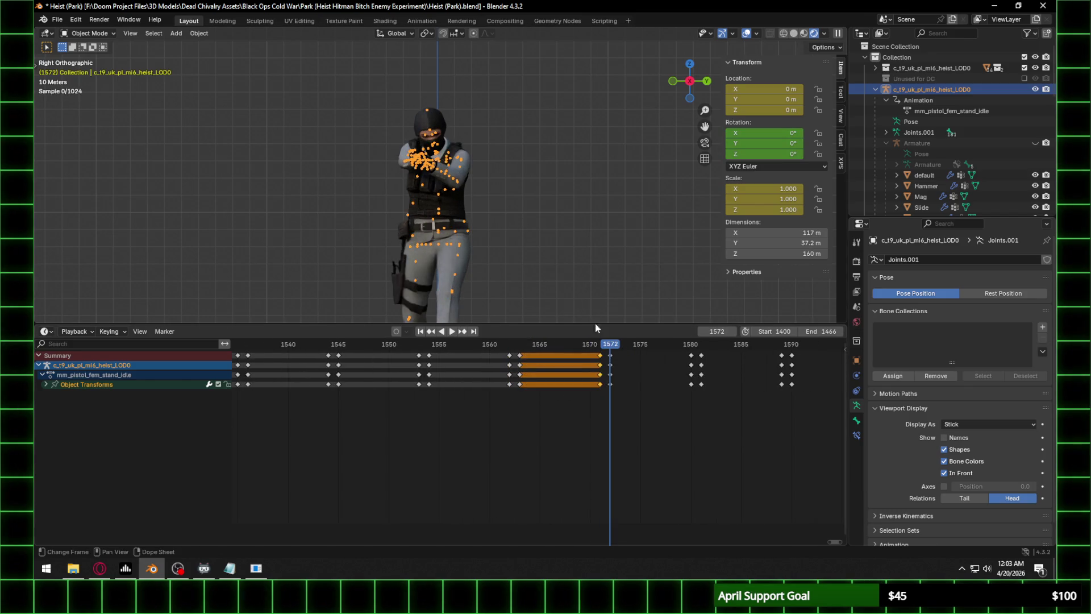
key(Up)
key(i)
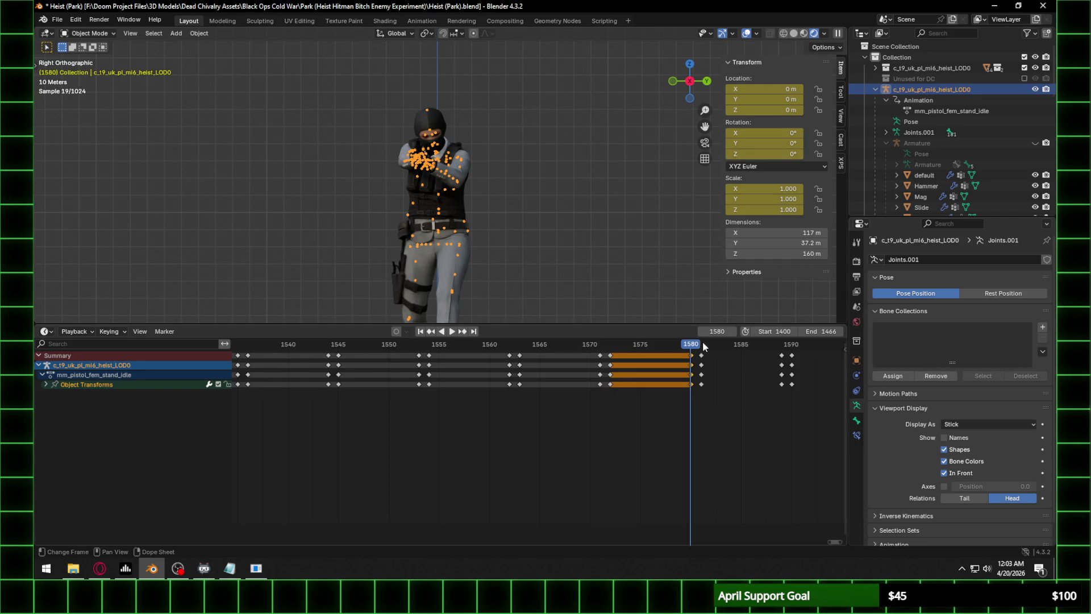
key(Up)
key(i)
key(Up)
key(i)
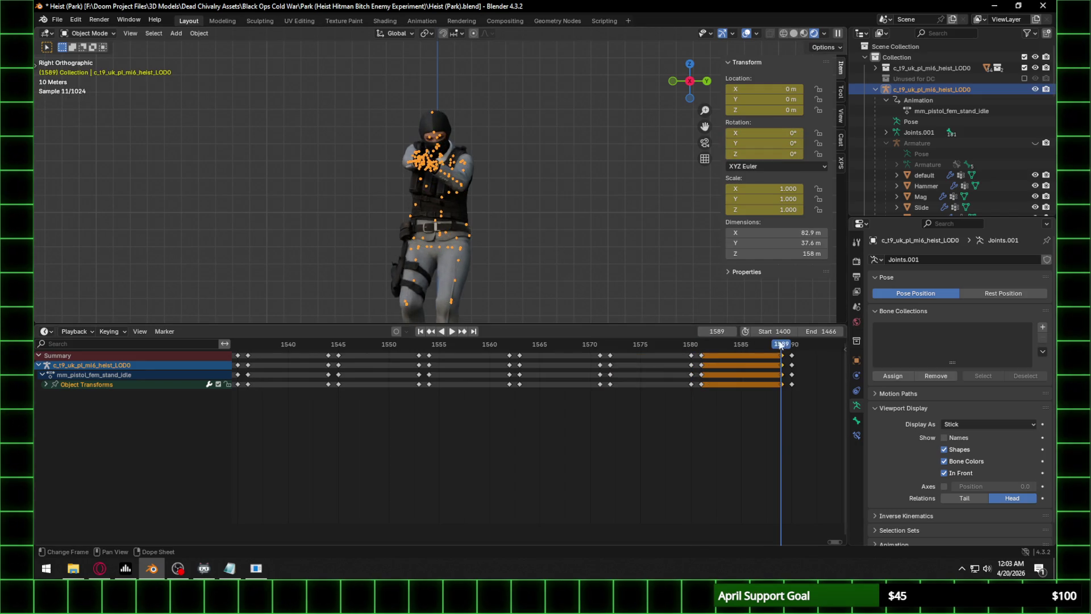
key(Up)
key(i)
middle_drag(597, 234, 529, 239)
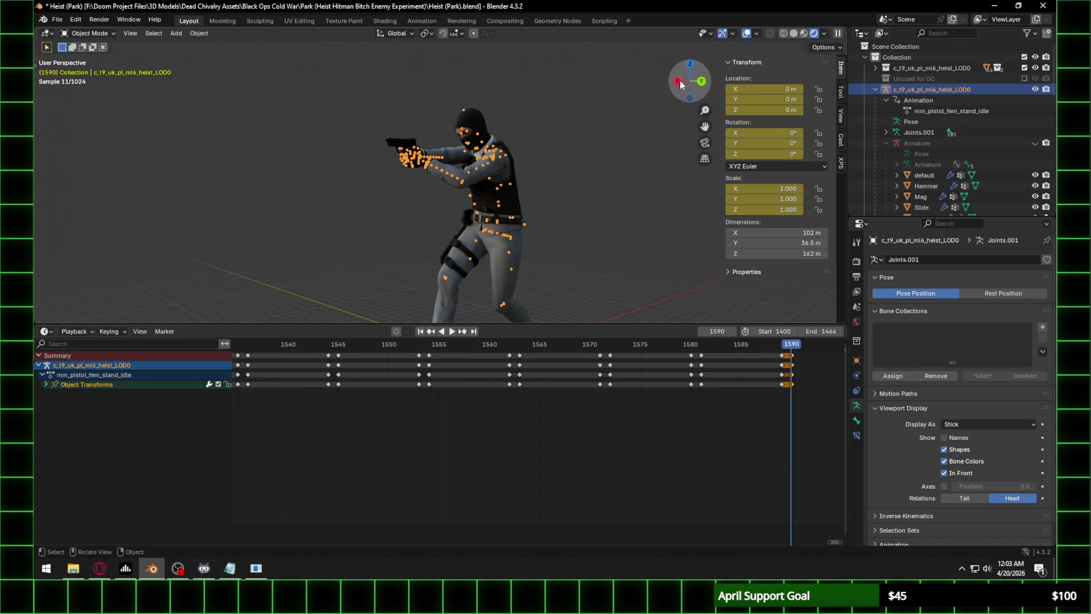
click(680, 80)
click(708, 81)
middle_drag(788, 412, 399, 411)
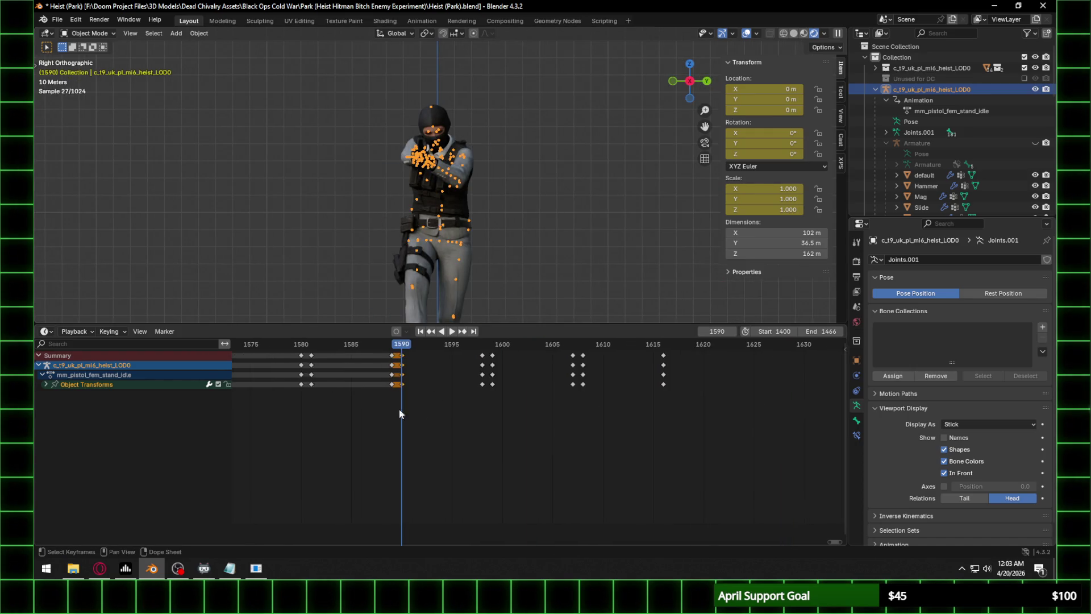
Paste the held keys at frames 1598 and 1607, and key the pose at 1616.
click(487, 351)
key(ctrl+v)
click(492, 344)
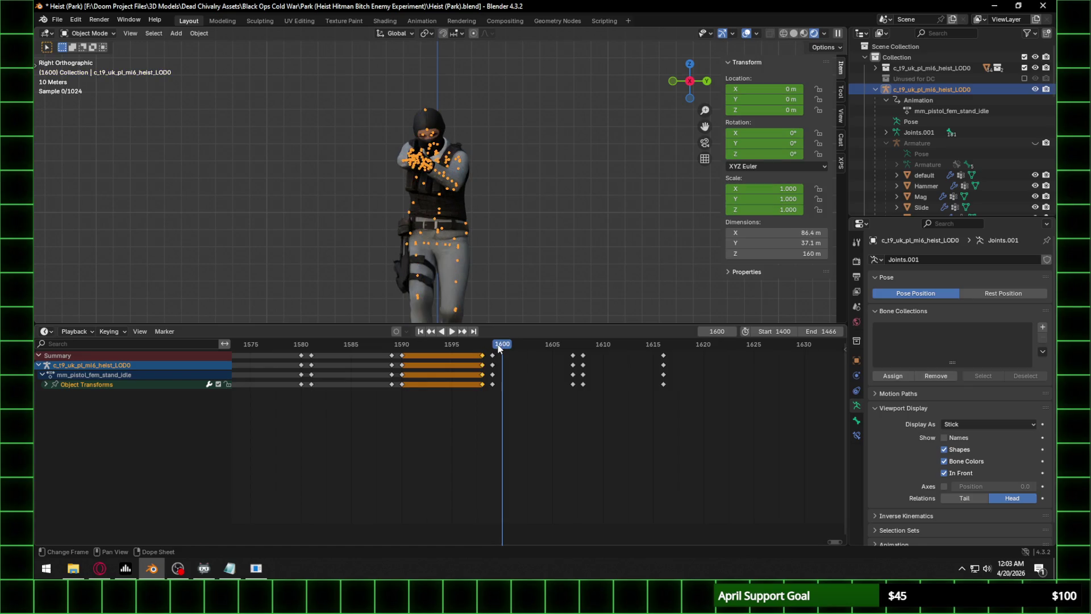
click(573, 343)
key(ctrl+v)
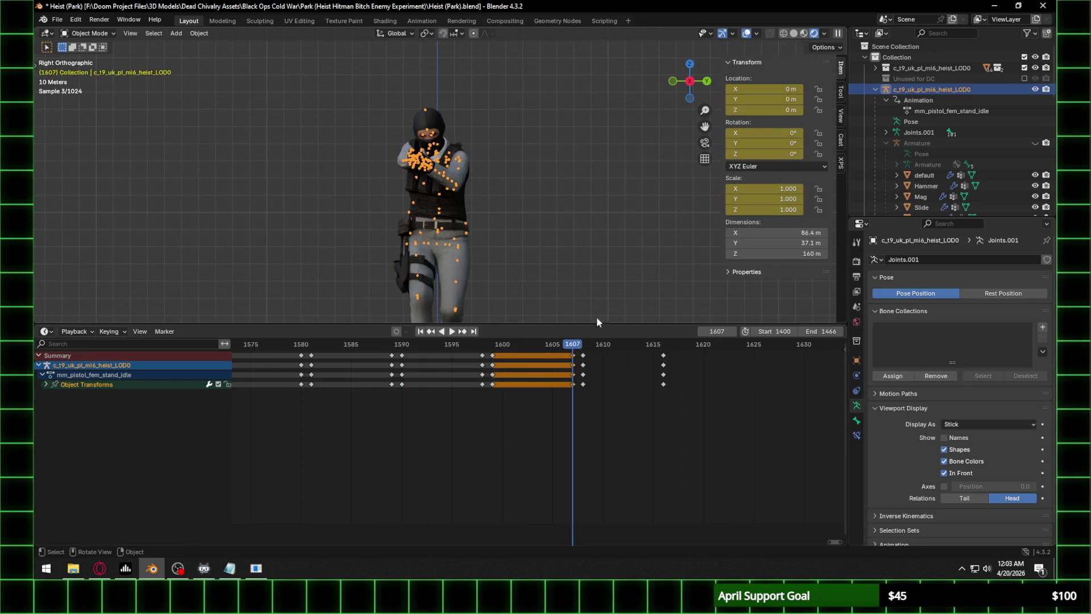
click(583, 344)
click(663, 355)
click(663, 344)
key(i)
click(631, 295)
middle_drag(397, 409, 576, 412)
middle_drag(260, 401, 441, 397)
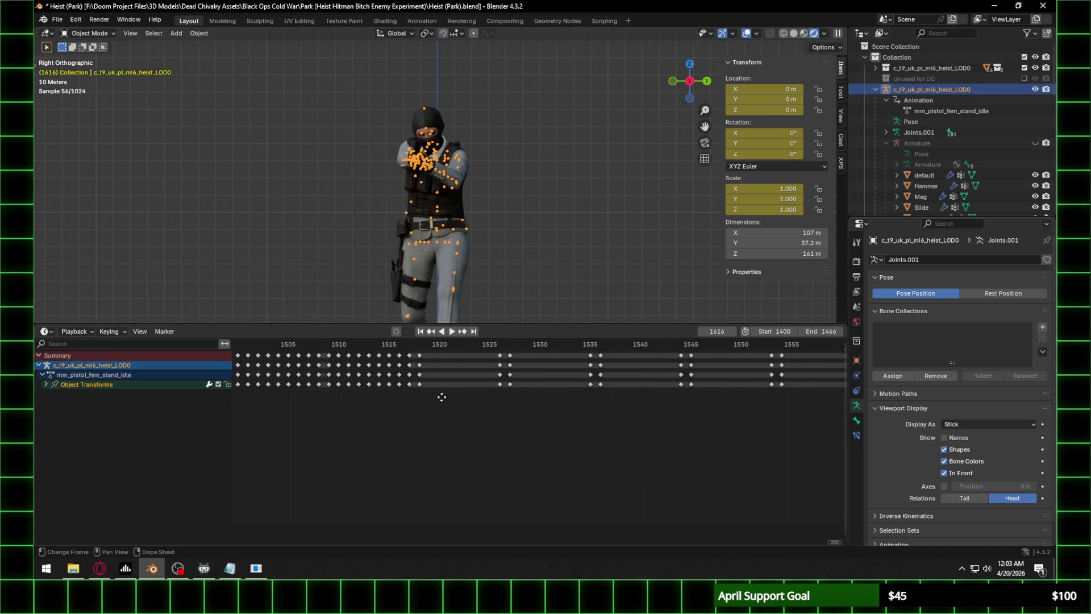
Paste the copied walk keys at frames 1536, 1546 and 1555.
click(427, 348)
click(515, 343)
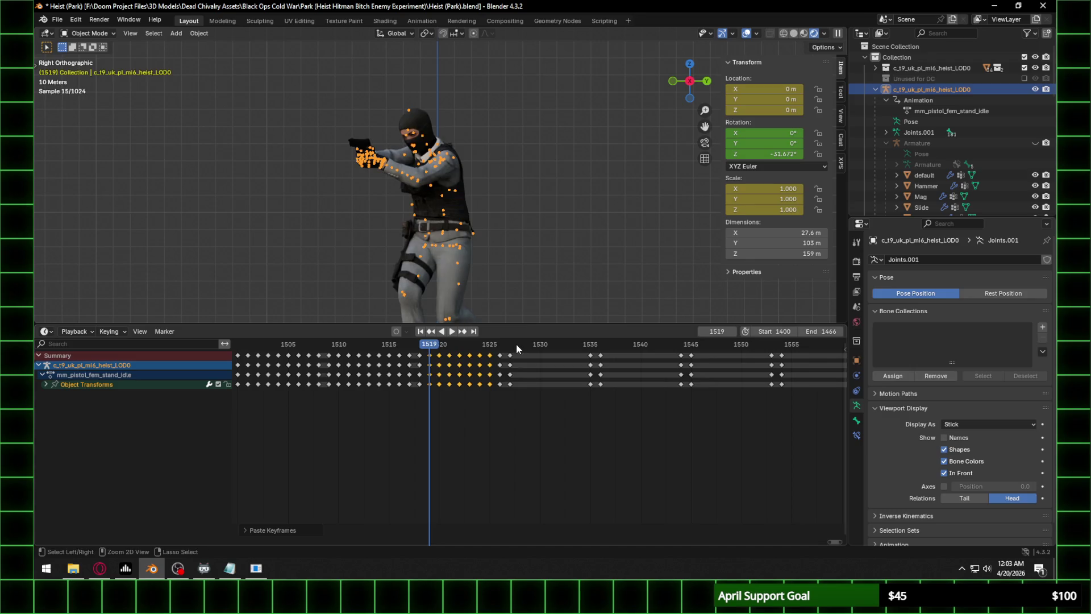
click(602, 342)
key(ctrl+v)
click(701, 343)
key(ctrl+v)
click(792, 344)
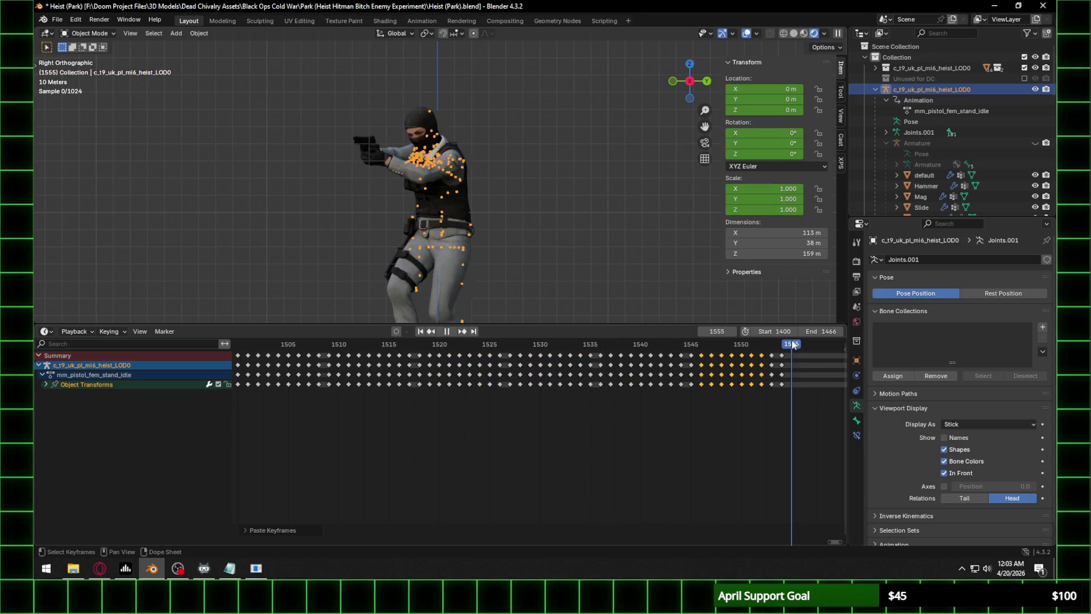
key(ctrl+v)
middle_drag(783, 421, 501, 431)
Paste the walk keys at frames 1564, 1573, 1582 and 1591.
click(584, 343)
key(ctrl+v)
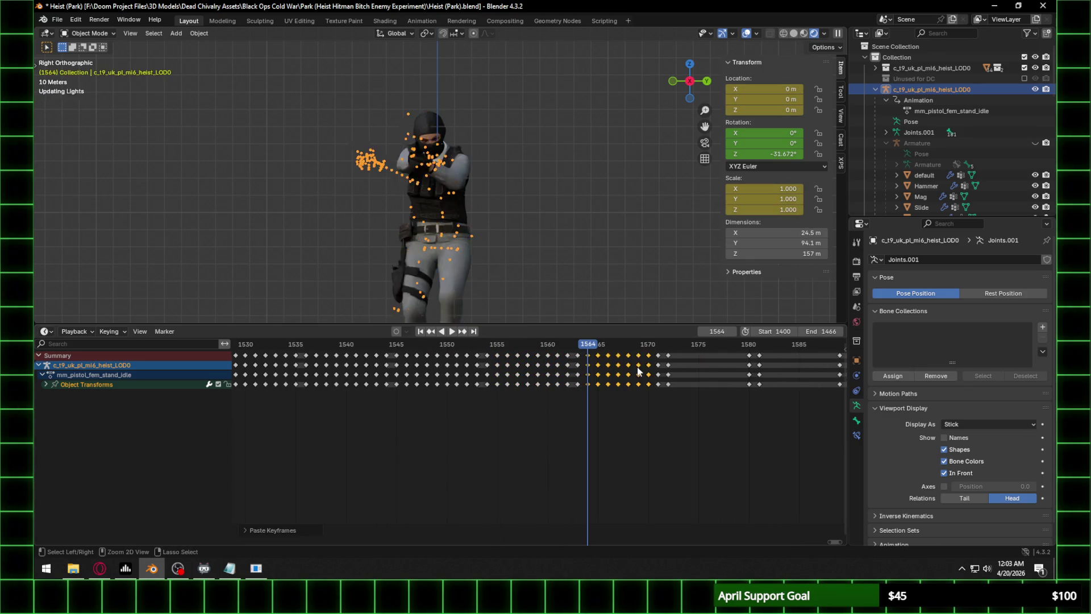
click(678, 344)
key(ctrl+v)
click(775, 342)
key(ctrl+v)
middle_drag(775, 355, 591, 358)
click(677, 343)
key(ctrl+v)
Paste the walk keys at frames 1600 and 1609 to finish the extended walk.
click(766, 344)
key(ctrl+v)
middle_drag(771, 346, 646, 347)
click(651, 344)
key(ctrl+v)
scroll(516, 180, up, 5)
click(825, 35)
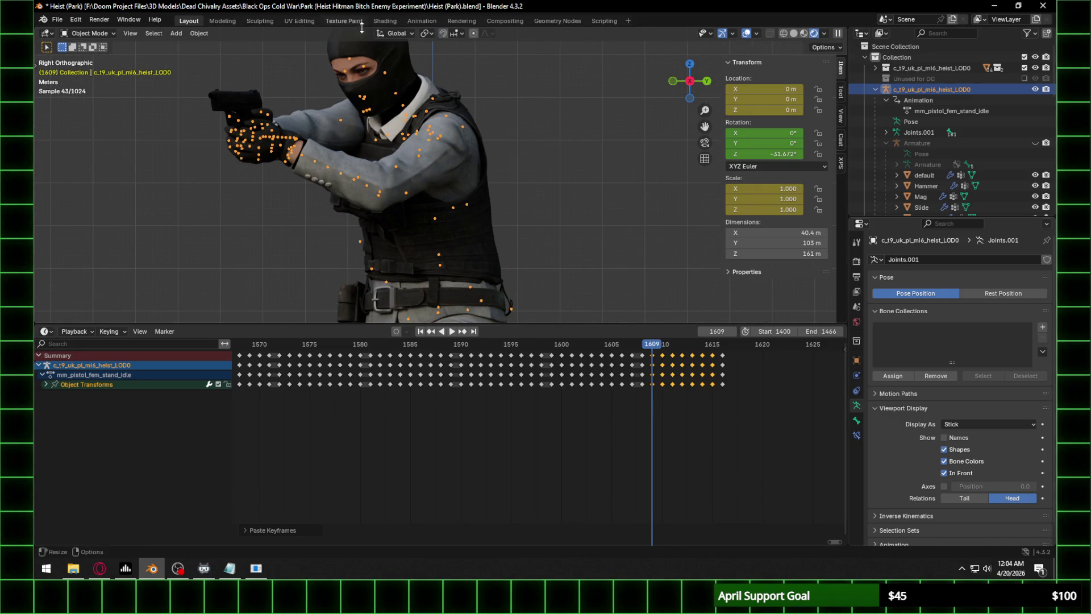
click(36, 578)
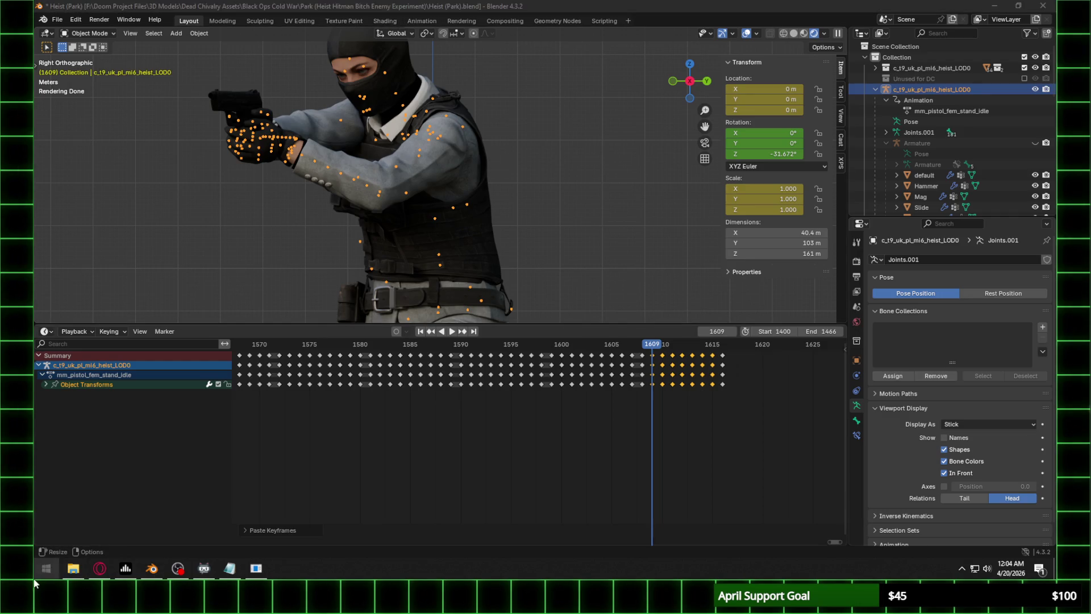
Launch a second Blender instance, save Heist (Park).blend, then show the recent files list.
text(blende)
key(Return)
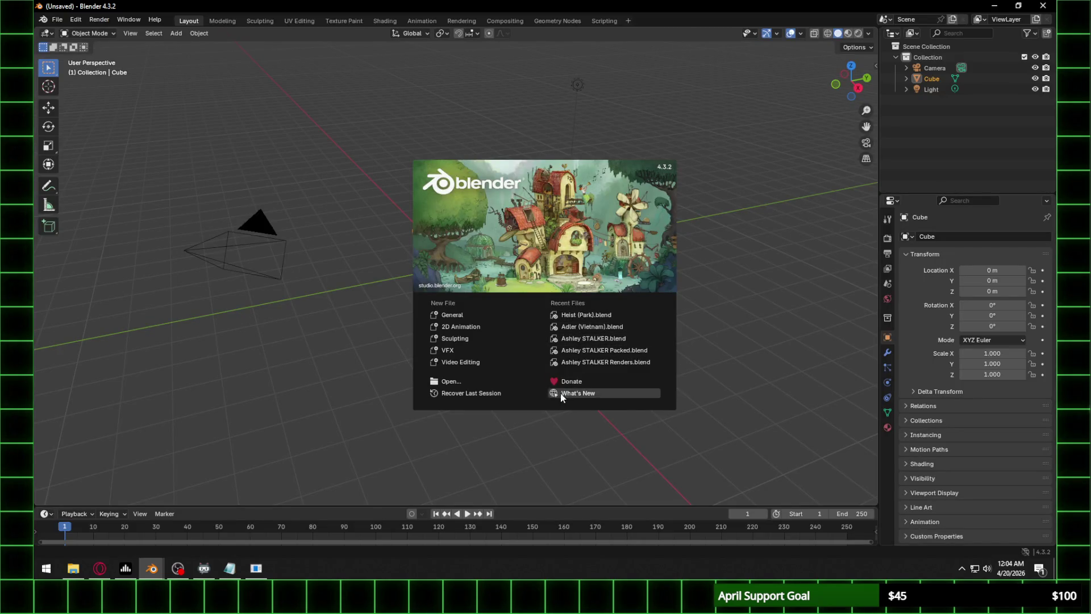
mouse_move(152, 568)
click(209, 522)
key(ctrl+s)
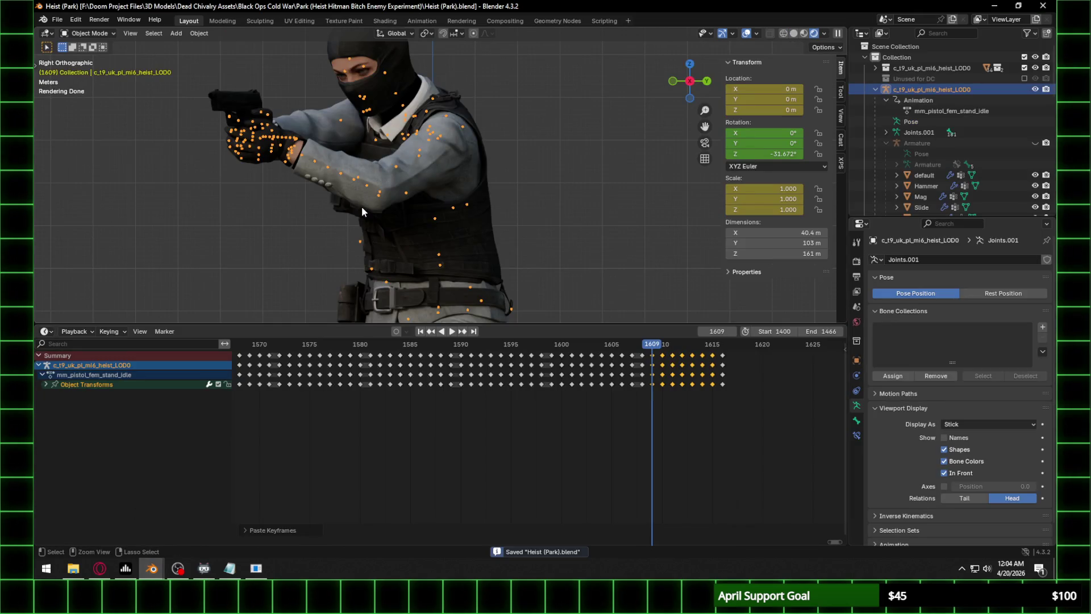
click(57, 19)
mouse_move(99, 54)
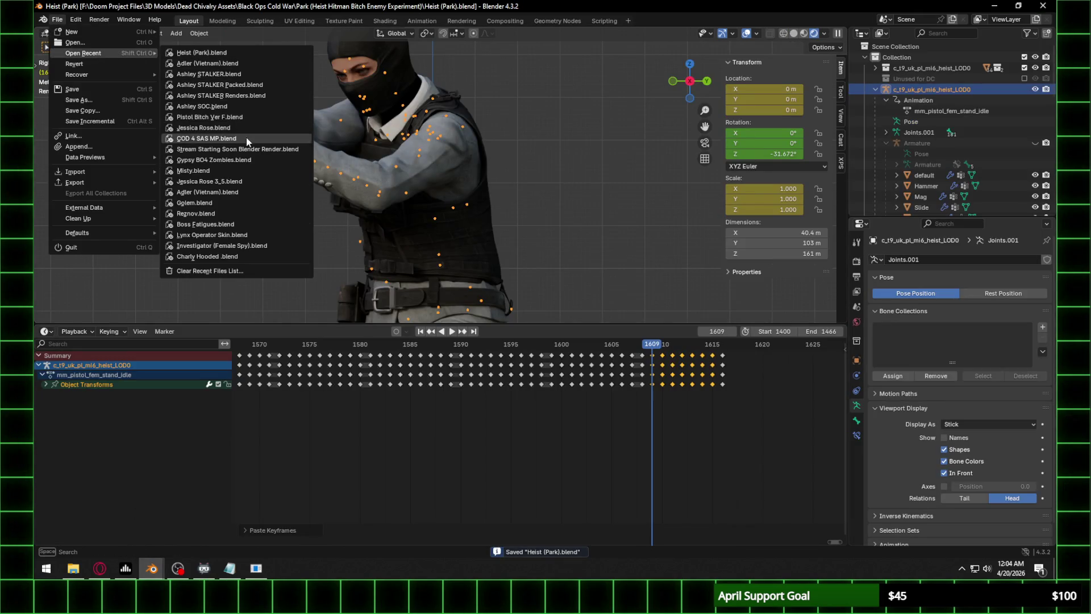
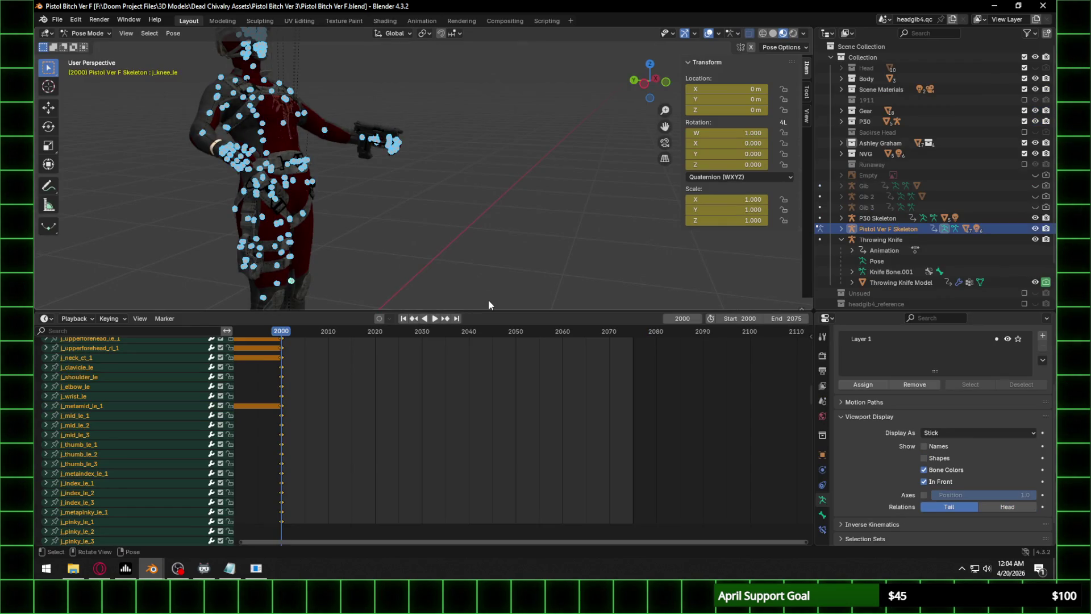
Show the World node tree in the Shading workspace and box-select all the city.exr environment nodes.
click(385, 21)
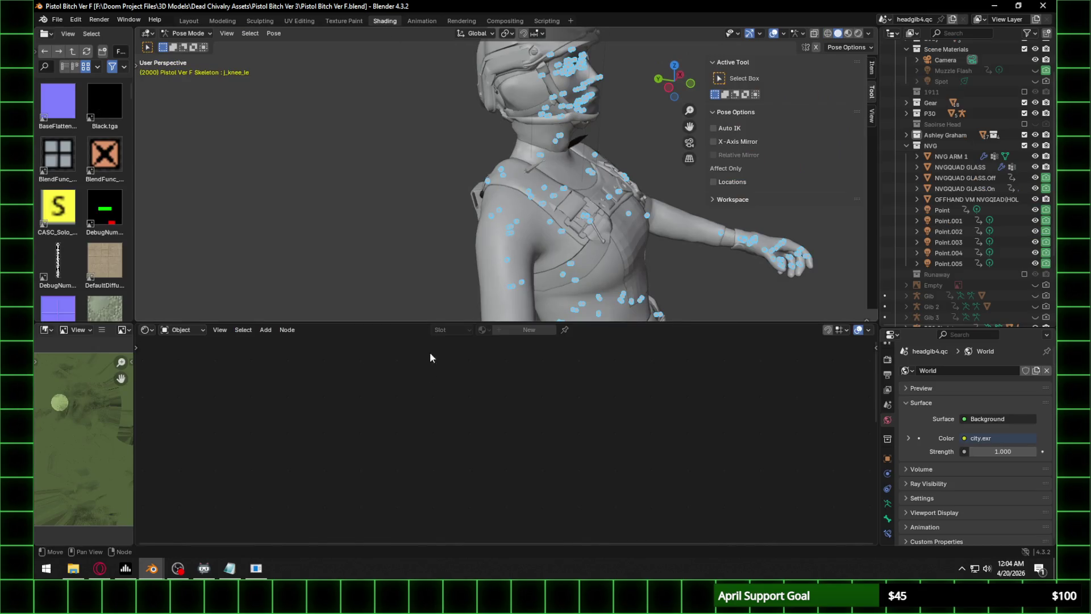
click(163, 335)
click(182, 368)
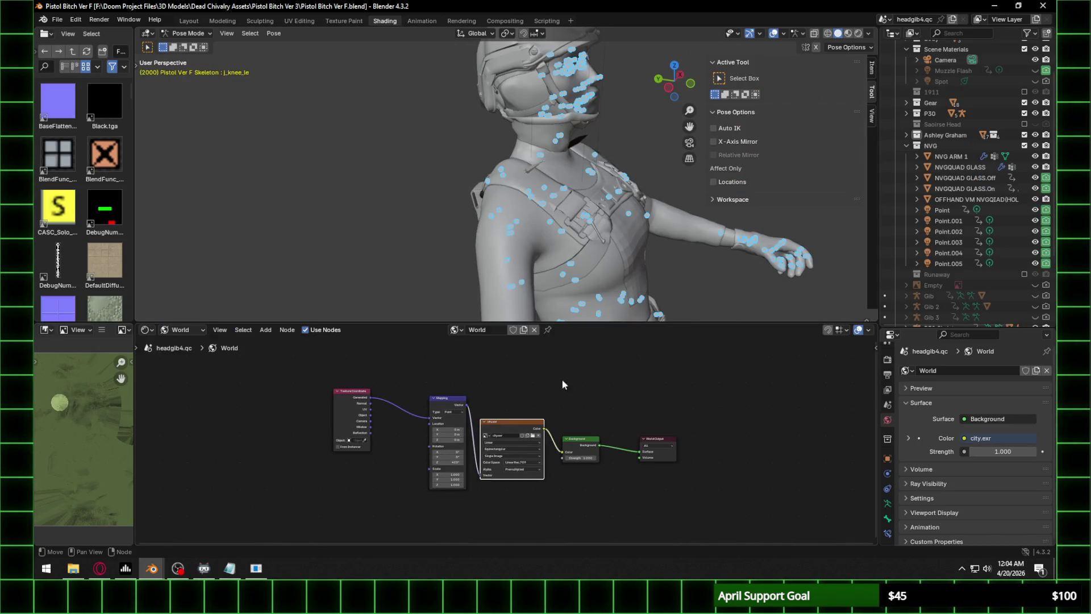
drag(309, 372, 753, 534)
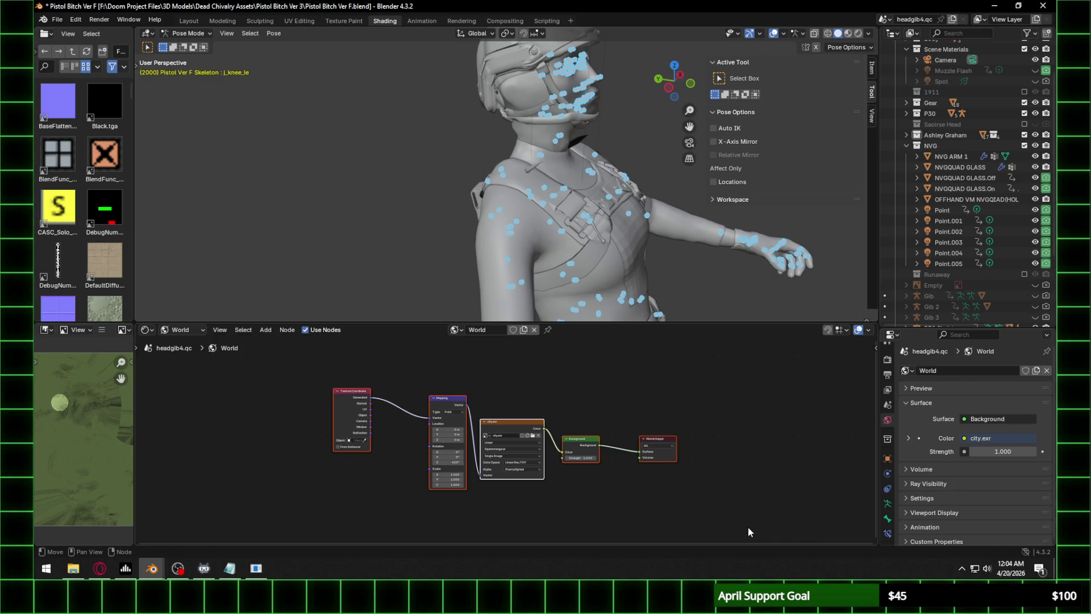
scroll(691, 377, down, 1)
mouse_move(682, 271)
middle_down()
mouse_move(633, 222)
mouse_move(629, 187)
mouse_move(588, 180)
mouse_move(648, 437)
middle_up()
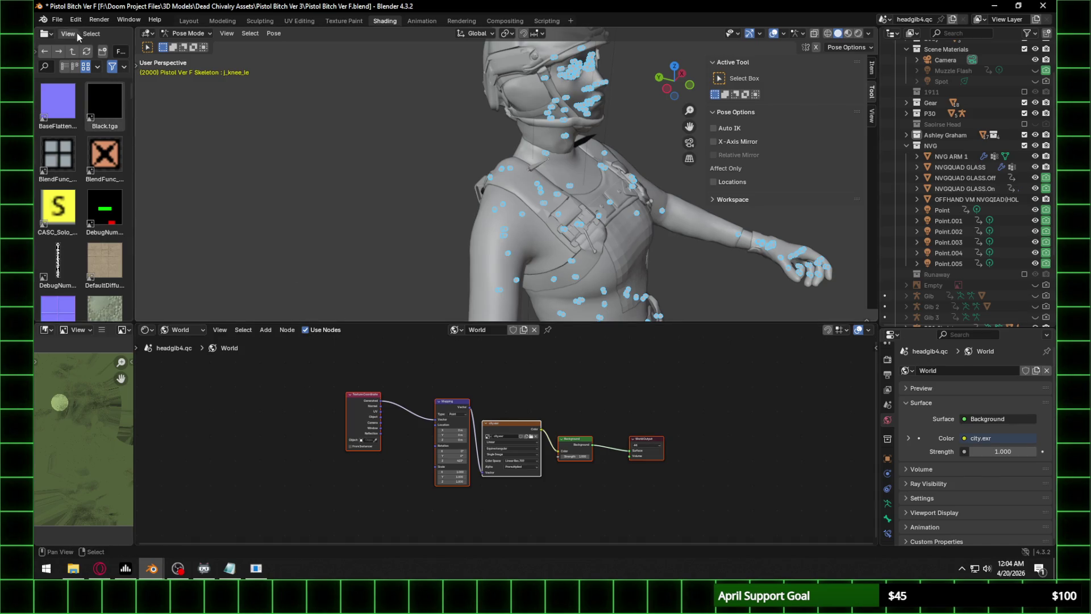
Open the recent Heist (Park).blend file, discarding unsaved changes to the pistol file.
click(62, 21)
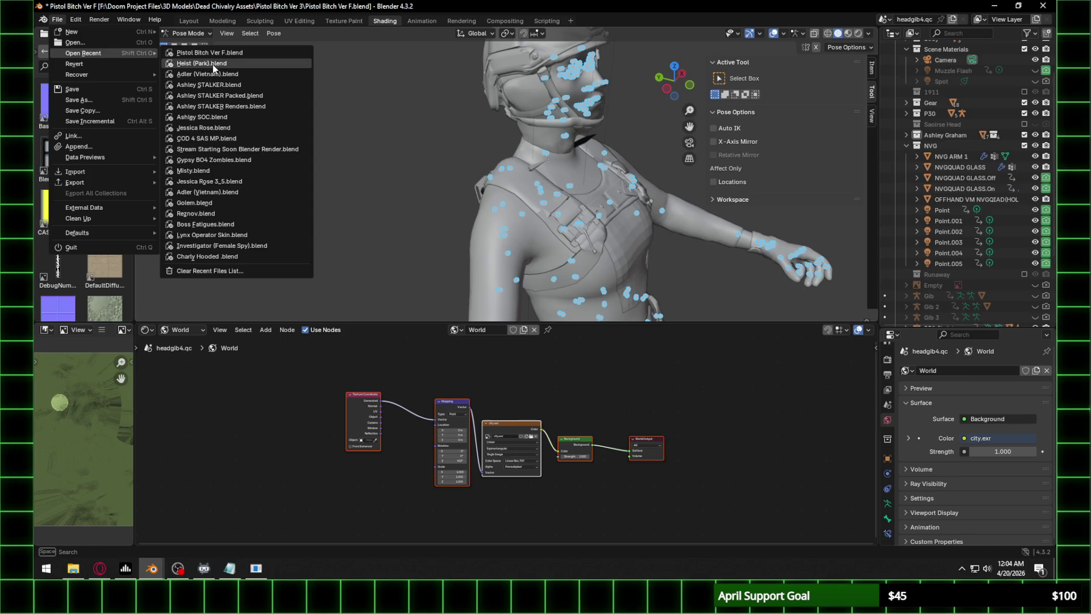
click(212, 64)
click(576, 304)
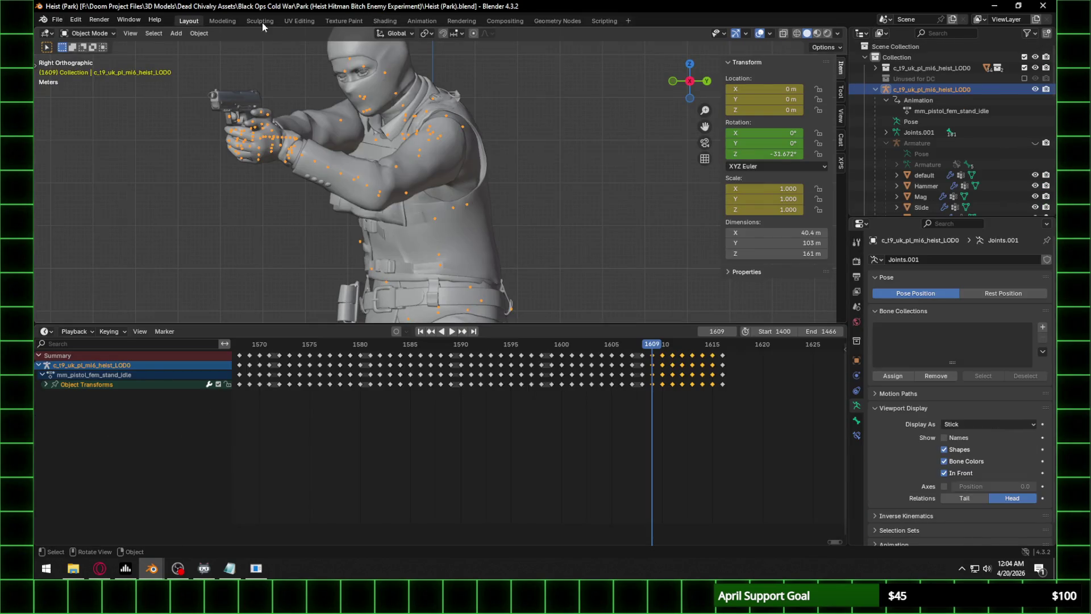
Display the Heist file's World node tree in the Shading workspace.
click(394, 22)
click(510, 333)
click(520, 375)
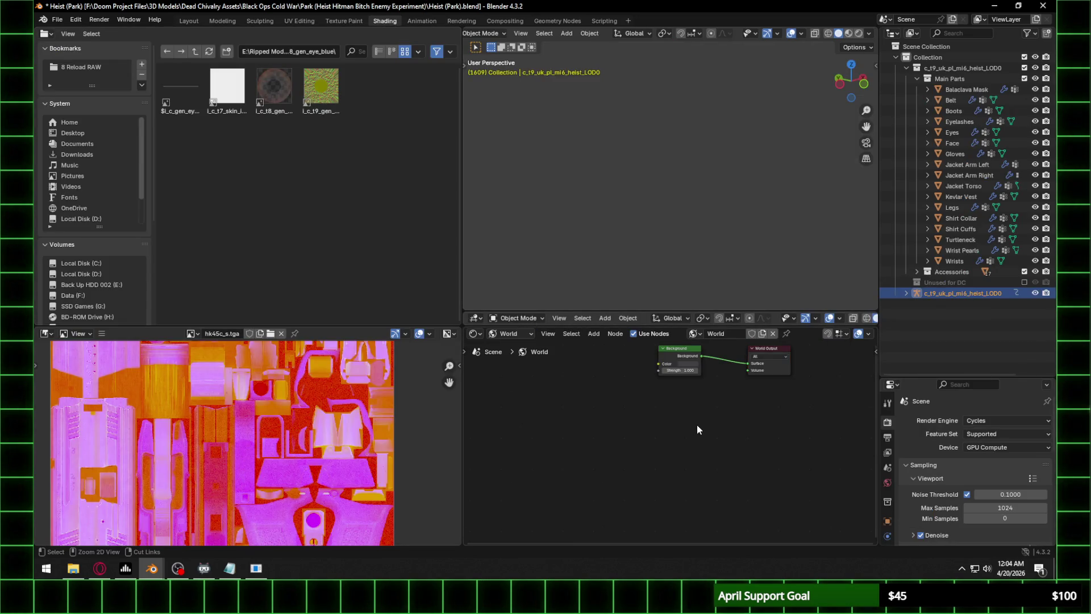
Paste the copied environment nodes and delete the old Background and World Output nodes.
key(ctrl+v)
middle_drag(696, 424, 645, 459)
drag(603, 382, 744, 424)
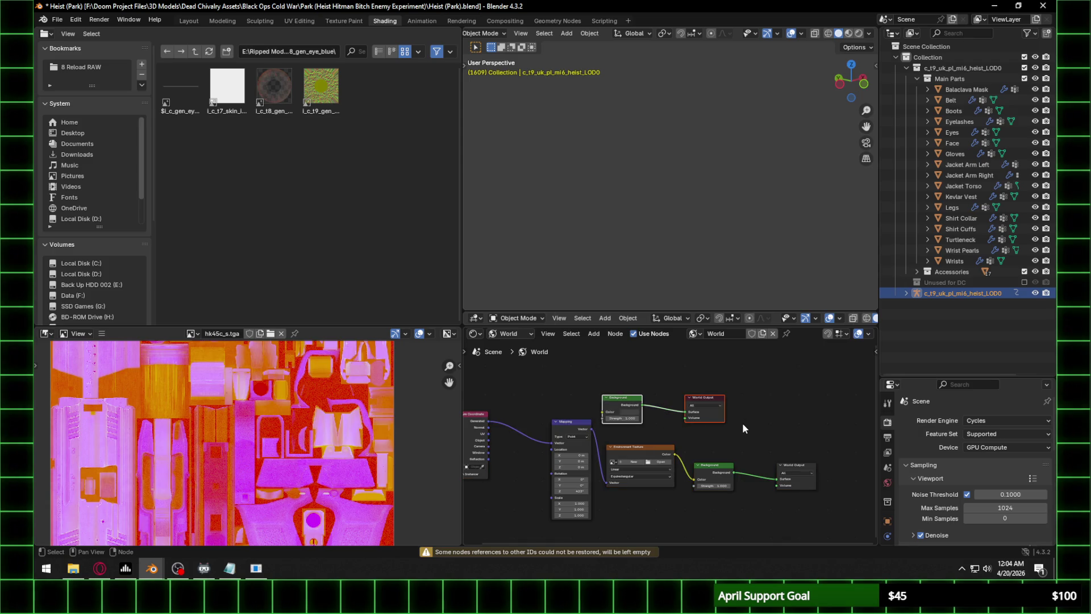
key(Delete)
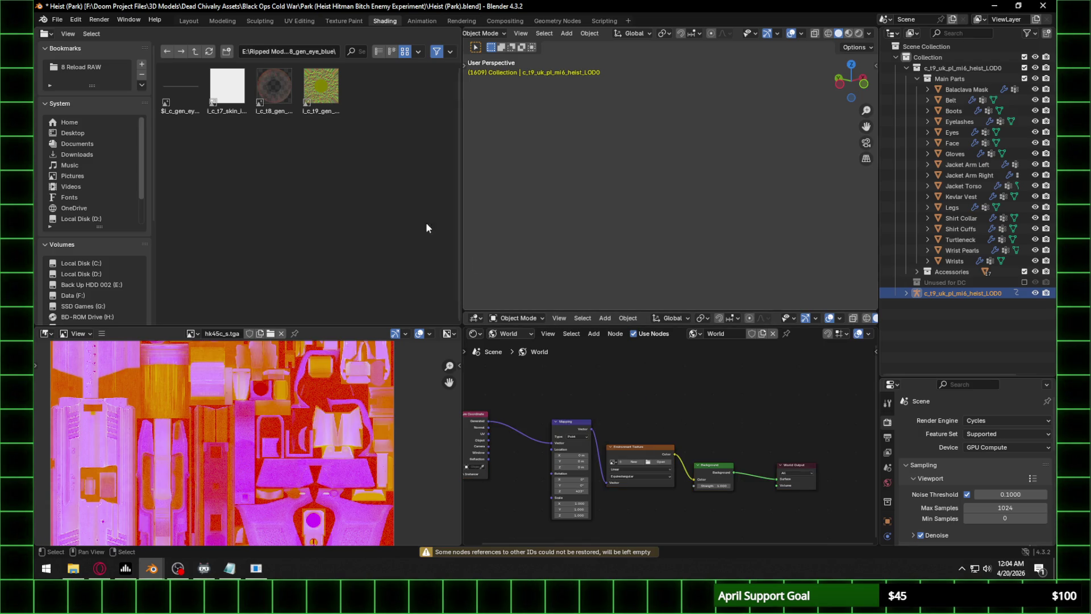
Preview the Layout viewport in Rendered shading lit by the Scene World.
click(188, 21)
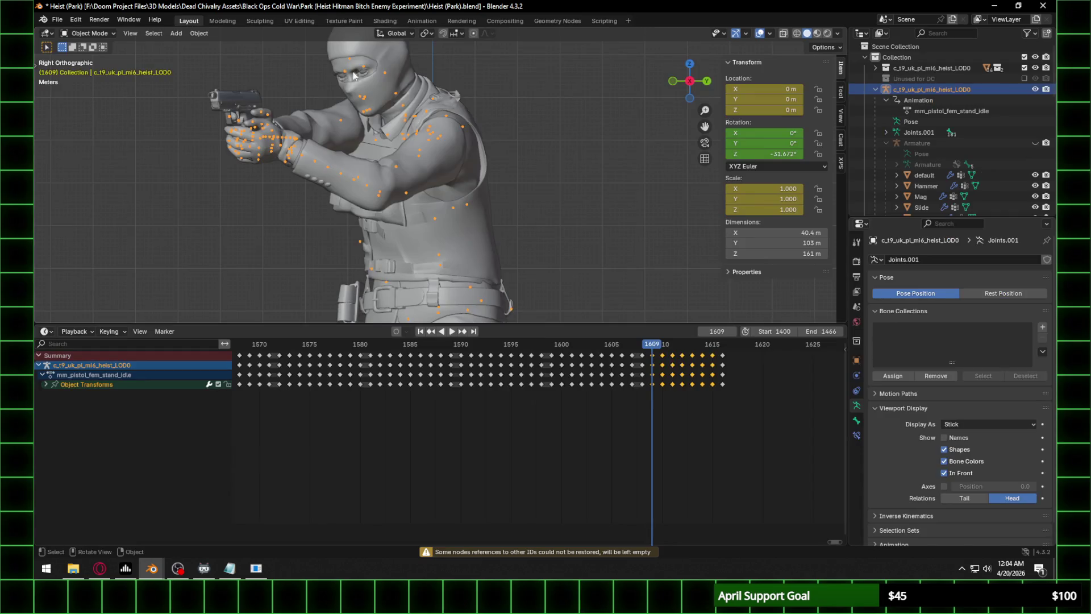
click(828, 35)
click(837, 35)
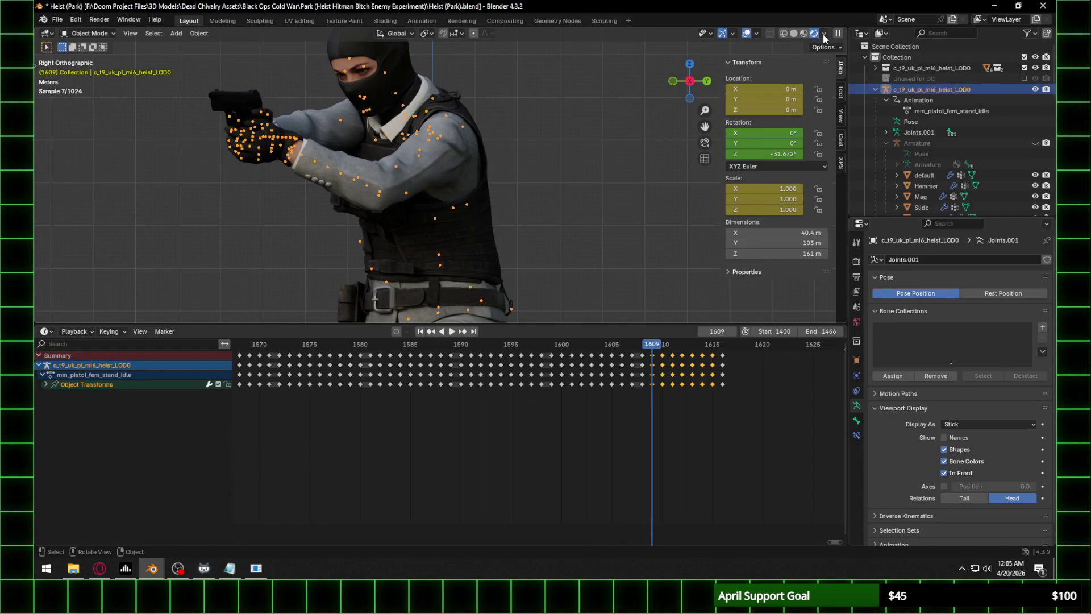
click(823, 34)
click(786, 132)
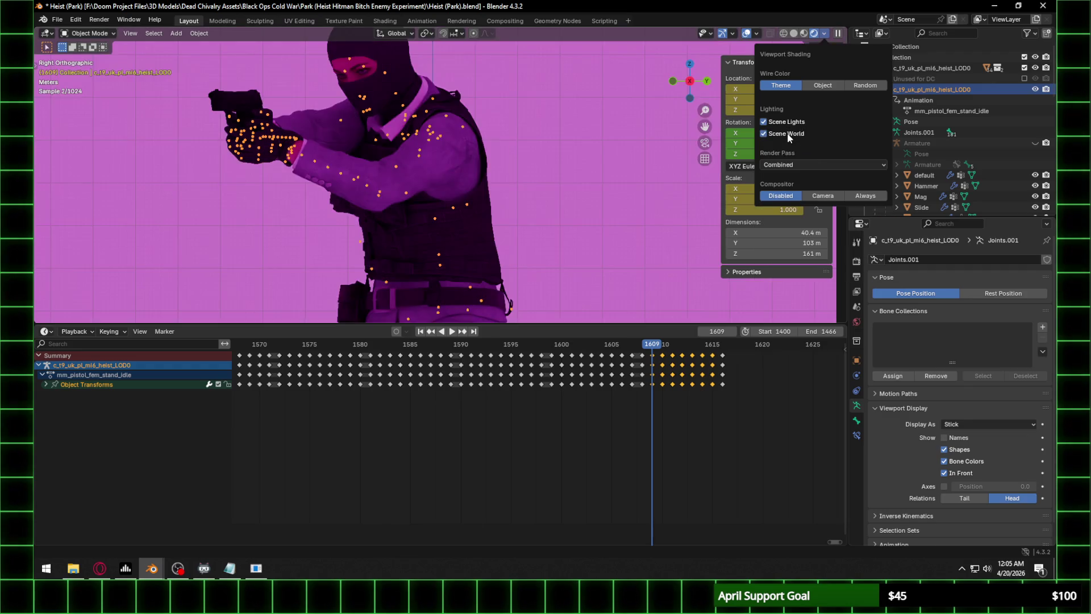
mouse_move(551, 175)
middle_down()
mouse_move(514, 170)
mouse_move(522, 211)
middle_up()
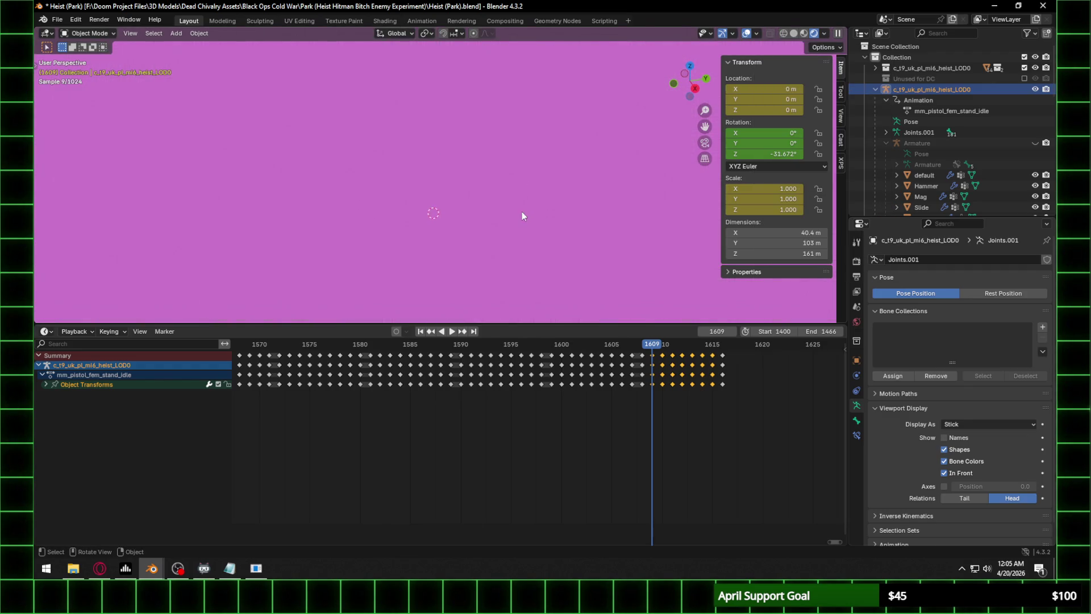
scroll(522, 212, up, 5)
click(385, 21)
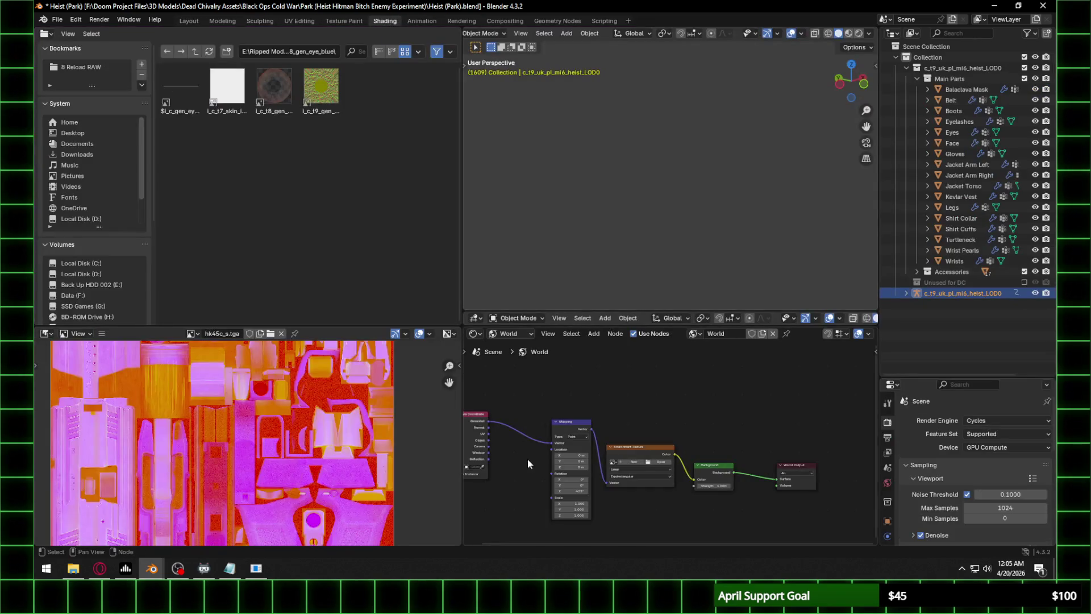
Browse for the environment image, starting in C:\Program Files with a detailed file list.
click(659, 461)
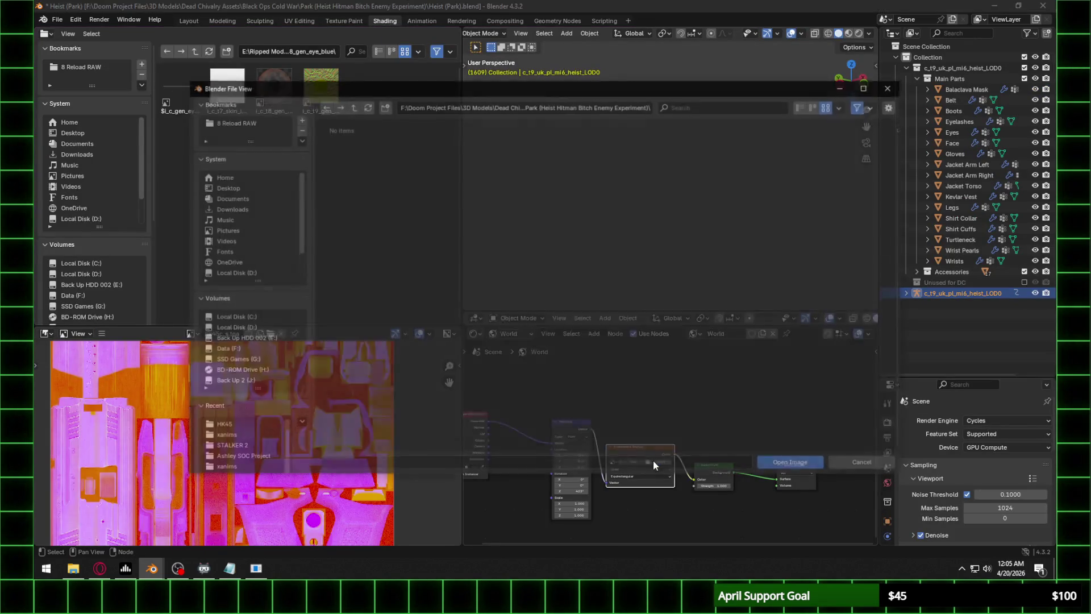
click(237, 318)
click(803, 105)
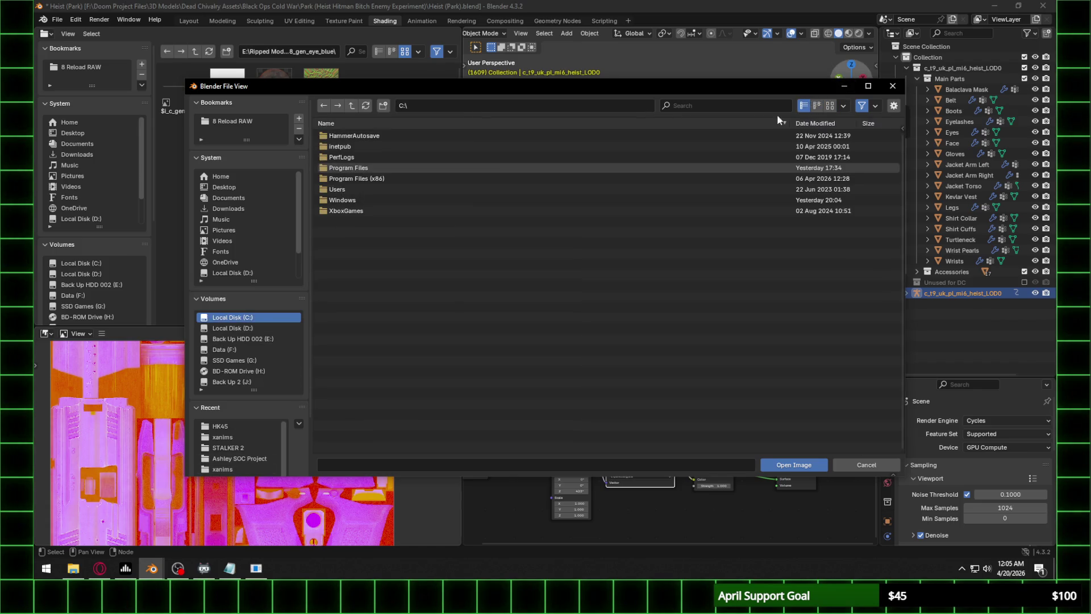
double_click(358, 168)
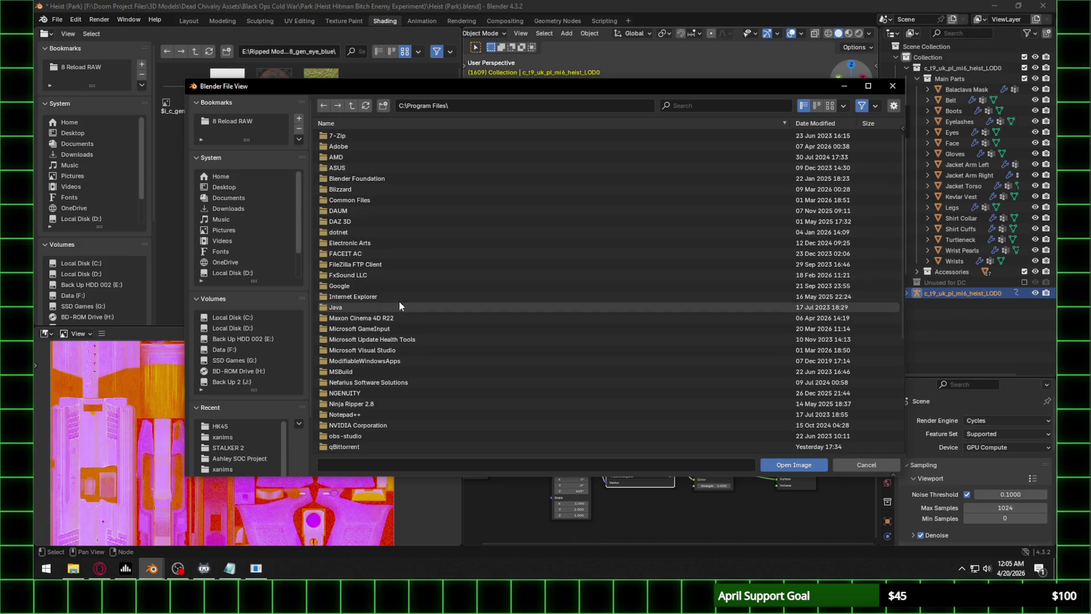
scroll(379, 415, down, 4)
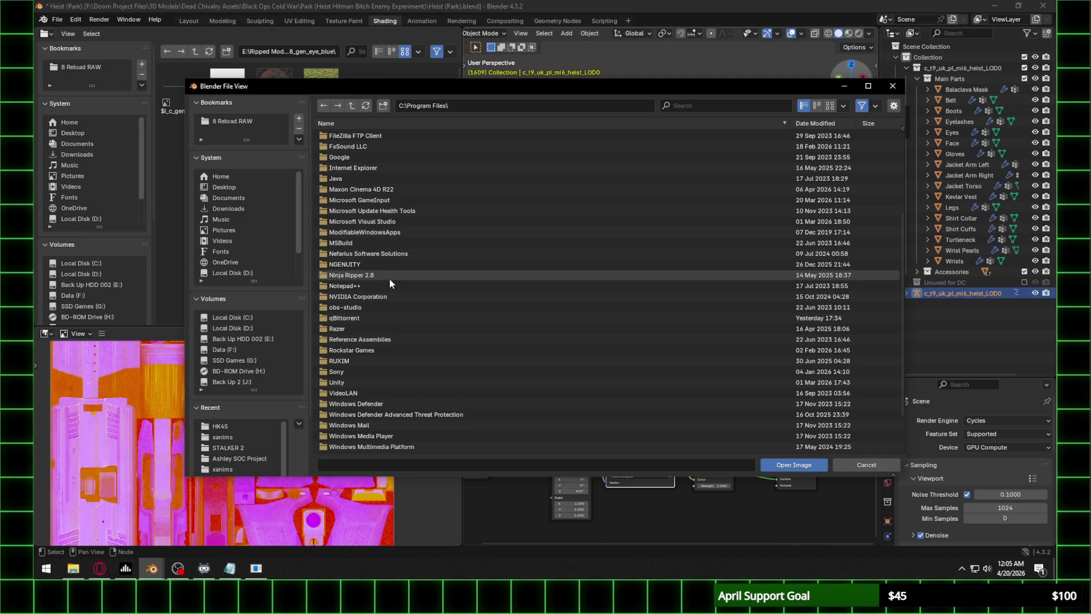
scroll(389, 279, up, 3)
Load city.exr from Blender Foundation\Blender 4.3\4.3\datafiles\studiolights\world into the Environment Texture.
double_click(377, 178)
double_click(356, 135)
double_click(351, 137)
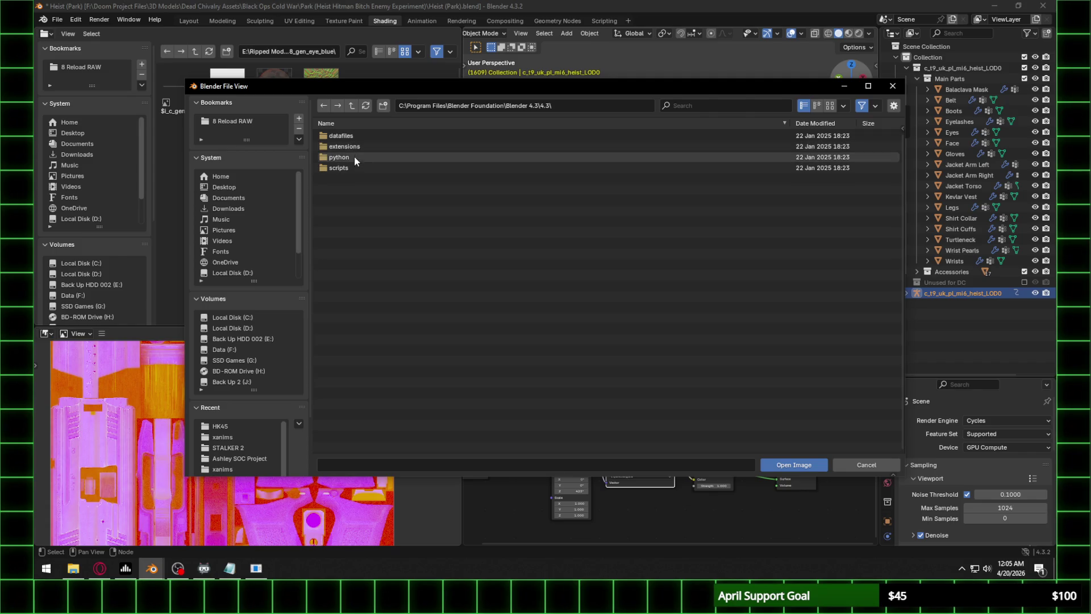
double_click(357, 138)
double_click(357, 188)
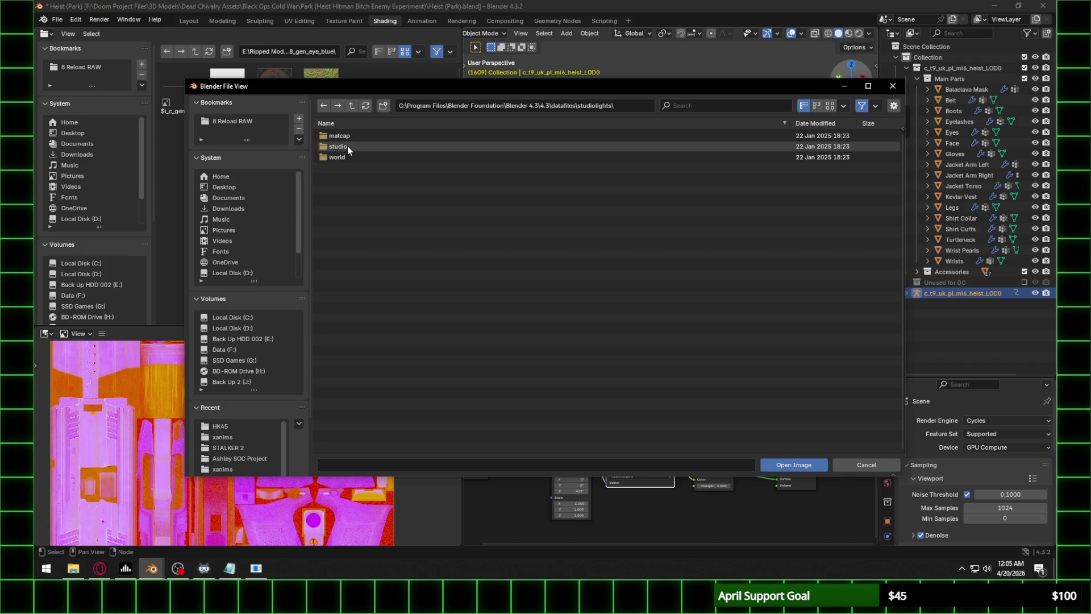
double_click(342, 158)
double_click(368, 137)
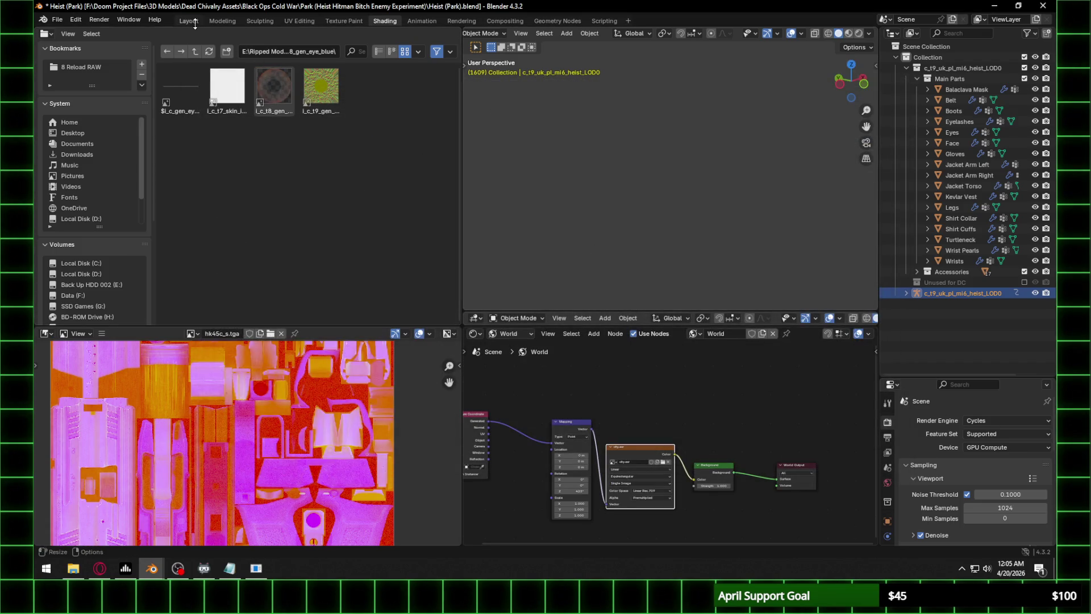
click(187, 21)
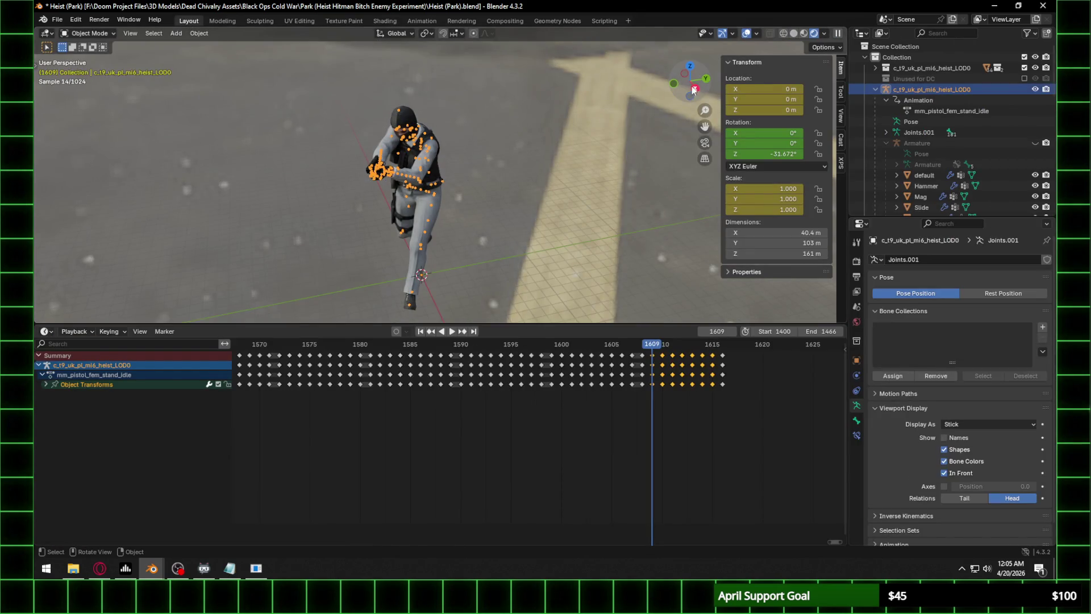
Make the rendered film background transparent in the render settings.
click(856, 260)
scroll(941, 449, down, 8)
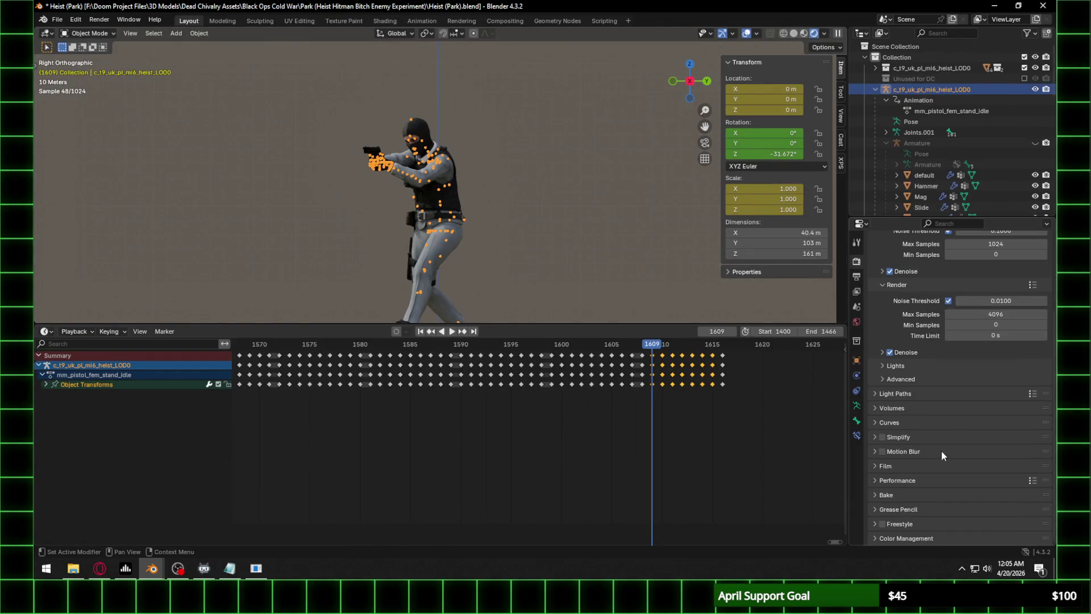
click(904, 464)
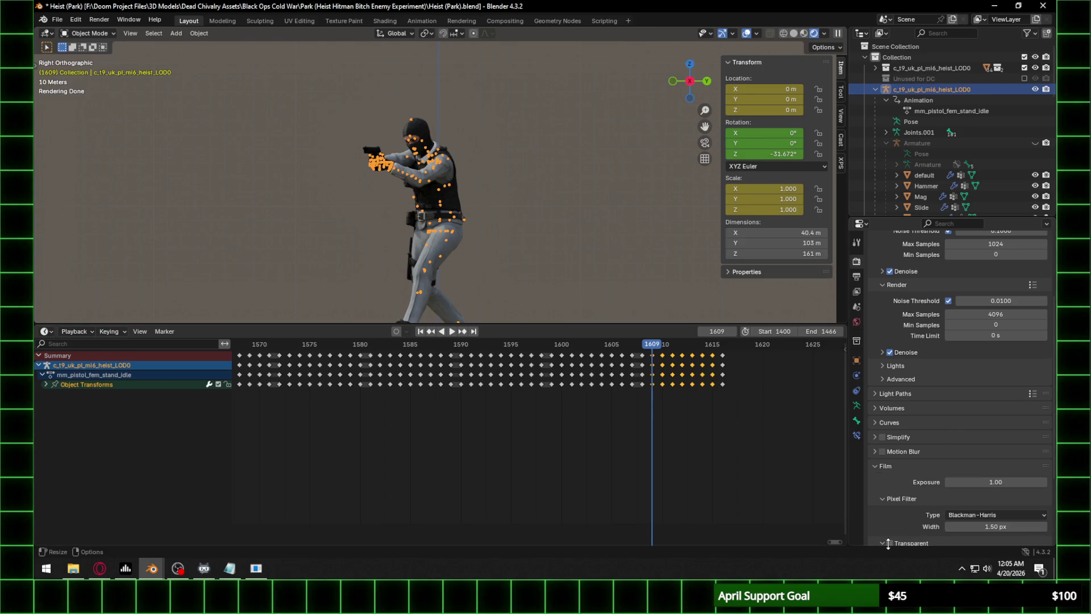
click(890, 542)
scroll(470, 222, up, 5)
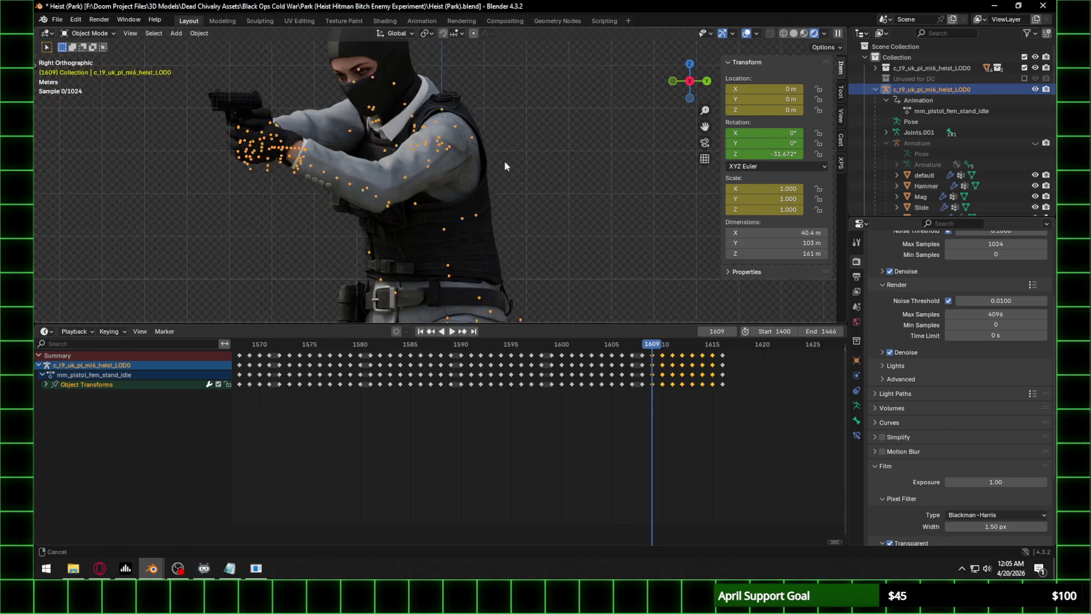
Jump to frame 1590 and play the idle animation.
click(463, 345)
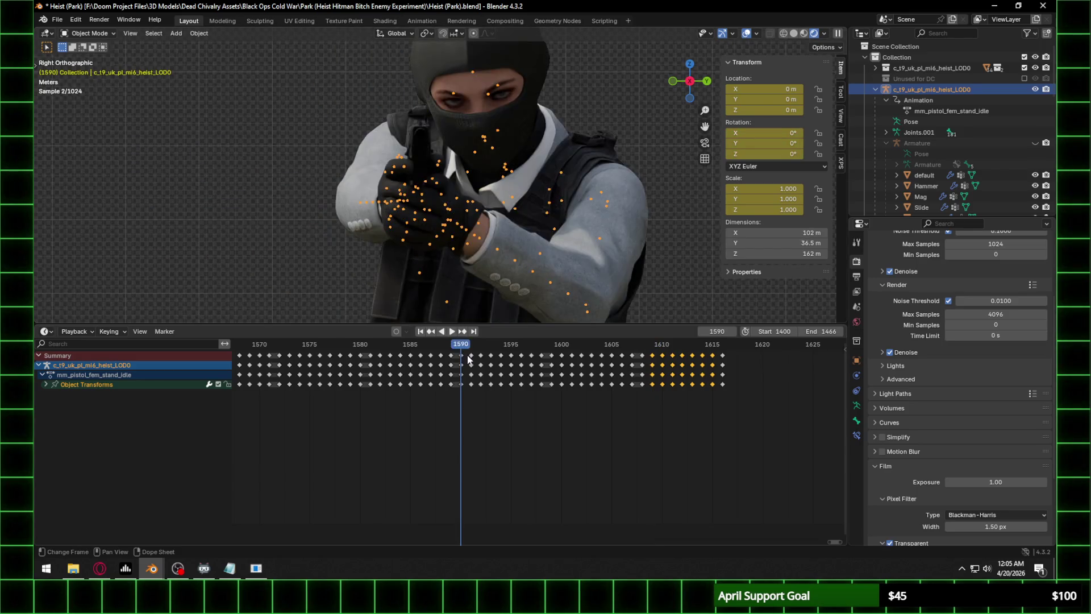
key(space)
mouse_move(548, 295)
middle_down()
mouse_move(540, 196)
mouse_move(620, 221)
middle_up()
scroll(528, 199, down, 4)
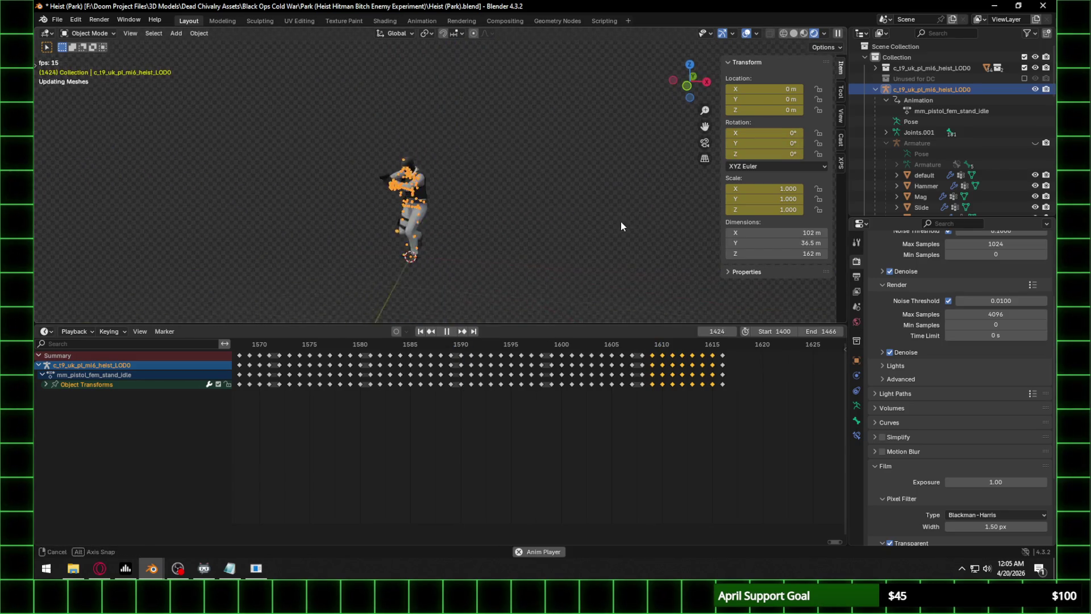
scroll(369, 250, up, 8)
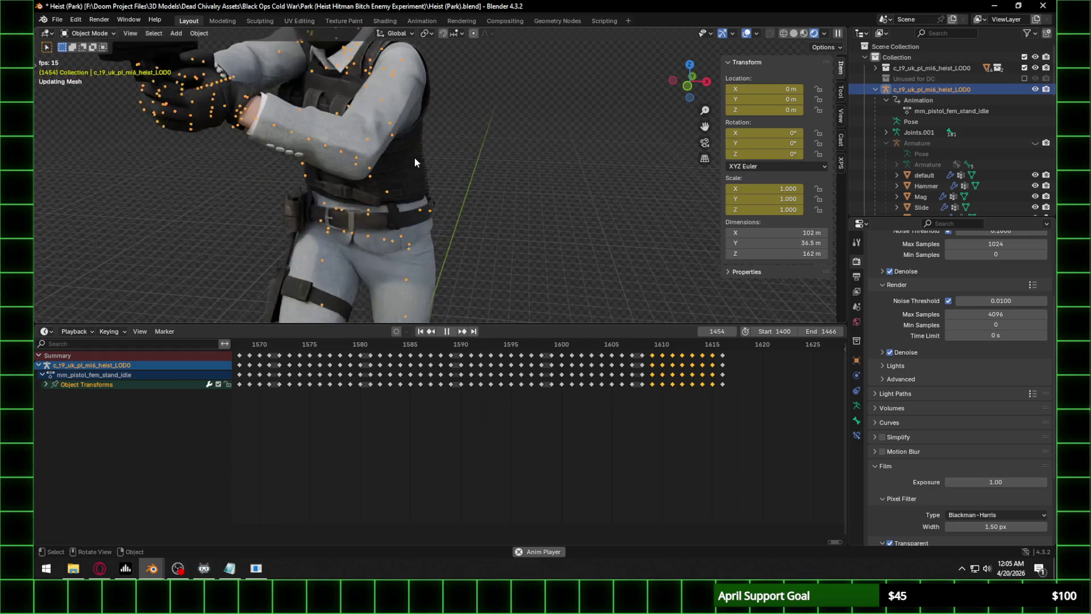
scroll(386, 125, down, 5)
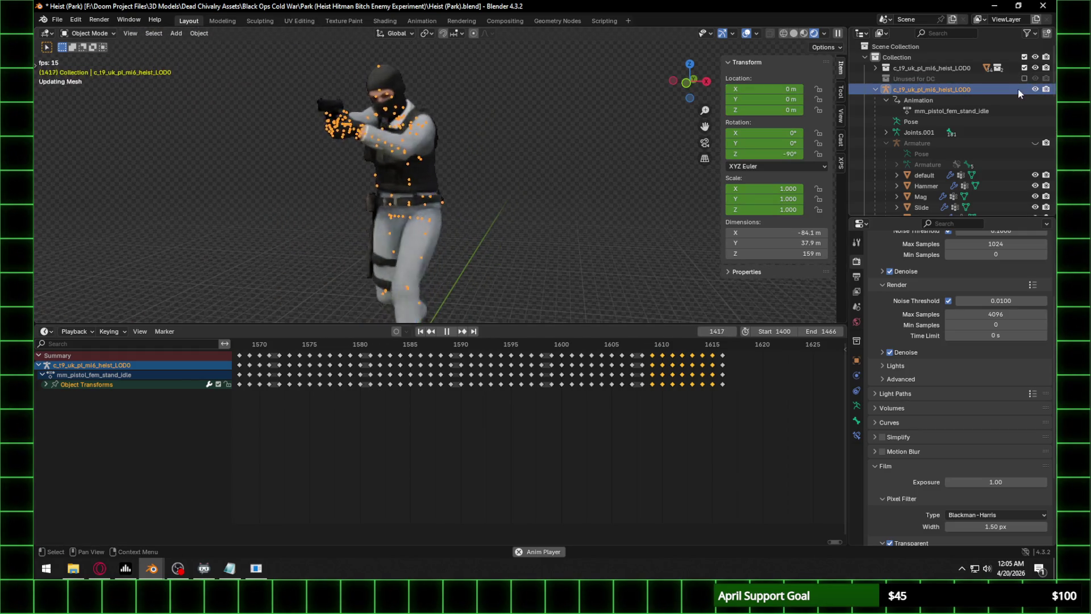
Hide the heist character object and switch to Front Orthographic view.
click(1033, 89)
scroll(443, 133, up, 3)
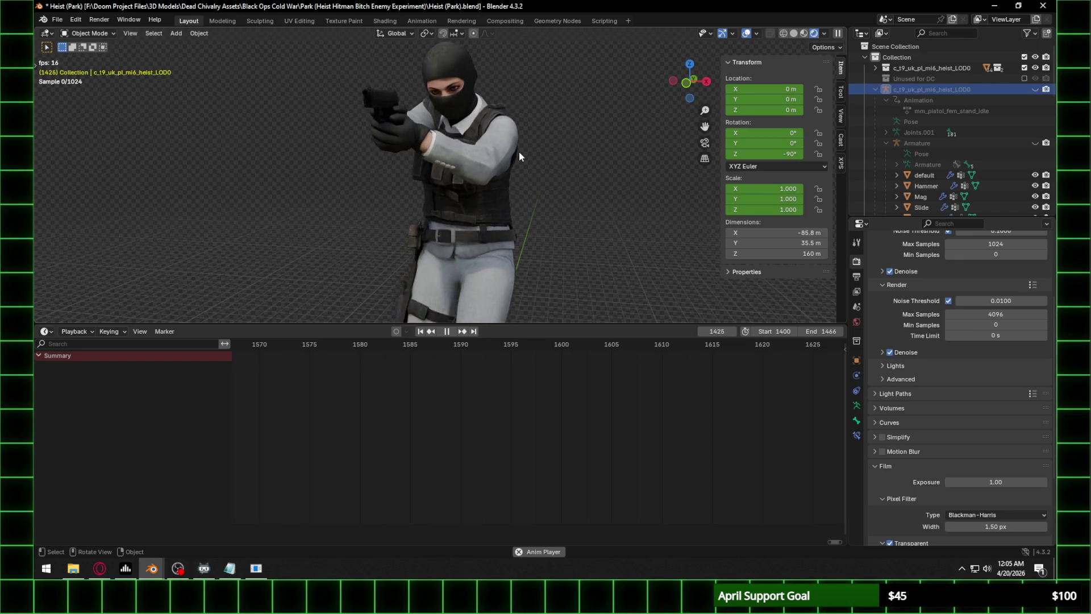
scroll(519, 152, down, 4)
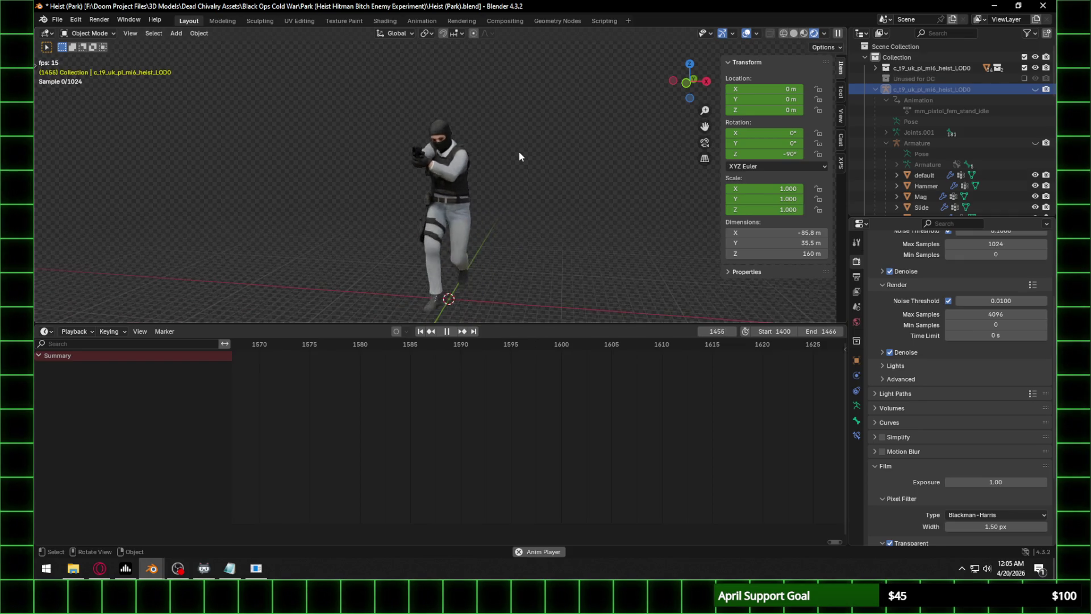
click(687, 83)
scroll(501, 176, up, 3)
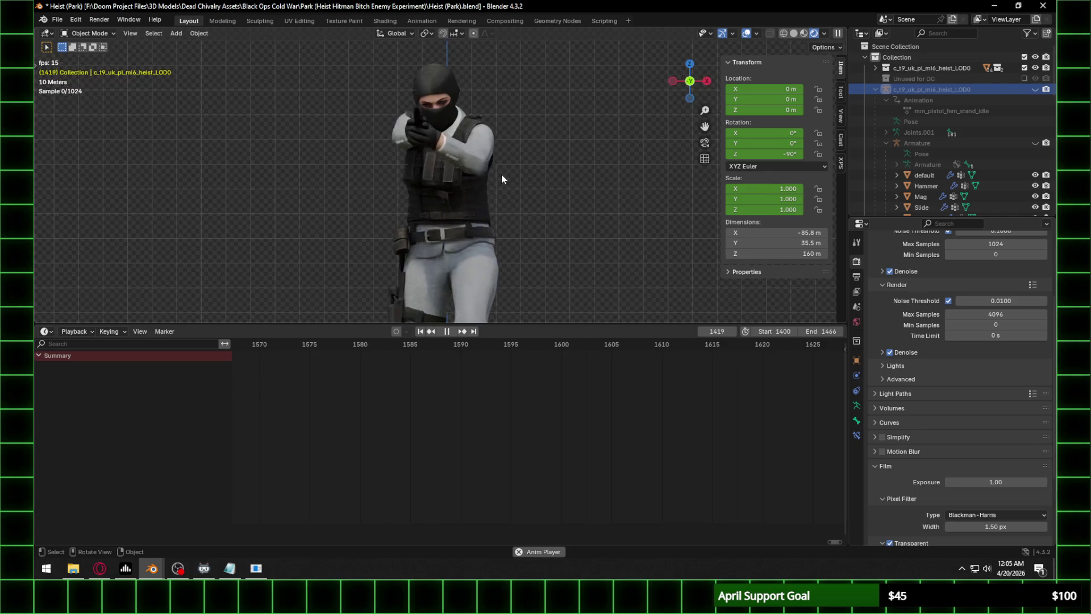
scroll(471, 136, up, 3)
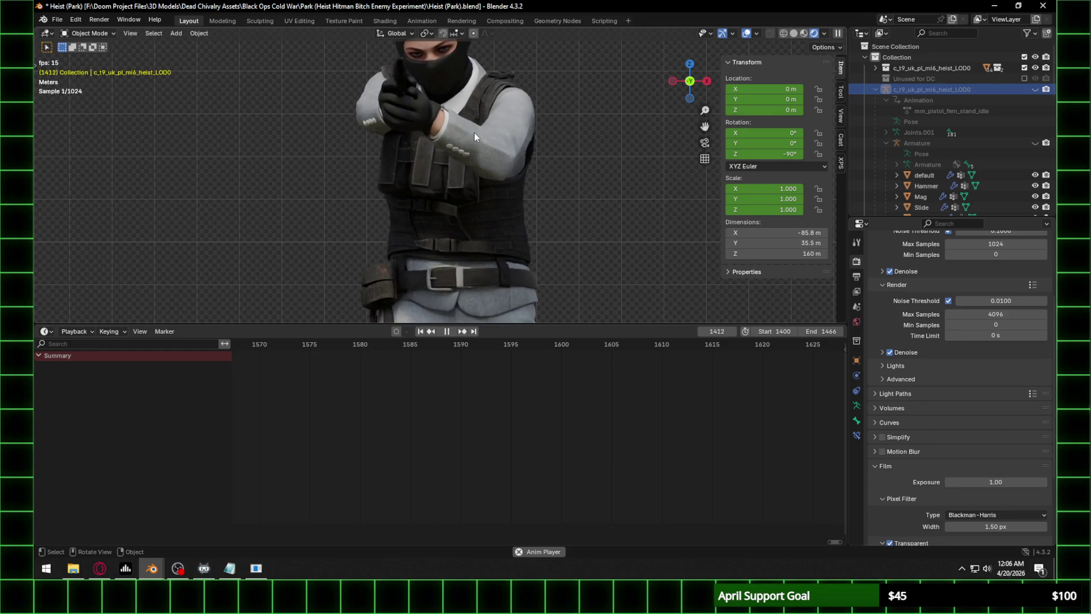
Pause the idle animation playback at frame 1432.
key(space)
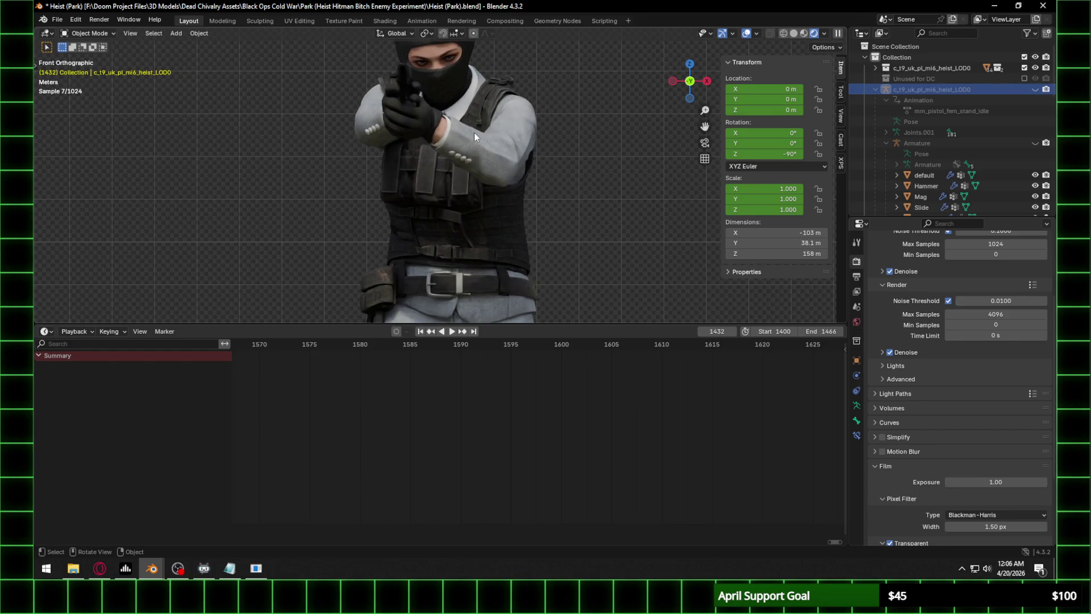
scroll(474, 131, down, 3)
click(386, 21)
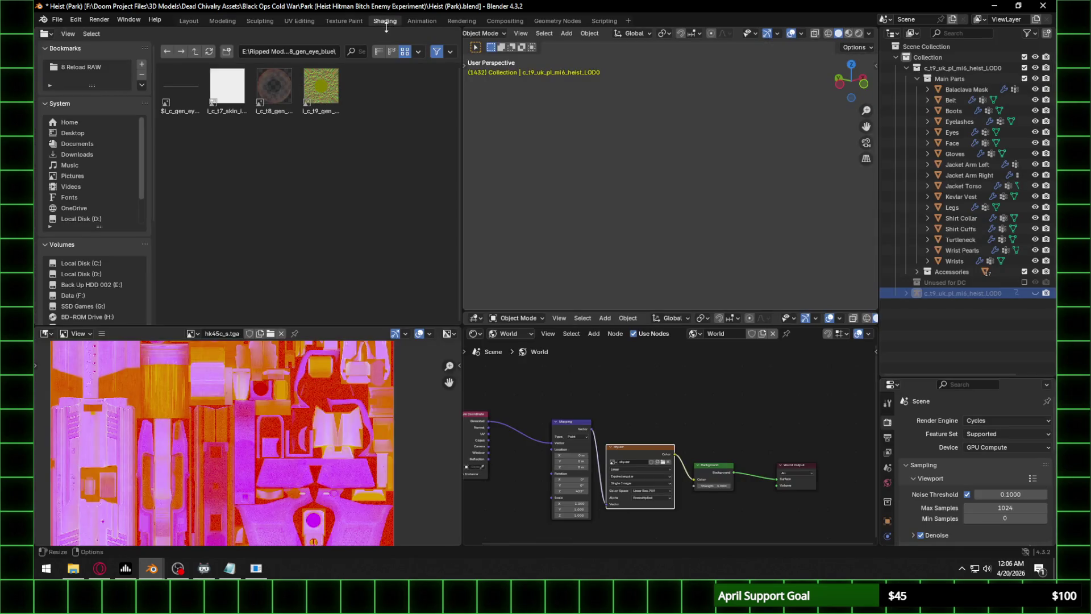
click(189, 21)
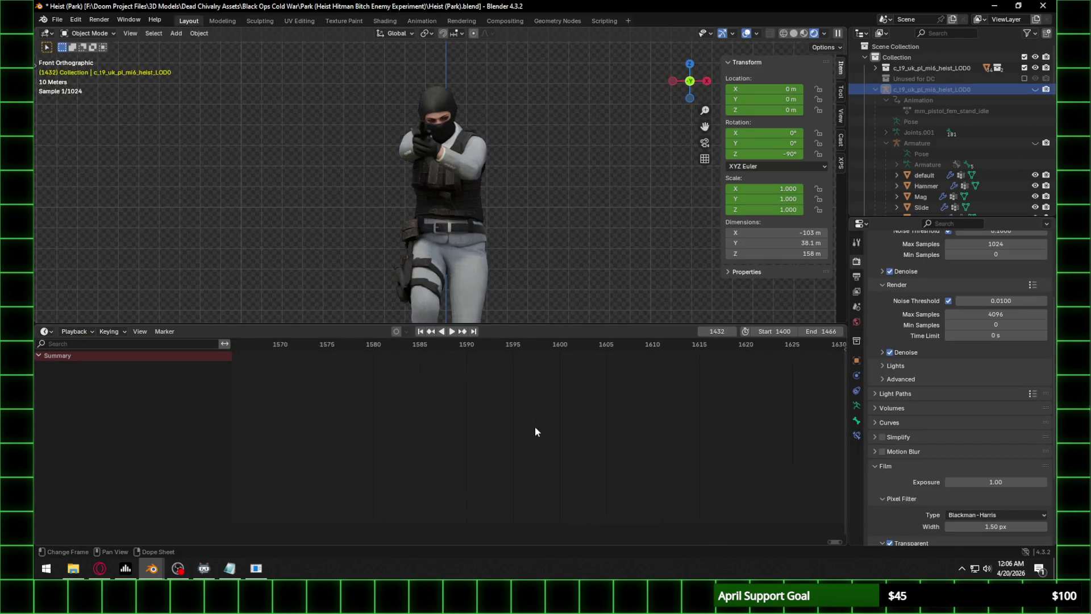
Unhide and select the character, then set the playhead to frame 1617.
click(1033, 90)
click(474, 254)
key(space)
click(333, 345)
key(space)
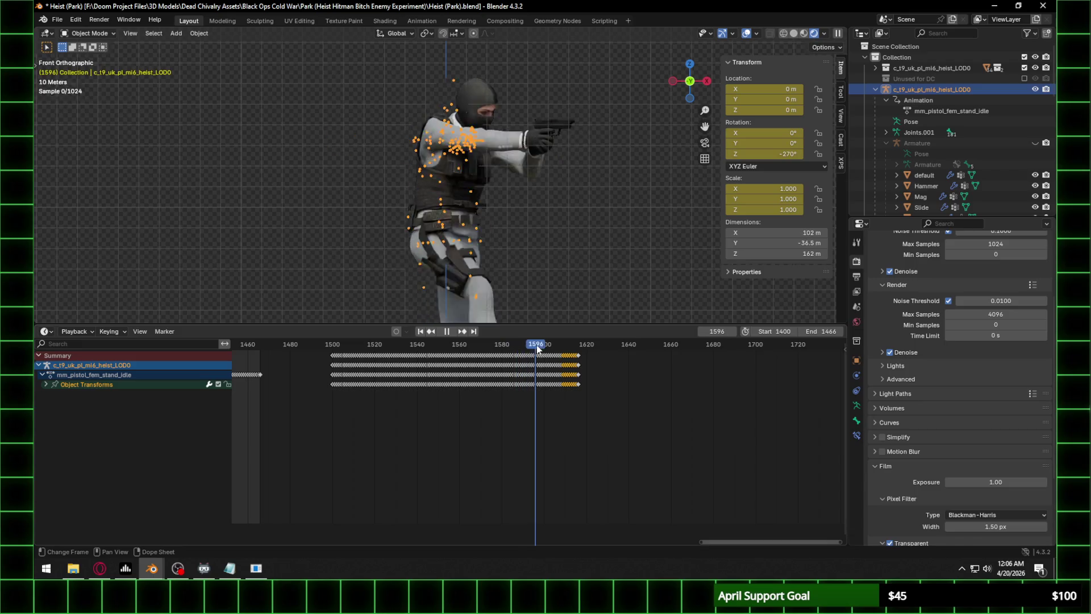
click(580, 352)
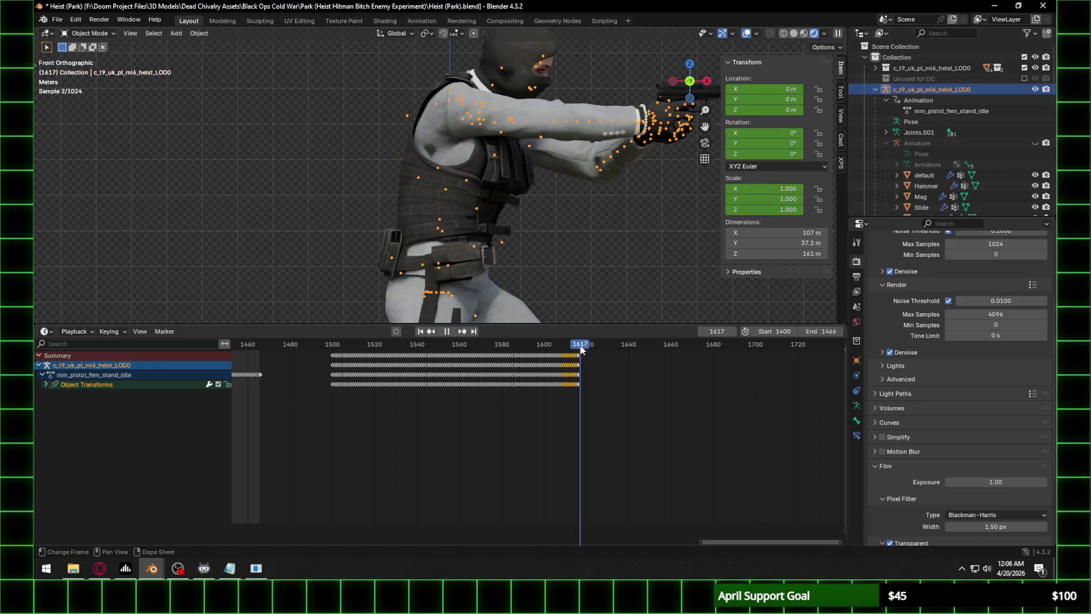
scroll(606, 151, down, 6)
scroll(451, 222, up, 3)
Add a camera to the scene and scale it up.
key(shift+a)
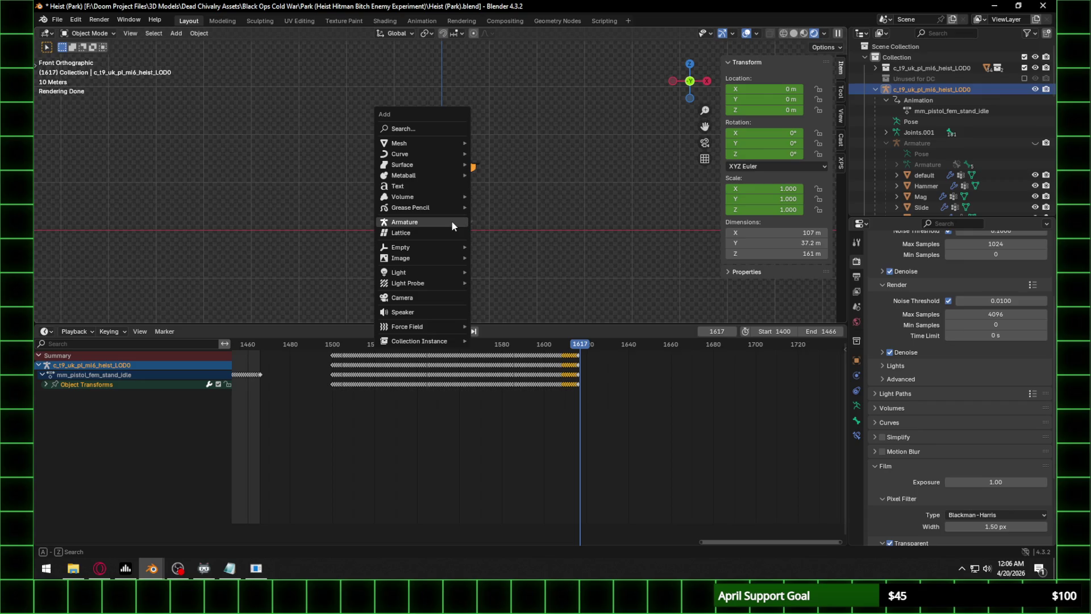
mouse_move(432, 259)
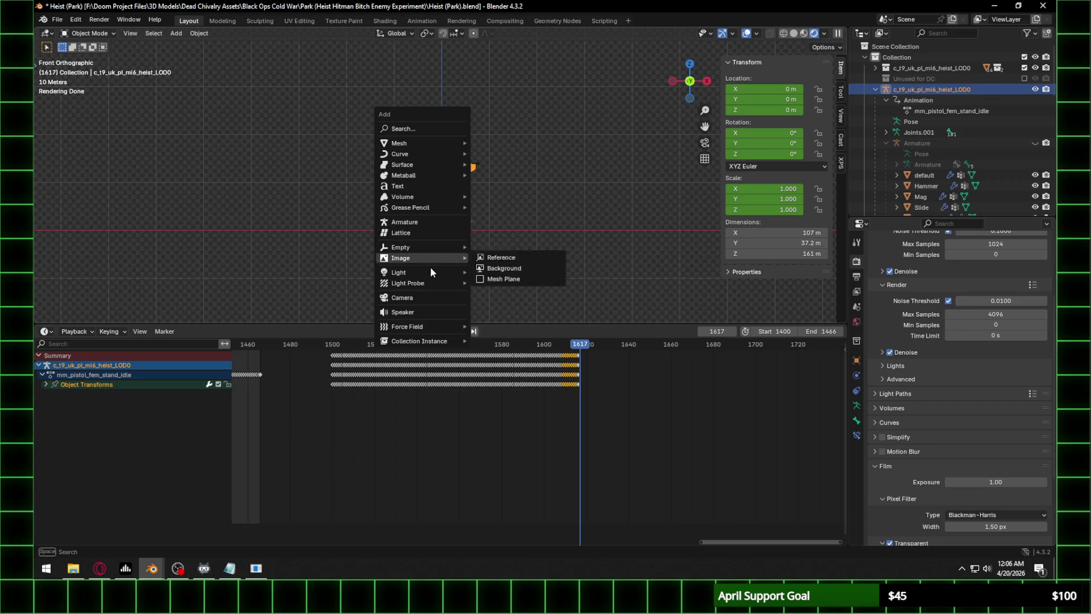
click(421, 299)
scroll(454, 241, up, 2)
key(s)
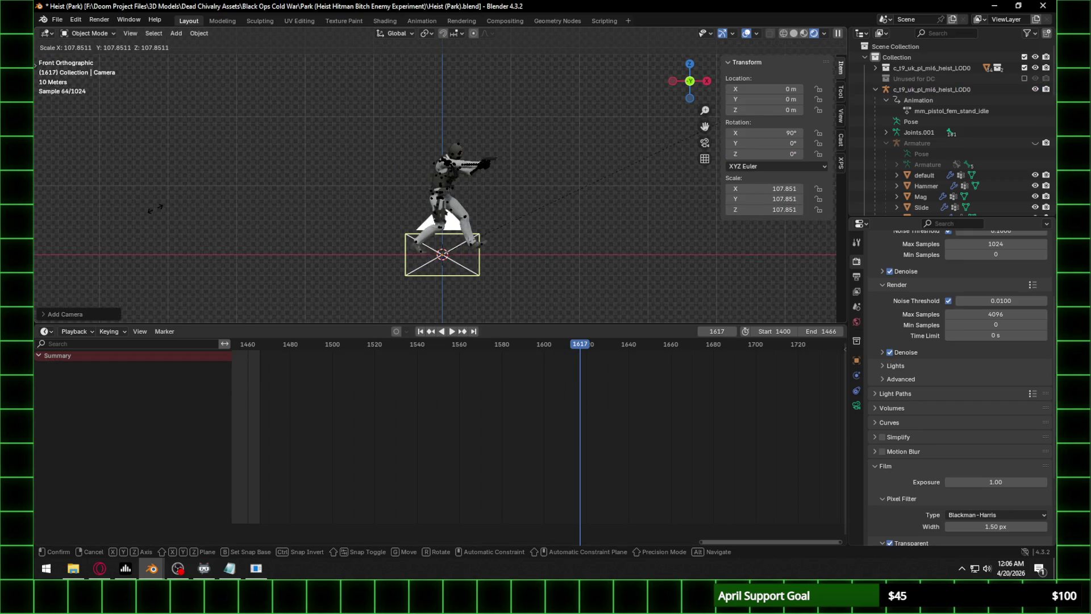
click(796, 154)
Set the output resolution to 2500 × 2500 px.
click(857, 277)
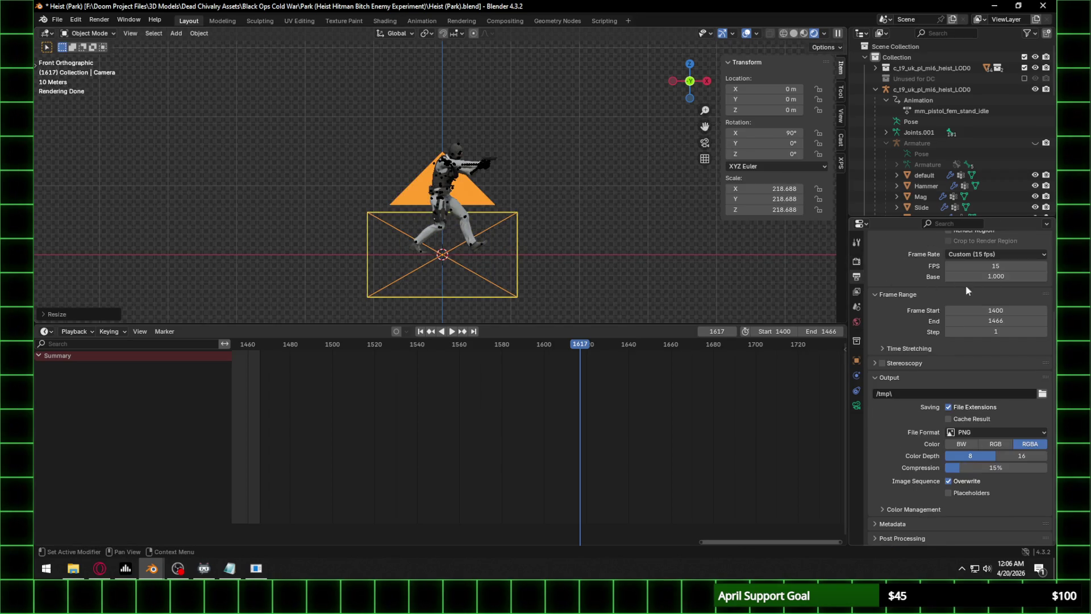
scroll(989, 279, up, 5)
click(995, 273)
text(2500)
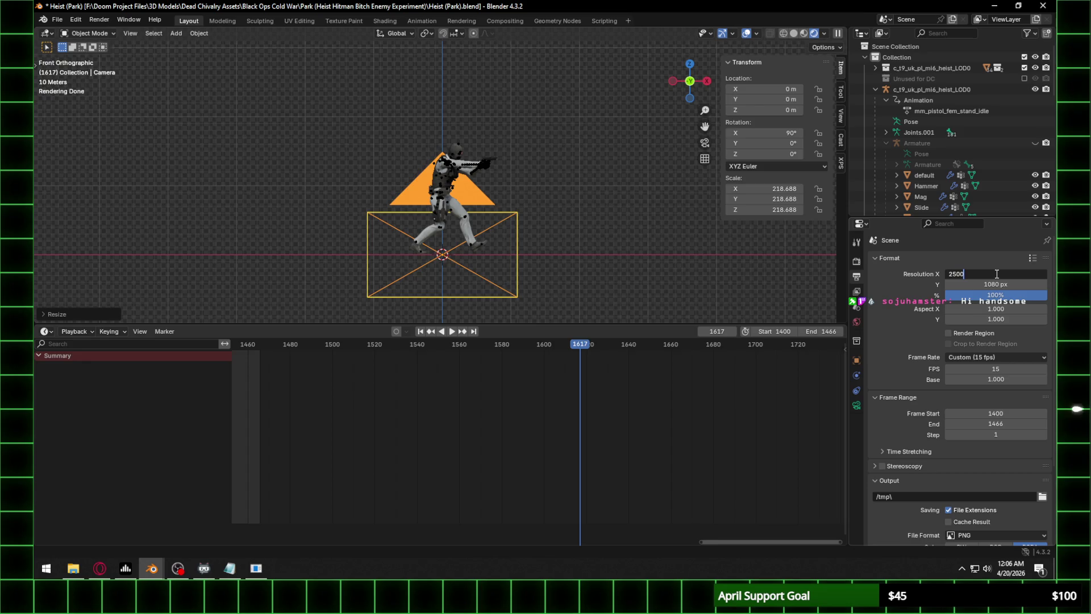
key(Return)
click(991, 283)
text(25)
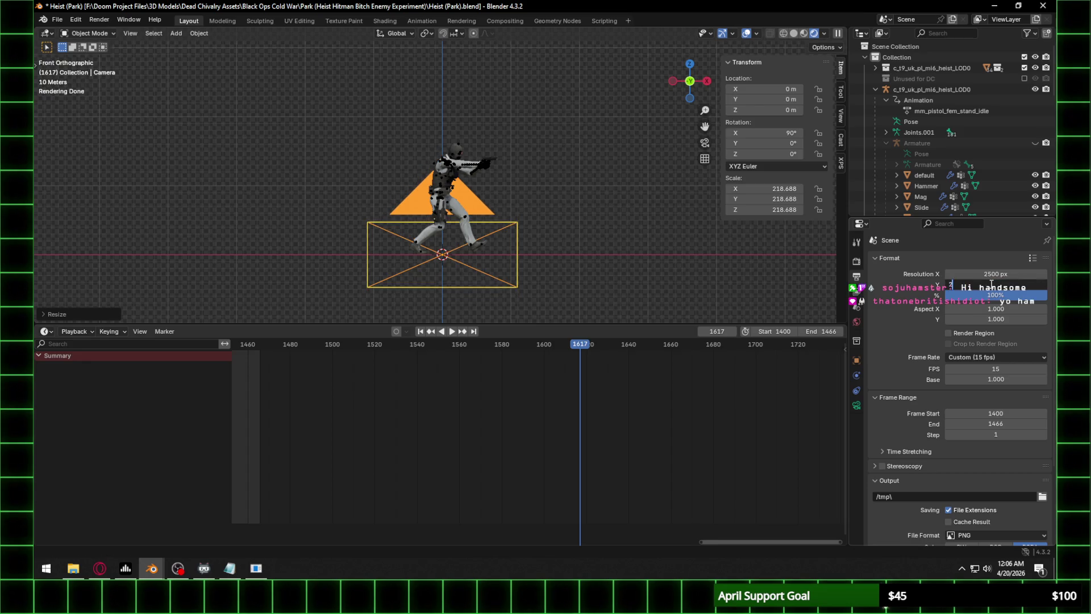
text(0)
key(Return)
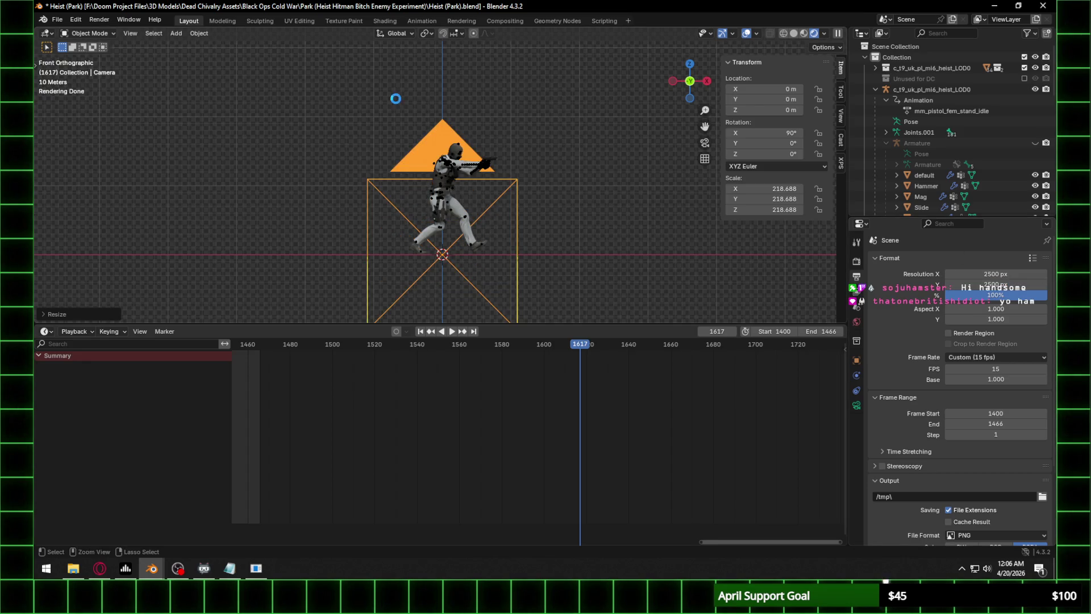
Save Heist (Park).blend and leave the render exposure at 1.00.
key(ctrl+s)
click(857, 264)
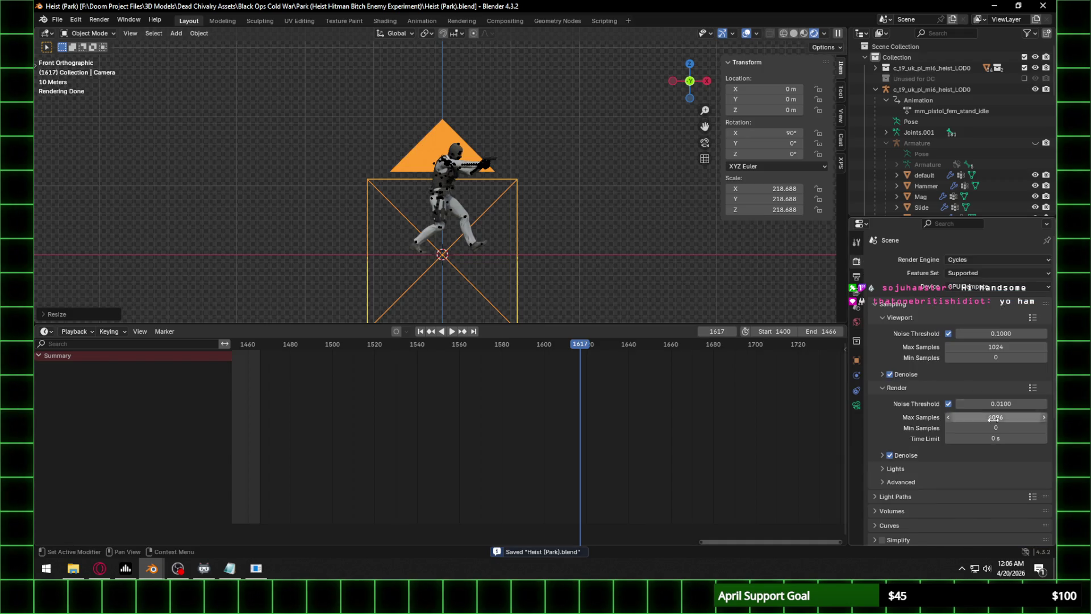
scroll(926, 432, down, 5)
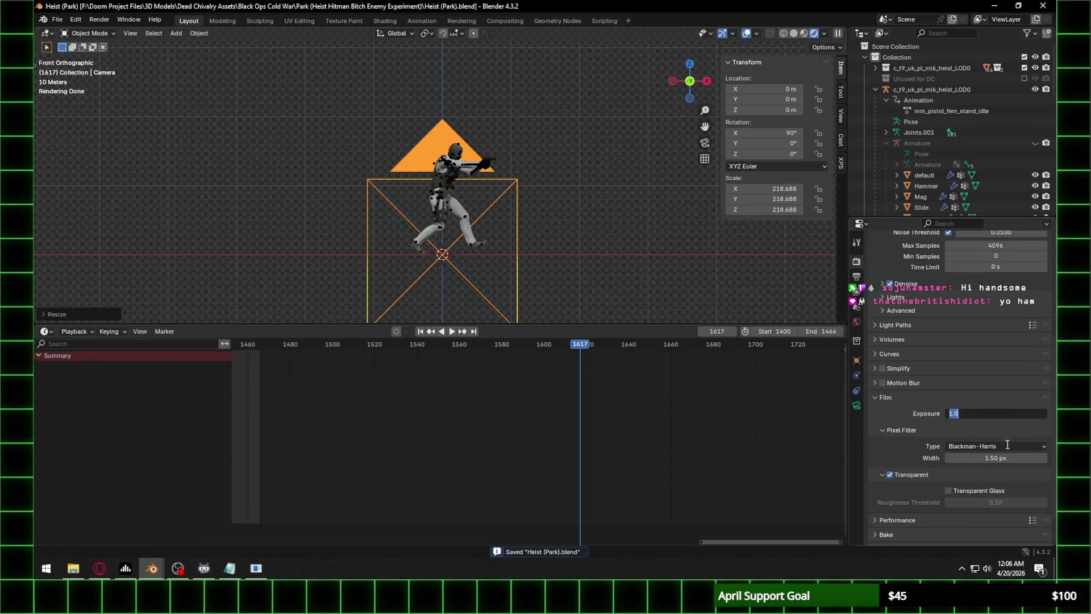
key(Return)
key(Return)
From the left view, move the camera back along Y and raise it along Z.
scroll(465, 214, up, 3)
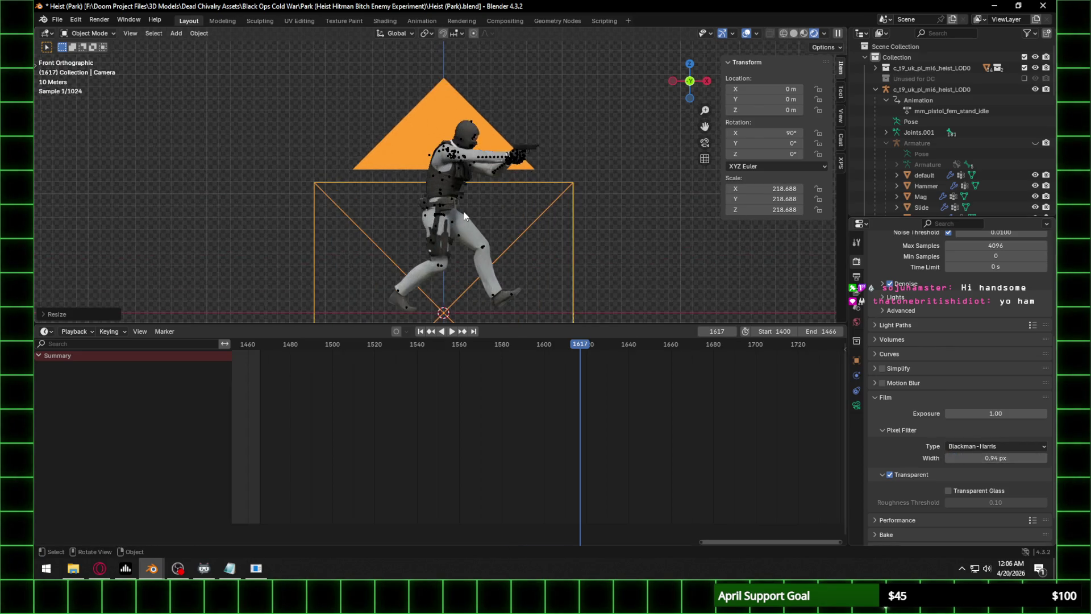
click(674, 79)
scroll(432, 243, down, 4)
key(g)
key(y)
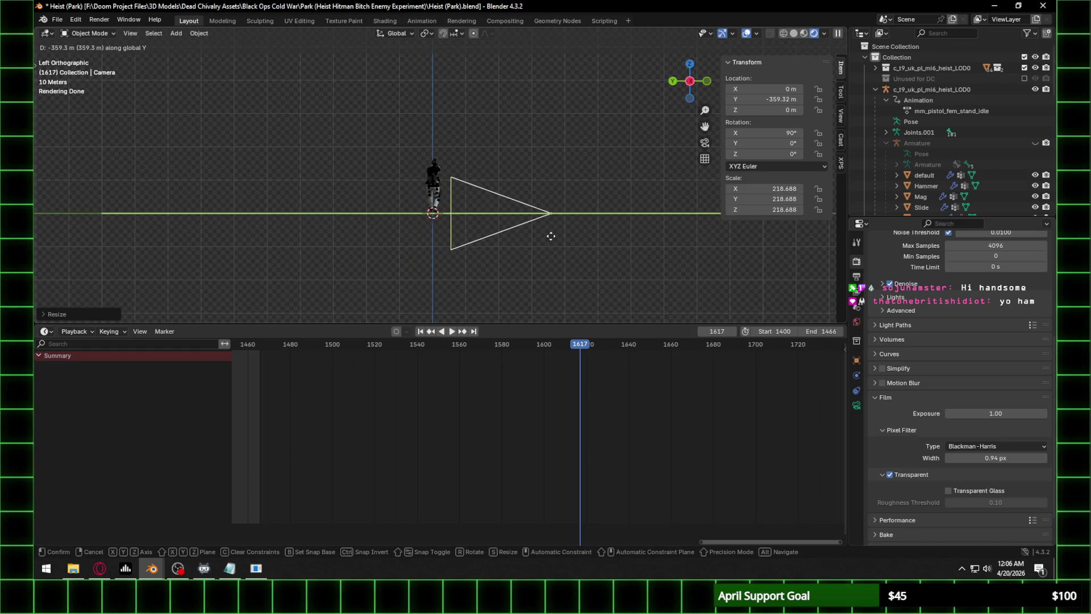
click(561, 238)
key(g)
key(z)
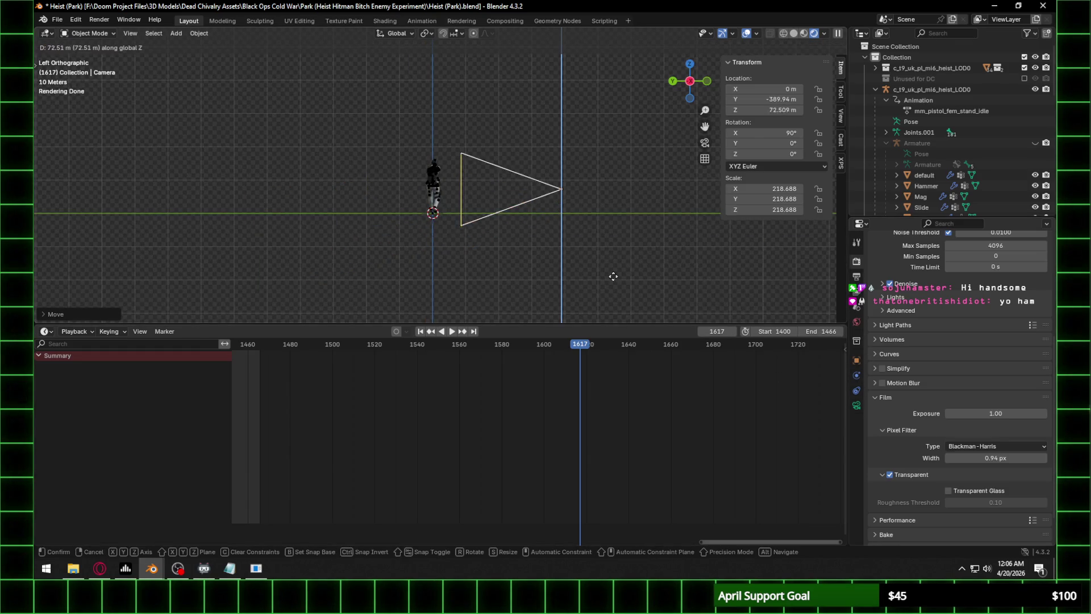
click(613, 271)
Make the camera orthographic with scale 231.9 and look through it.
click(856, 405)
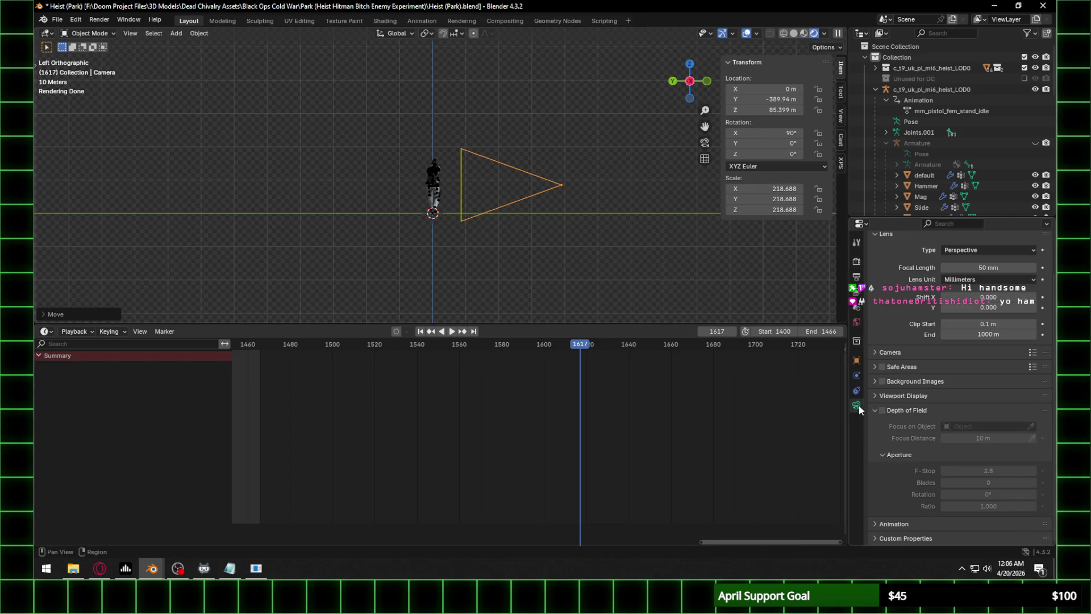
click(972, 253)
click(970, 271)
scroll(970, 271, up, 1)
scroll(462, 202, up, 1)
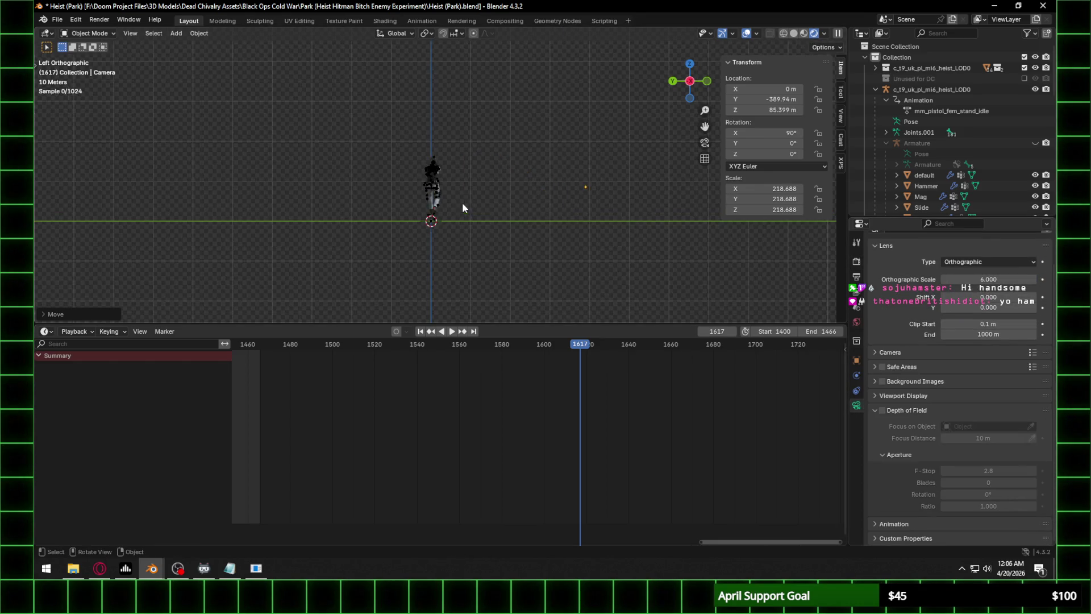
drag(985, 289, 1017, 289)
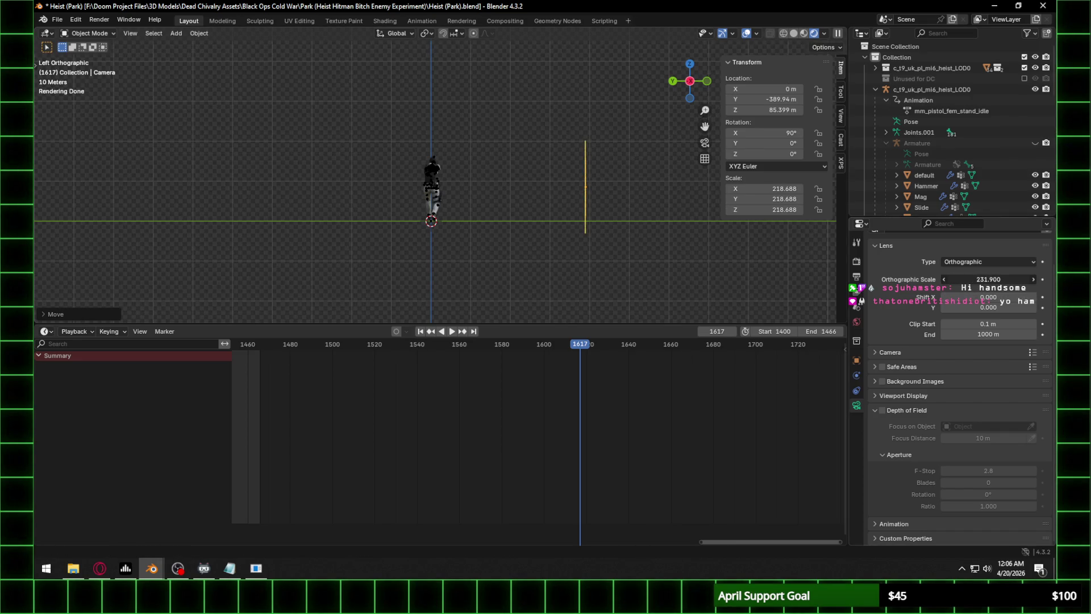
key(KP_0)
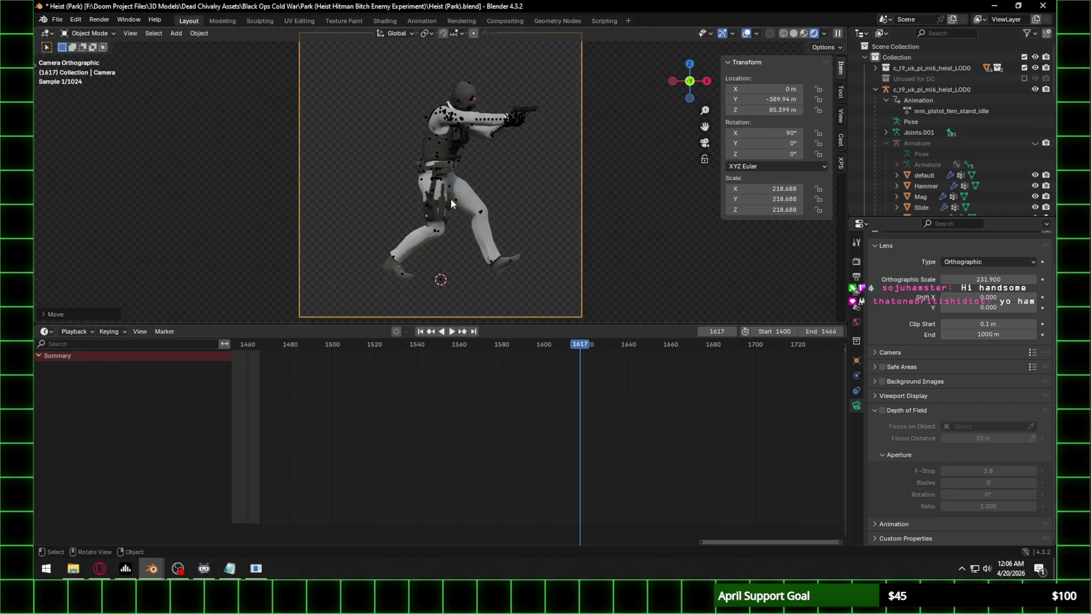
Select the character armature and set the animation start frame to 1500.
scroll(497, 176, down, 1)
mouse_move(583, 347)
mouse_down()
mouse_move(684, 348)
mouse_move(401, 347)
mouse_move(436, 346)
mouse_up()
key(space)
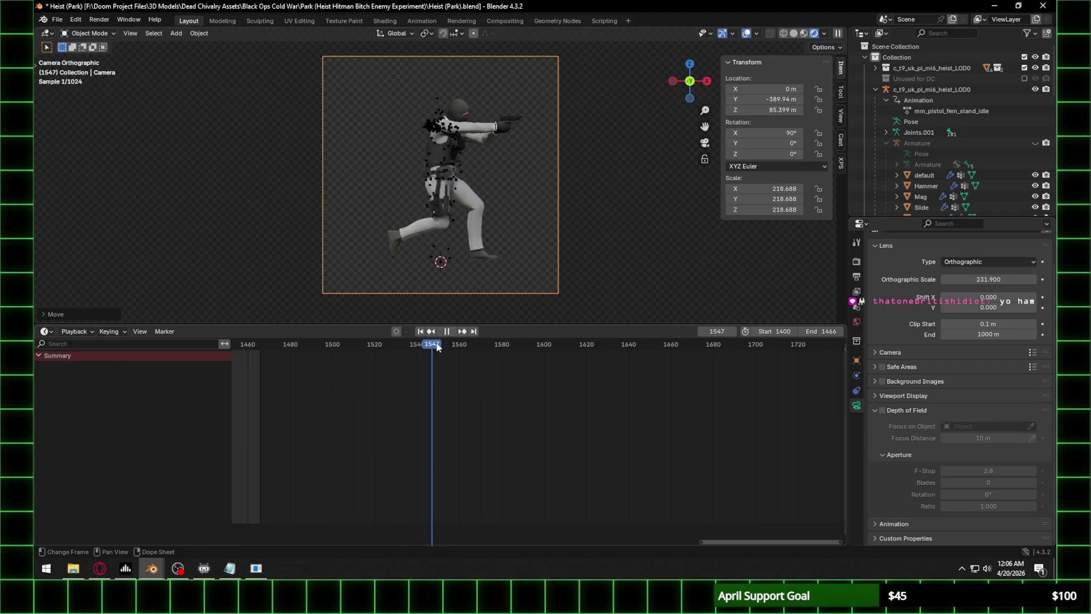
key(space)
click(446, 151)
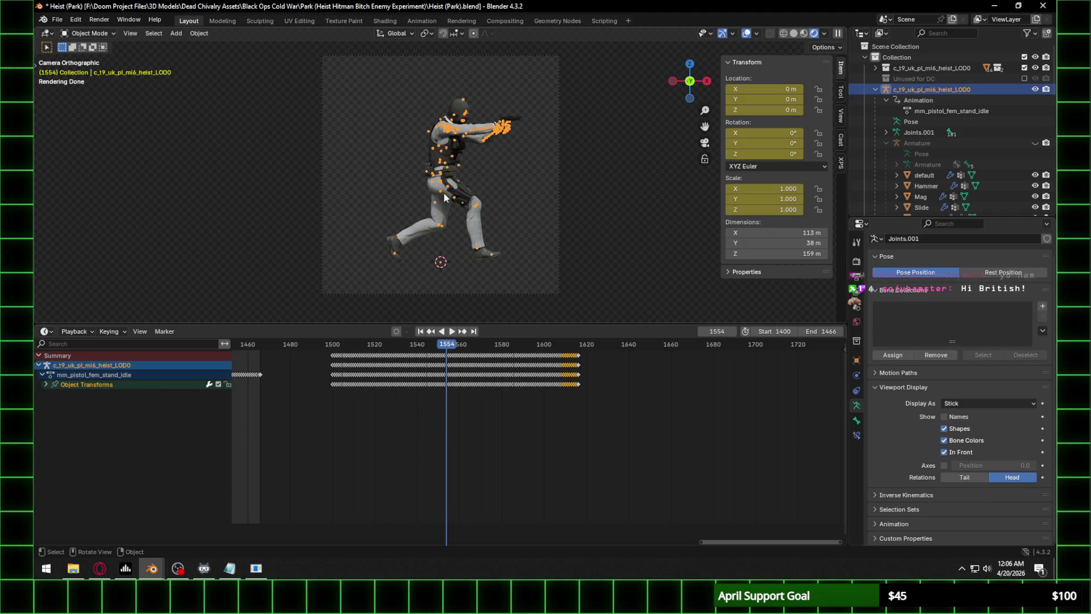
click(333, 348)
key(space)
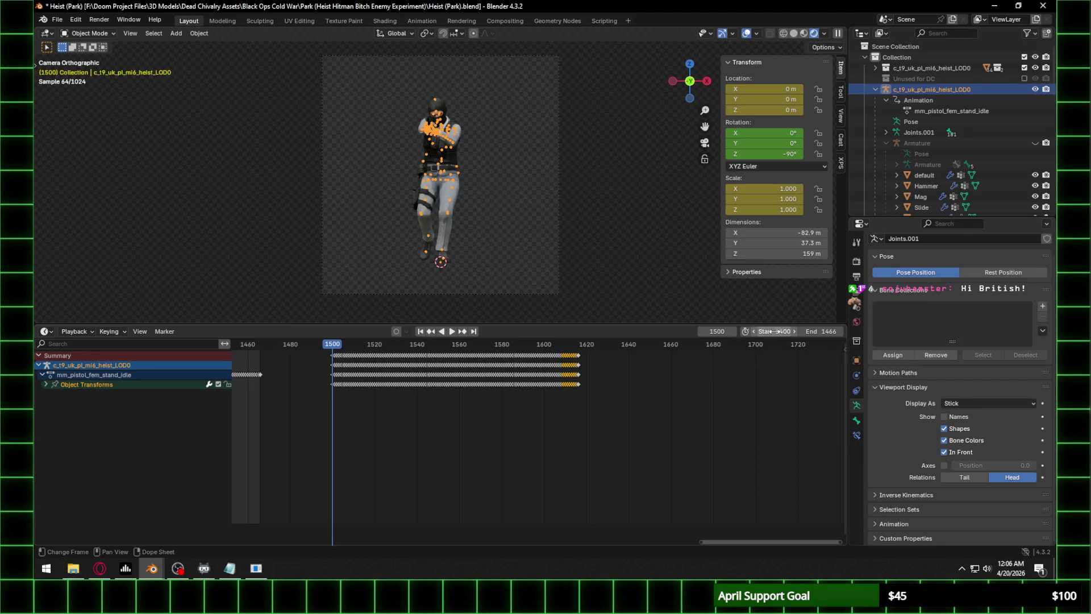
text(0)
key(Return)
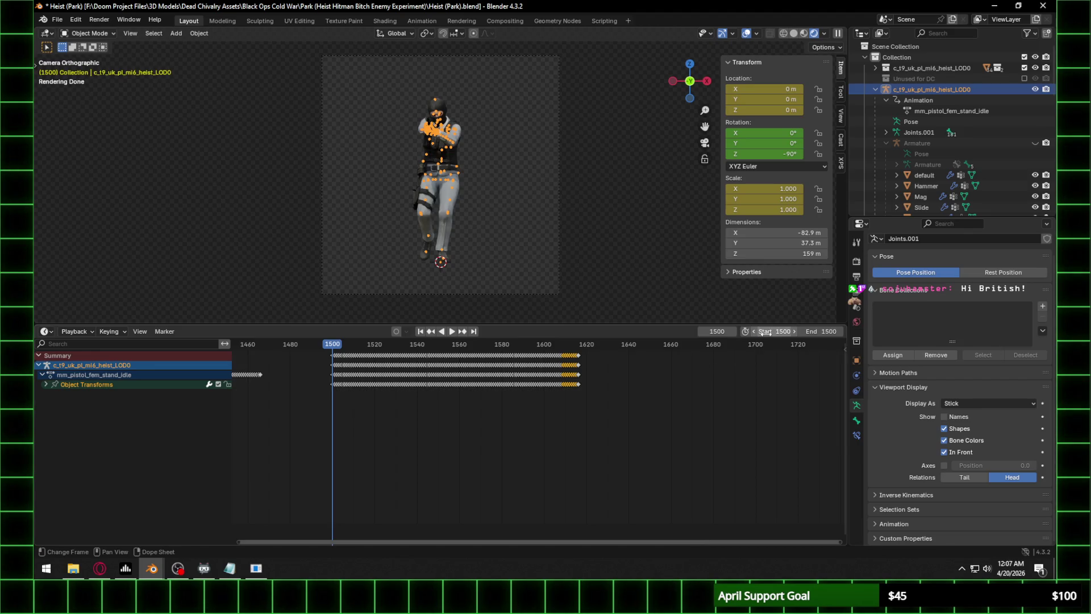
Scrub through frames 1616, 1604 and 1561, then play from frame 1500.
drag(582, 348, 578, 345)
scroll(611, 373, up, 5)
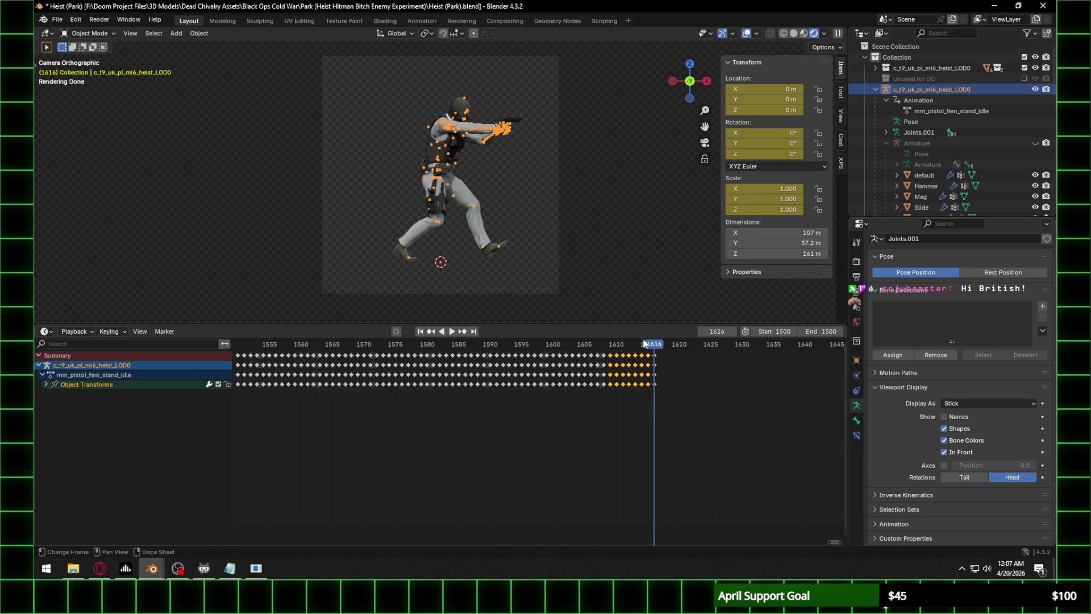
mouse_move(656, 350)
mouse_down()
mouse_move(676, 347)
mouse_move(310, 347)
mouse_up()
middle_drag(412, 386, 650, 386)
ctrl+scroll(650, 386, up, 5)
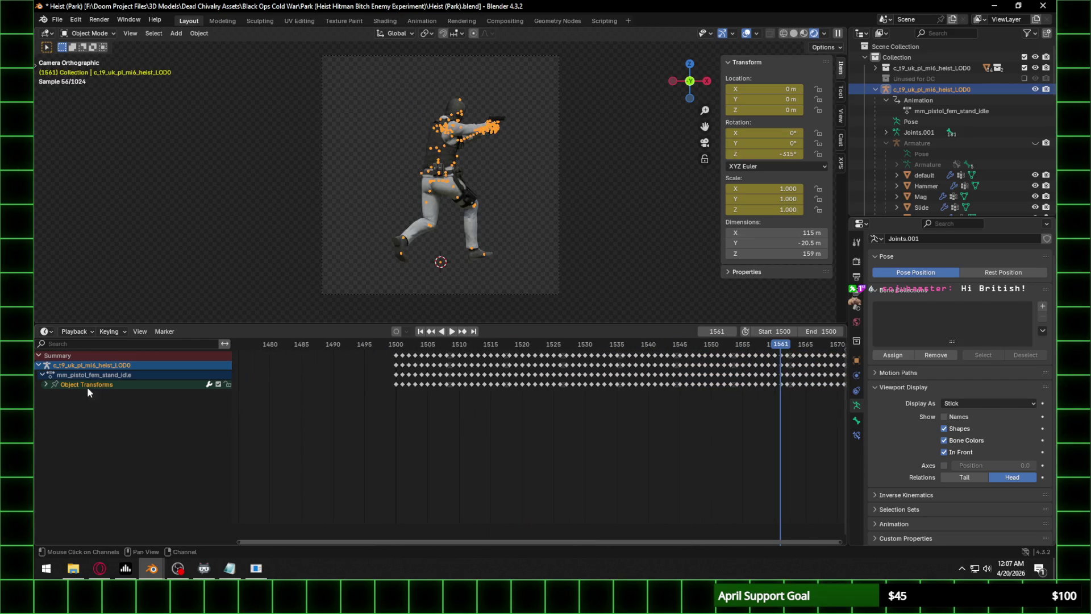
click(395, 347)
key(space)
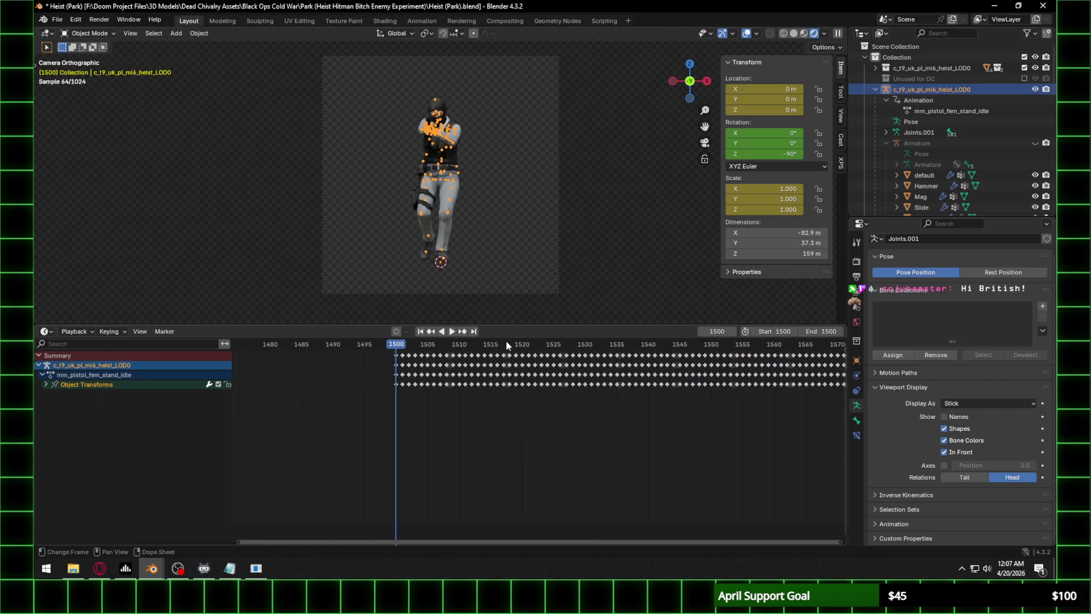
Review the rig's turn by scrubbing and playing through frames 1500–1526.
click(504, 342)
drag(488, 348, 398, 349)
key(space)
click(560, 348)
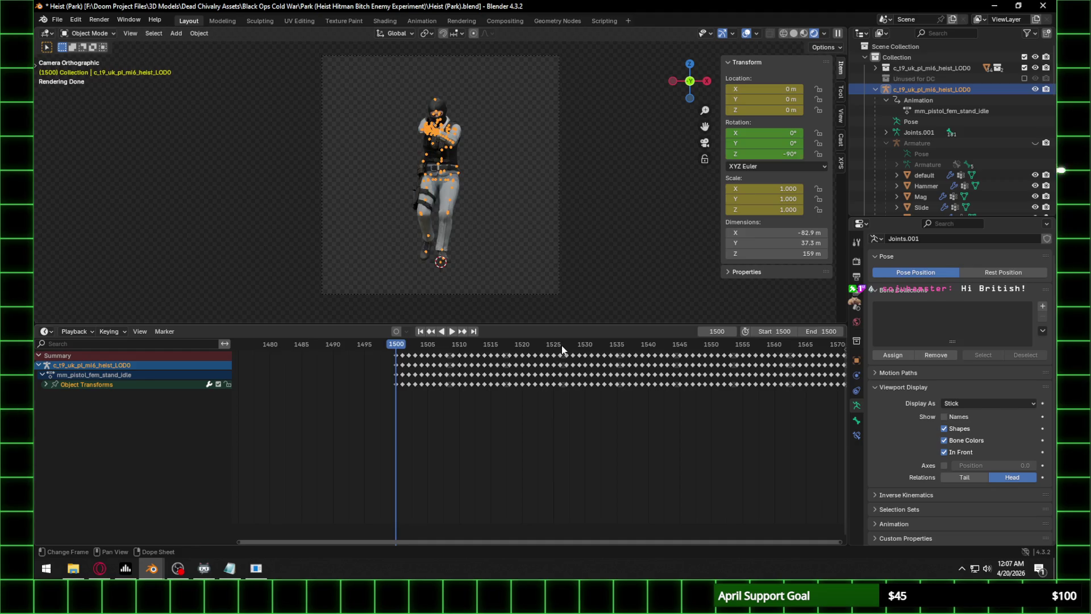
click(397, 348)
click(411, 346)
key(space)
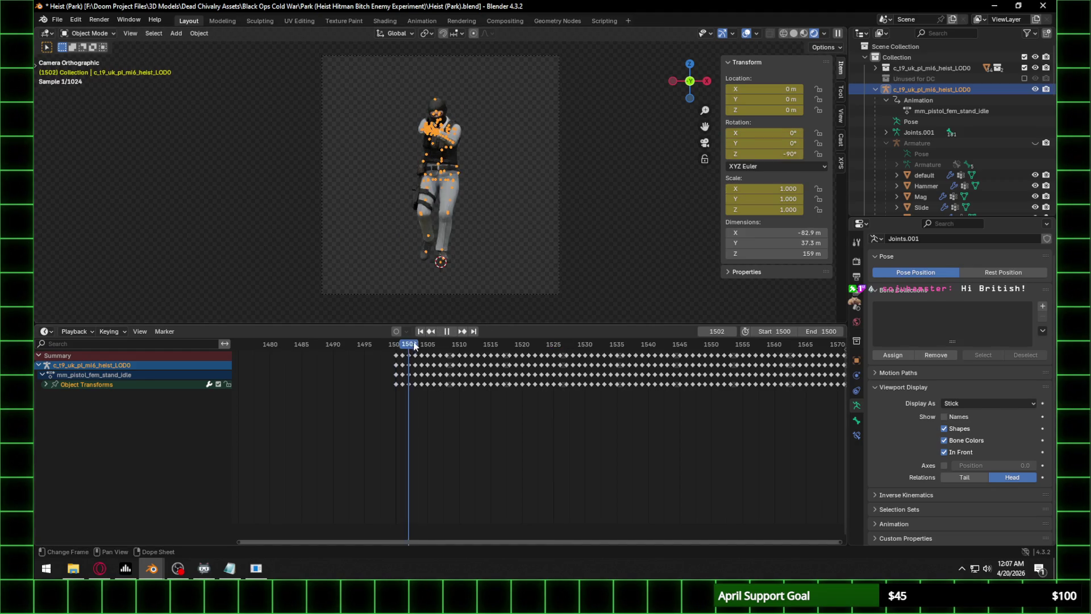
click(396, 345)
key(space)
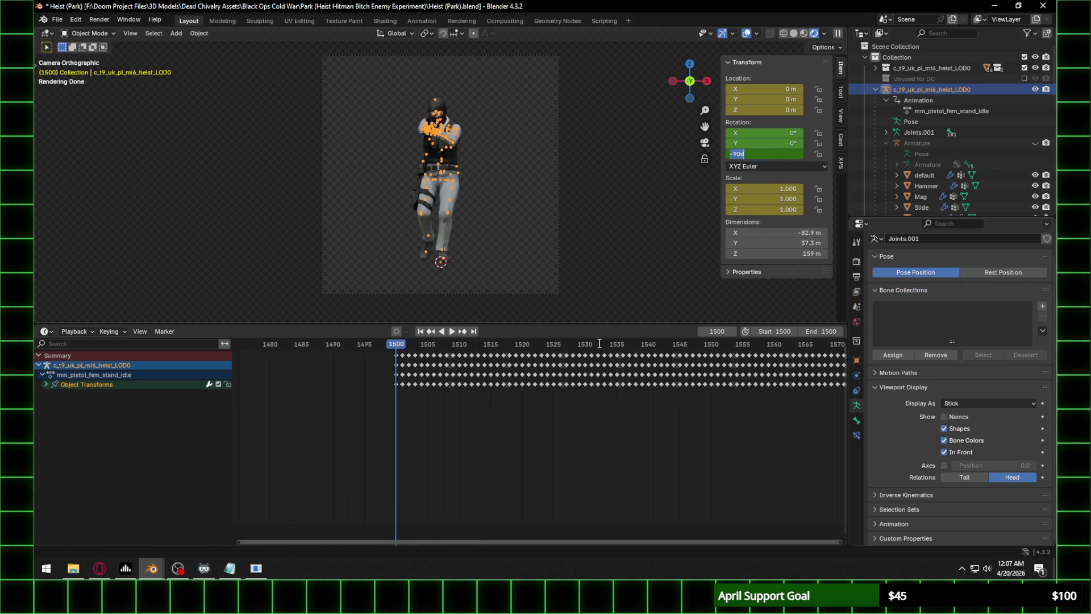
Keyframe the rig's Z rotation at -90° on frames 1508 and 1509.
key(Return)
click(448, 345)
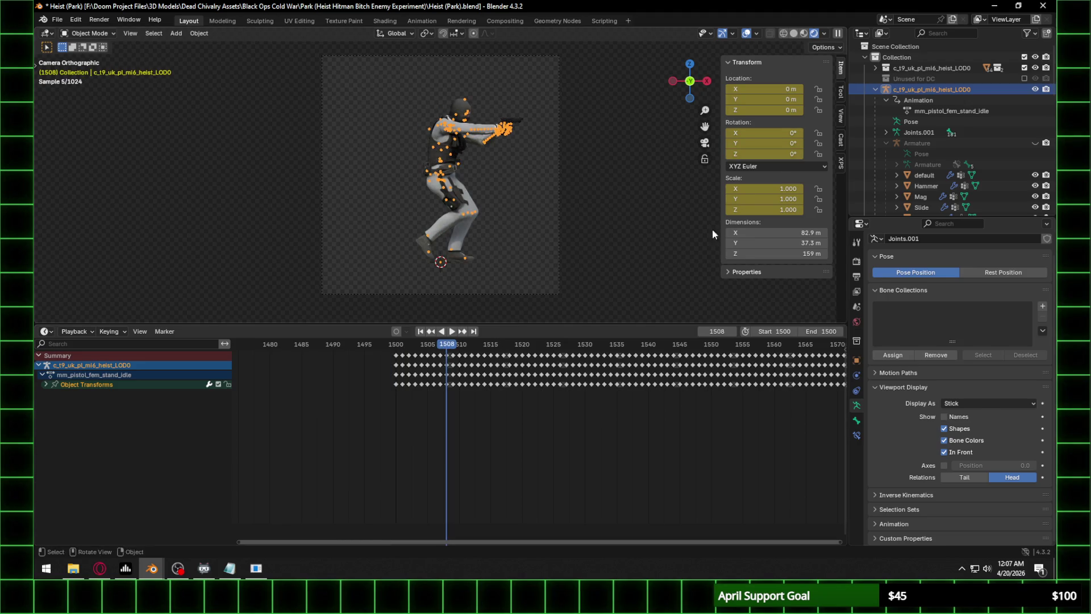
text(-90)
key(Return)
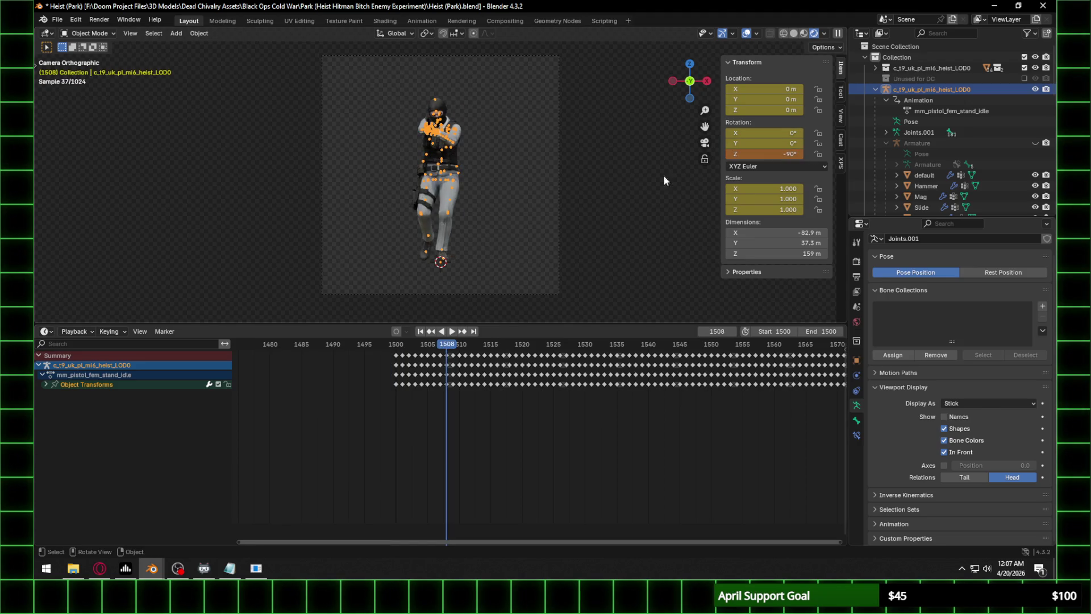
key(i)
click(454, 345)
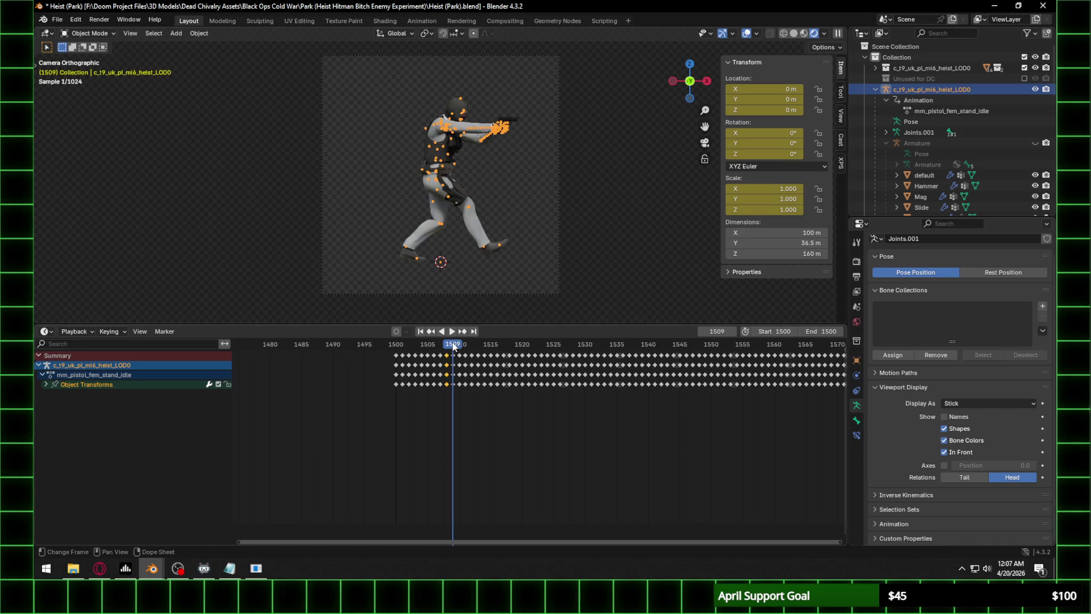
click(775, 155)
text(-90)
key(Return)
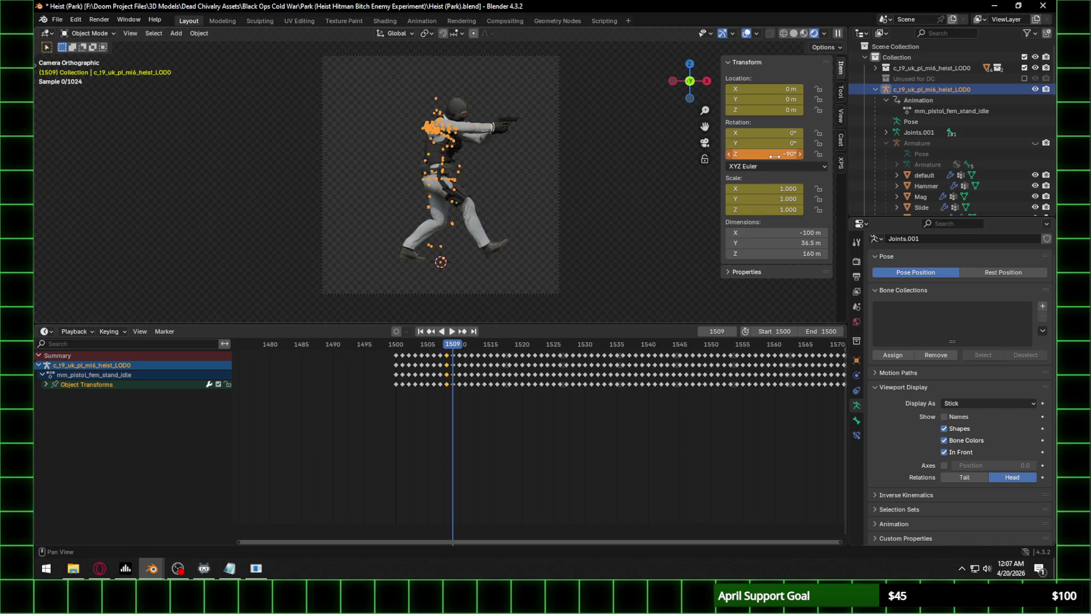
key(i)
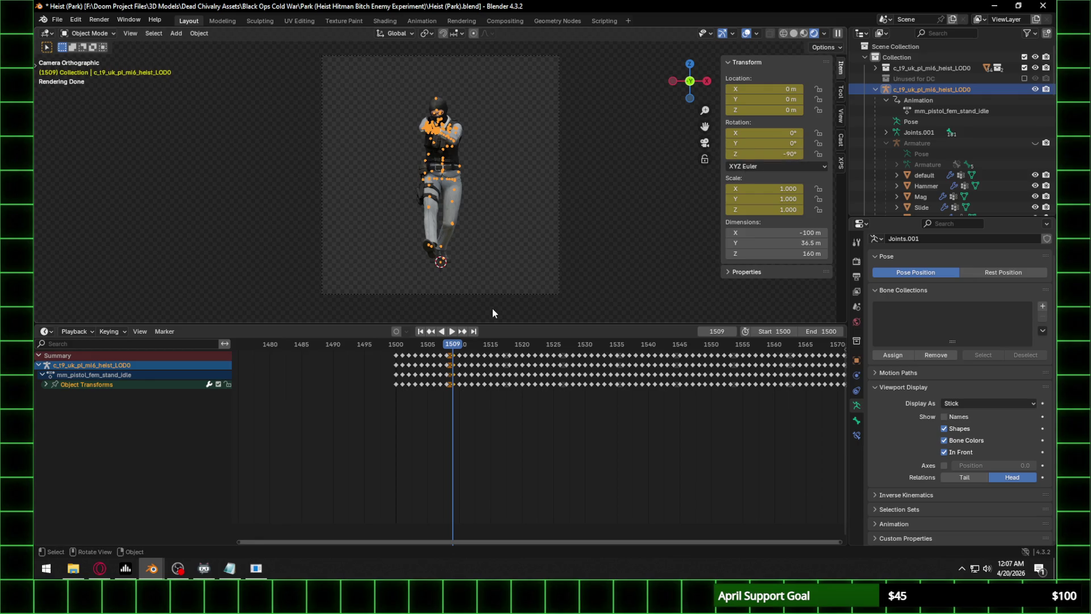
Key a -135° Z rotation at frame 1517, then set -90° at frame 1519.
click(502, 344)
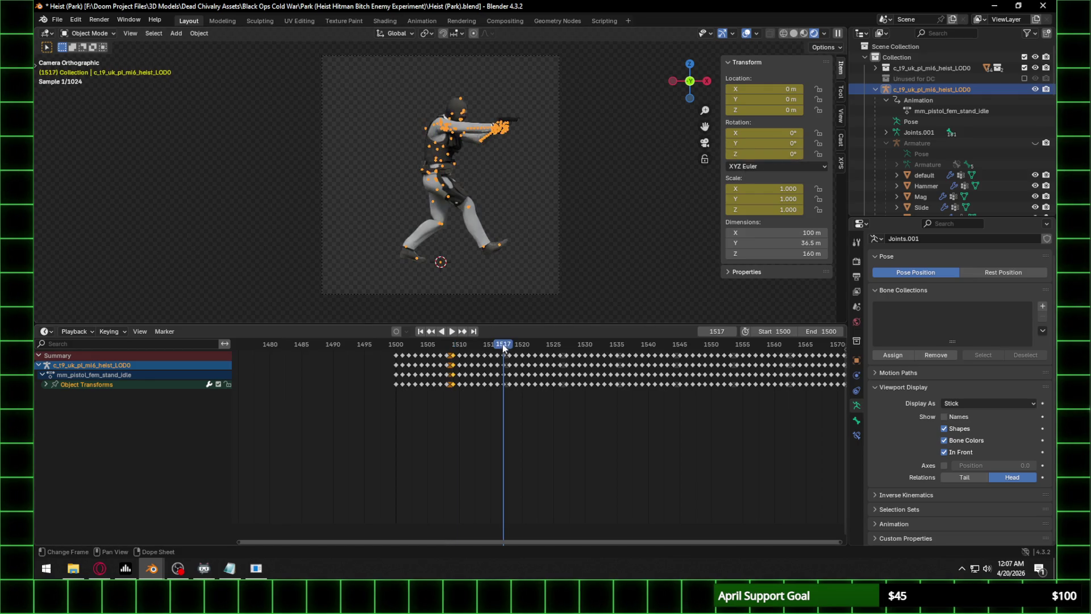
text(-135)
key(Return)
key(i)
key(space)
drag(526, 348, 519, 348)
click(764, 153)
key(Return)
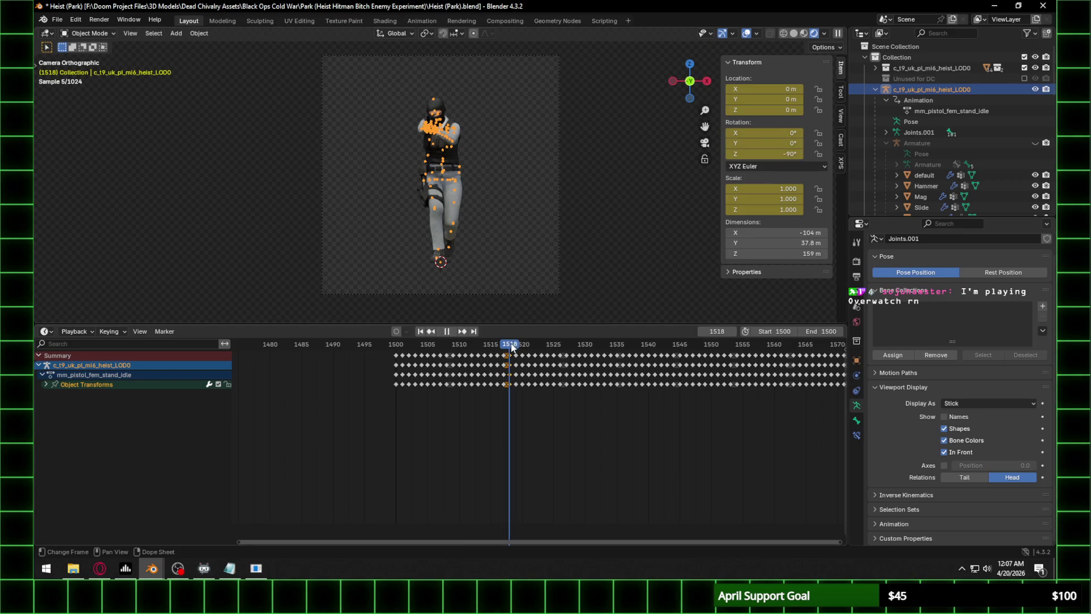
Play back around frames 1517–1519 and set a -45° Z rotation at frame 1518.
drag(511, 343, 503, 343)
scroll(476, 390, up, 4)
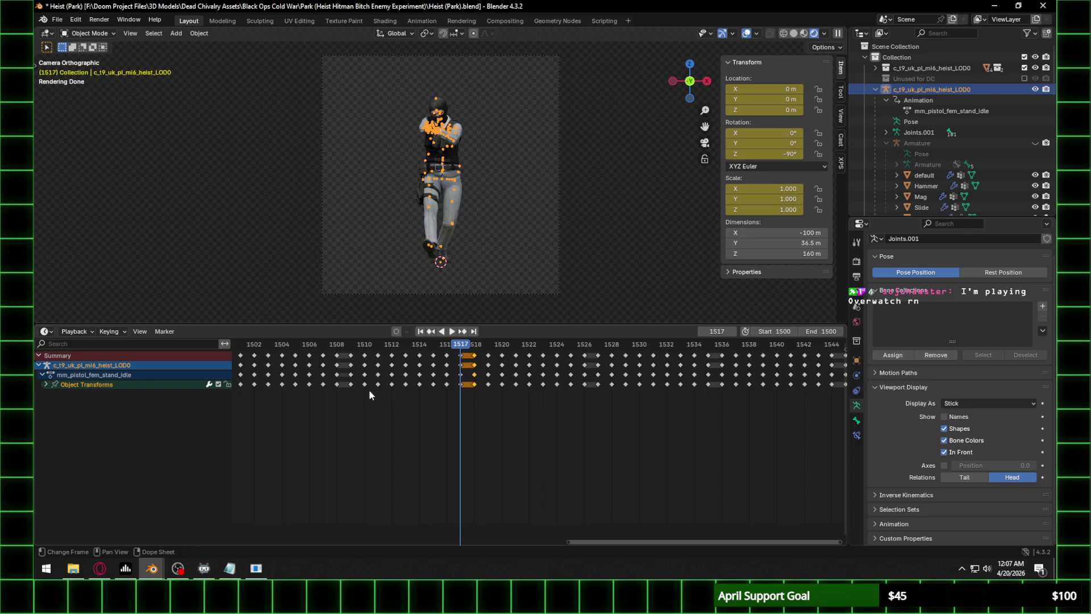
scroll(446, 399, up, 4)
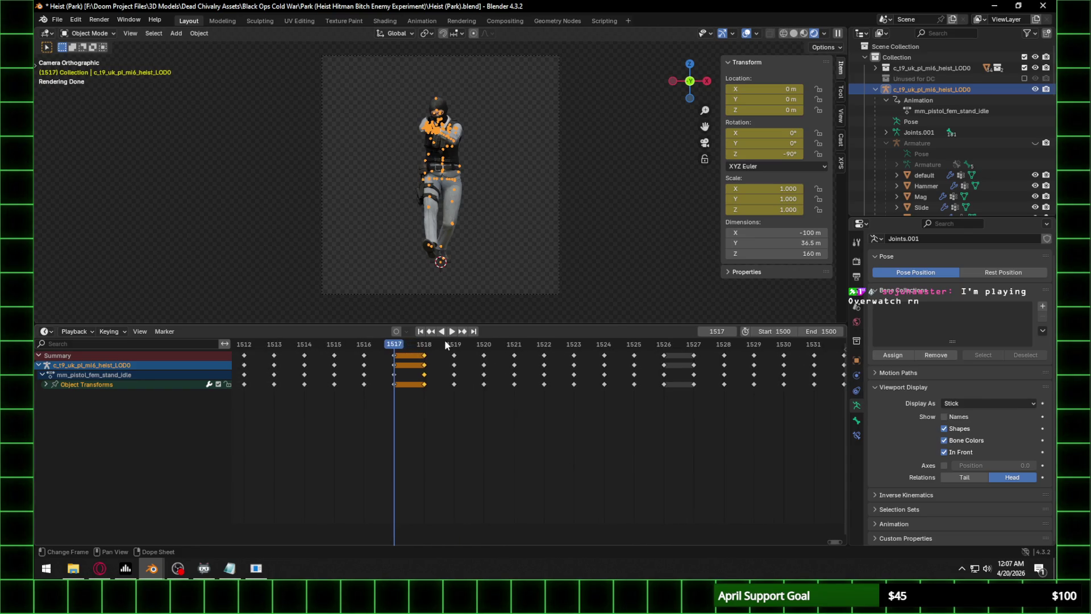
click(459, 343)
key(space)
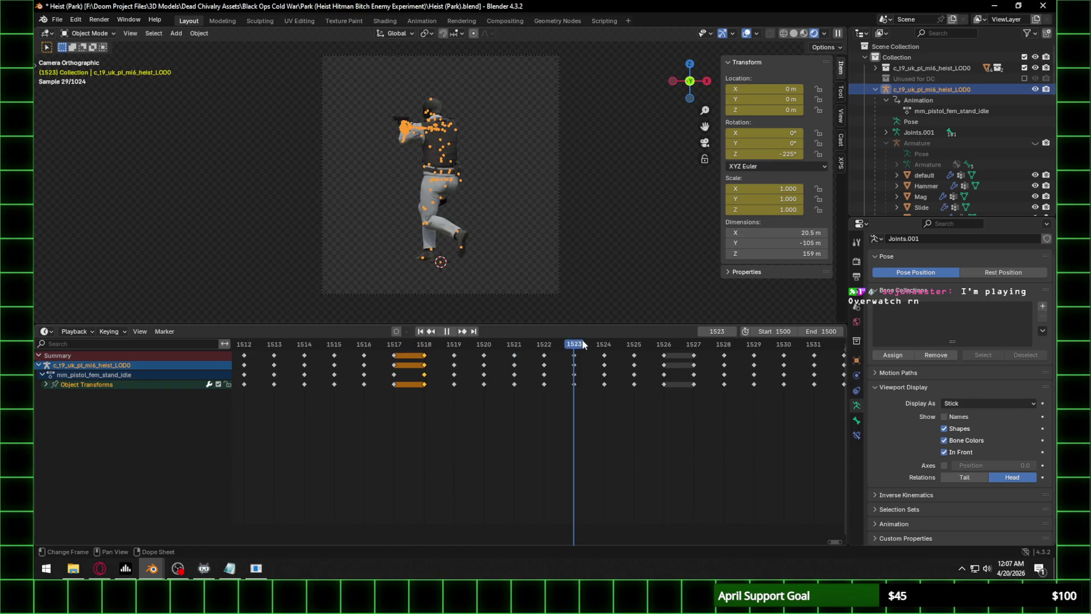
drag(641, 344, 422, 343)
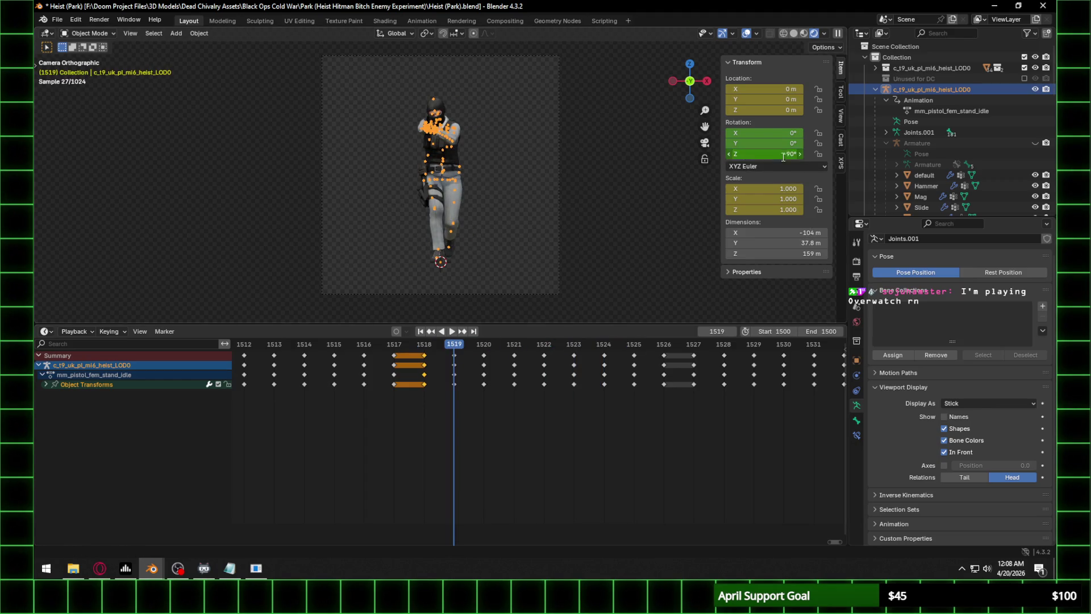
text(-45)
key(Return)
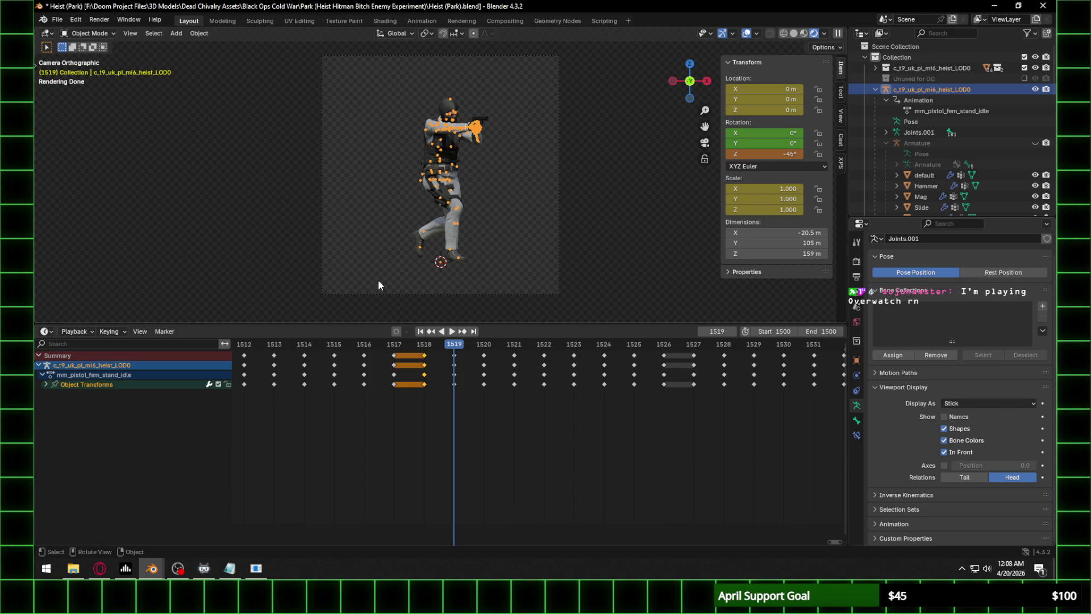
Copy the keys from frames 1509–1516, paste them at frame 1520, then undo the -45° change.
scroll(425, 419, down, 2)
mouse_move(340, 396)
mouse_down()
mouse_move(397, 363)
mouse_move(523, 348)
mouse_move(344, 350)
mouse_move(544, 344)
mouse_up()
key(ctrl+c)
key(ctrl+v)
key(ctrl+z)
Box-select the dense rig keyframe blocks from frame 1501 through 1570.
scroll(386, 402, down, 5)
mouse_move(457, 338)
mouse_down()
mouse_move(559, 345)
mouse_move(475, 345)
mouse_up()
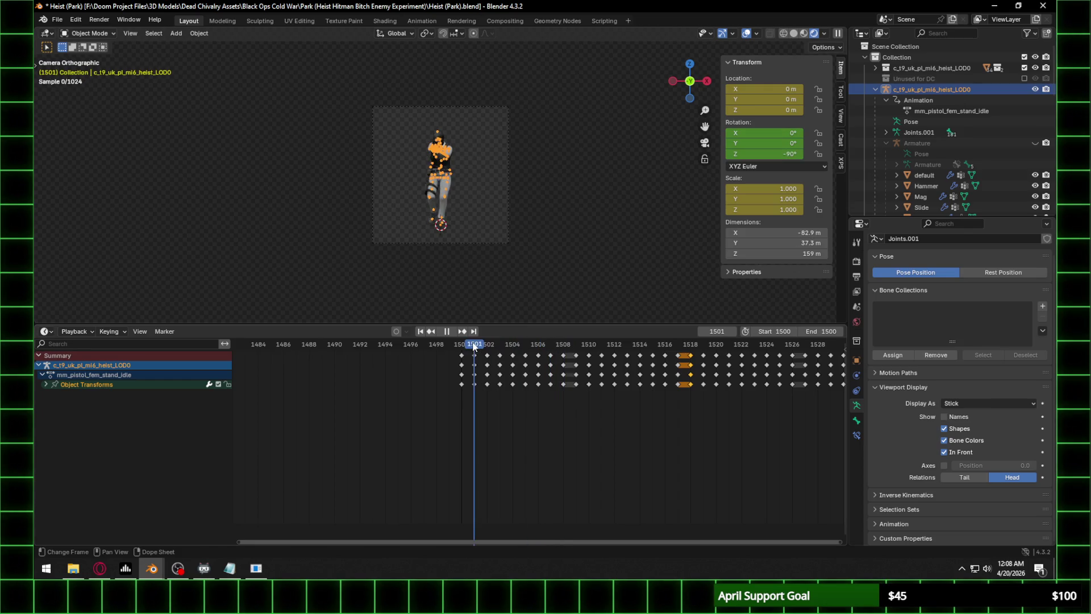
mouse_move(467, 394)
mouse_down()
mouse_move(559, 349)
mouse_move(676, 347)
mouse_up()
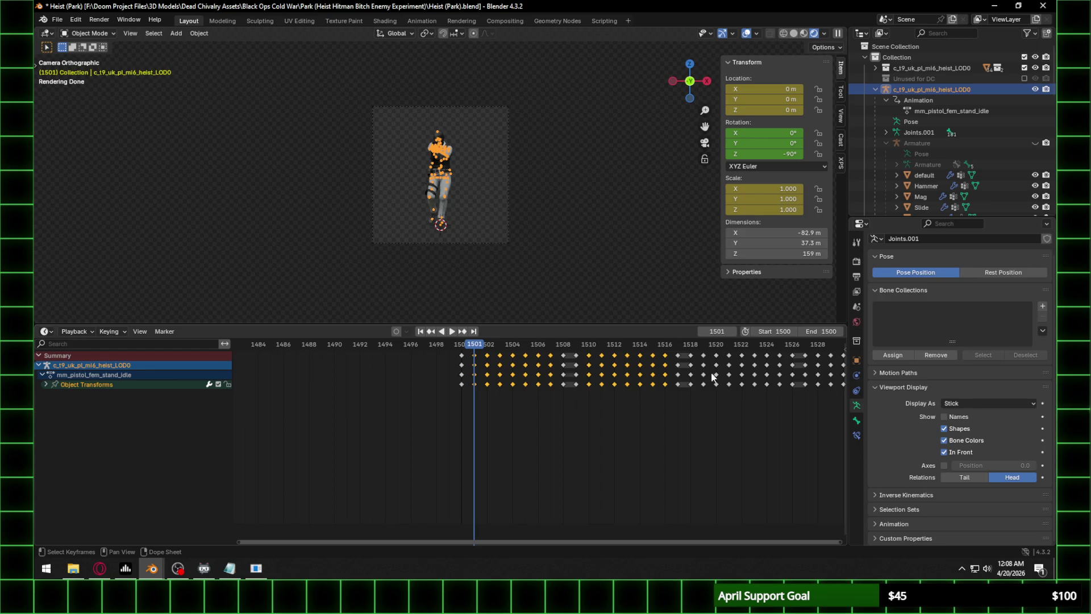
drag(699, 395, 780, 347)
mouse_move(786, 400)
middle_down()
mouse_move(708, 430)
mouse_move(581, 390)
middle_up()
shift+drag(596, 398, 688, 340)
middle_drag(735, 402, 623, 414)
mouse_move(556, 392)
shift+mouse_down()
mouse_move(622, 337)
mouse_move(664, 341)
shift+mouse_up()
mouse_move(666, 392)
shift+mouse_down()
mouse_move(689, 366)
mouse_move(756, 344)
shift+mouse_up()
middle_drag(749, 397, 546, 393)
shift+drag(569, 392, 656, 344)
mouse_move(682, 395)
shift+mouse_down()
mouse_move(733, 355)
mouse_move(774, 346)
shift+mouse_up()
Extend the selection to keys 1572–1620 and delete all the selected keyframes.
mouse_move(725, 426)
middle_down()
mouse_move(630, 427)
mouse_move(519, 389)
middle_up()
shift+drag(514, 388, 603, 329)
mouse_move(631, 397)
shift+mouse_down()
mouse_move(693, 336)
mouse_move(715, 333)
shift+mouse_up()
middle_drag(740, 395, 590, 391)
shift+drag(590, 392, 680, 329)
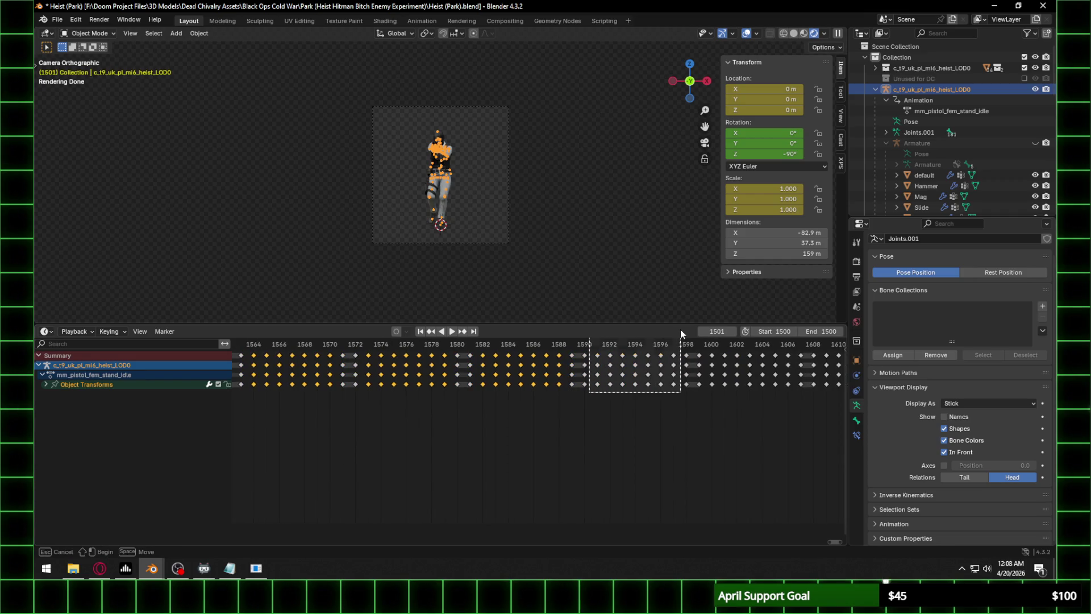
shift+drag(705, 394, 787, 347)
middle_drag(768, 414, 513, 414)
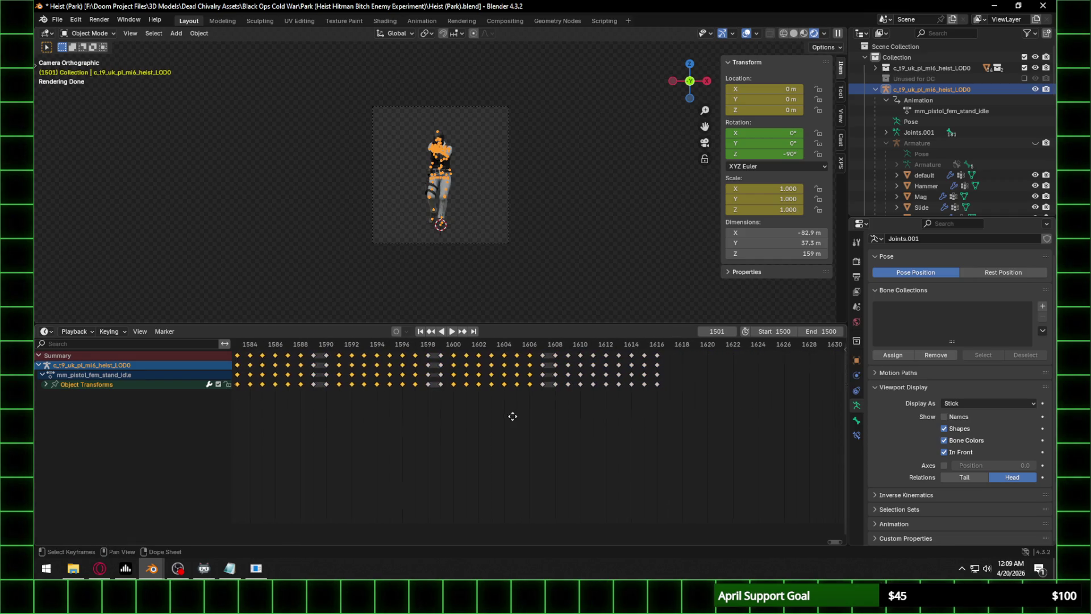
shift+drag(566, 394, 708, 340)
key(Delete)
Scrub the trimmed animation to frames 1608–1616 and undo the last change.
mouse_move(567, 347)
mouse_down()
mouse_move(652, 345)
mouse_move(554, 346)
mouse_up()
shift+click(554, 355)
key(ctrl+z)
key(ctrl+z)
key(ctrl+z)
key(ctrl+z)
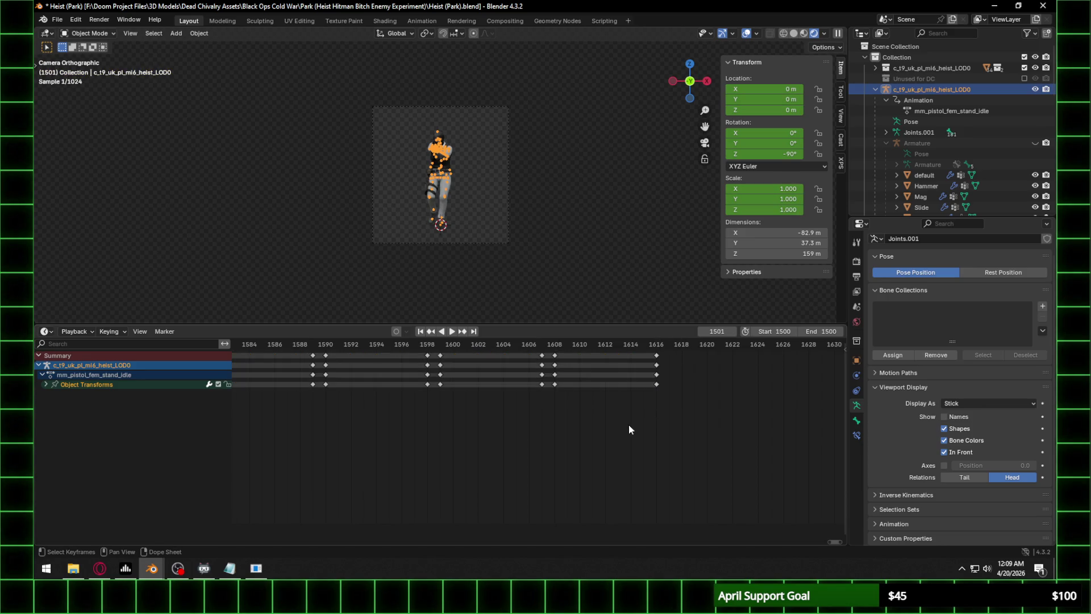
Keyframe the rig's Z rotation at -90° on frame 1526.
scroll(567, 414, down, 3)
ctrl+scroll(807, 415, up, 5)
mouse_move(354, 345)
mouse_down()
mouse_move(334, 347)
mouse_move(600, 361)
mouse_up()
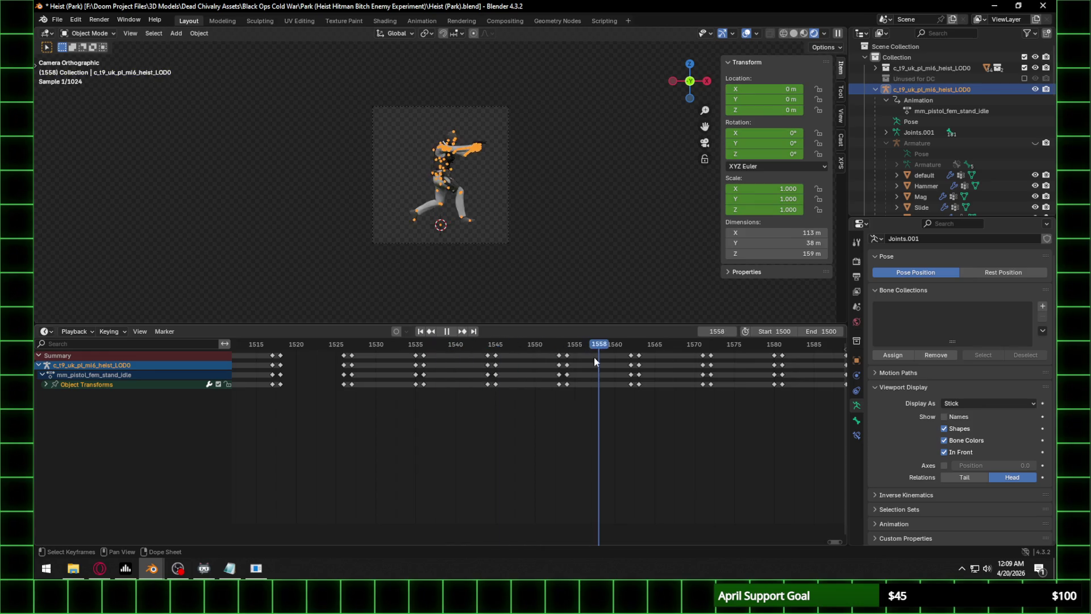
key(Escape)
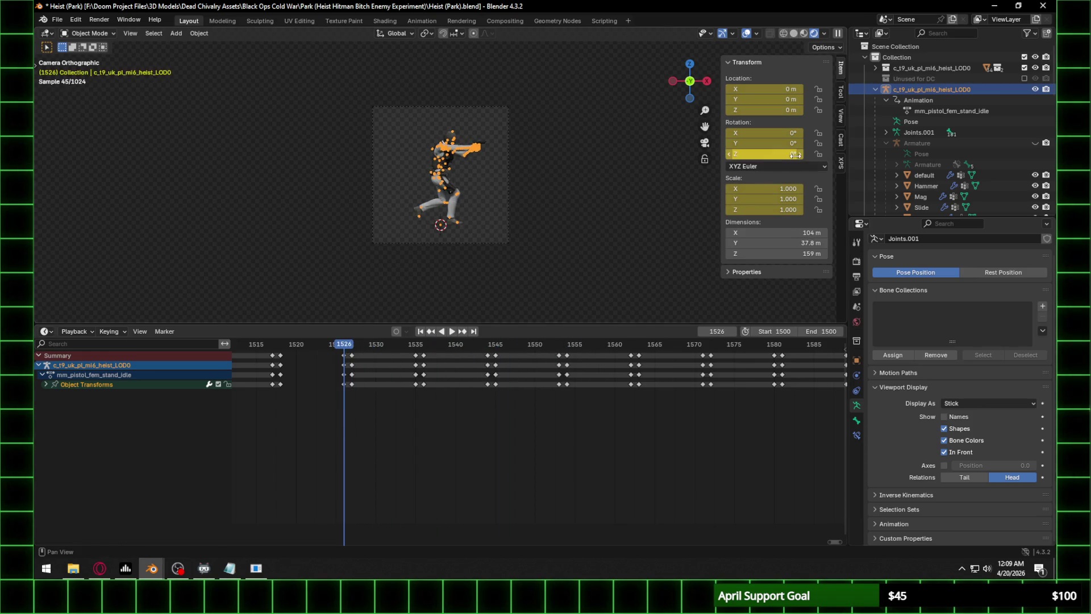
click(781, 155)
text(-90)
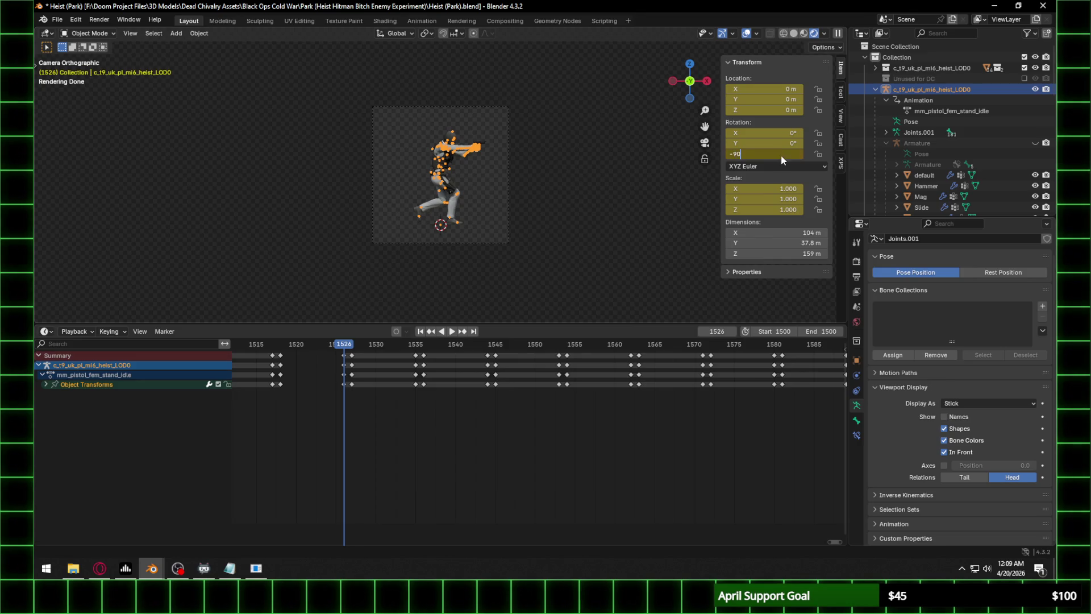
key(Return)
scroll(489, 179, up, 4)
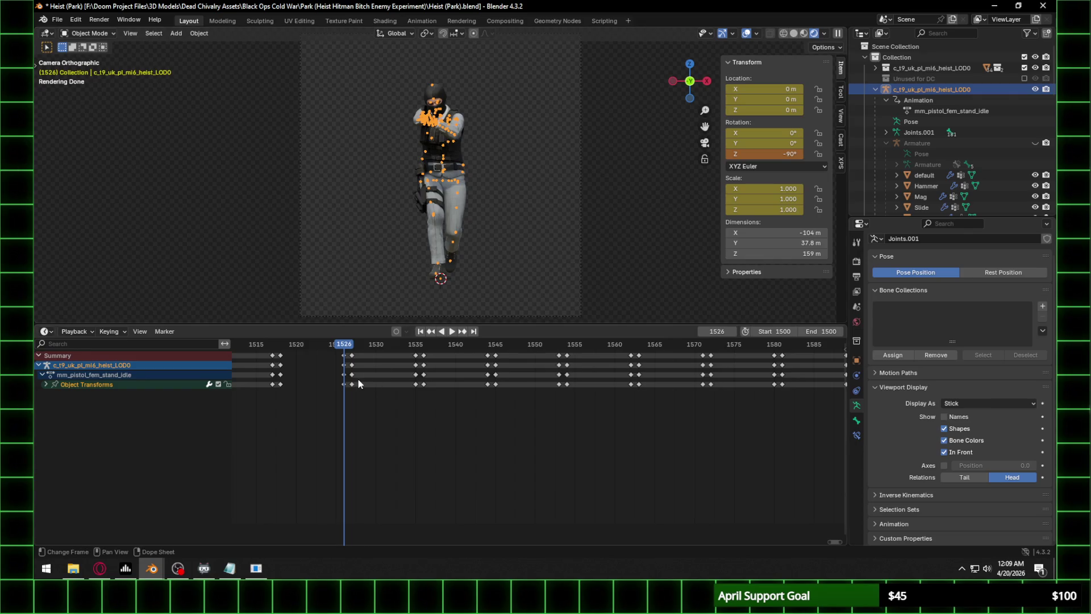
scroll(352, 375, up, 2)
scroll(327, 359, up, 1)
middle_drag(319, 380, 430, 358)
click(767, 155)
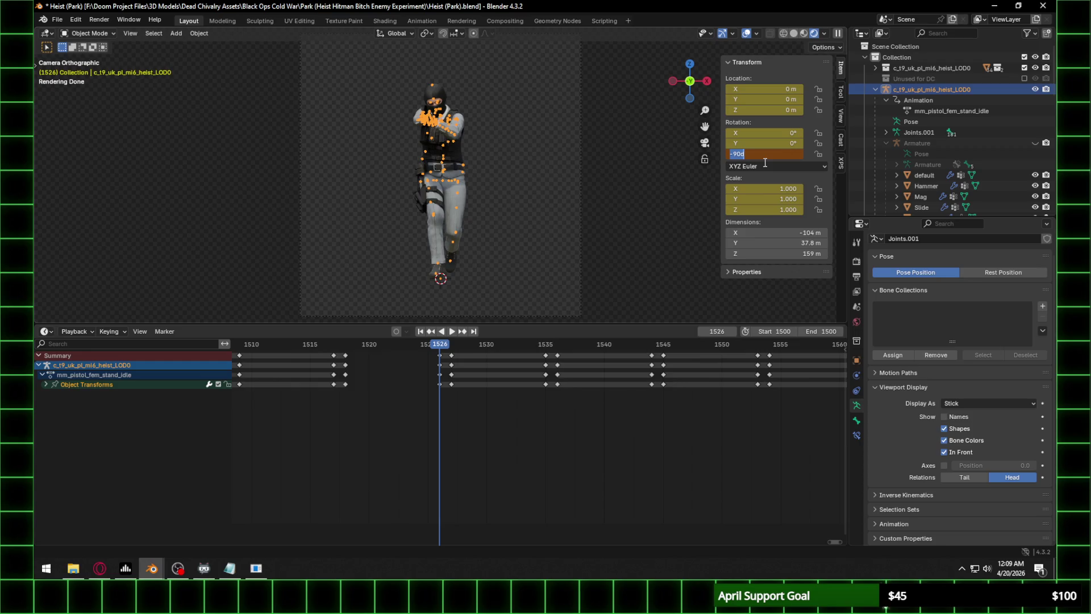
key(Return)
key(i)
Keyframe a -90° Z rotation on frame 1527.
scroll(431, 396, down, 2)
middle_drag(430, 397, 565, 392)
click(523, 342)
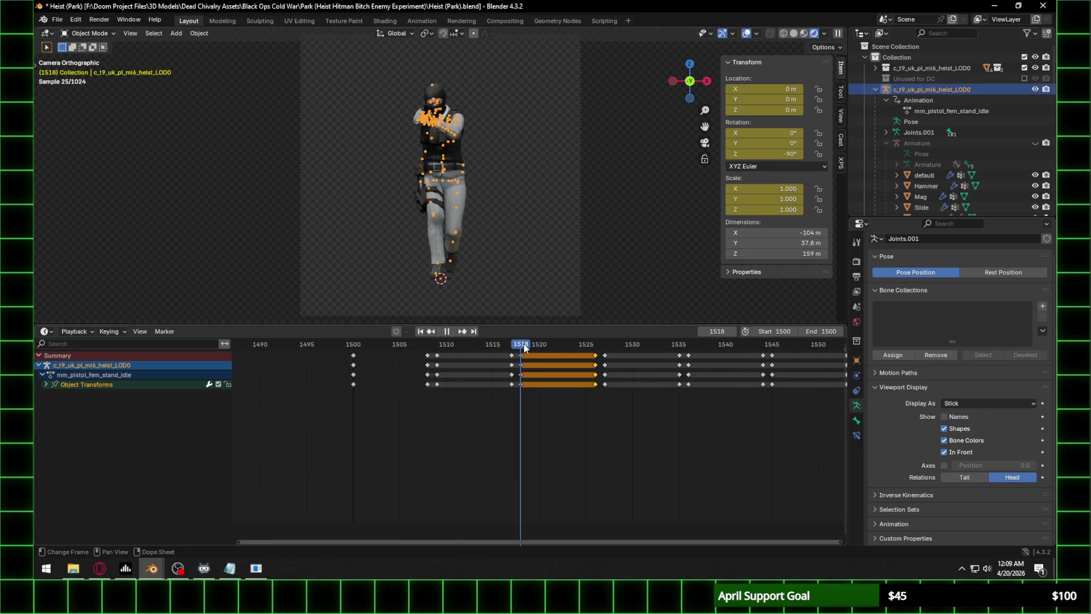
click(605, 344)
click(777, 154)
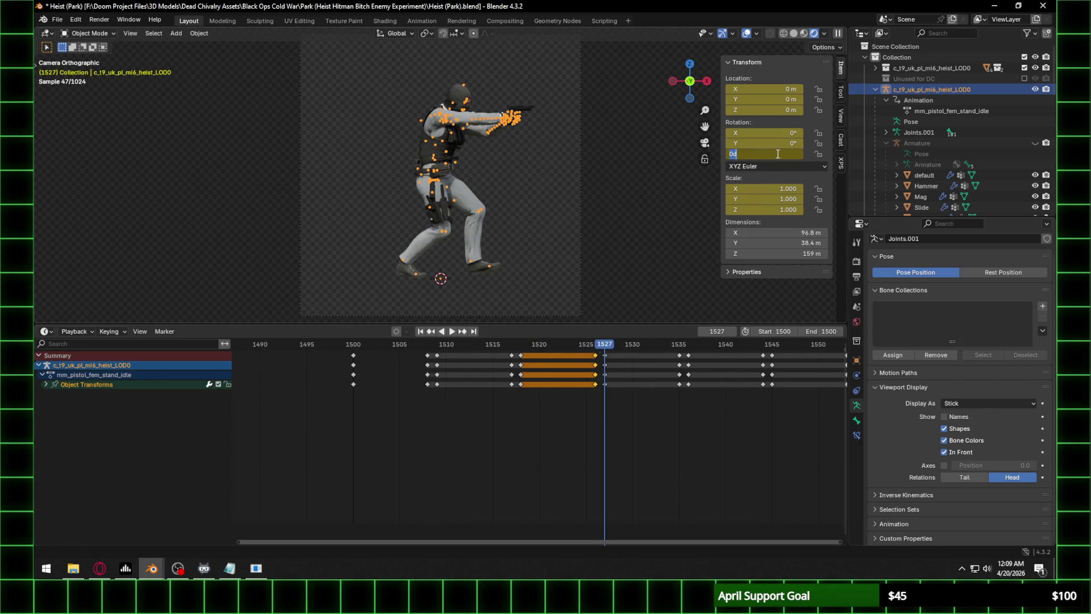
text(90)
key(Return)
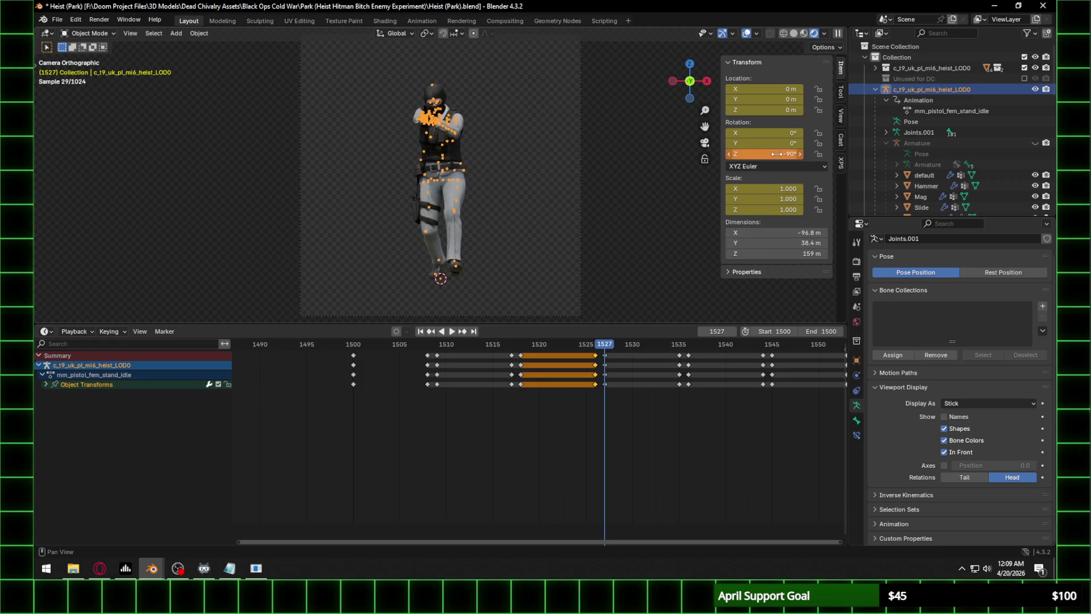
key(i)
Keyframe a -90° Z rotation on frames 1535 and 1536.
click(679, 345)
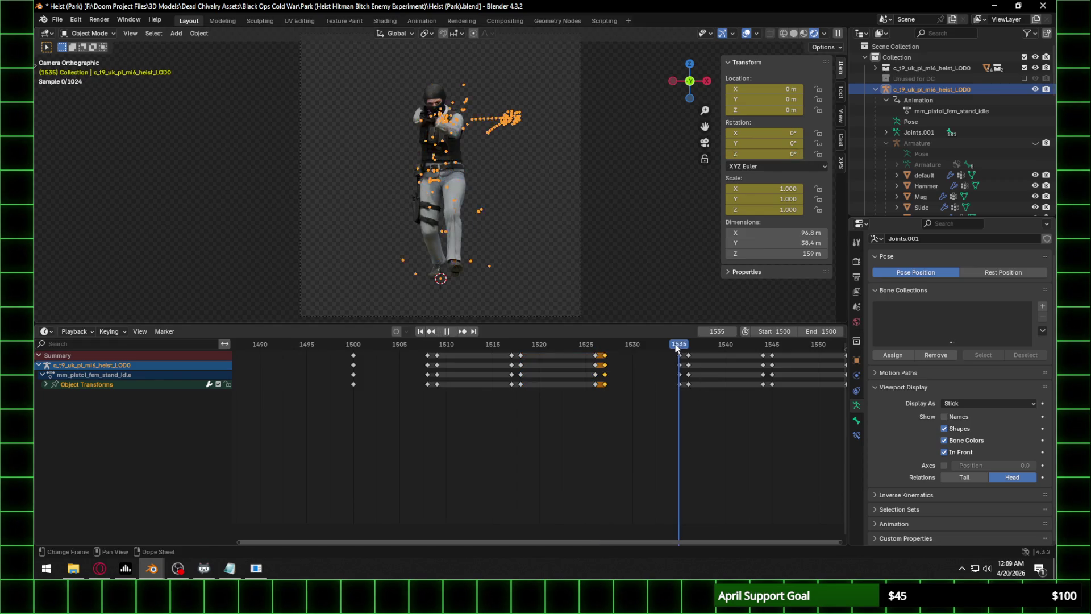
click(786, 154)
text(-90d)
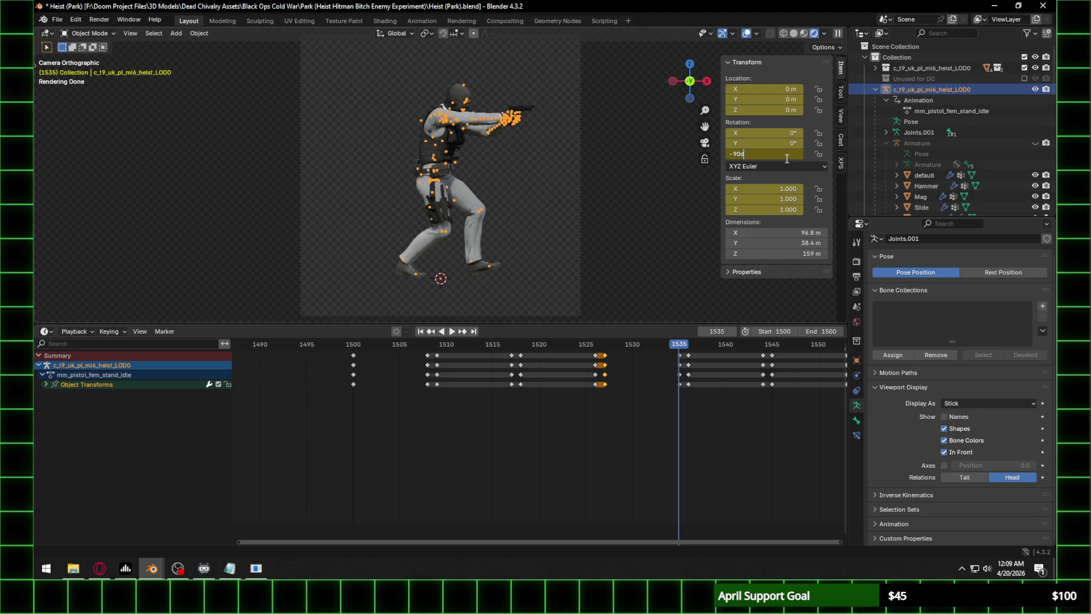
key(Return)
key(i)
middle_drag(724, 405, 538, 393)
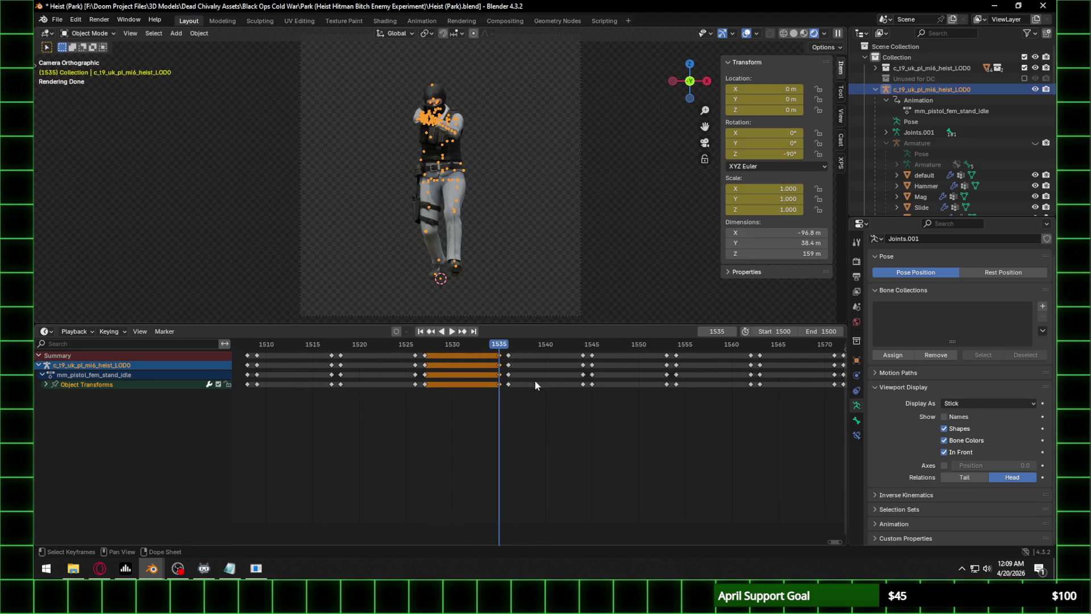
click(505, 348)
click(745, 154)
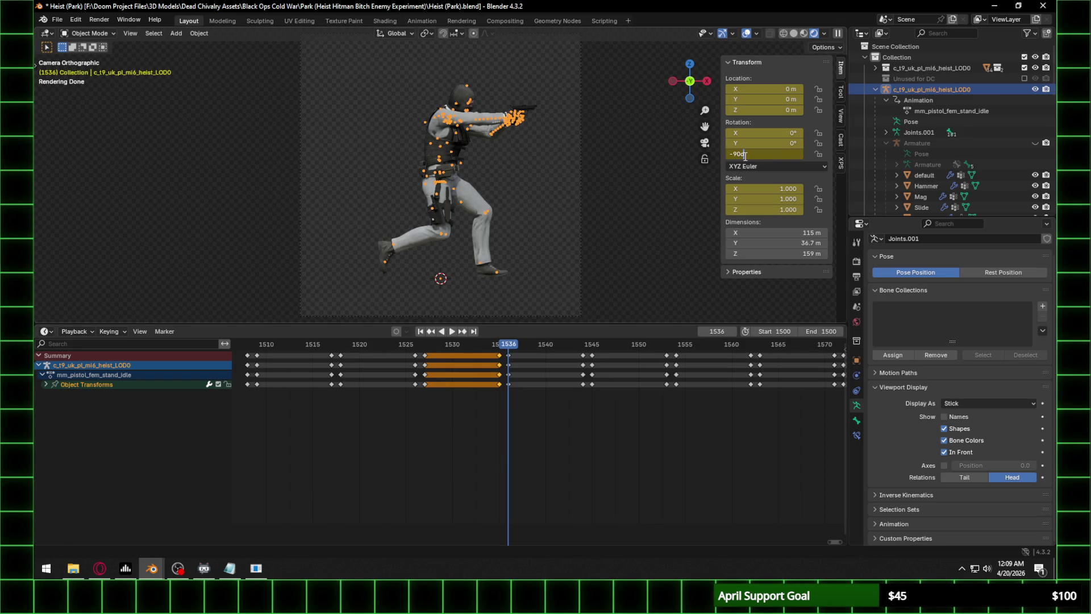
key(Return)
key(i)
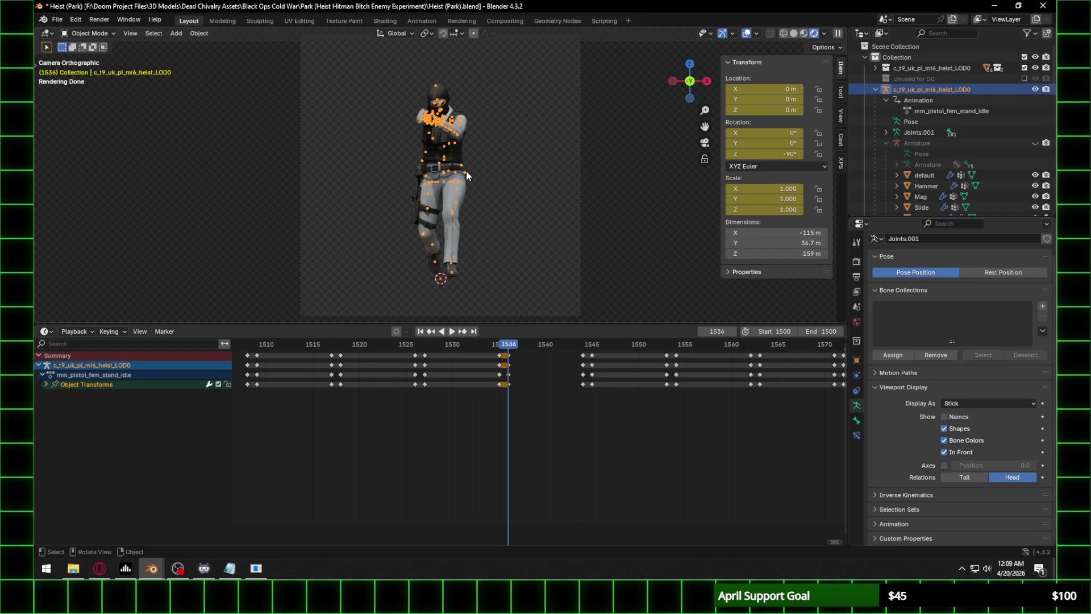
Try deselecting the armature, then undo and restore the earlier keyframe edits.
right_click(513, 178)
click(610, 151)
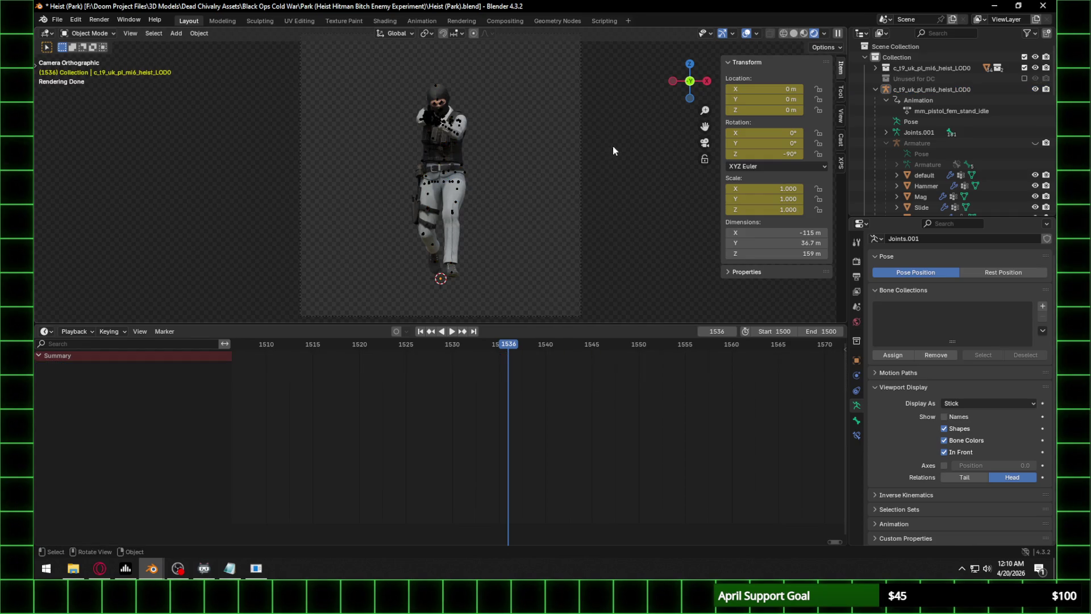
scroll(524, 166, up, 2)
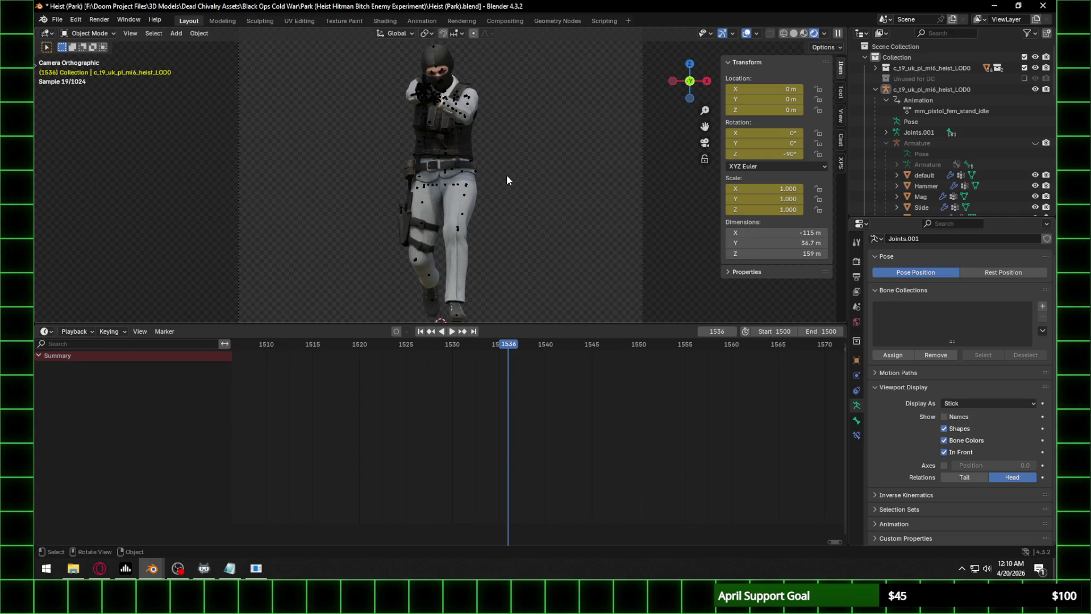
scroll(507, 180, down, 2)
key(ctrl+z)
key(ctrl+z)
key(ctrl+z)
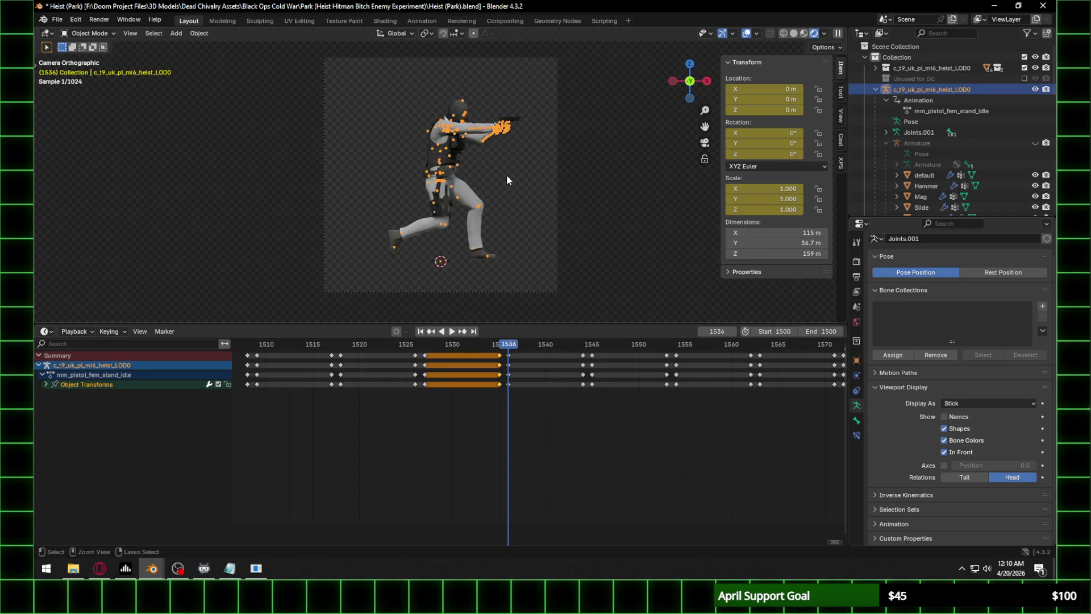
key(ctrl+z)
key(ctrl+z)
key(ctrl+z)
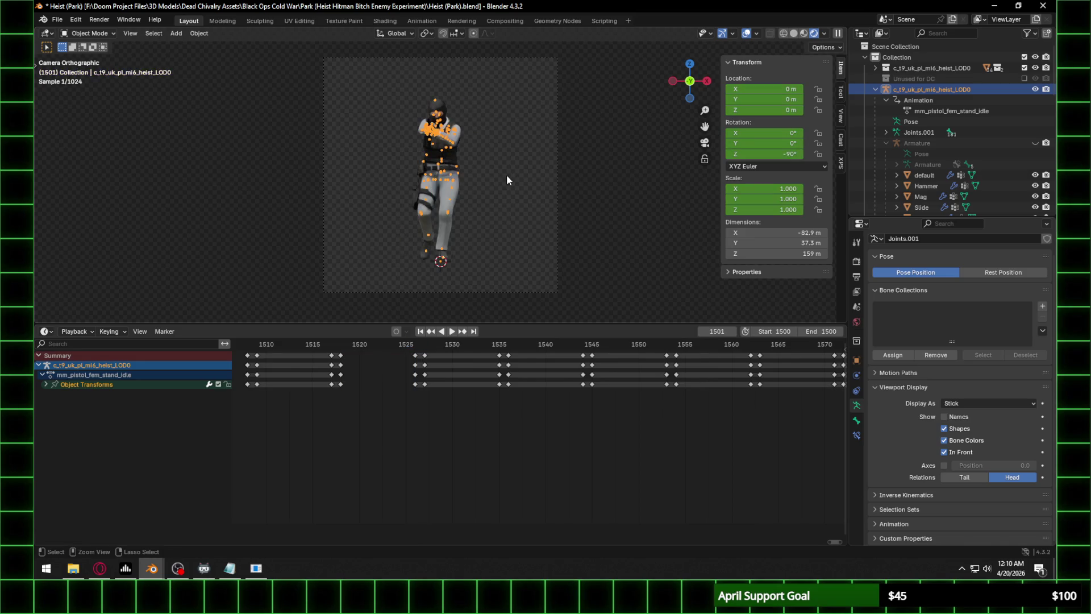
mouse_move(328, 435)
middle_down()
mouse_move(589, 441)
mouse_move(568, 443)
middle_up()
key(ctrl+z)
Set the rig's Z rotation to 0° at frame 1500, checking nearby frames.
click(390, 355)
click(773, 157)
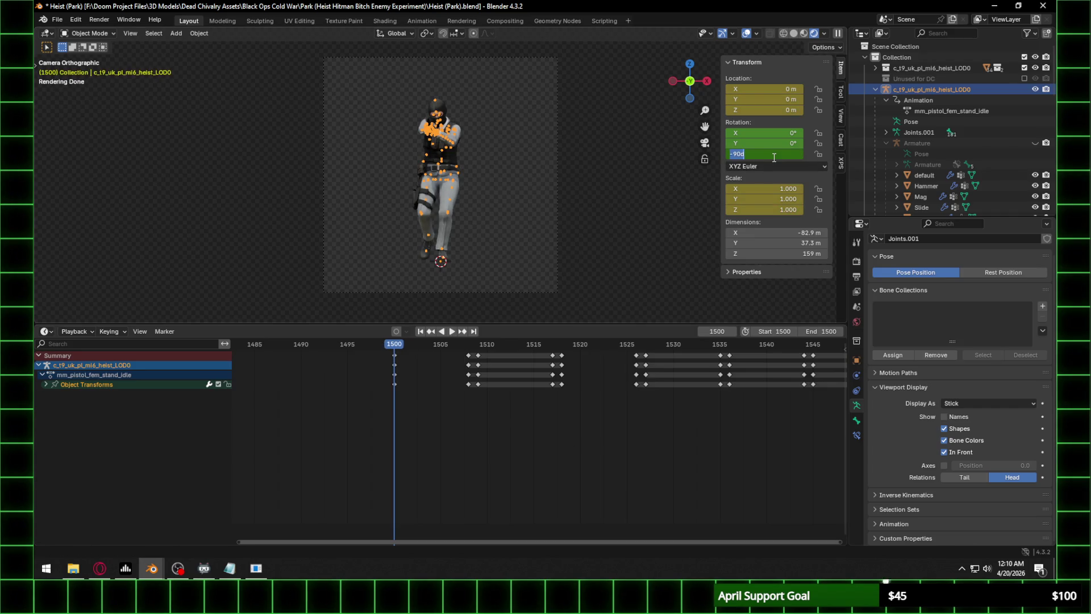
text(0)
key(Return)
click(467, 343)
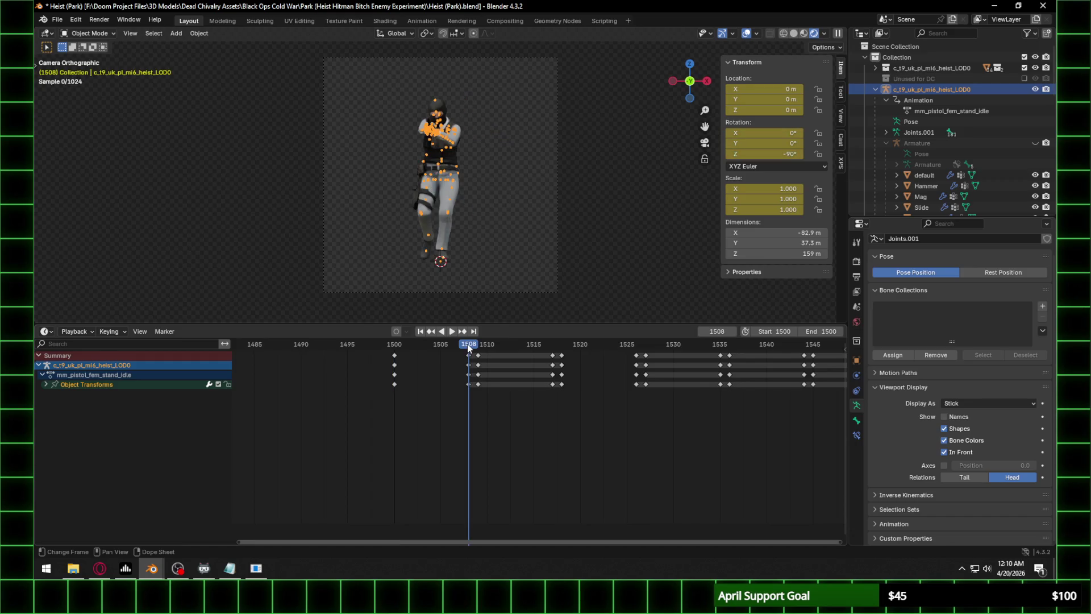
click(389, 346)
click(390, 350)
click(788, 157)
text(0)
key(Return)
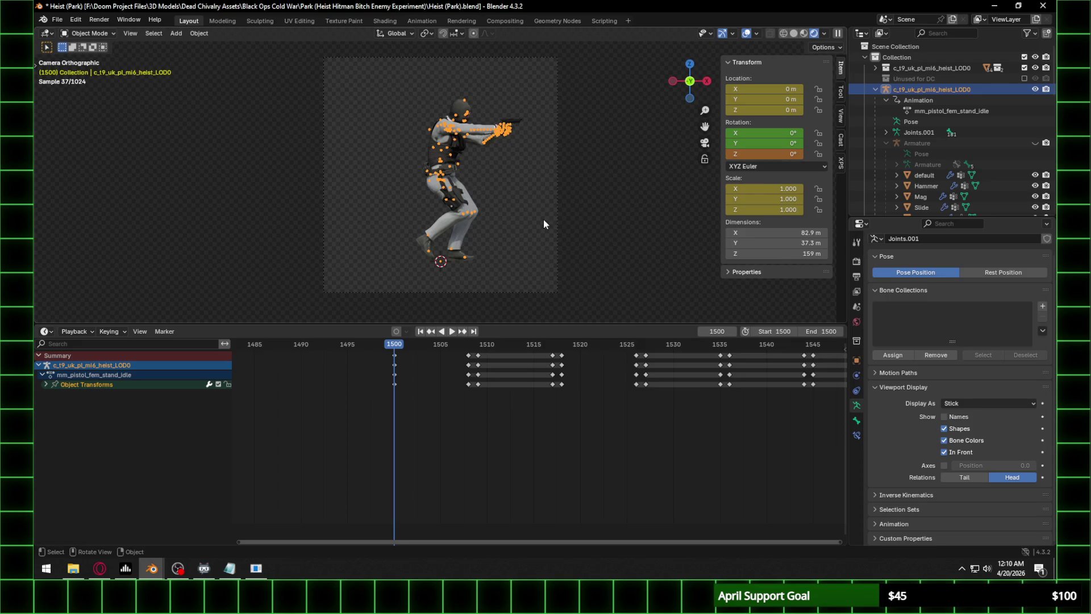
Keyframe a 0° Z rotation on frames 1508 and 1509.
click(468, 344)
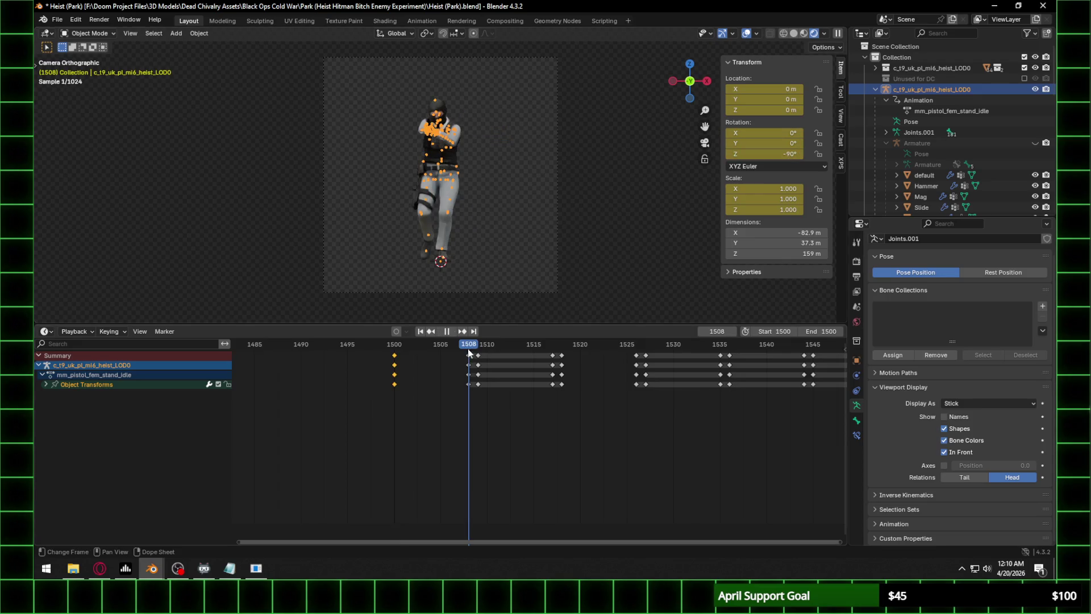
click(772, 158)
text(0)
key(Return)
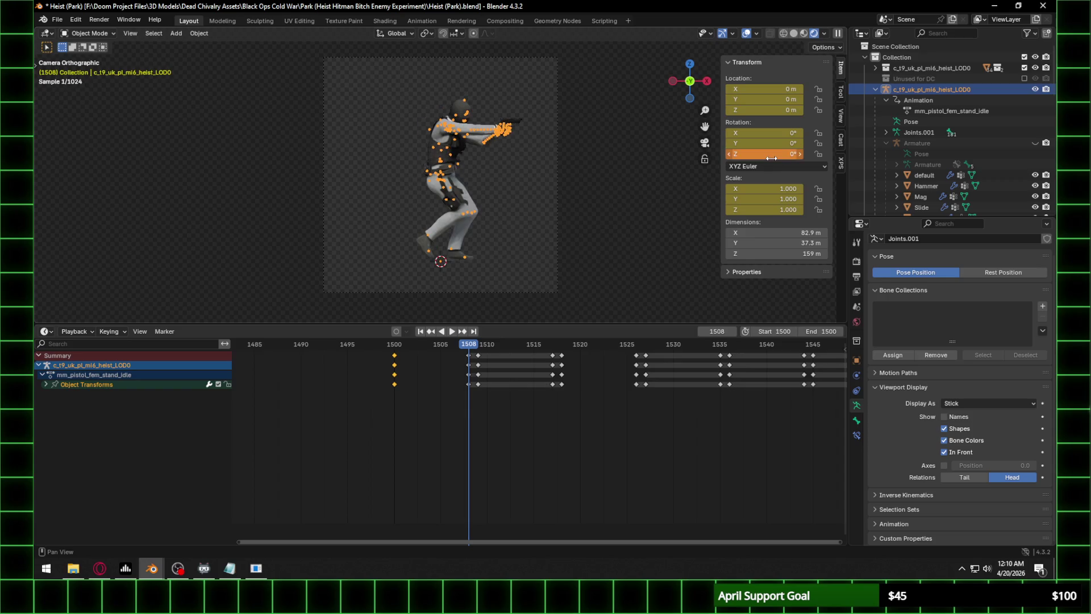
key(i)
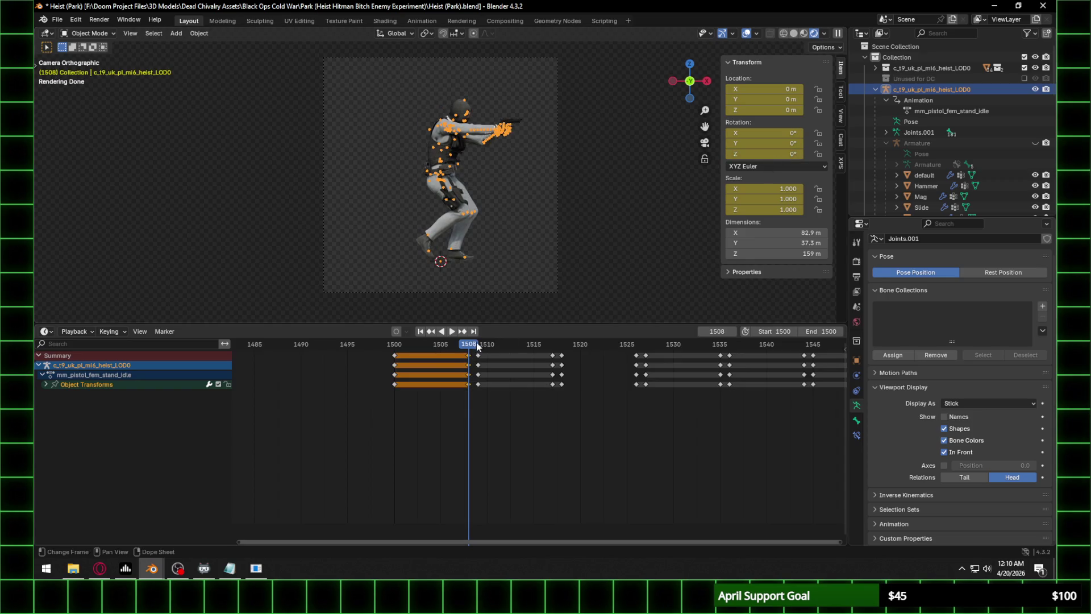
click(478, 344)
click(772, 154)
text(0)
key(Return)
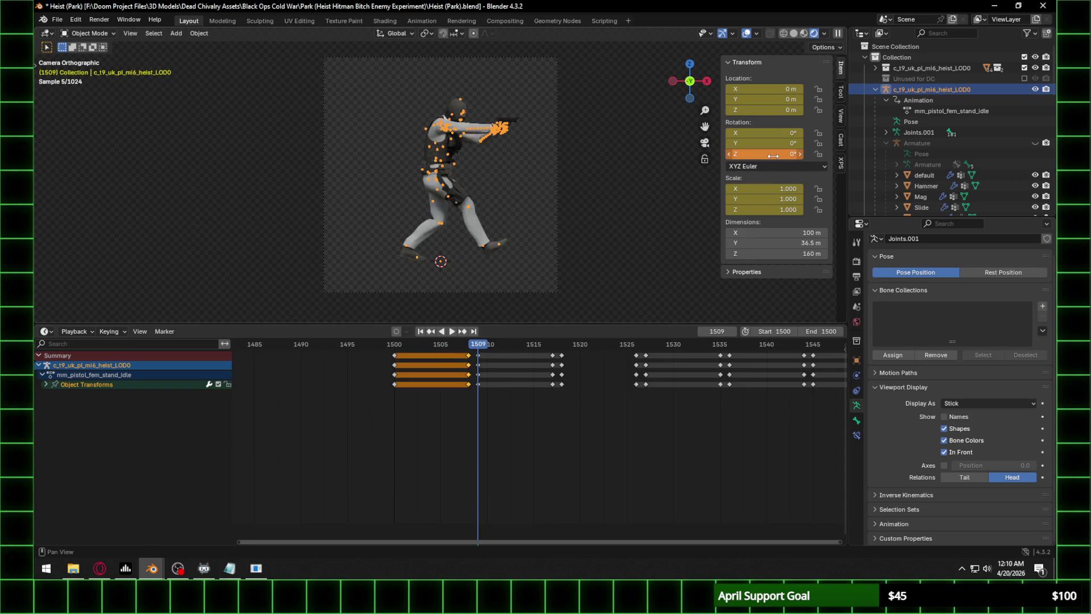
key(i)
Keyframe a 0° Z rotation on frames 1517 and 1518.
click(552, 351)
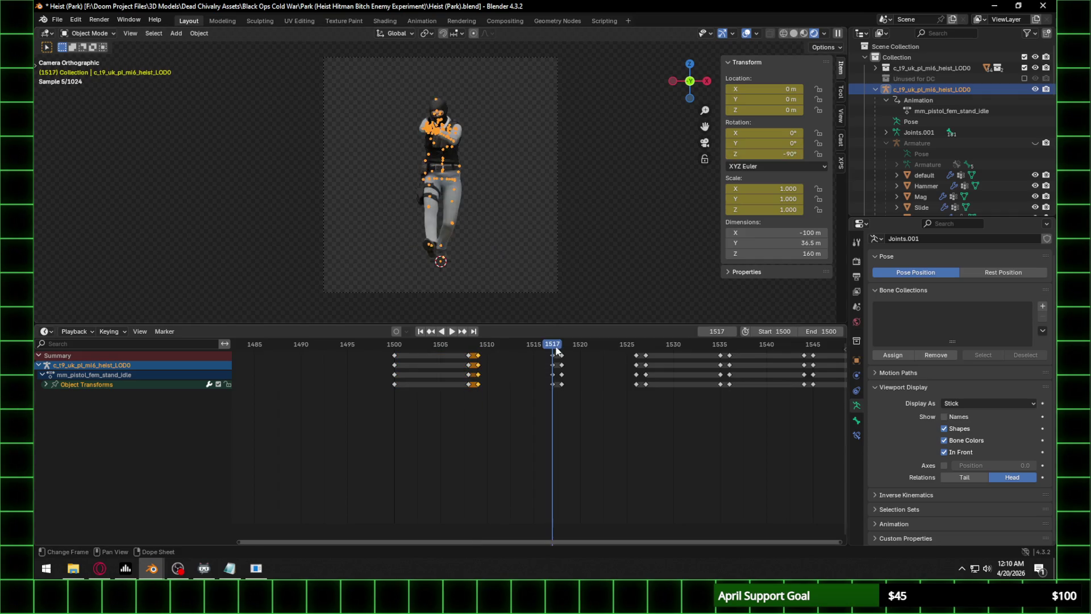
click(784, 155)
text(0)
key(Return)
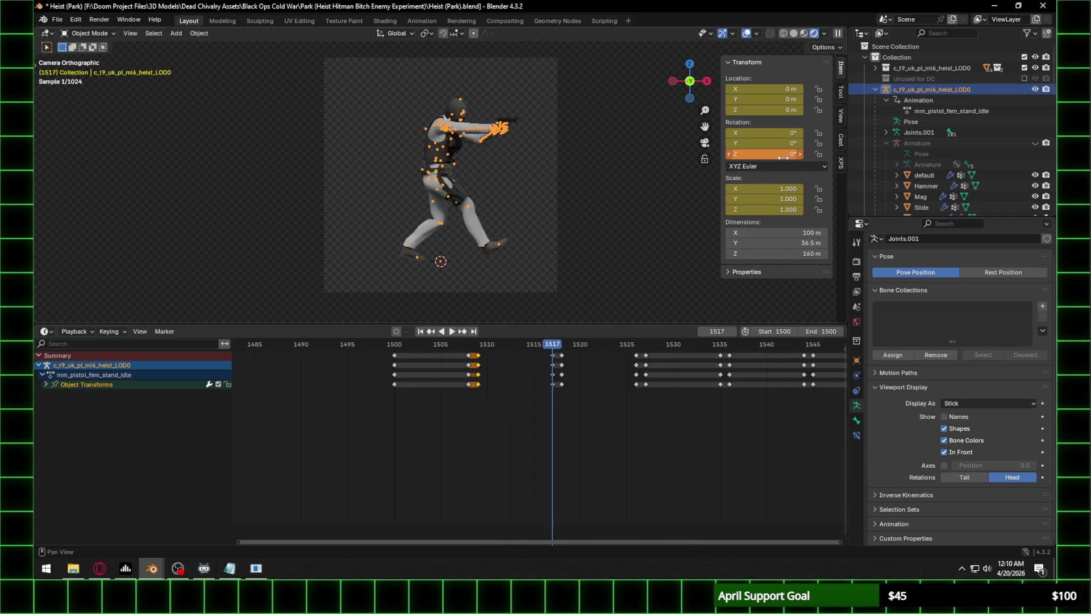
key(i)
key(Right)
click(787, 153)
key(Return)
key(i)
Play the animation from frame 1525 back to 1501 and orbit the view out of the camera.
click(637, 349)
key(space)
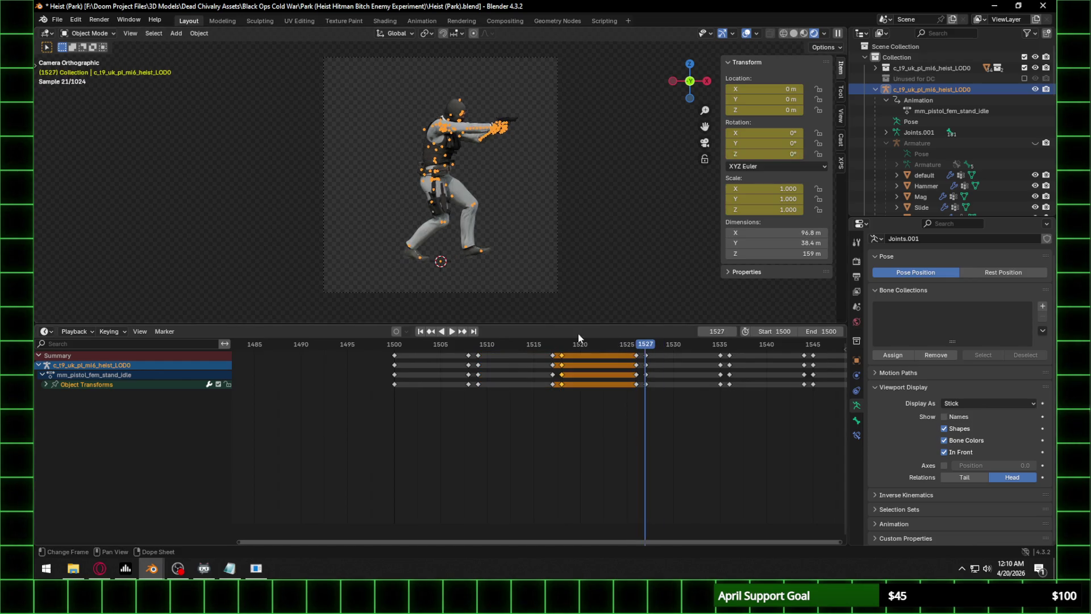
click(401, 344)
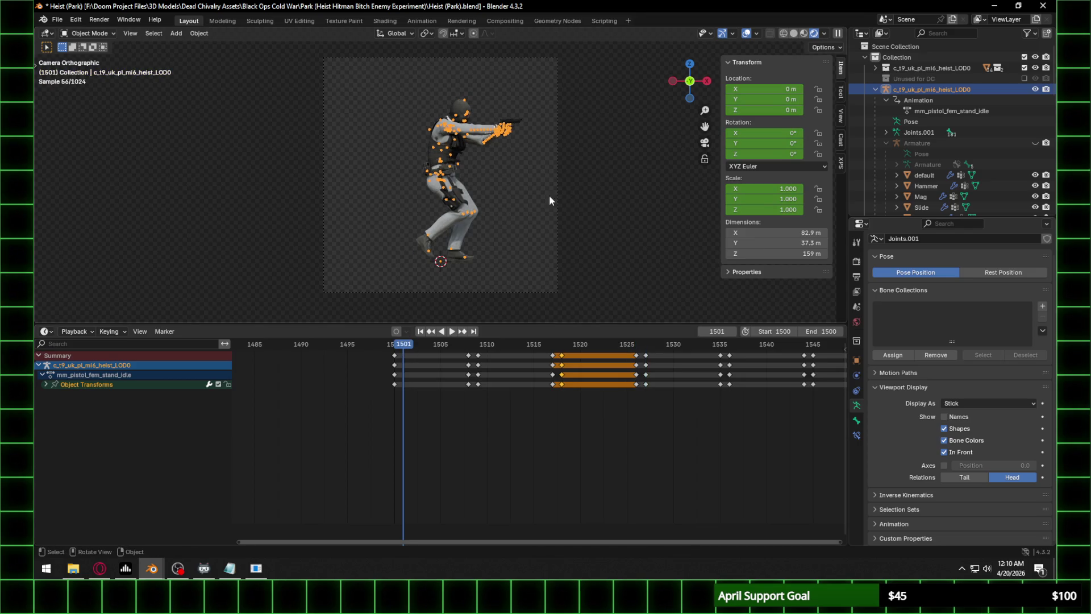
middle_drag(505, 175, 540, 214)
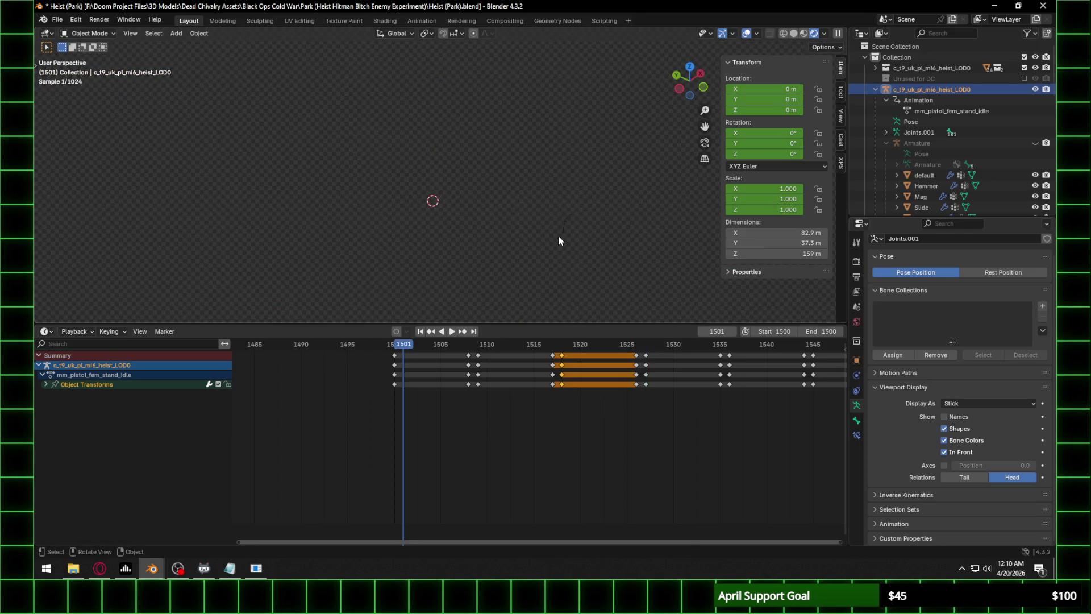
Rotate the camera 90° about the Z axis.
scroll(579, 253, up, 3)
click(660, 278)
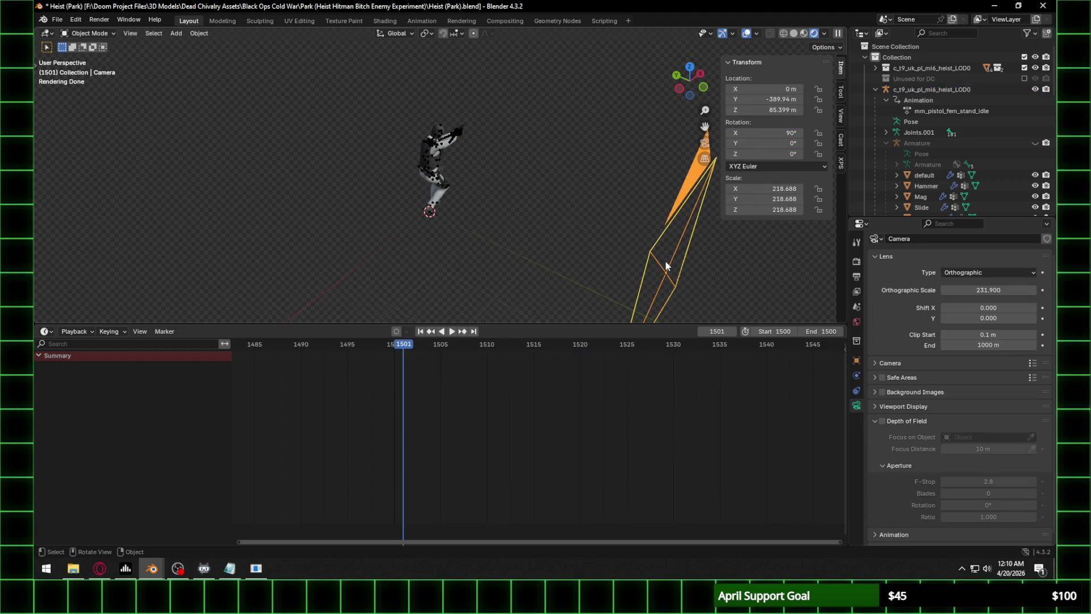
key(r)
key(z)
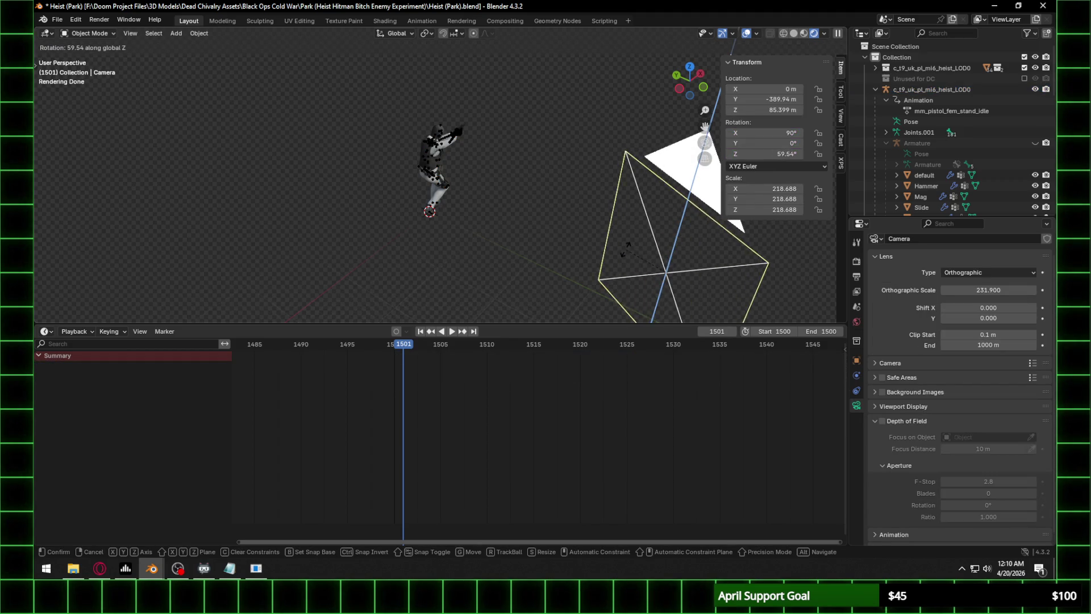
key(Escape)
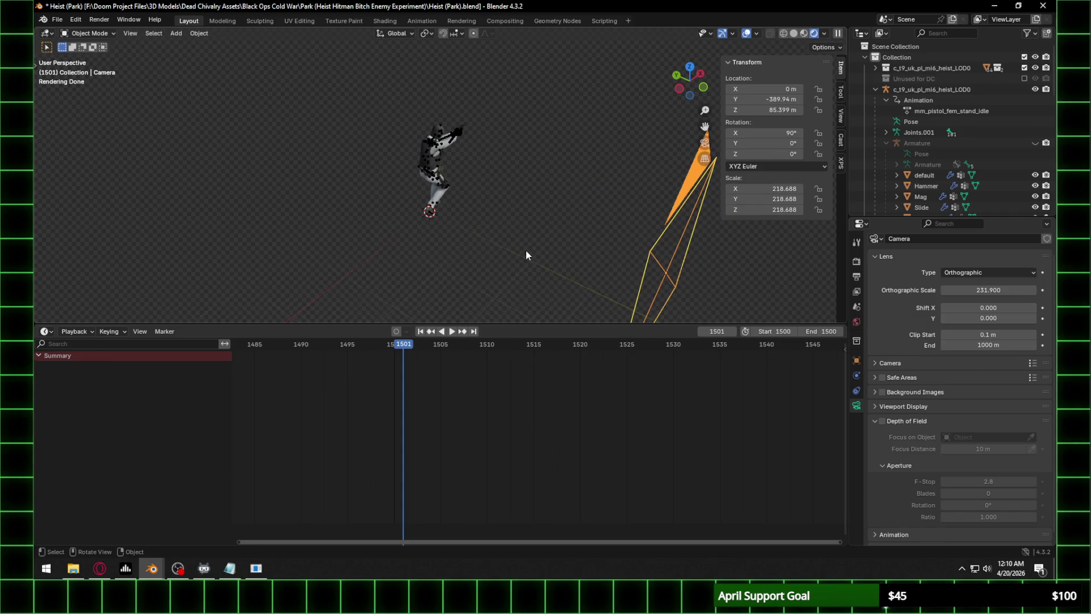
text(rz90)
key(Return)
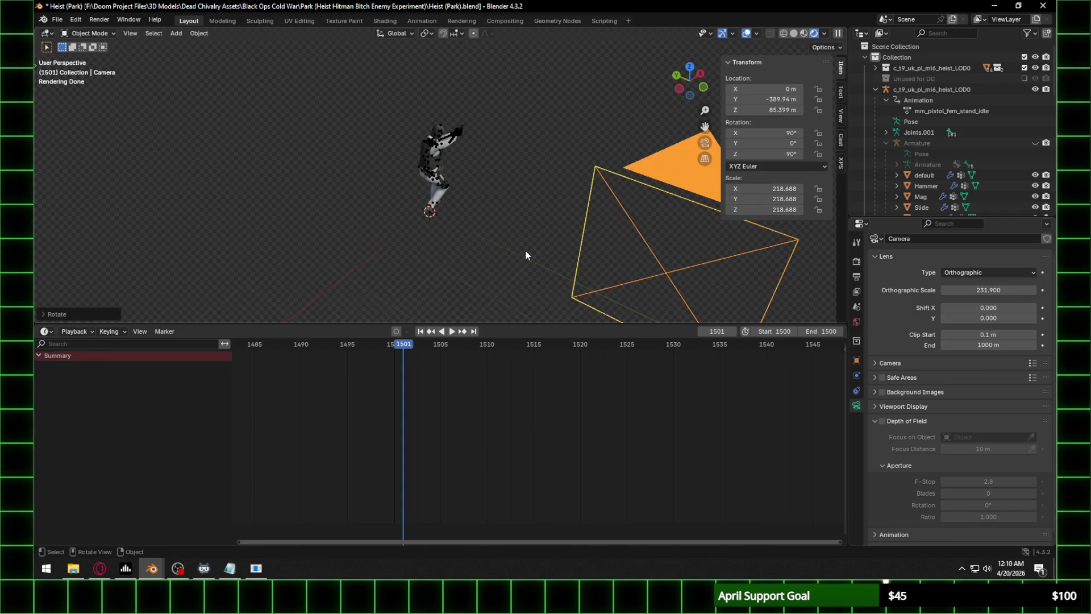
Snap the camera to the world origin.
key(KP_0)
mouse_move(531, 174)
middle_down()
mouse_move(566, 241)
mouse_move(535, 275)
mouse_move(451, 227)
middle_up()
scroll(565, 241, down, 3)
right_click(444, 178)
mouse_move(458, 169)
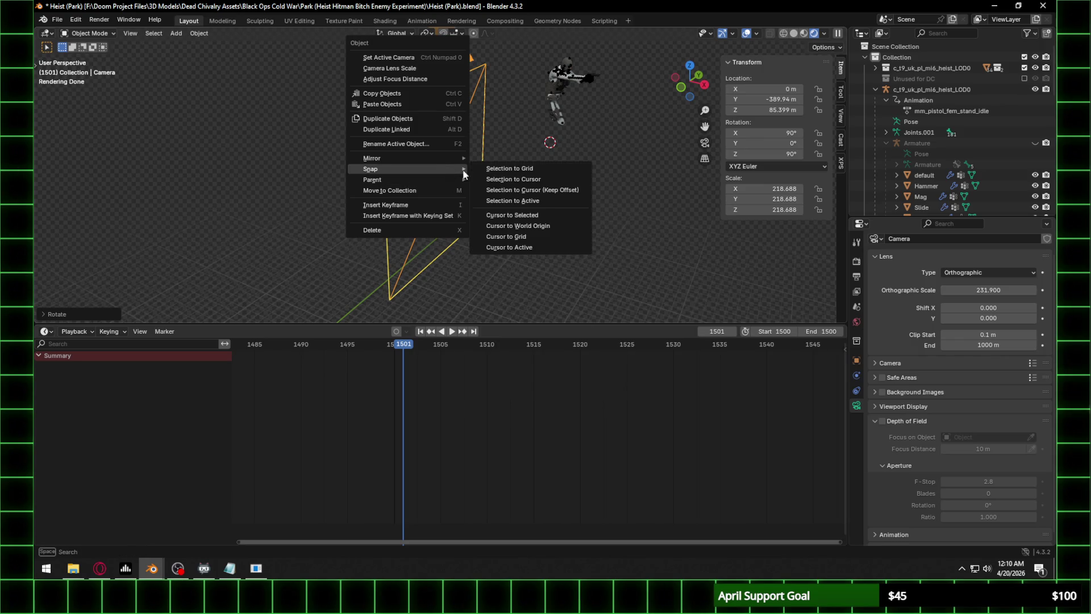
click(529, 179)
Move the camera to X 264.1 m and raise it to Z 84.246 m.
shift+middle_drag(615, 171, 421, 196)
scroll(428, 203, up, 3)
key(g)
key(x)
click(638, 245)
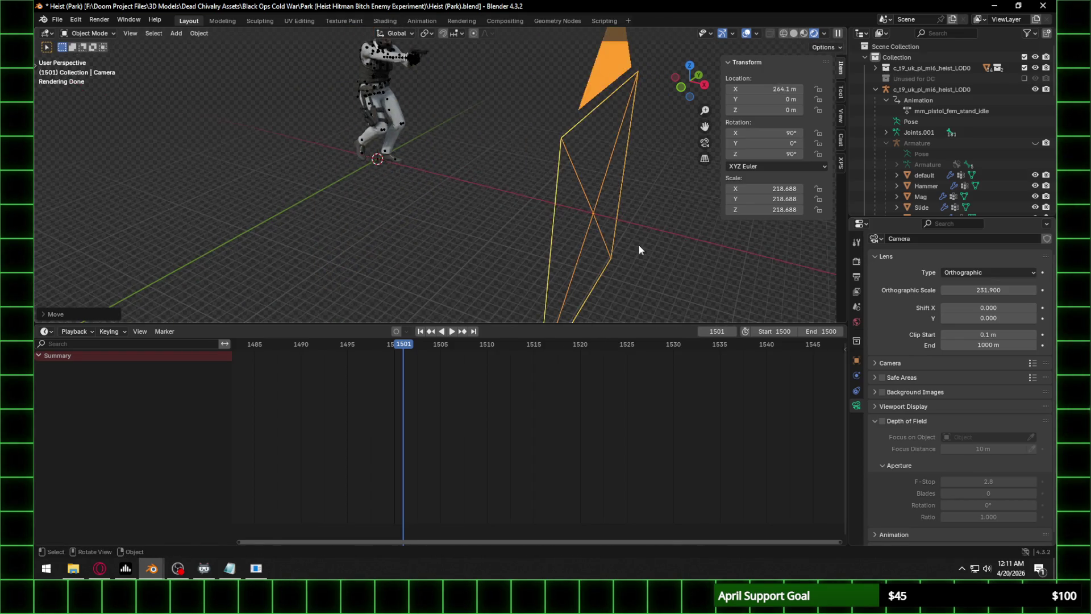
key(KP_0)
key(g)
key(z)
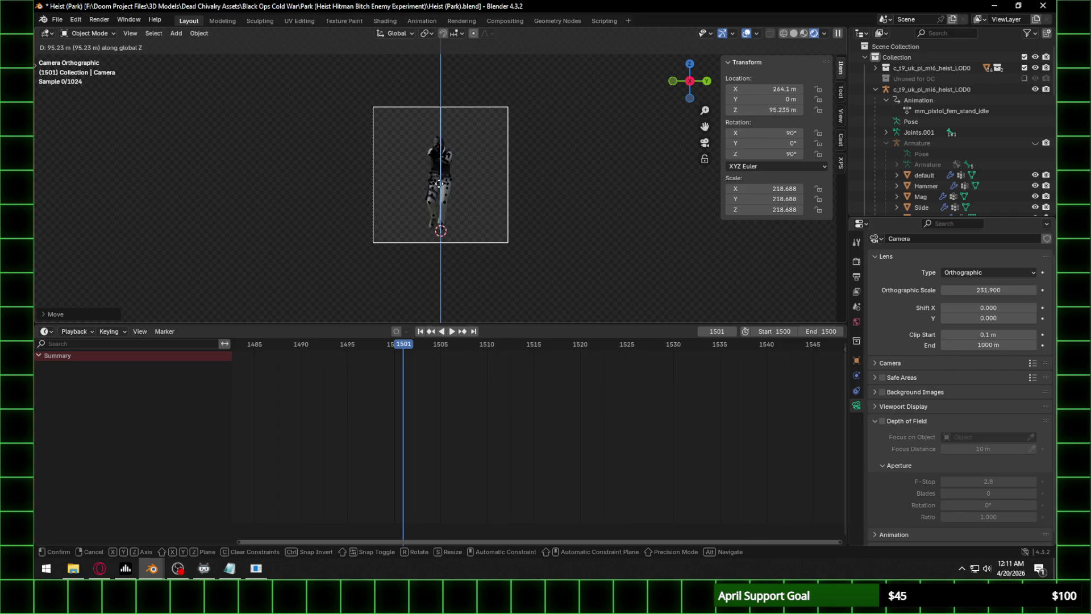
click(462, 171)
Lower the camera so the character sits higher in the camera frame.
key(Home)
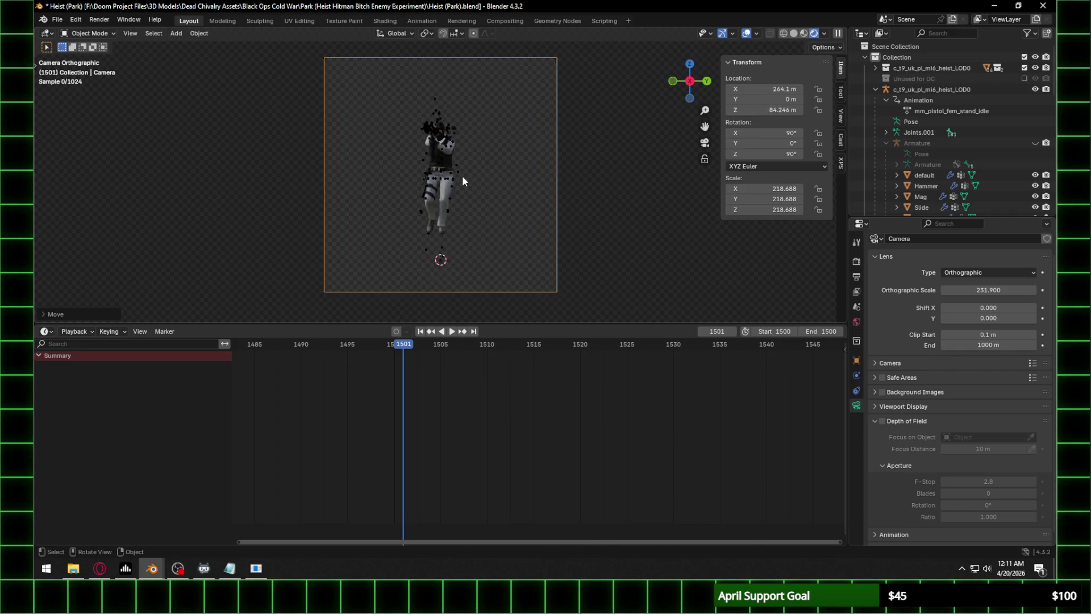
key(g)
key(z)
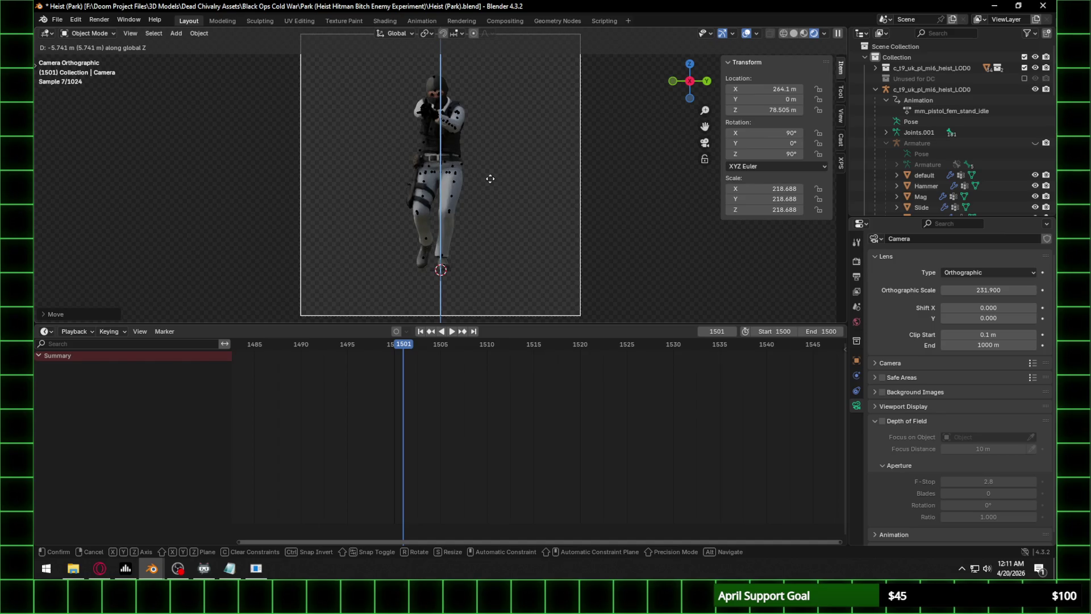
click(489, 202)
middle_drag(459, 199, 469, 208)
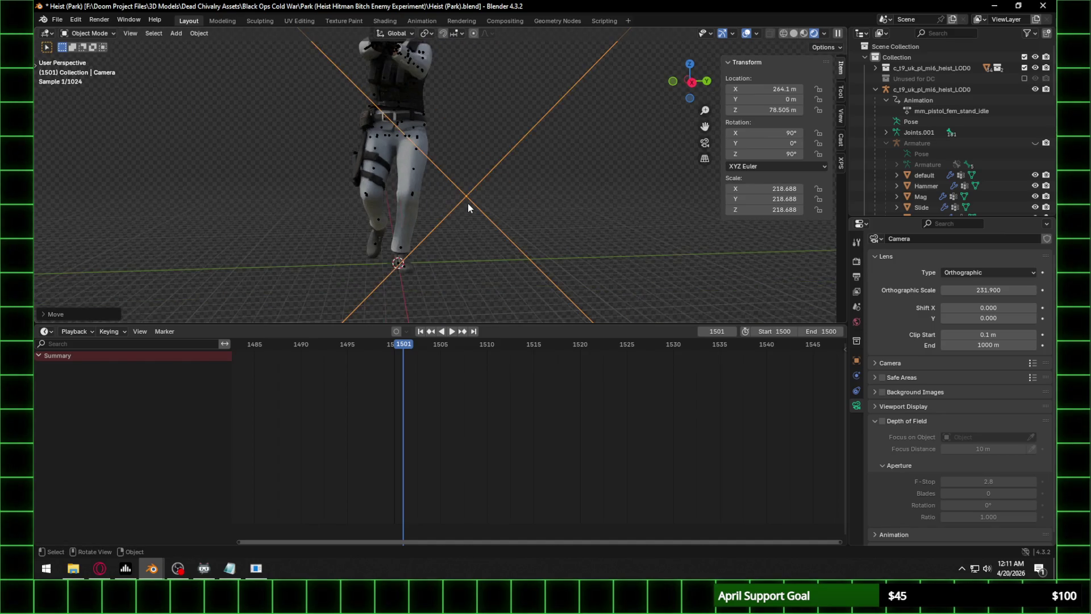
key(KP_0)
key(Home)
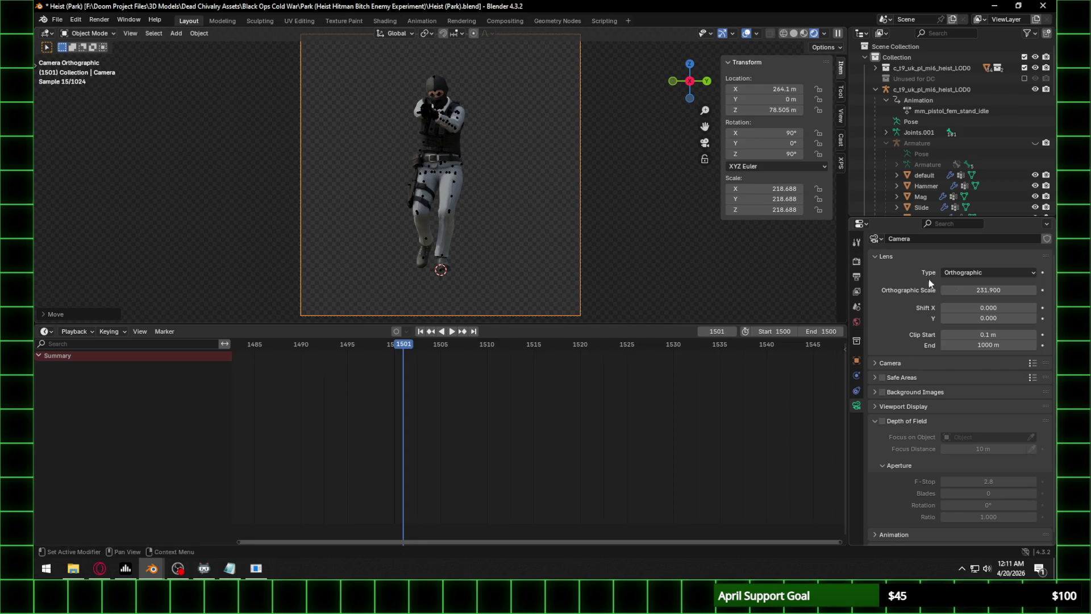
Increase the camera's Orthographic Scale from 231.9 to 281.64.
drag(973, 292, 1025, 292)
scroll(456, 165, up, 4)
scroll(466, 152, down, 3)
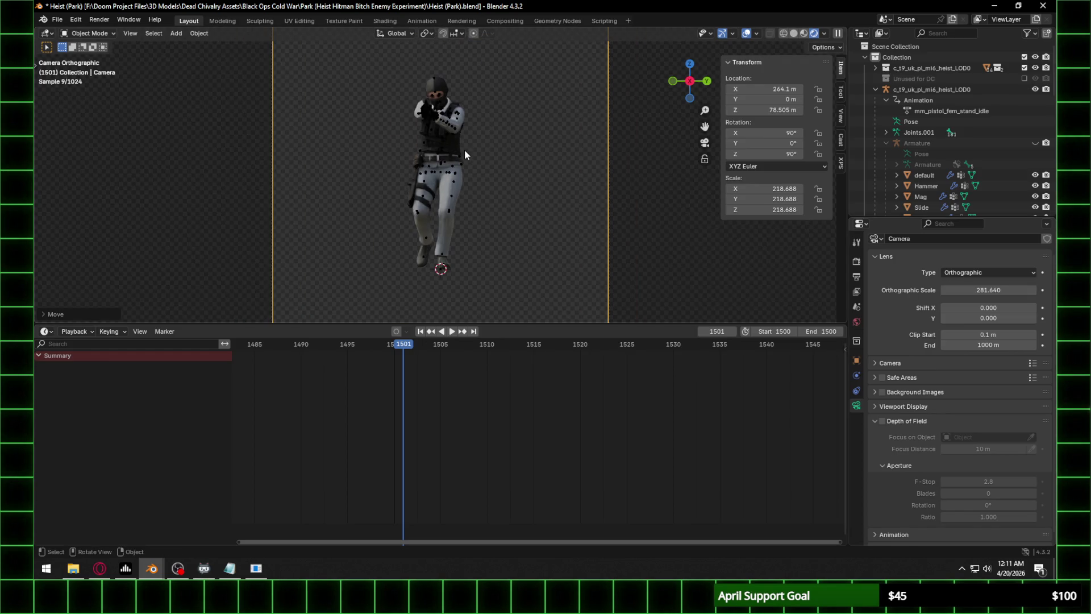
scroll(465, 142, up, 3)
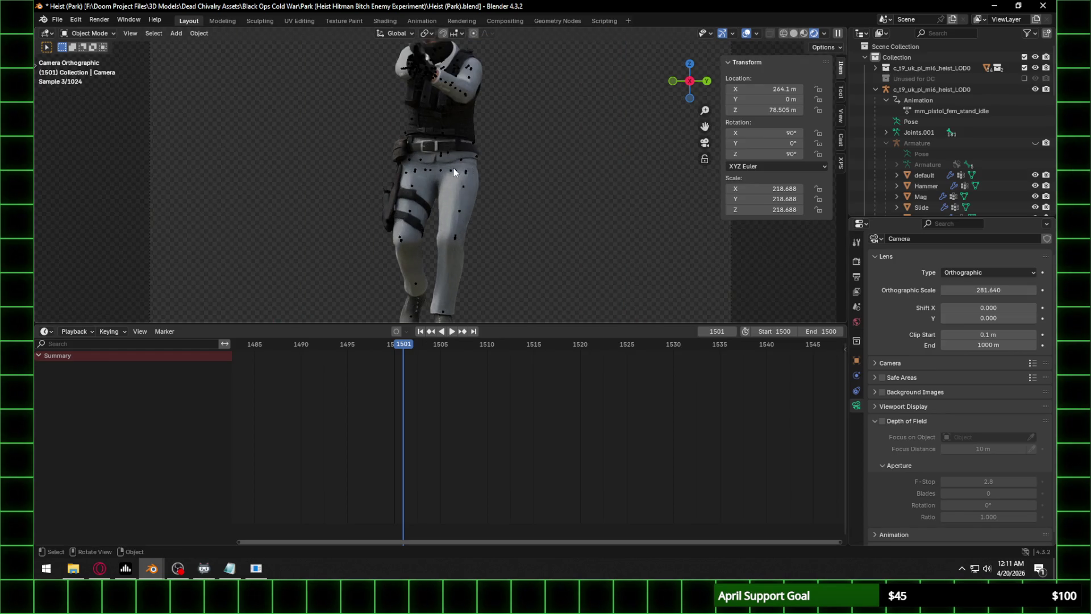
click(471, 173)
Key the Joints armature at -45° Z on frame 1501 and -90° on frame 1502.
click(455, 264)
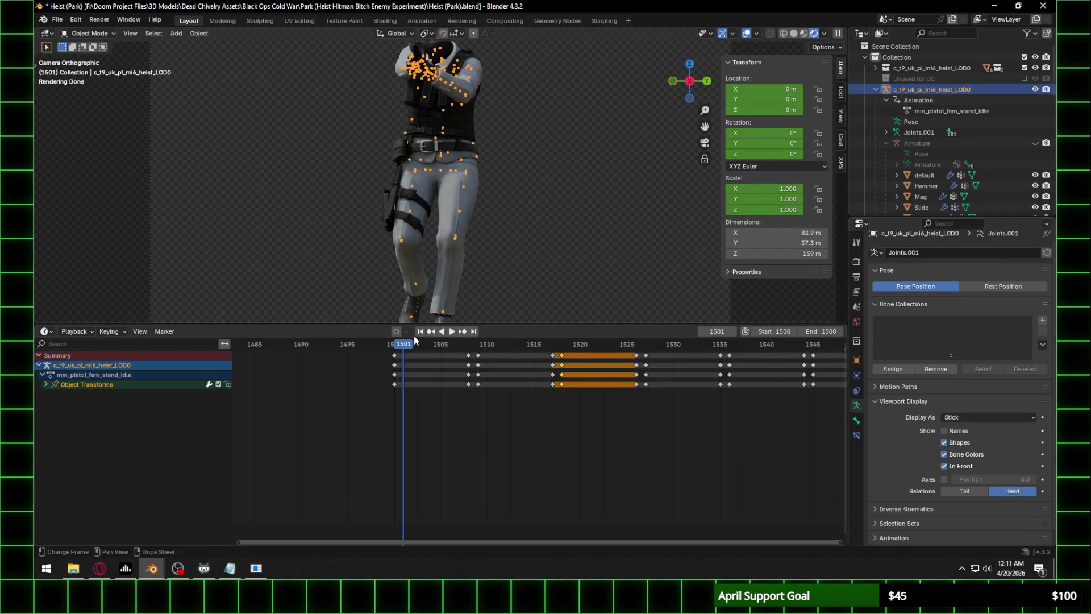
text(rz)
text(-45)
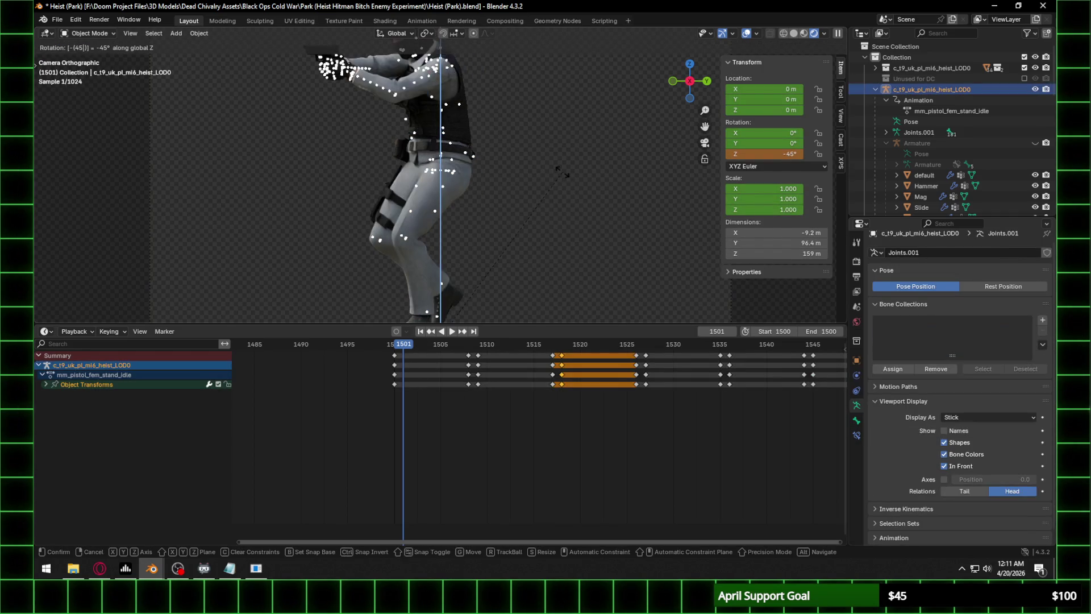
key(Return)
key(i)
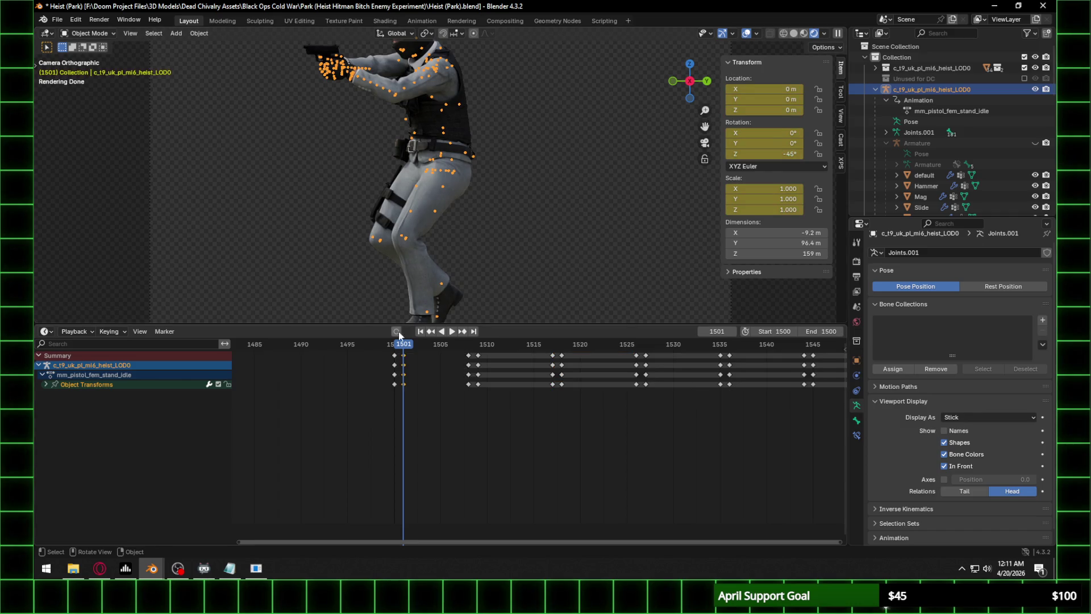
key(Right)
click(783, 155)
text(-)
key(Return)
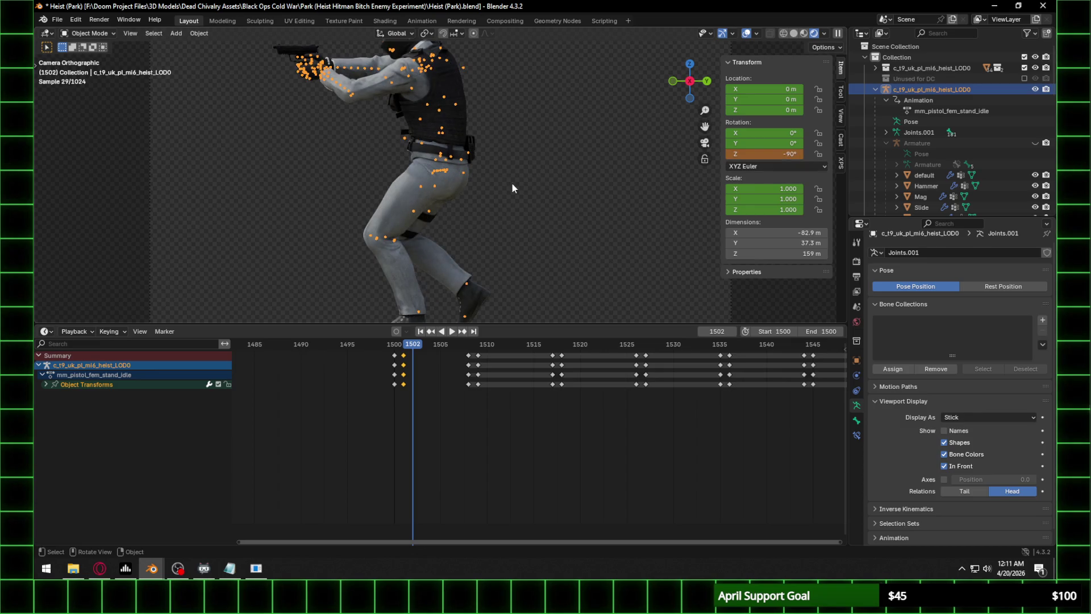
key(i)
Key the armature's Z rotation at -135° on frame 1503 and -170° on 1504.
key(Right)
click(760, 159)
text(-1)
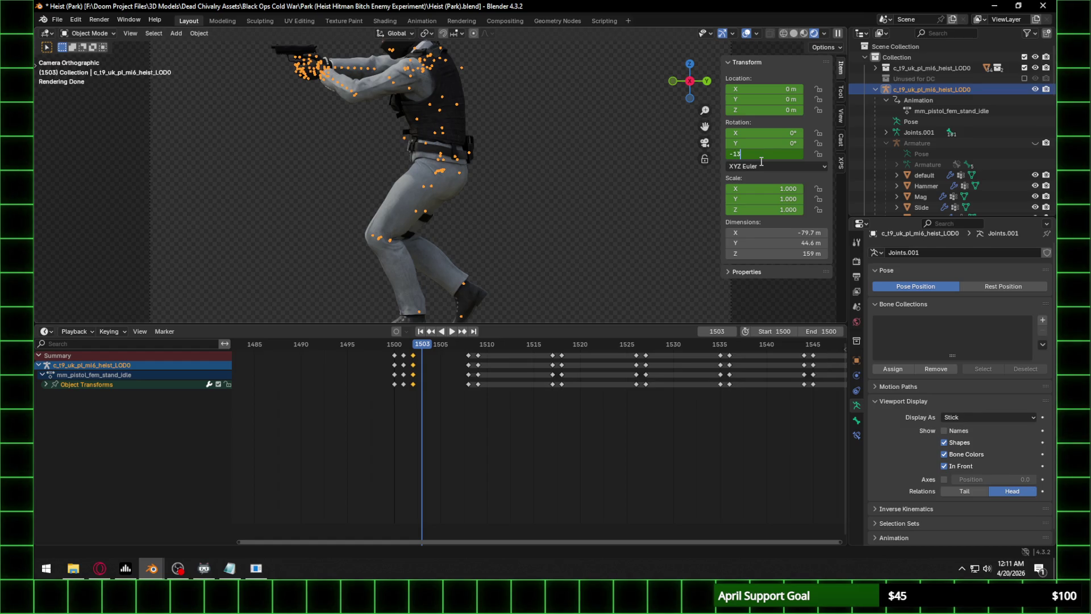
key(Return)
key(i)
key(Right)
click(777, 154)
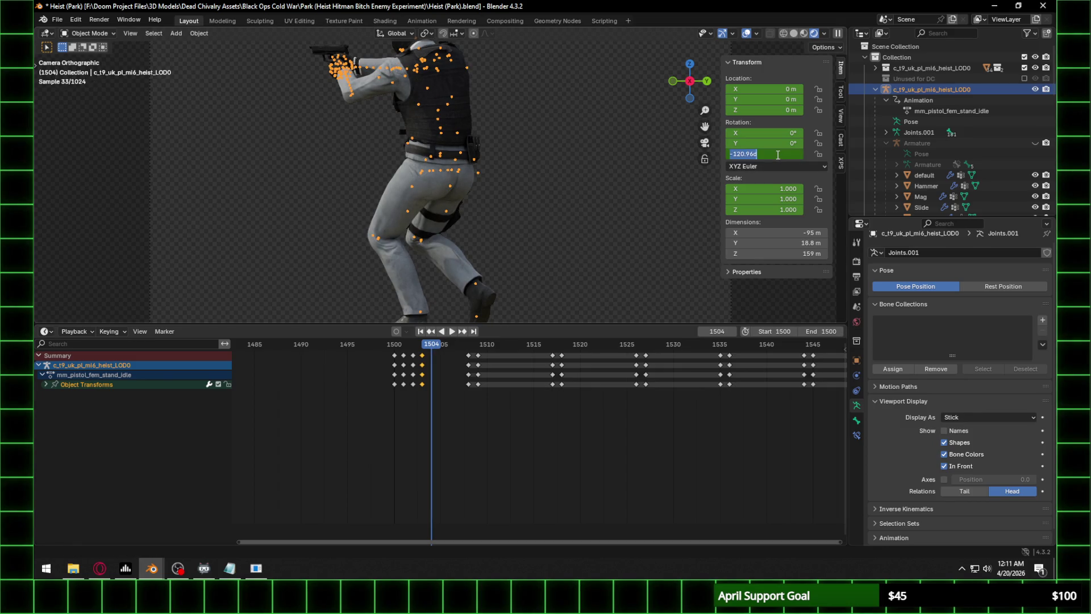
text(-170)
key(Return)
key(i)
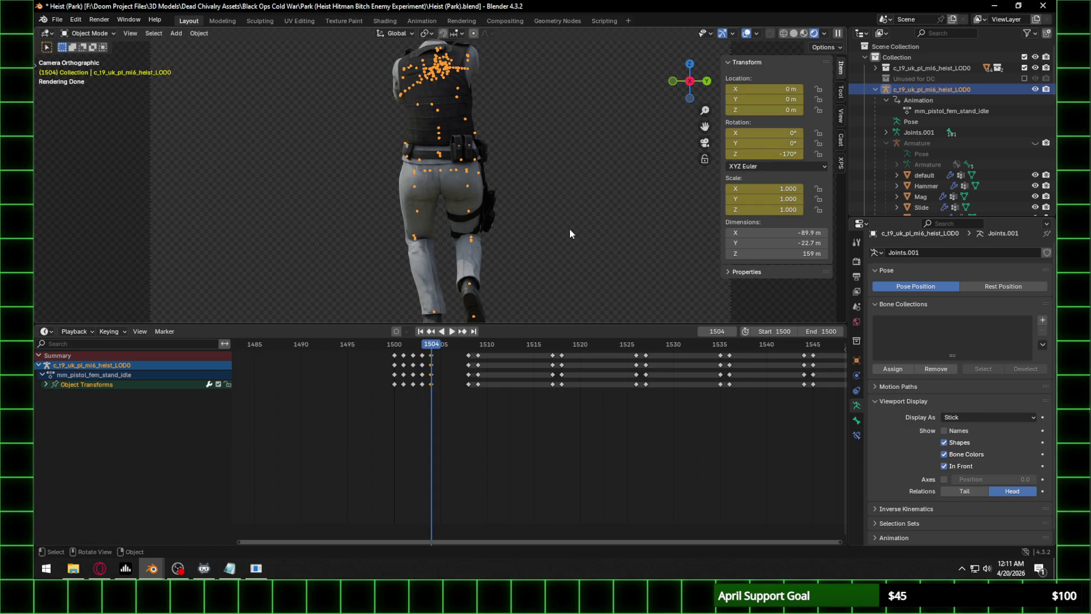
Preview the turn, then key a -215° Z rotation on frame 1505.
key(Right)
click(763, 155)
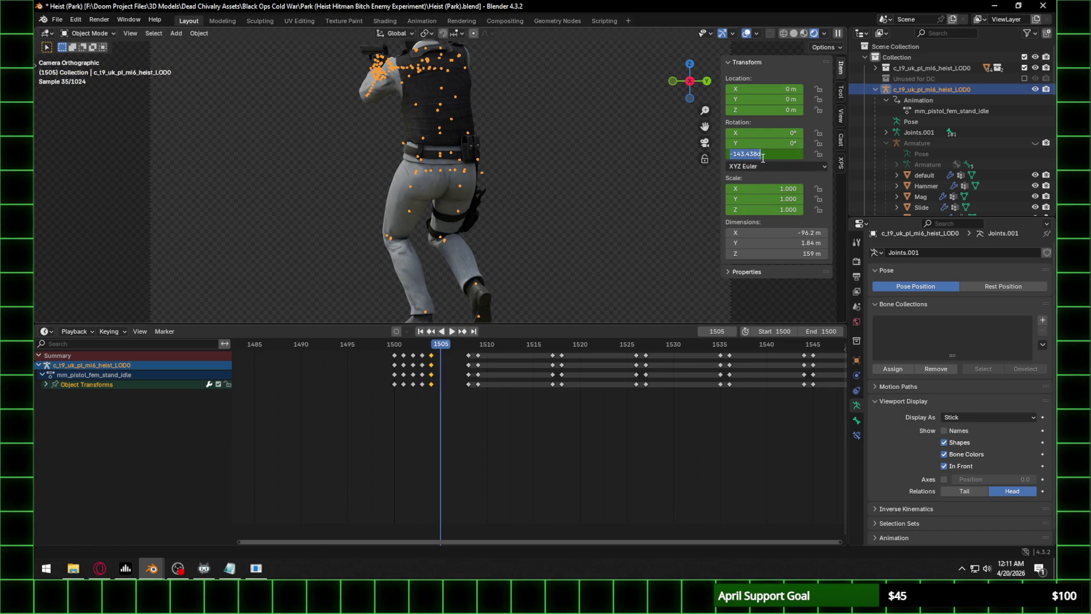
text(-215)
key(Return)
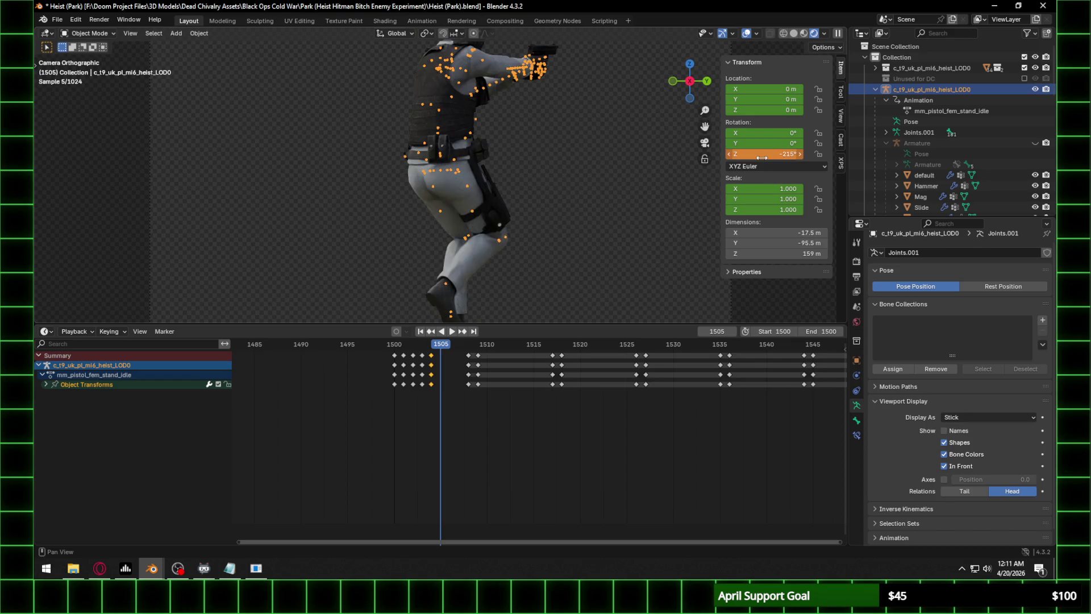
click(761, 157)
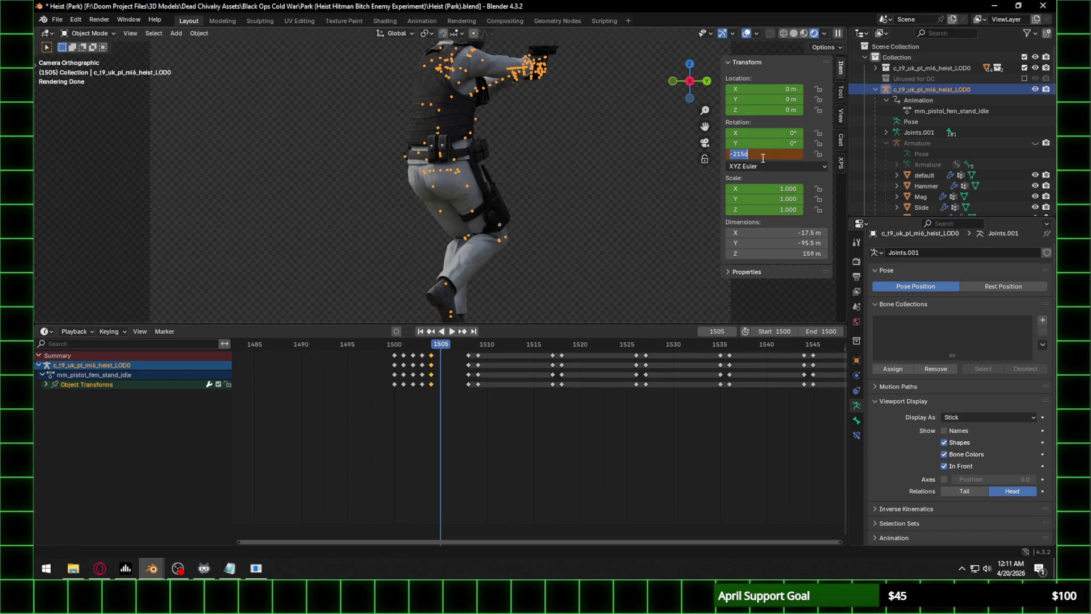
click(427, 346)
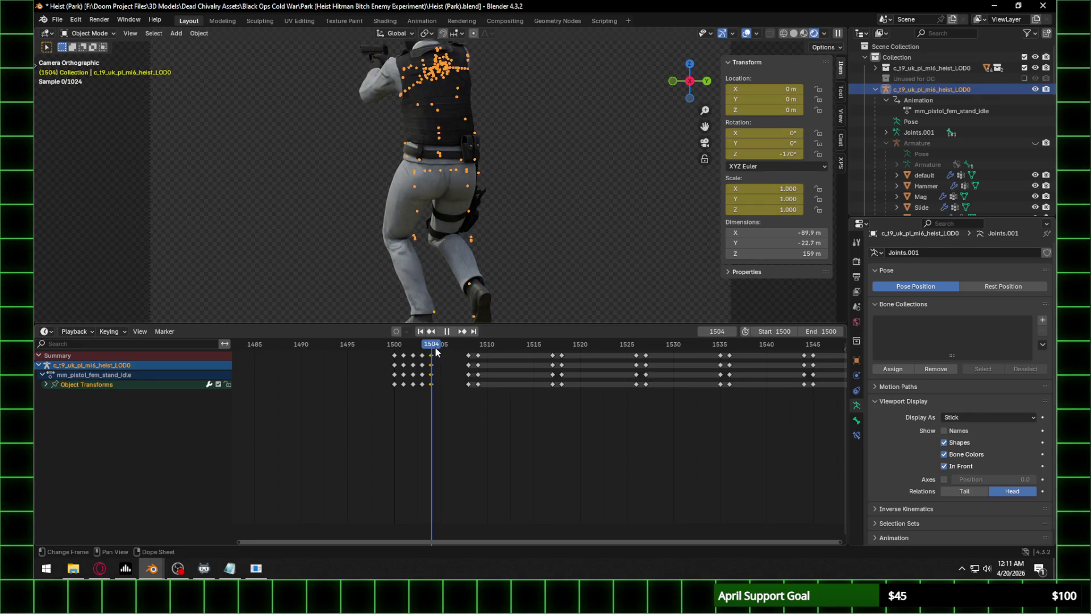
key(Escape)
click(789, 158)
text(-215)
key(Return)
key(i)
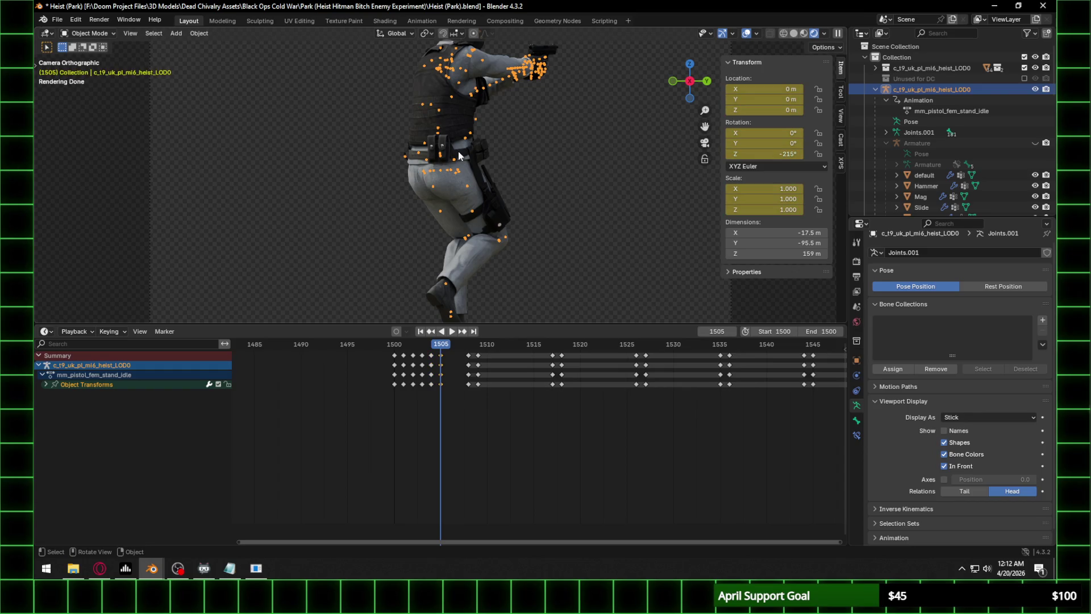
Key -270° Z rotation on frame 1506 and set -315° on frame 1507.
key(space)
click(774, 155)
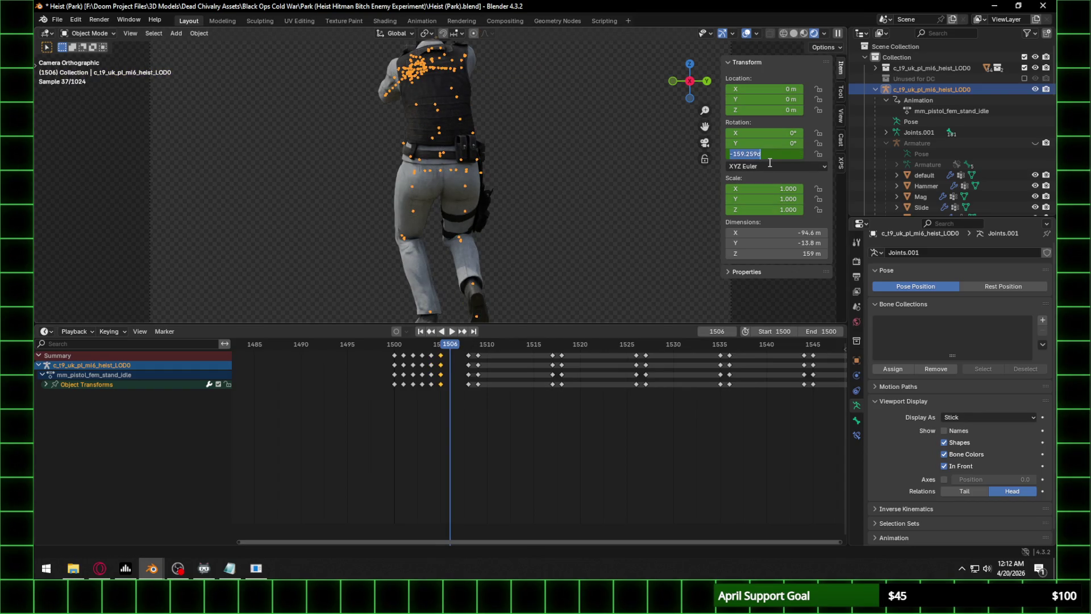
text(-135)
key(Return)
key(i)
key(Right)
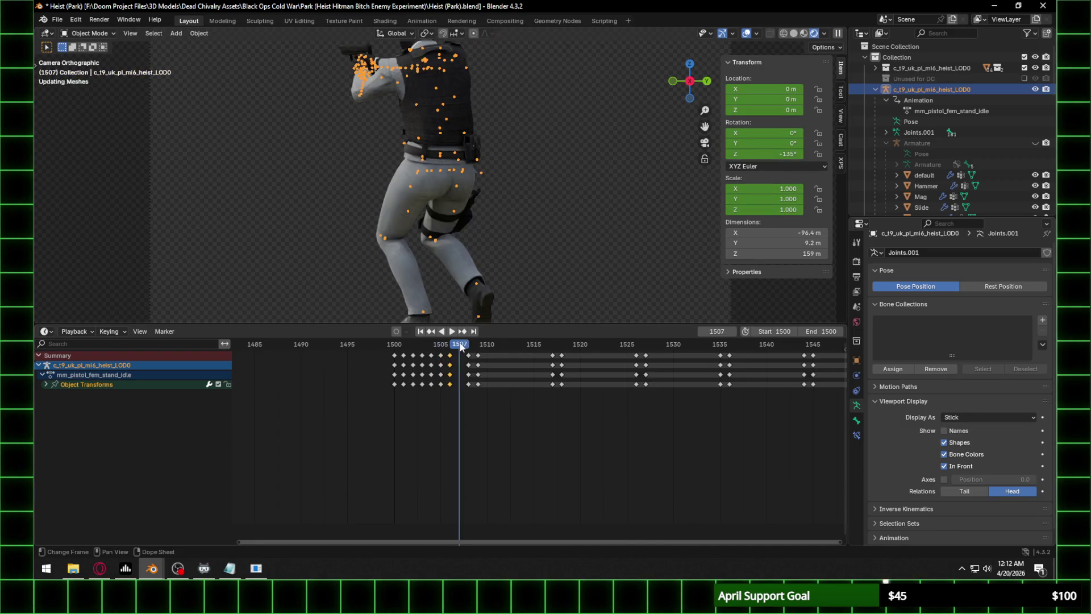
click(764, 154)
text(-315)
key(Return)
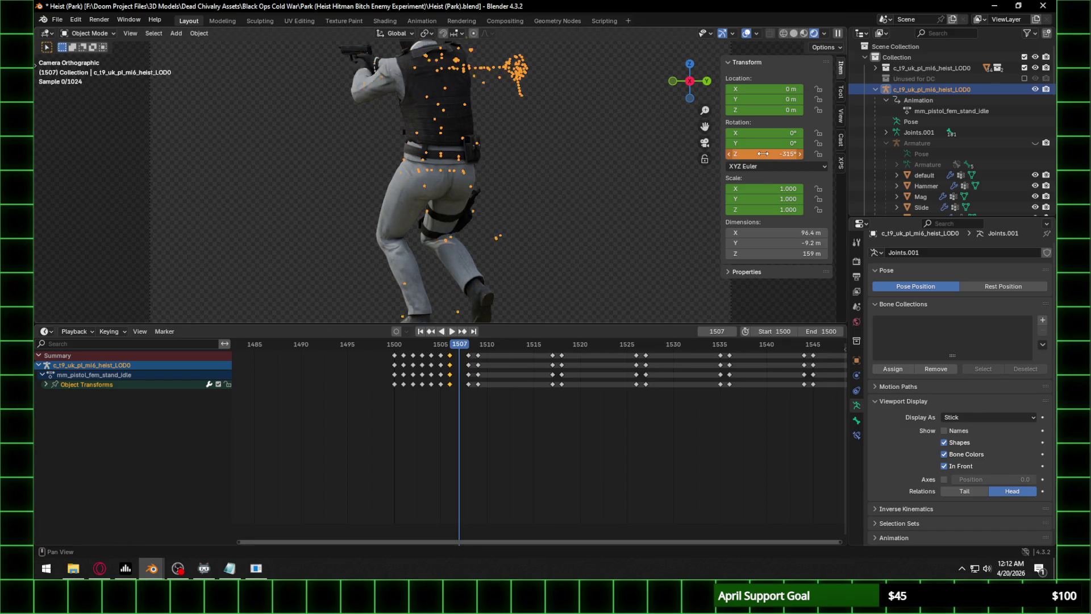
Key the -315° pose, copy the 1501–1507 turn keys, and paste them at frame 1510.
key(i)
drag(399, 401, 465, 344)
key(ctrl+c)
click(487, 344)
key(ctrl+v)
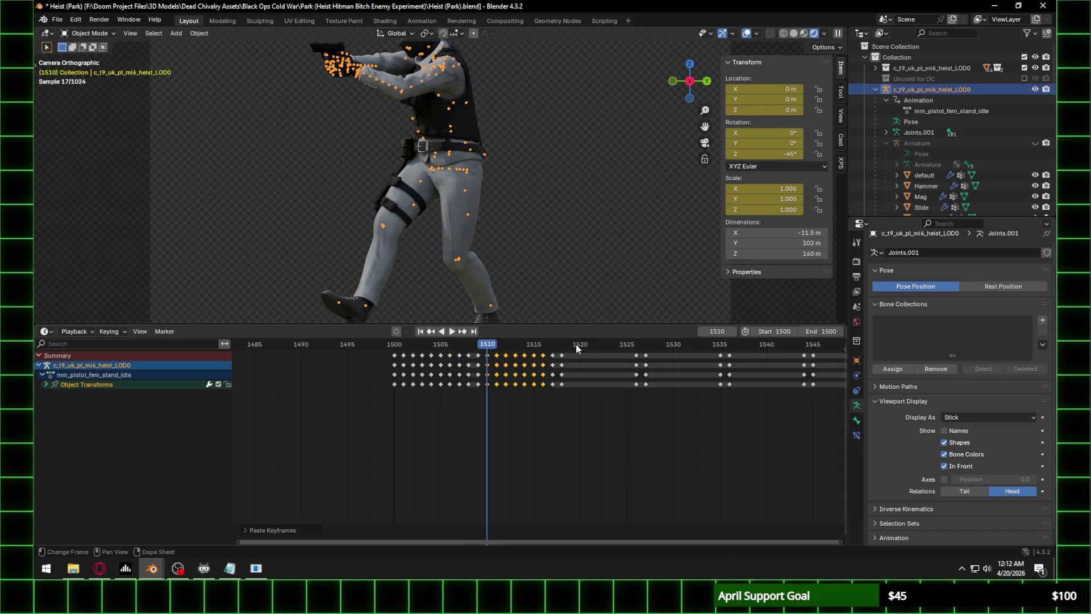
Paste the turn keys at frames 1519, 1528, 1537, 1546 and 1555.
click(569, 344)
key(ctrl+v)
click(655, 345)
key(ctrl+v)
middle_drag(715, 401, 580, 398)
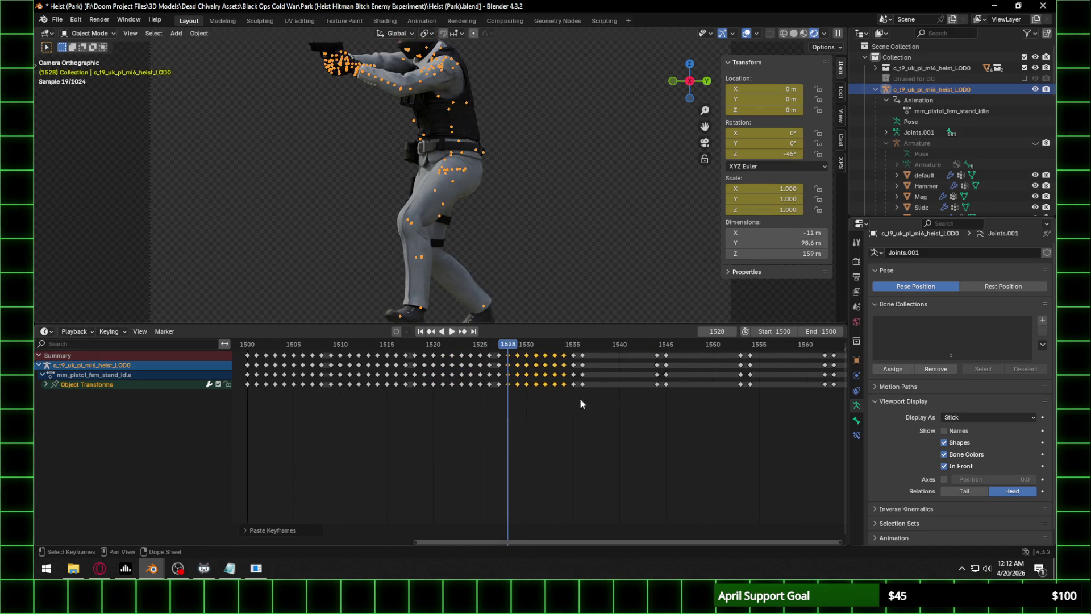
click(591, 344)
key(ctrl+v)
click(675, 345)
key(ctrl+v)
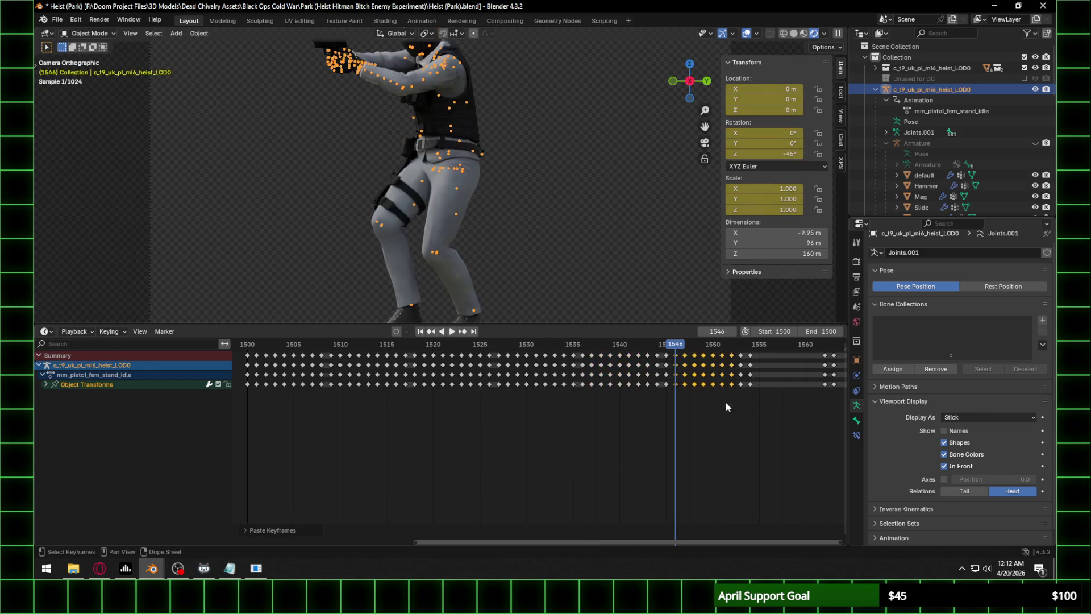
middle_drag(725, 402, 588, 391)
click(596, 346)
key(ctrl+v)
Paste the turn keys at frames 1573, 1582, 1591, 1600 and 1609.
middle_drag(657, 398, 505, 402)
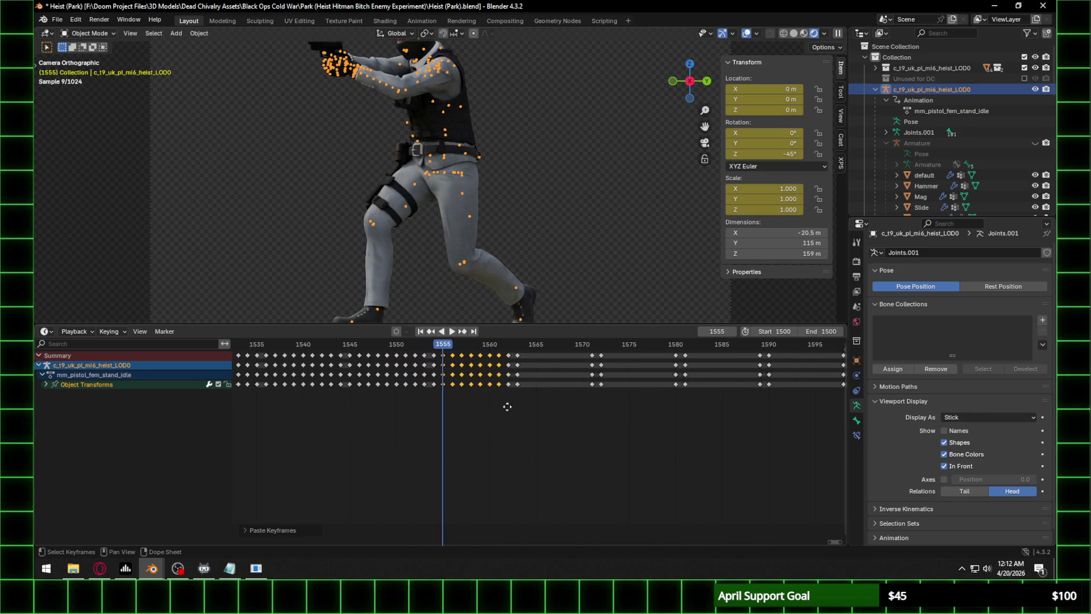
click(526, 344)
click(605, 342)
key(ctrl+v)
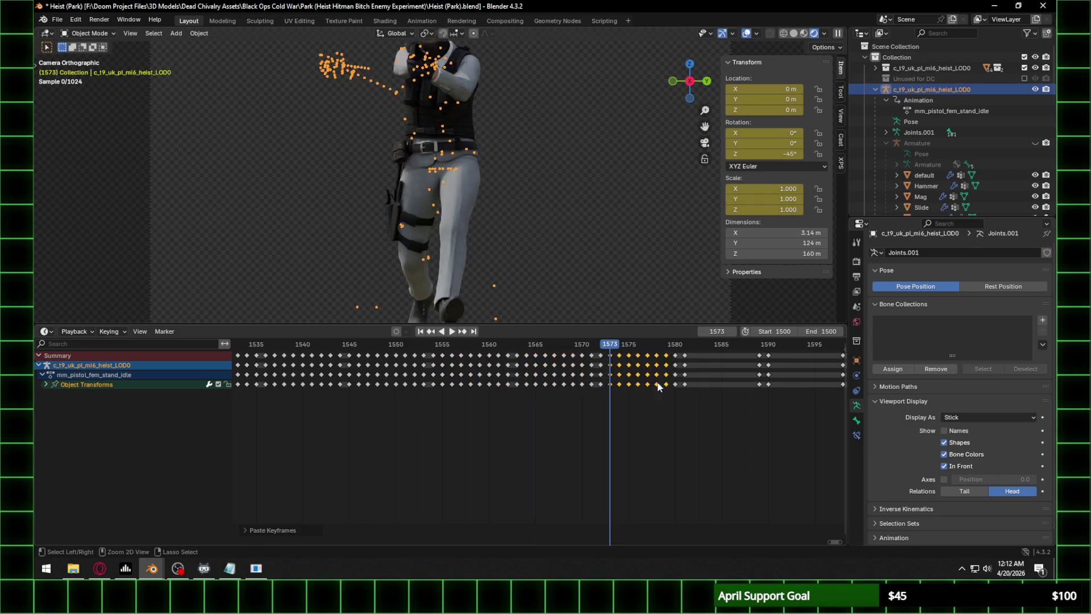
middle_drag(694, 347, 564, 346)
click(564, 346)
key(ctrl+v)
click(648, 343)
key(ctrl+v)
click(731, 346)
key(space)
key(space)
key(ctrl+v)
scroll(719, 347, down, 2)
mouse_move(706, 393)
middle_down()
mouse_move(574, 363)
mouse_move(519, 334)
middle_up()
click(519, 343)
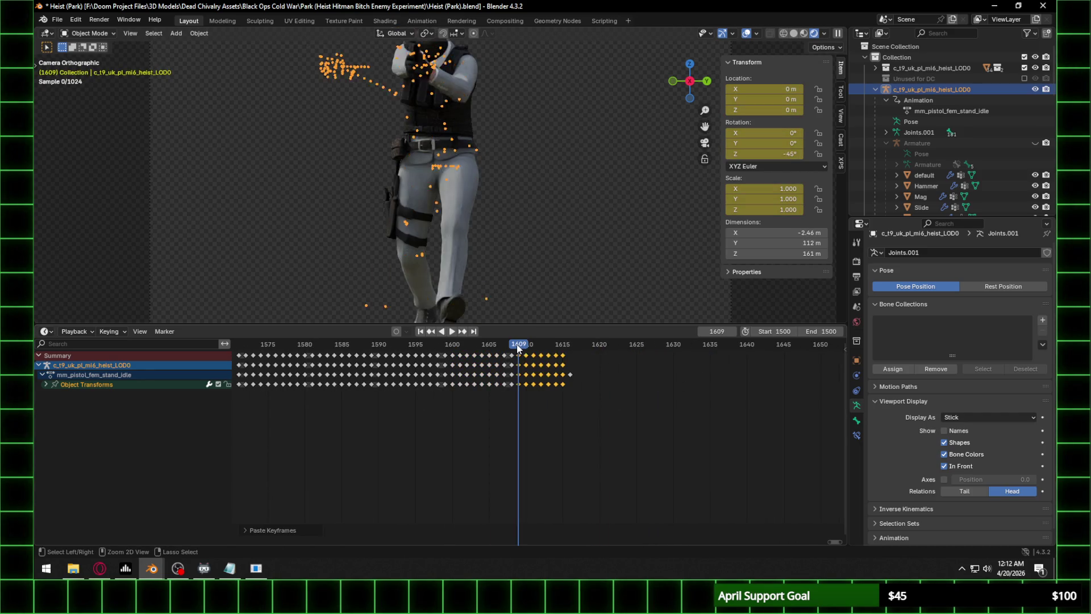
key(ctrl+v)
Key the armature's Z rotation at 0° on frame 1616.
click(570, 345)
double_click(776, 154)
text(0)
key(Return)
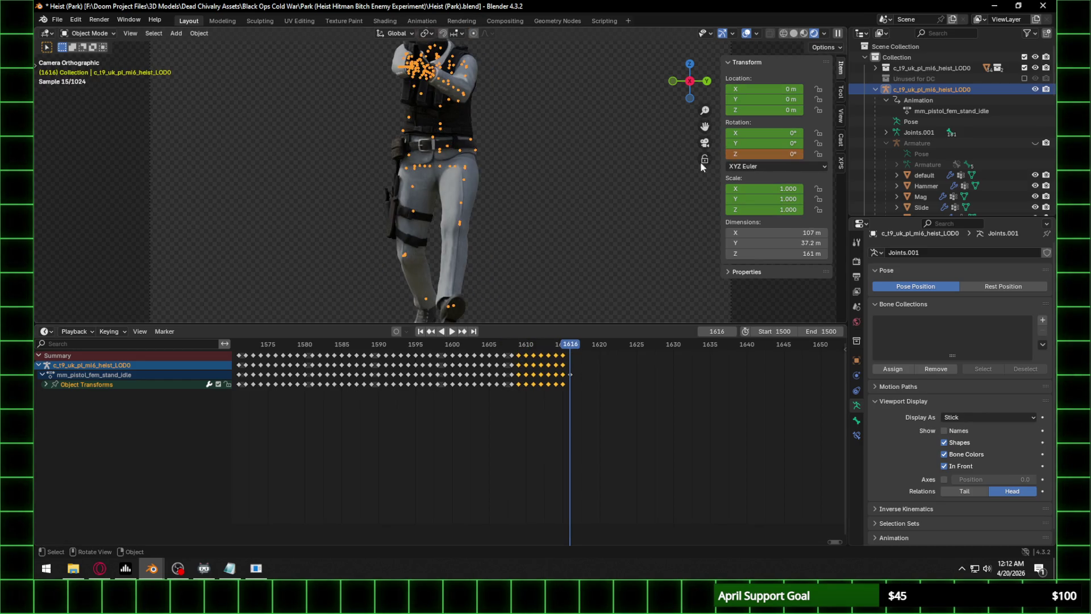
key(i)
Set the animation's end frame to 1616.
scroll(511, 417, down, 2)
mouse_move(511, 417)
middle_down()
mouse_move(797, 426)
mouse_move(738, 427)
middle_up()
double_click(823, 331)
text(1616)
key(Return)
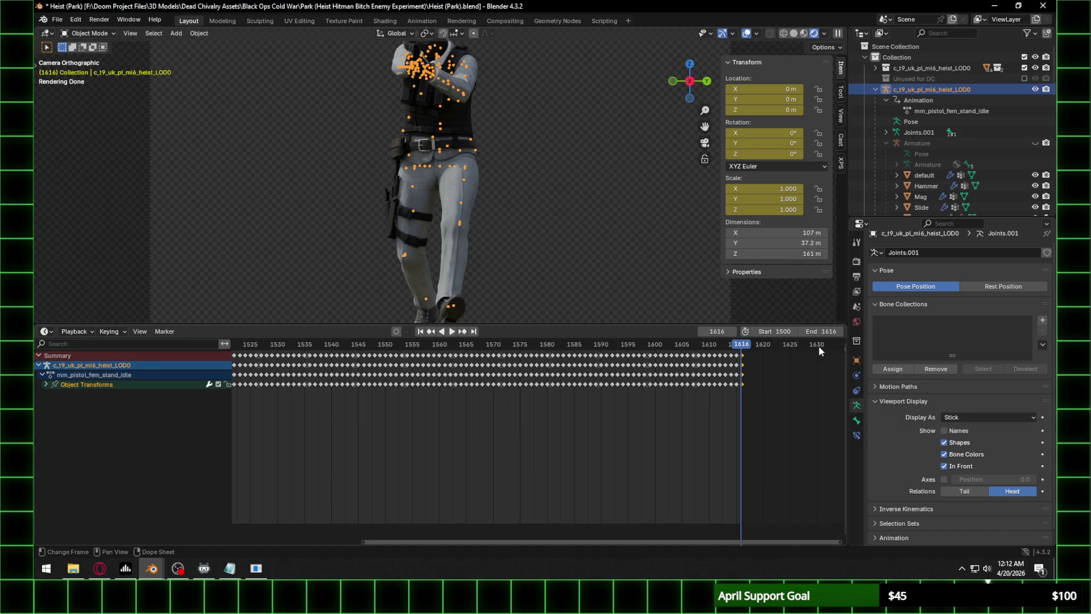
Play back the spin to check it, then save the blend file.
scroll(568, 363, down, 3)
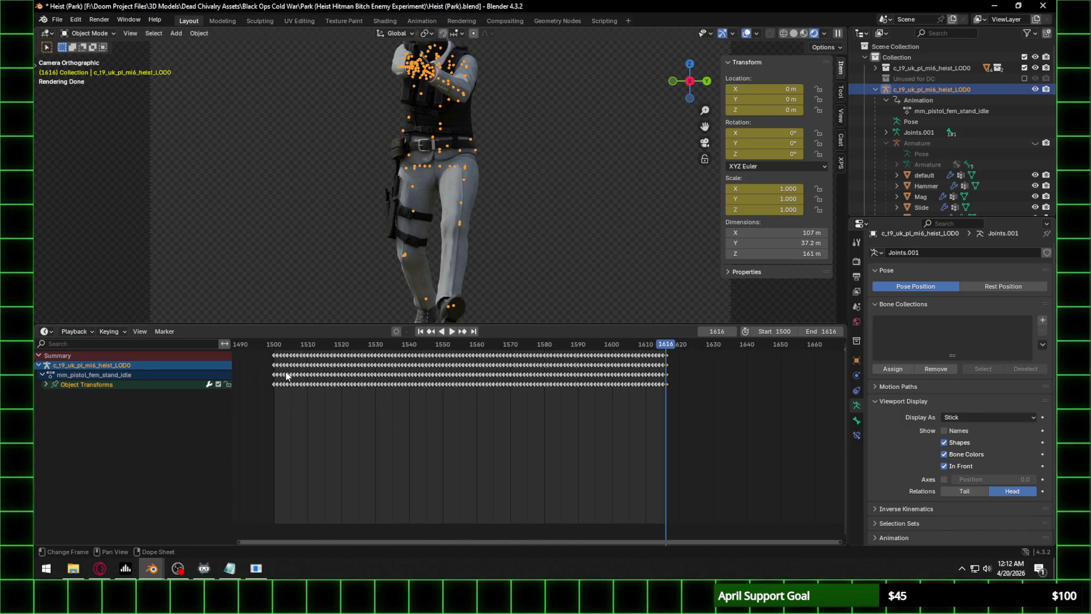
key(space)
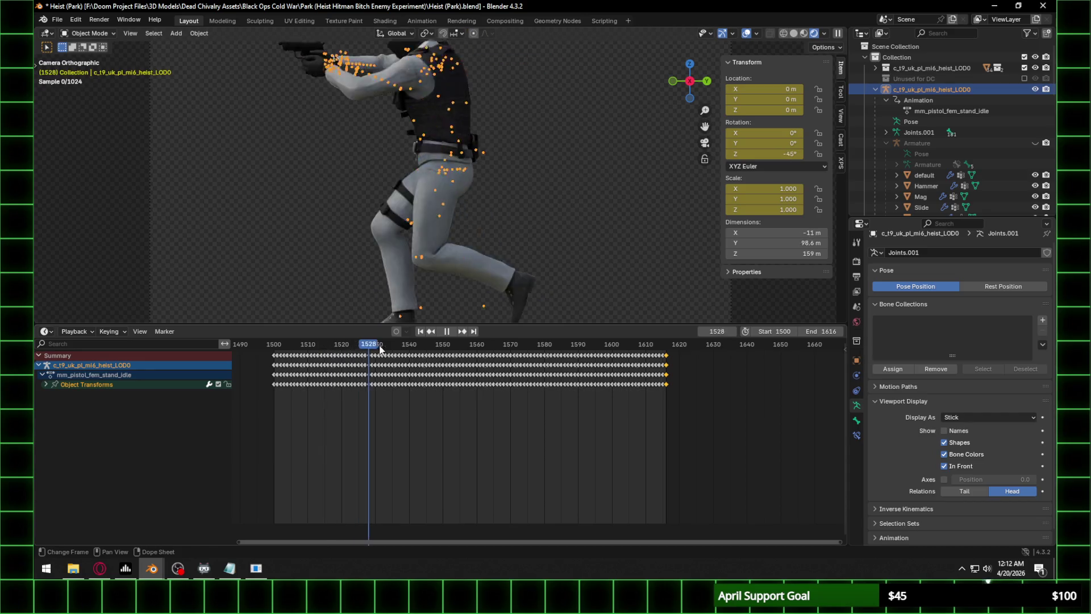
key(space)
scroll(499, 272, down, 4)
key(ctrl+s)
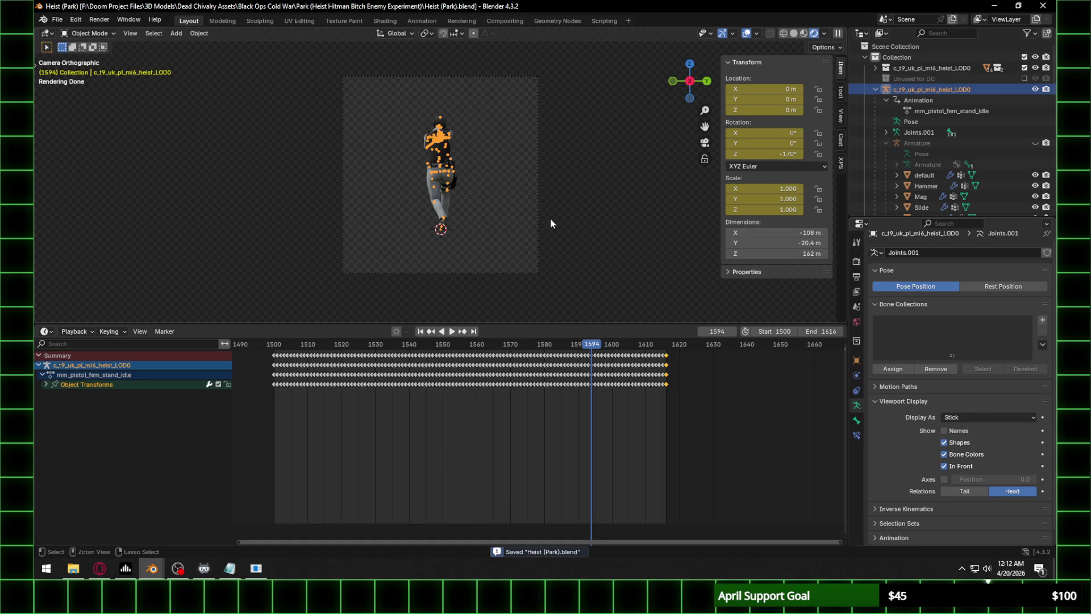
click(856, 276)
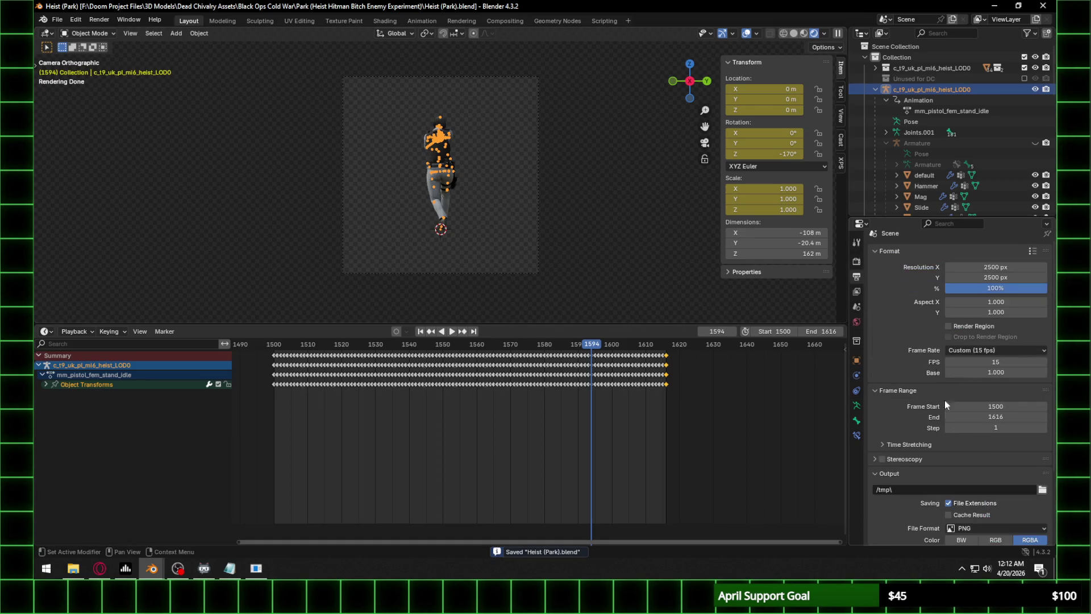
Pack all external resources into the .blend file and save it again.
click(1042, 489)
key(Escape)
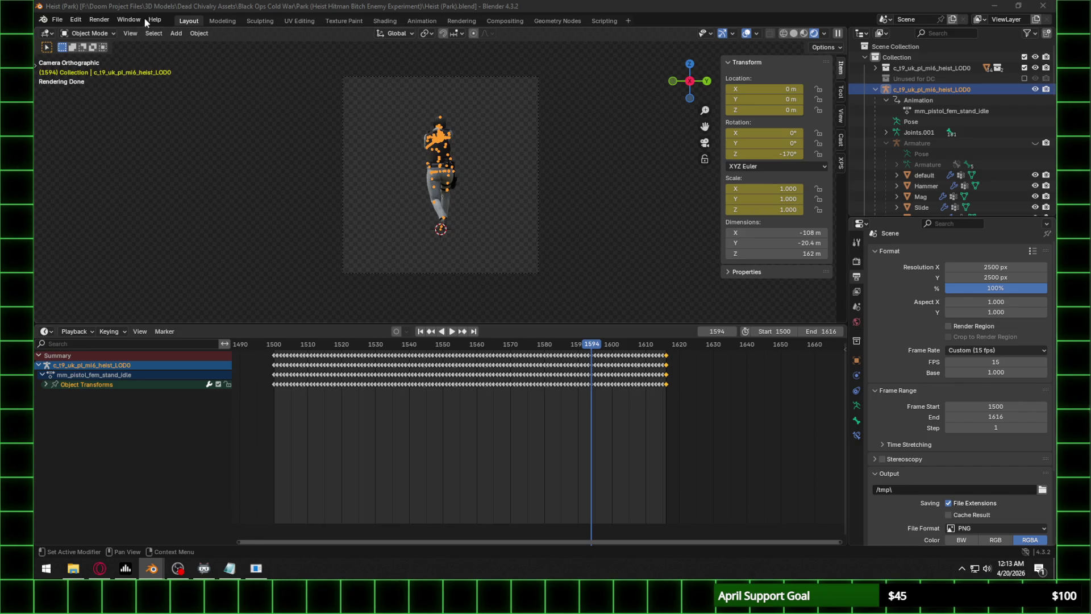
click(55, 20)
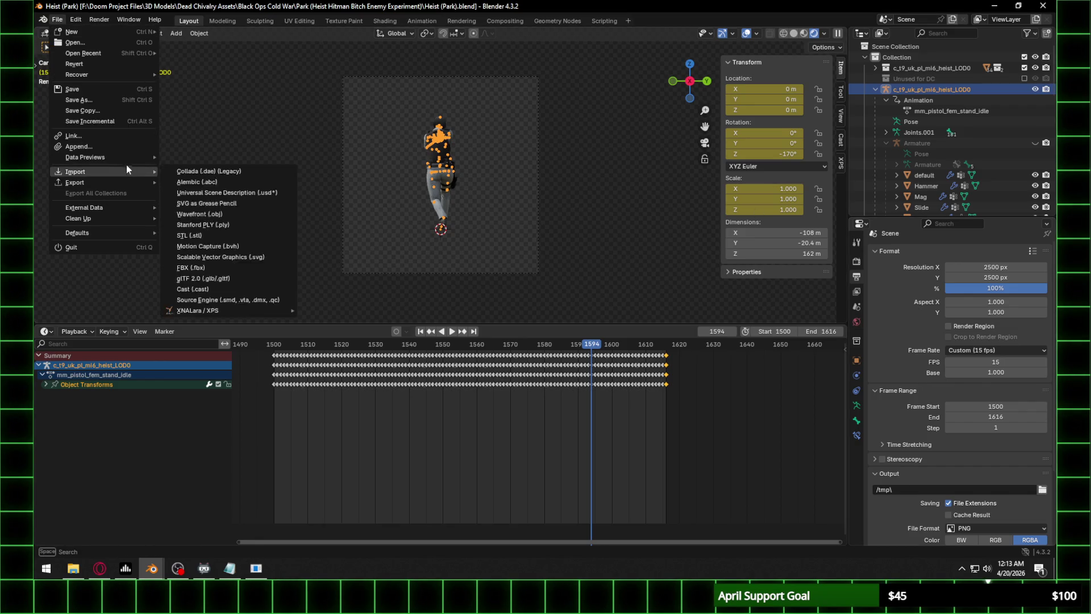
mouse_move(107, 206)
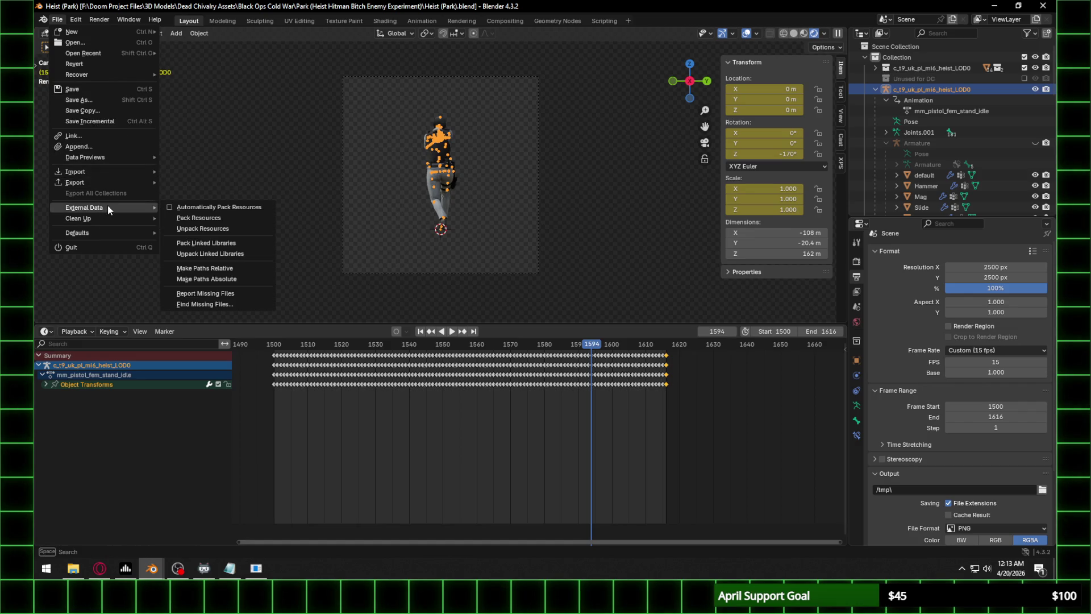
click(219, 217)
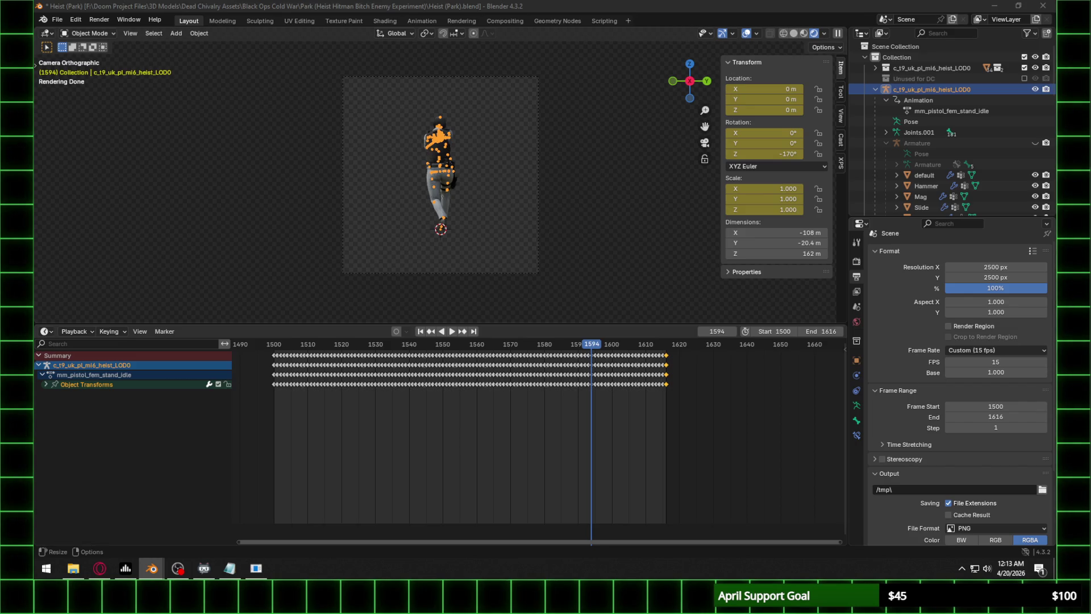
key(ctrl+s)
Render the animation from frame 1500, then close the render window at frame 1594.
click(99, 20)
click(123, 42)
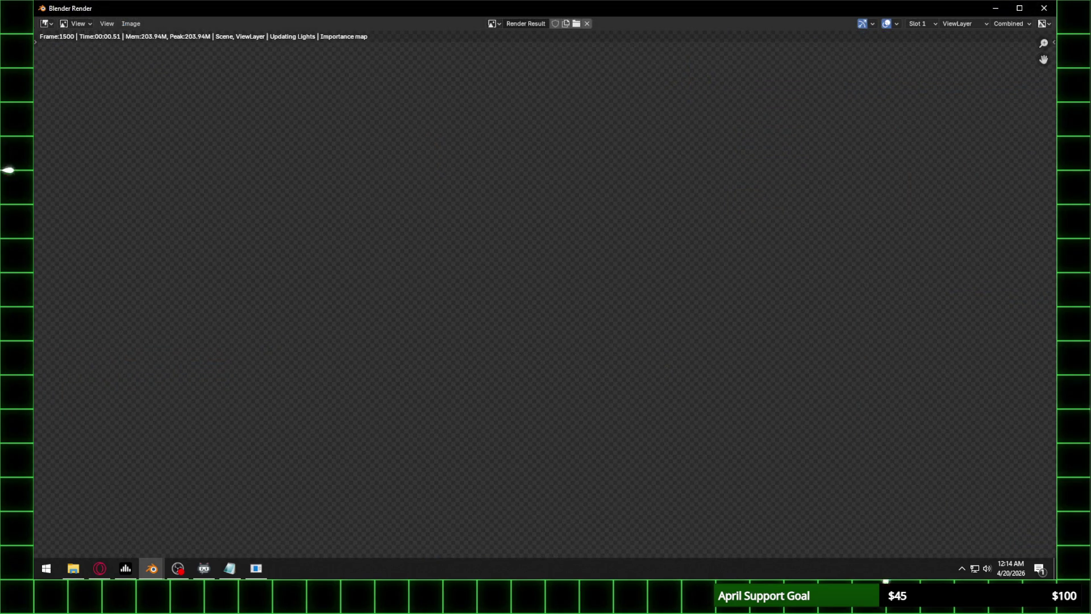
scroll(491, 269, down, 4)
scroll(496, 271, up, 2)
scroll(561, 292, down, 2)
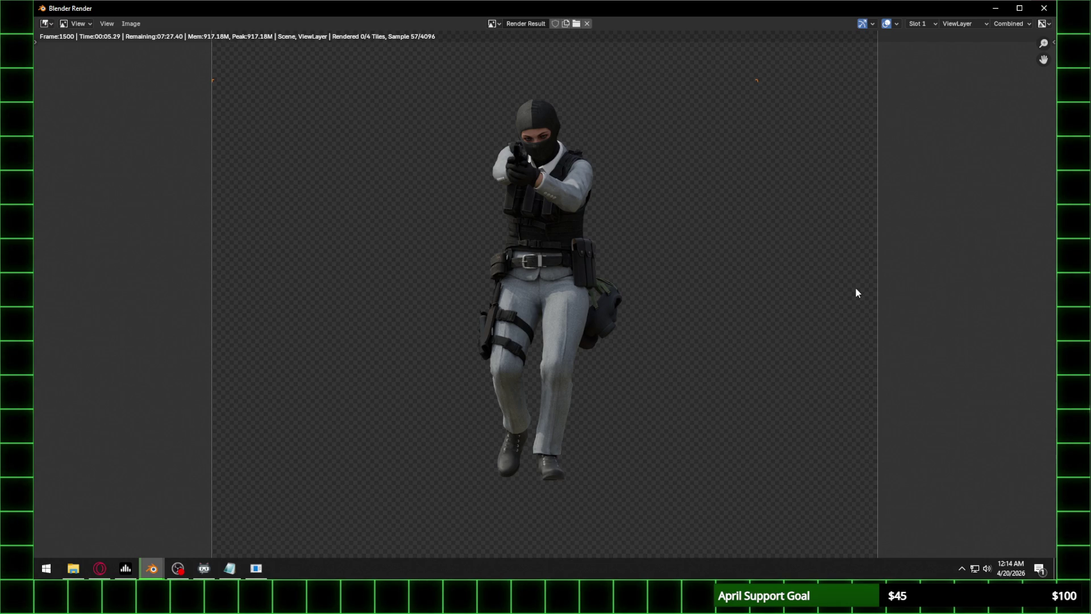
key(Escape)
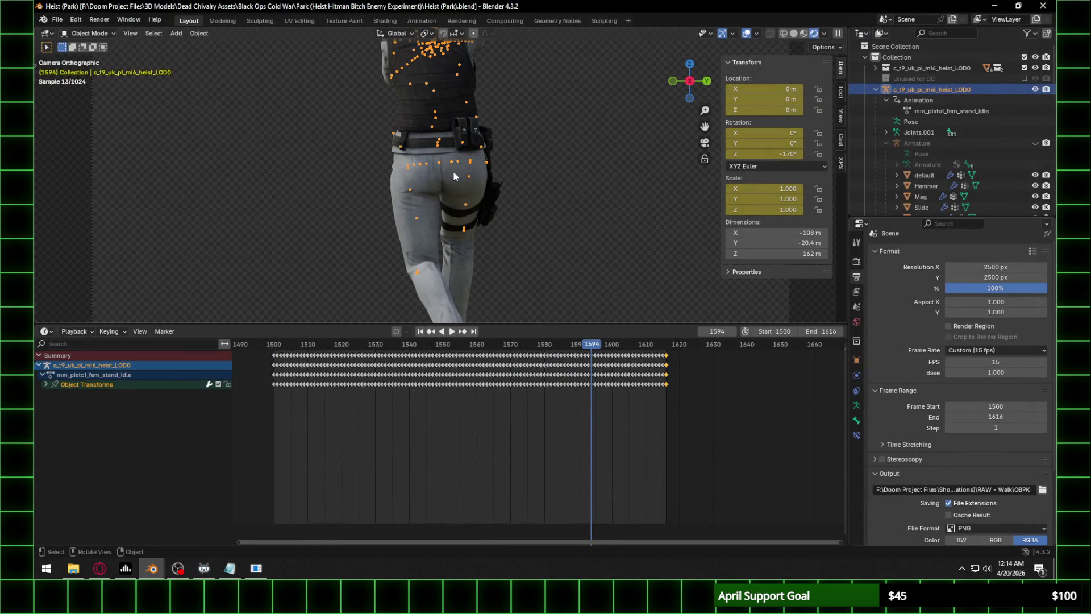
Go to frame 1500 and preview the character from the right in rendered Shading view.
click(274, 344)
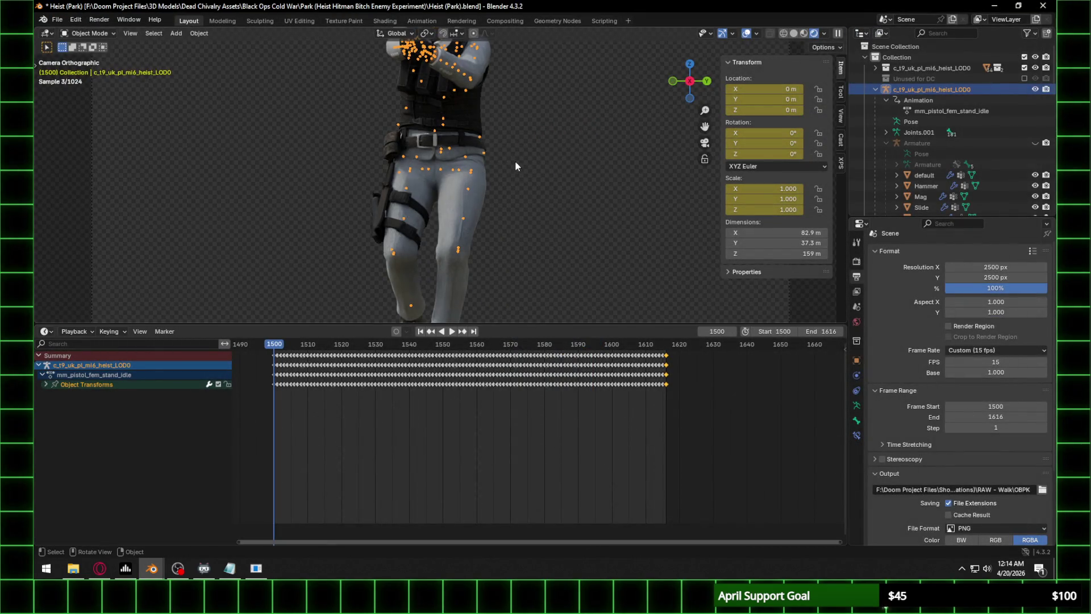
click(385, 21)
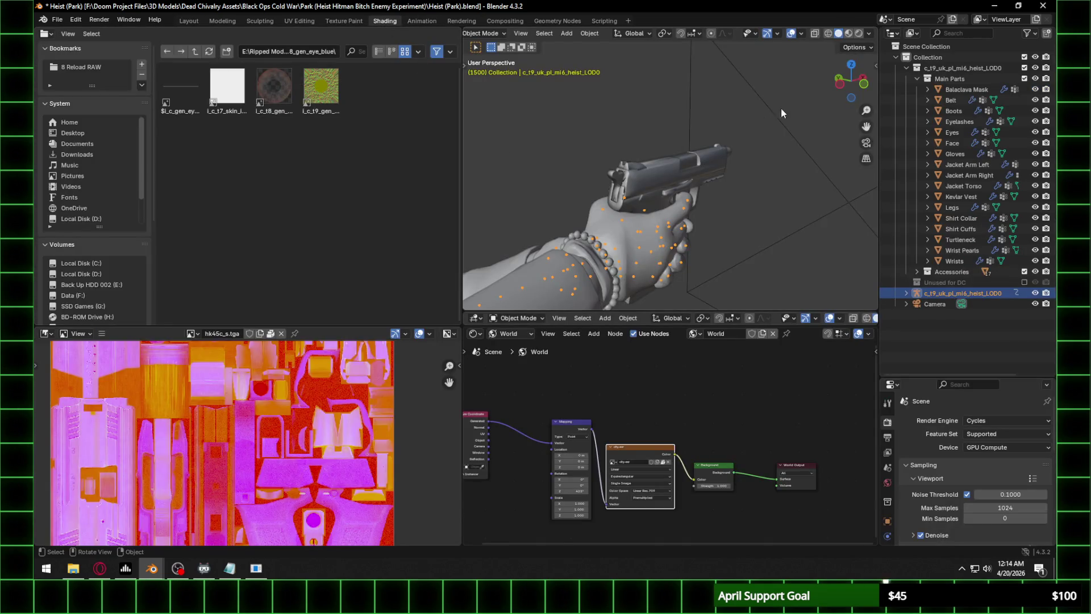
click(863, 83)
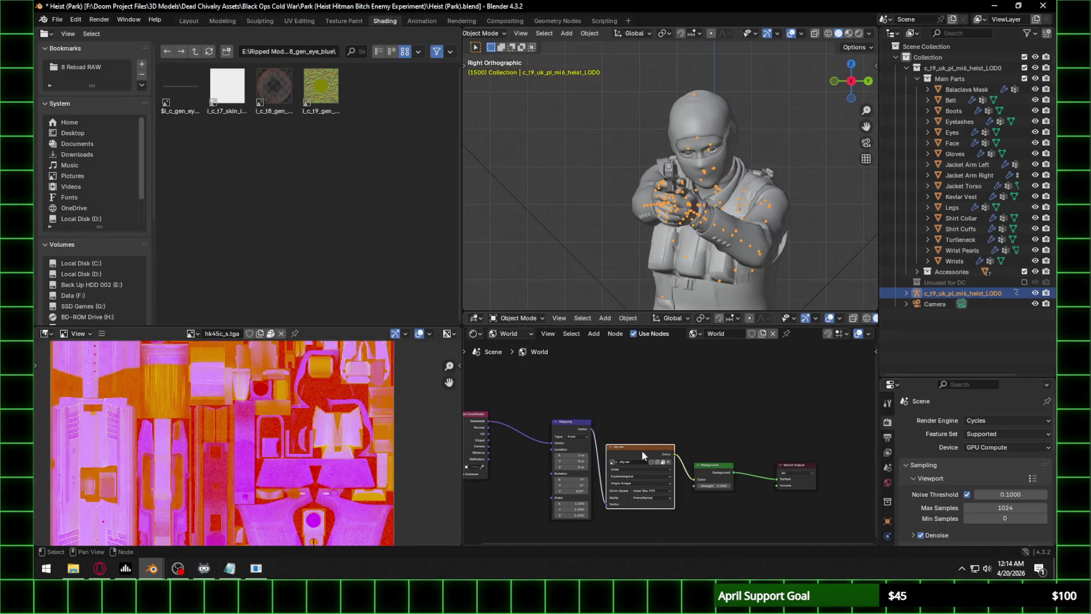
scroll(642, 450, up, 1)
click(858, 33)
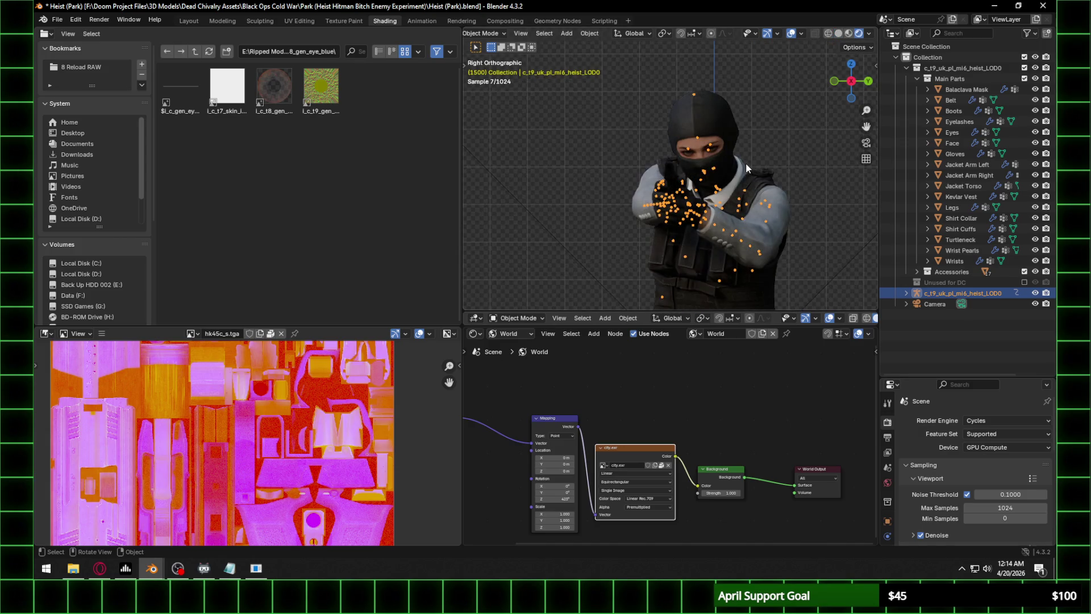
scroll(687, 503, up, 2)
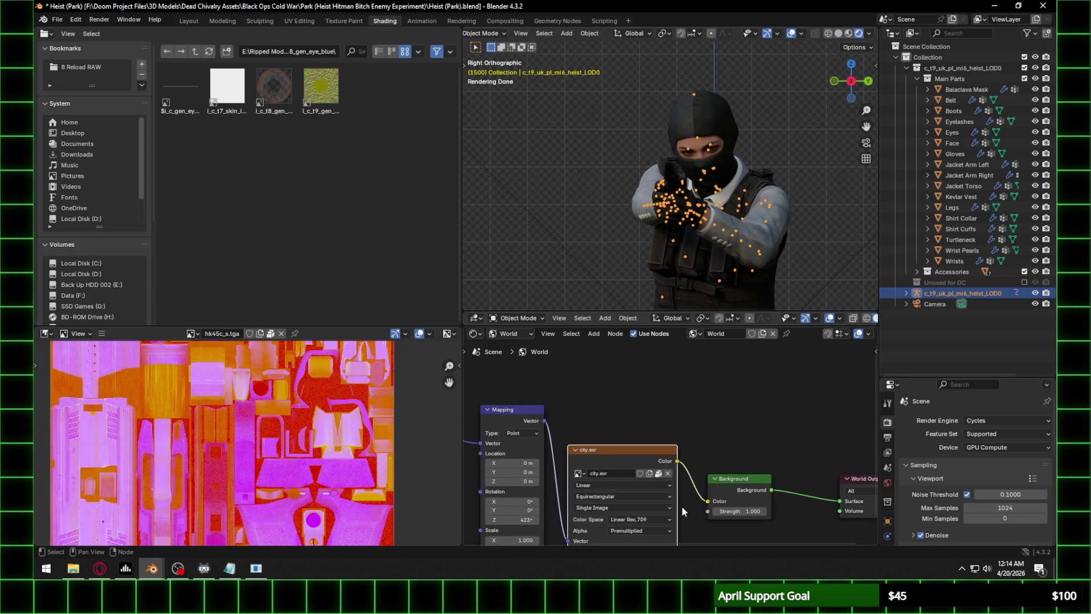
Rotate the city.exr world environment to about -19.6° on Z, lighting the preview with the scene world.
drag(515, 520, 1, 409)
key(BackSpace)
scroll(733, 231, down, 1)
scroll(733, 231, down, 2)
click(870, 34)
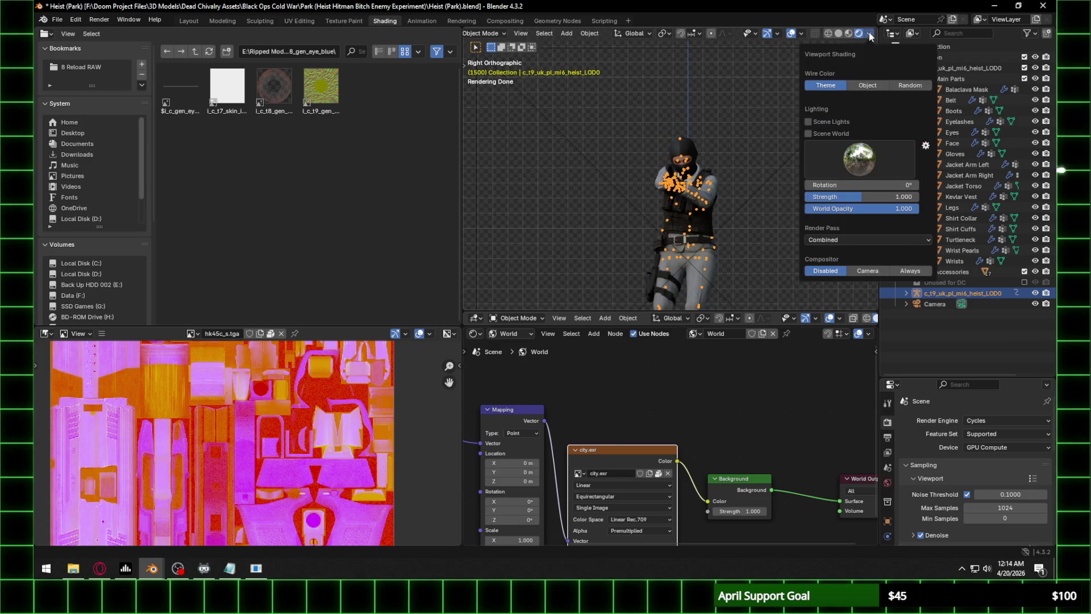
click(809, 133)
mouse_move(758, 216)
shift+middle_down()
mouse_move(728, 233)
mouse_move(684, 207)
mouse_move(738, 233)
shift+middle_up()
scroll(684, 206, up, 2)
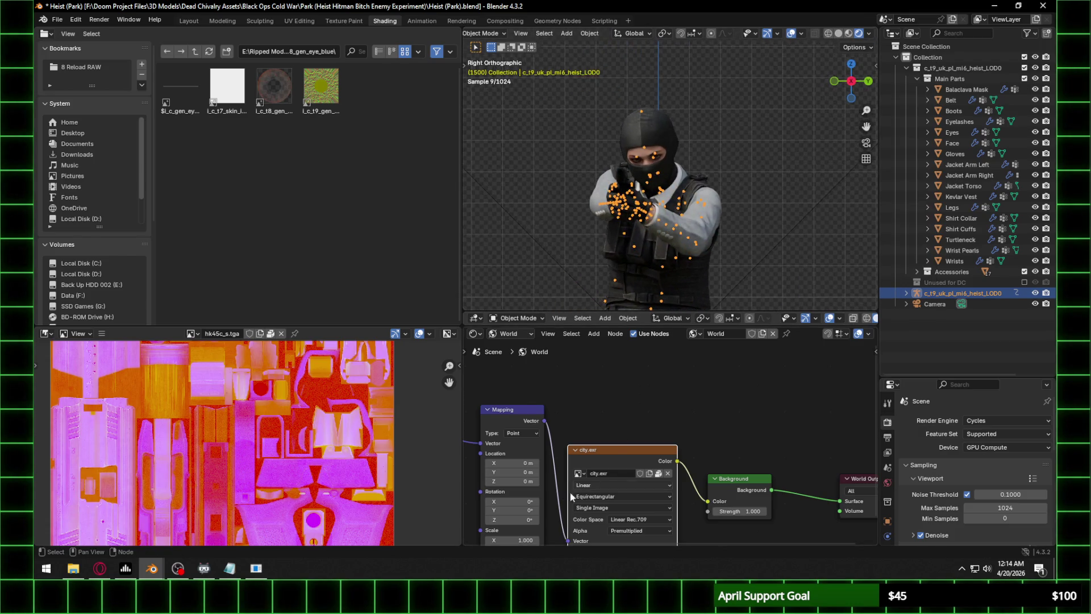
mouse_move(514, 519)
mouse_down()
mouse_move(537, 519)
mouse_move(488, 520)
mouse_up()
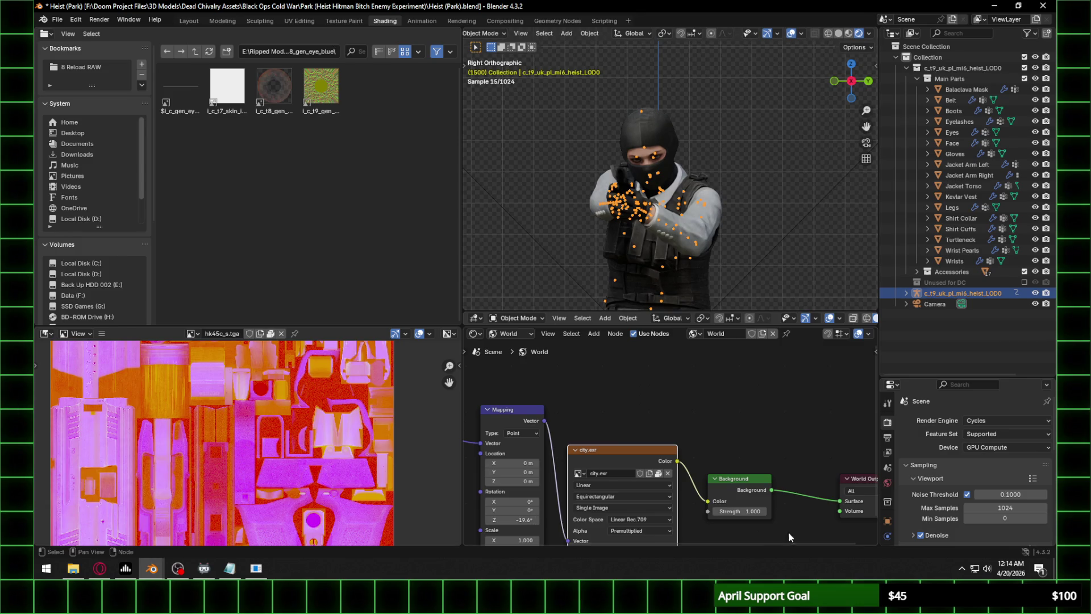
Set the world Background Strength to 0.7 and return to Layout.
click(740, 512)
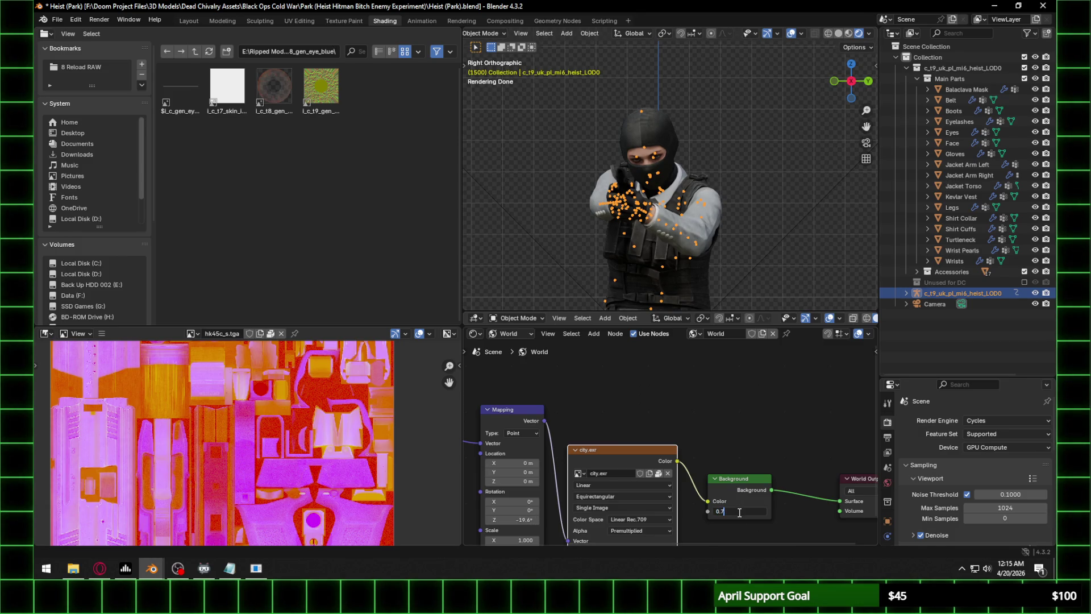
key(Return)
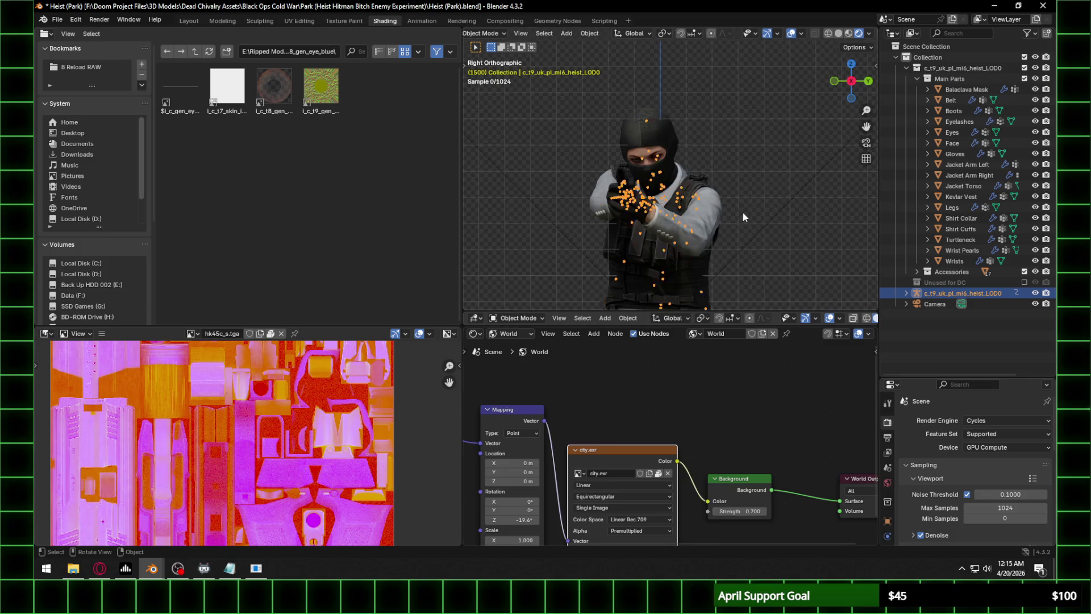
click(184, 18)
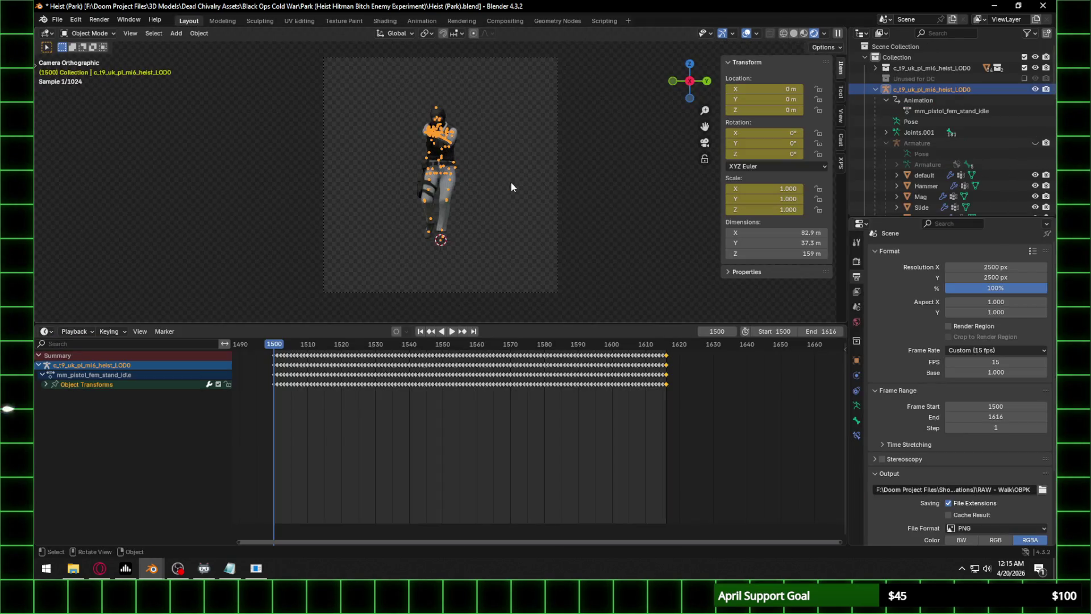
Hide the animated LOD0 object in the viewport.
scroll(461, 167, up, 5)
click(1035, 89)
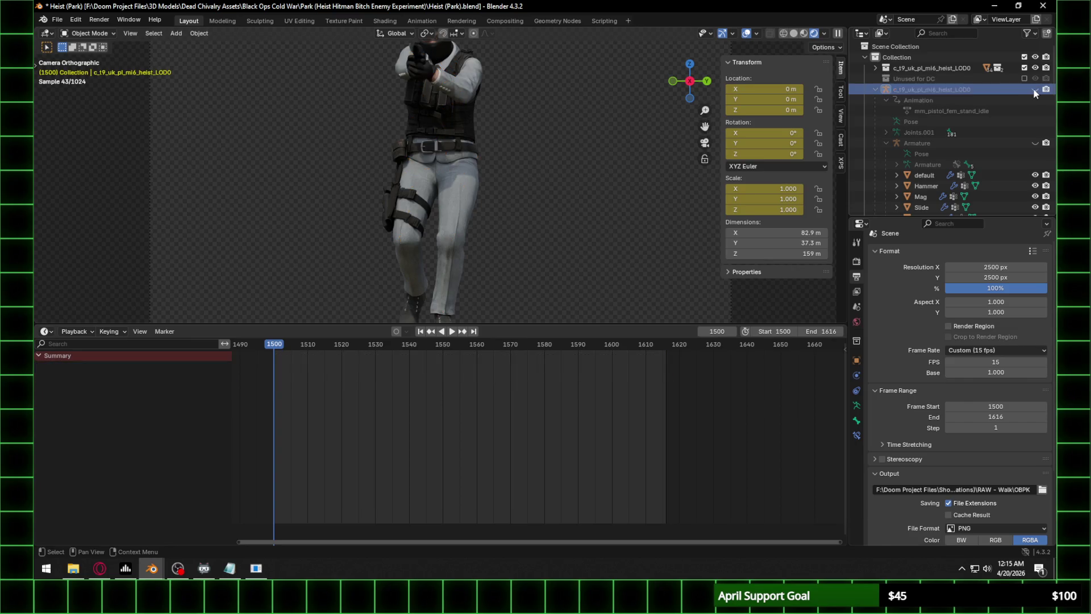
scroll(503, 240, up, 6)
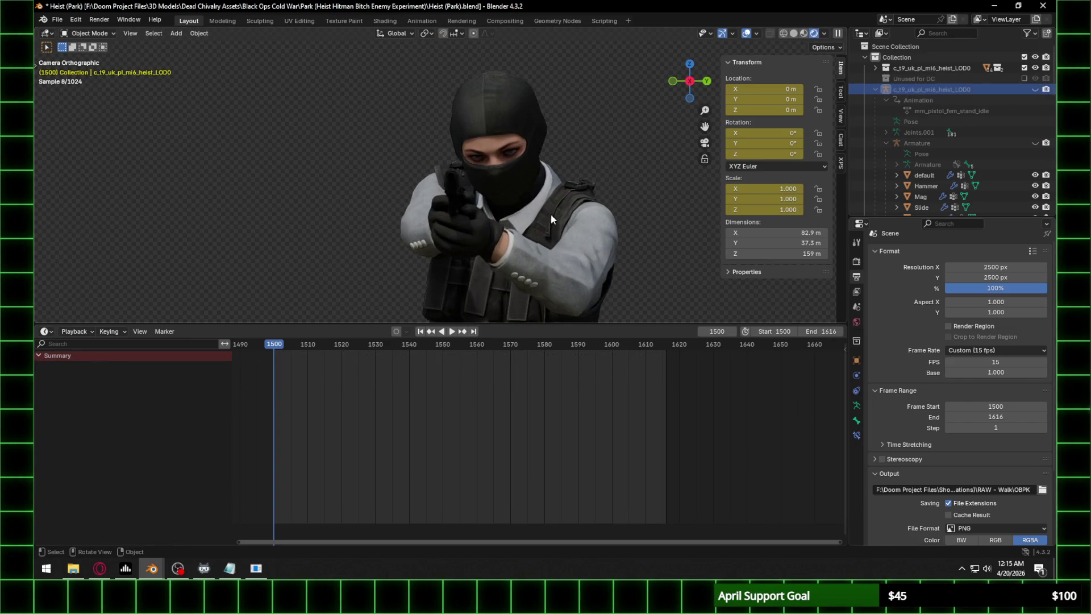
shift+middle_drag(598, 229, 566, 229)
Toggle Scene Lights and Scene World off and back on, then select the Balaclava Mask for shading.
click(824, 33)
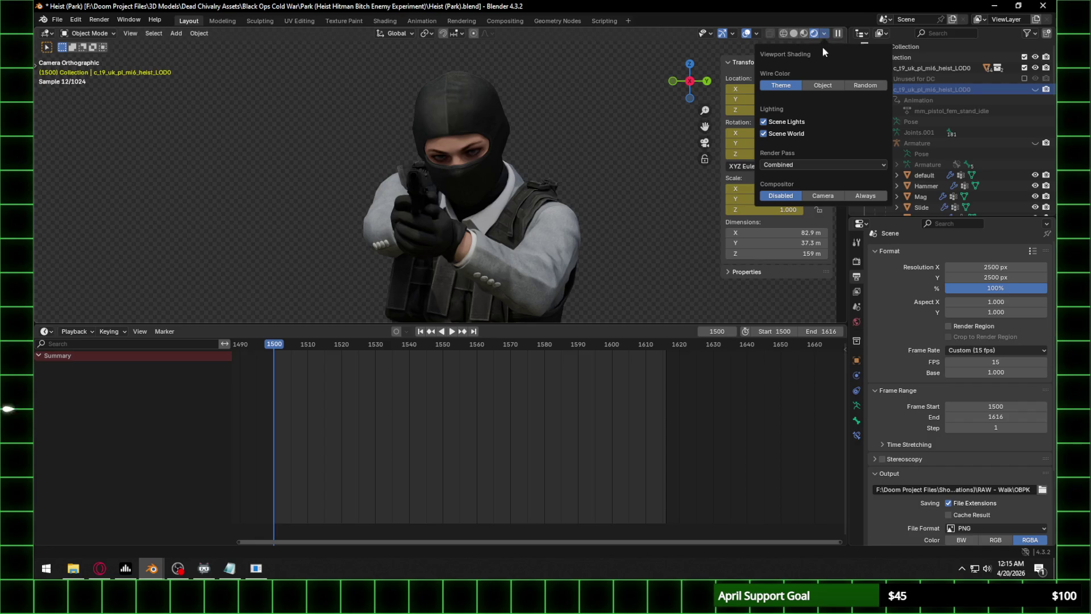
click(764, 121)
click(764, 133)
click(764, 134)
click(763, 122)
click(453, 112)
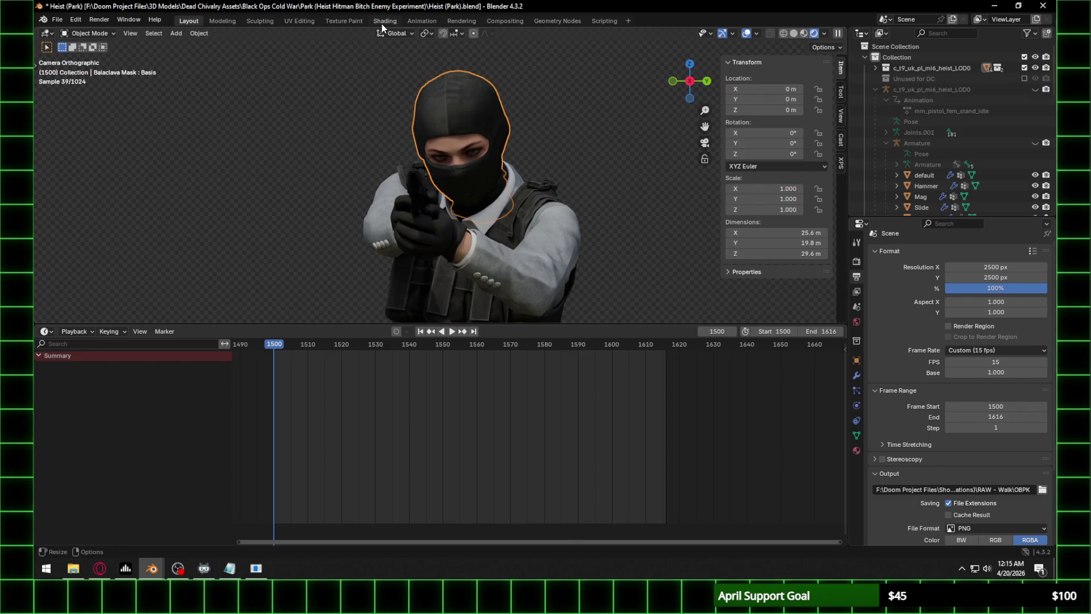
click(384, 21)
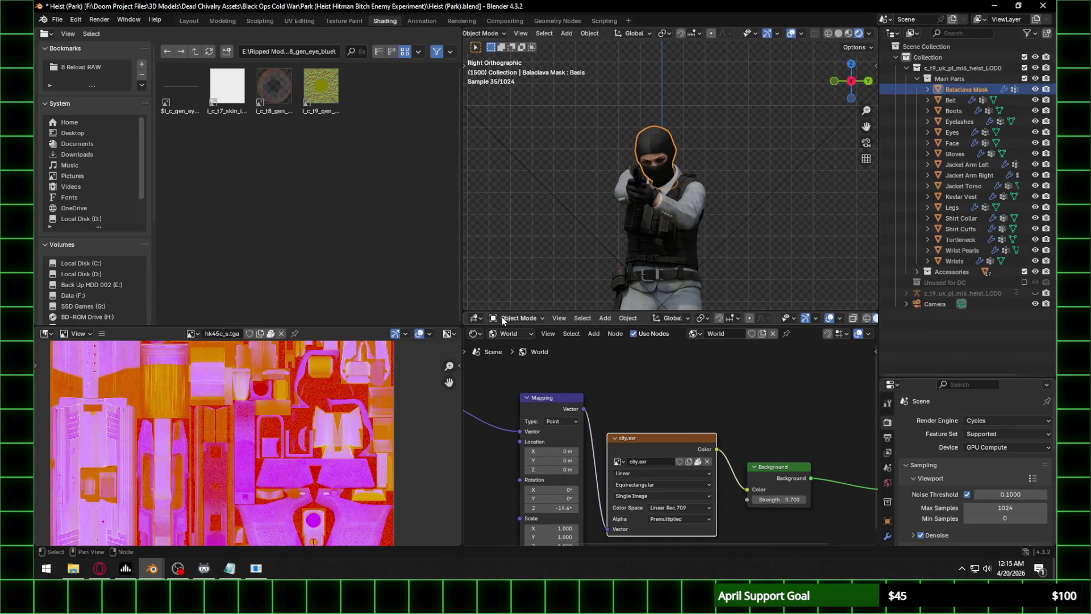
Show the Balaclava Mask's material nodes and locate its Normal Map node.
click(507, 334)
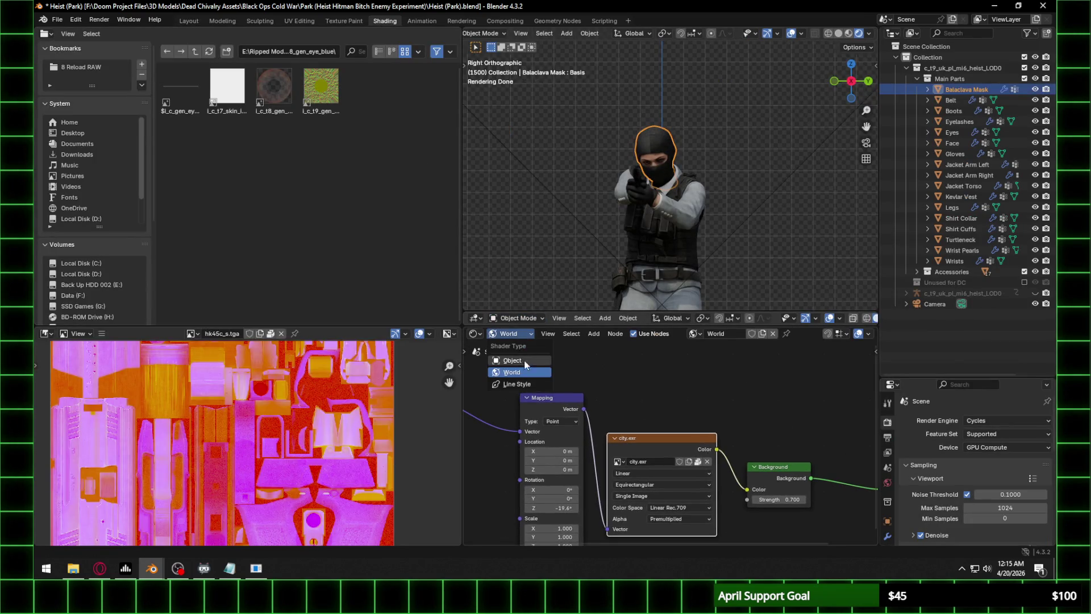
click(525, 360)
mouse_move(581, 346)
middle_down()
mouse_move(594, 335)
mouse_move(631, 349)
mouse_move(672, 398)
middle_up()
scroll(650, 152, up, 12)
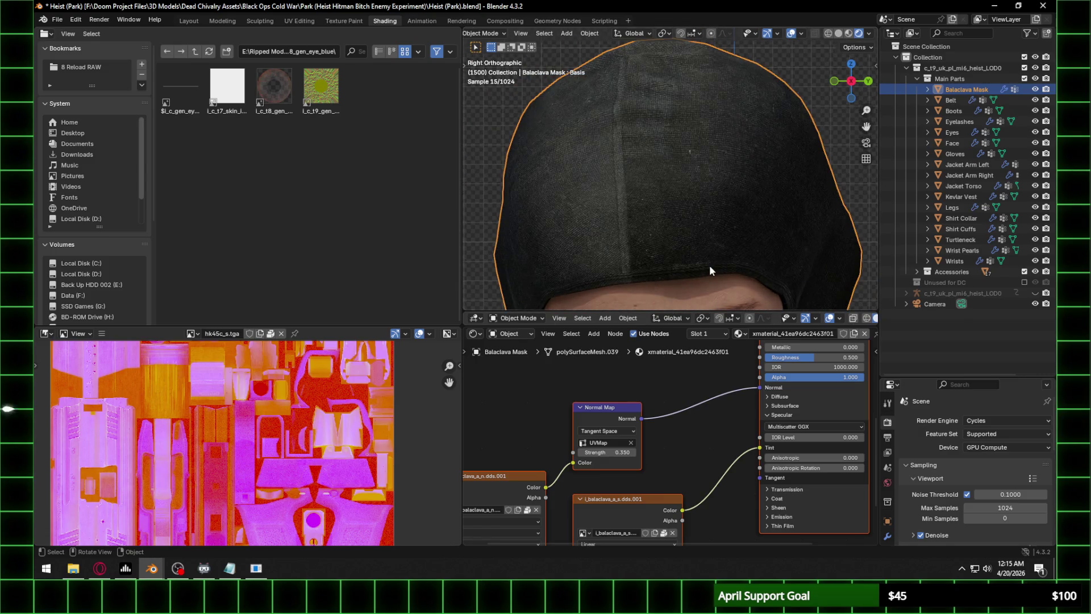
scroll(701, 227, down, 5)
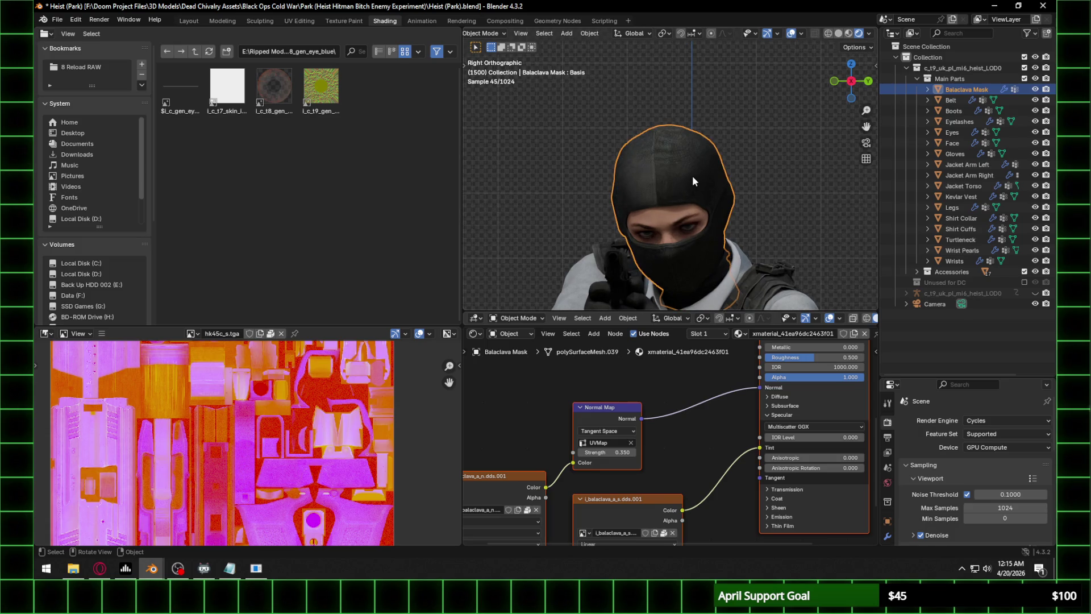
Return to Shading and switch the Shader Editor to the World nodes.
click(188, 20)
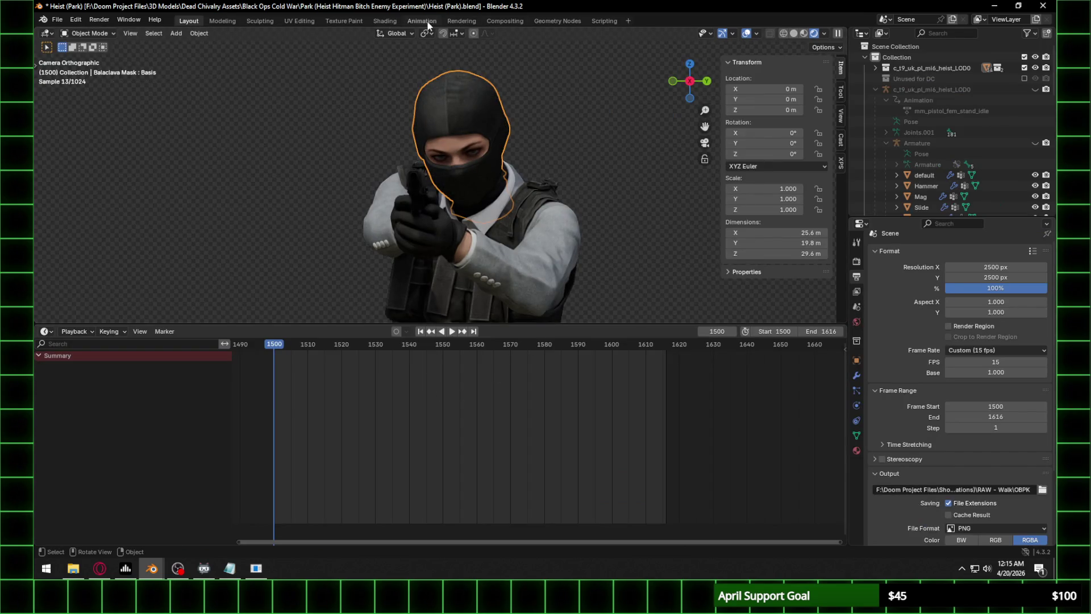
click(385, 21)
click(516, 317)
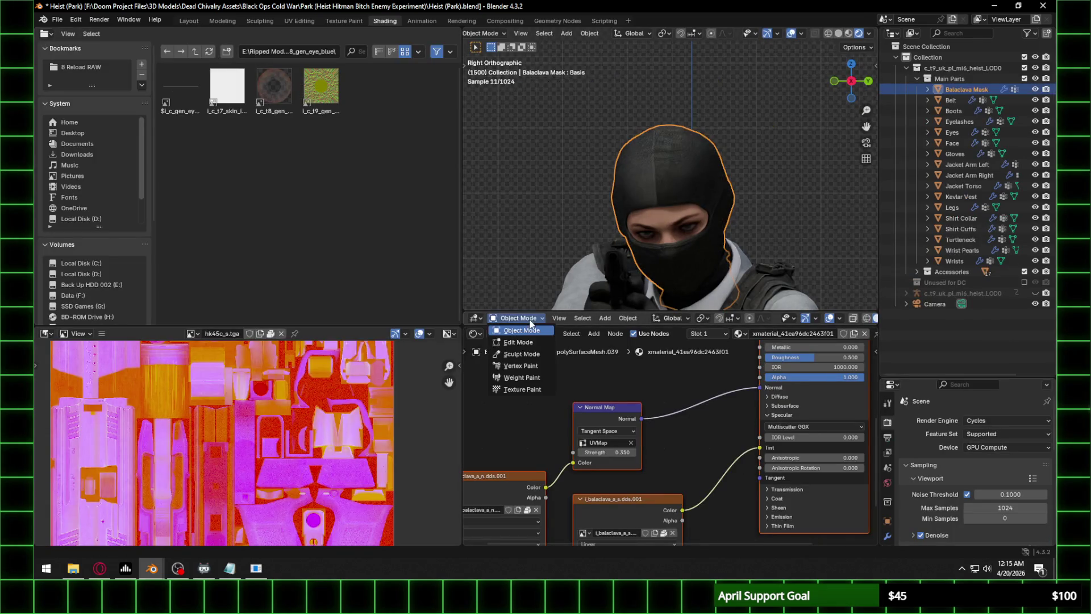
click(514, 330)
click(508, 333)
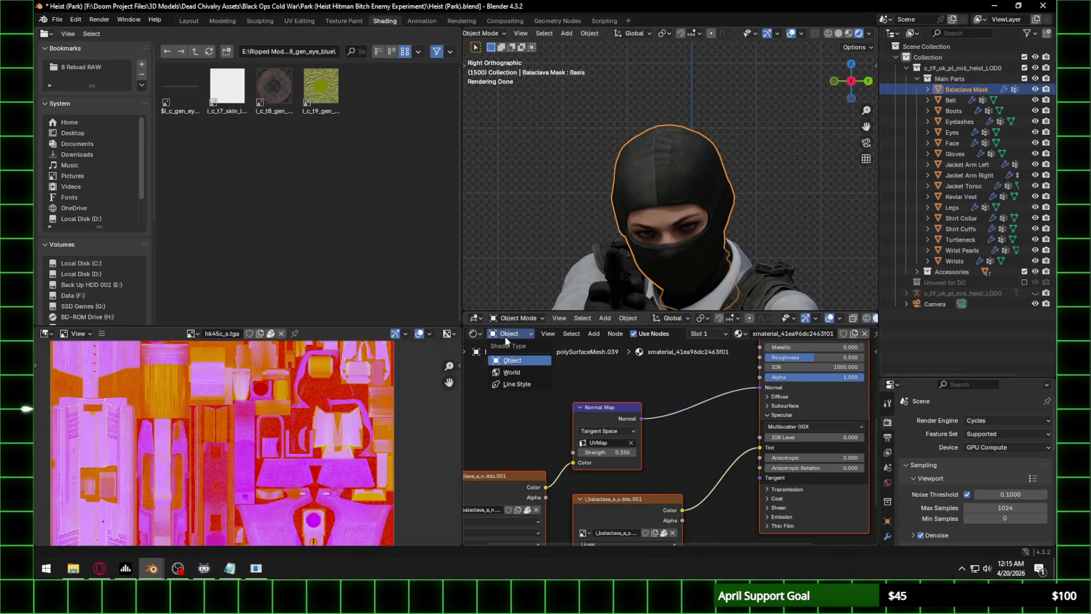
click(512, 373)
Rotate the world environment to about -1.5° on Z, then show the balaclava's material nodes again.
mouse_move(631, 404)
middle_down()
mouse_move(466, 427)
mouse_move(499, 433)
middle_up()
scroll(698, 269, up, 3)
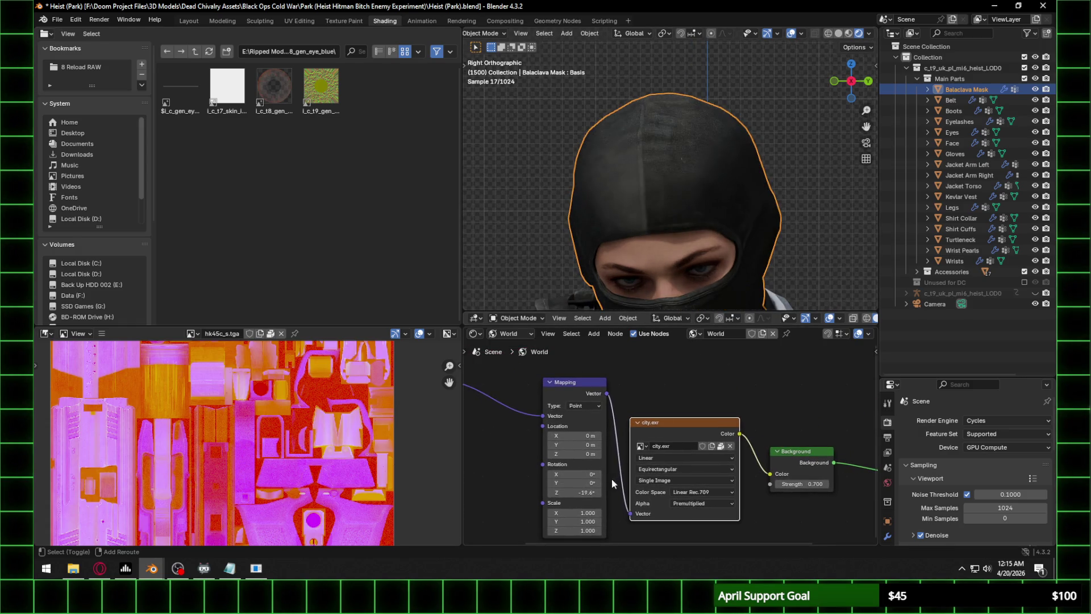
mouse_move(580, 492)
mouse_down()
mouse_move(596, 492)
mouse_move(579, 492)
mouse_up()
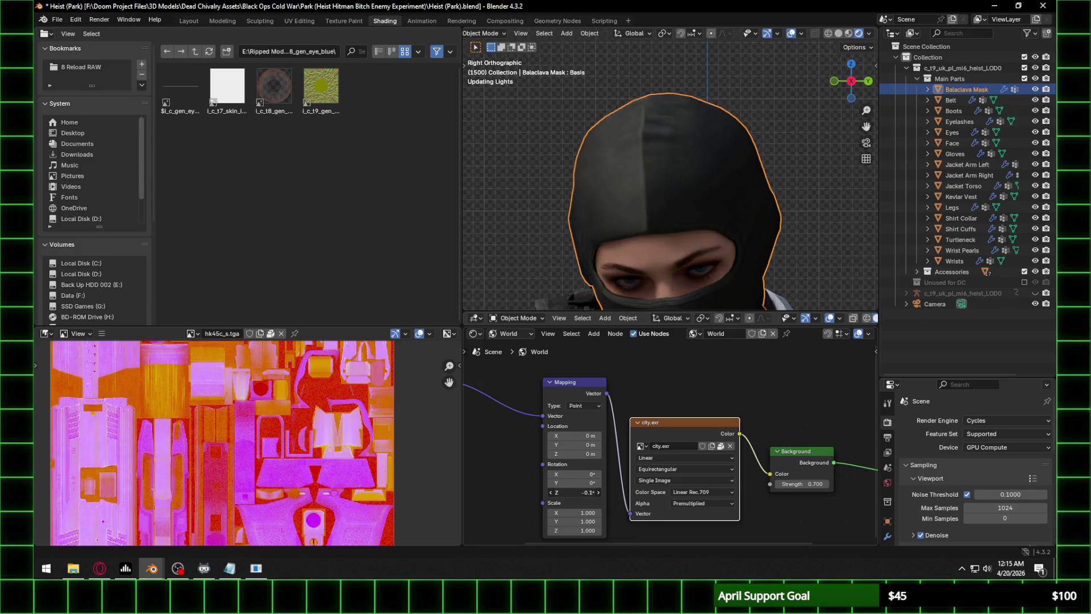
drag(579, 492, 573, 492)
scroll(676, 185, down, 5)
scroll(693, 240, up, 2)
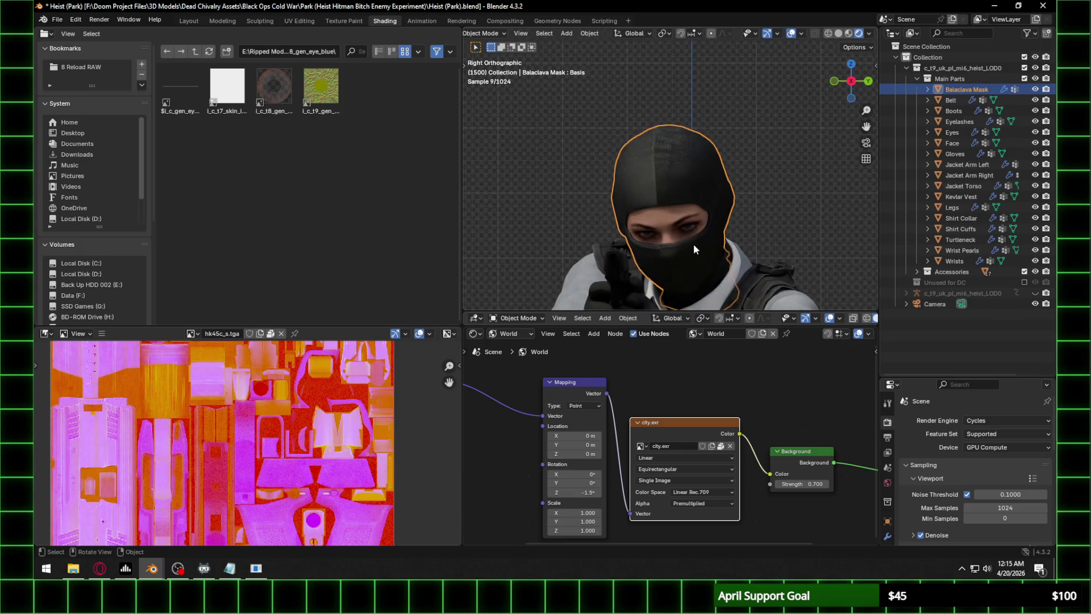
click(510, 334)
click(519, 361)
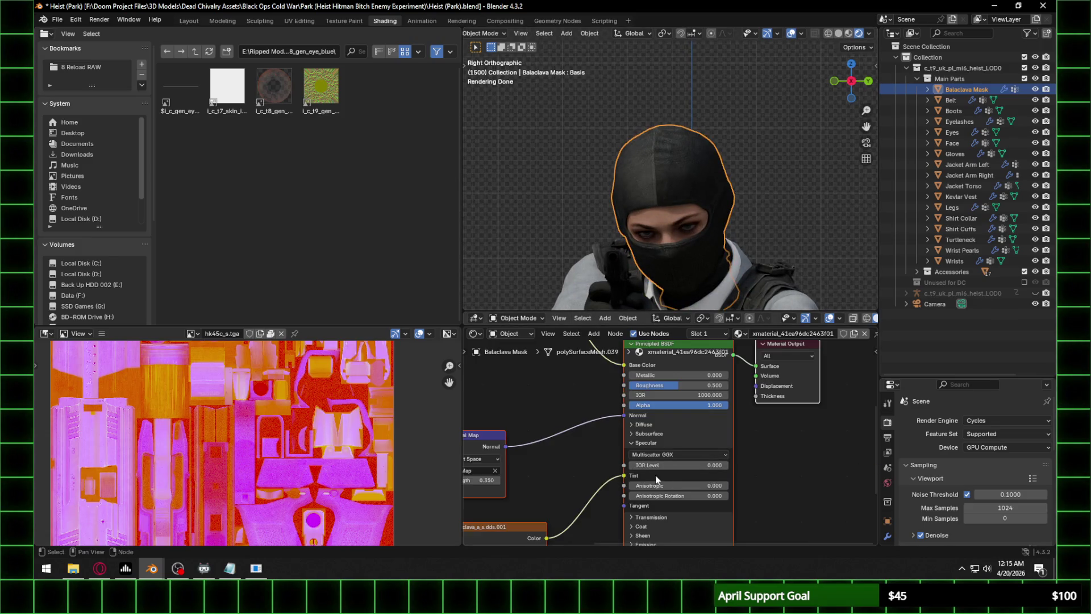
Set the balaclava Normal Map Strength to 0.250 and inspect the head.
click(482, 480)
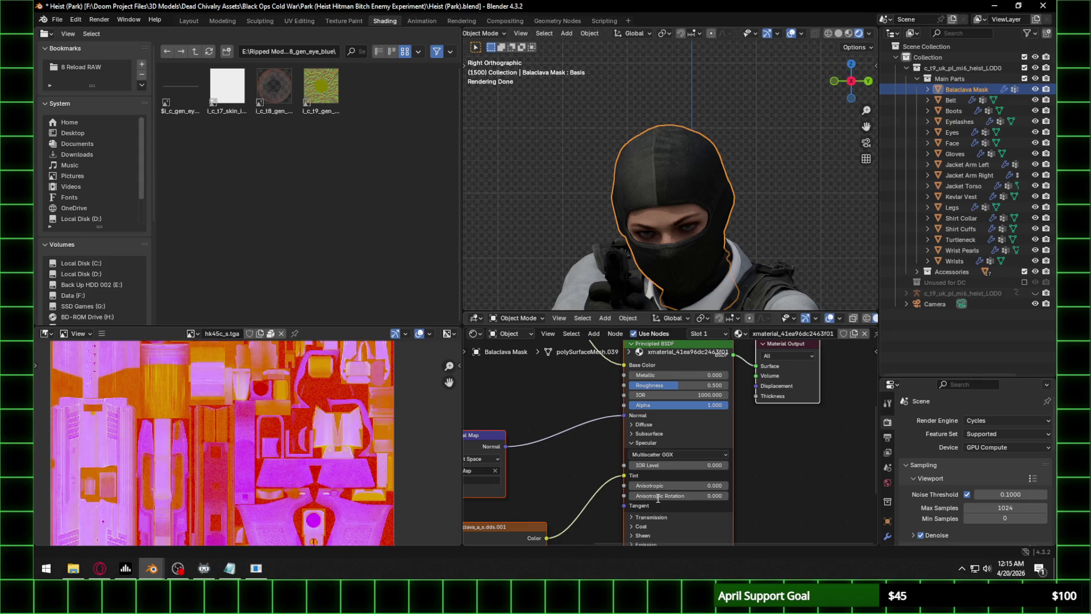
key(Return)
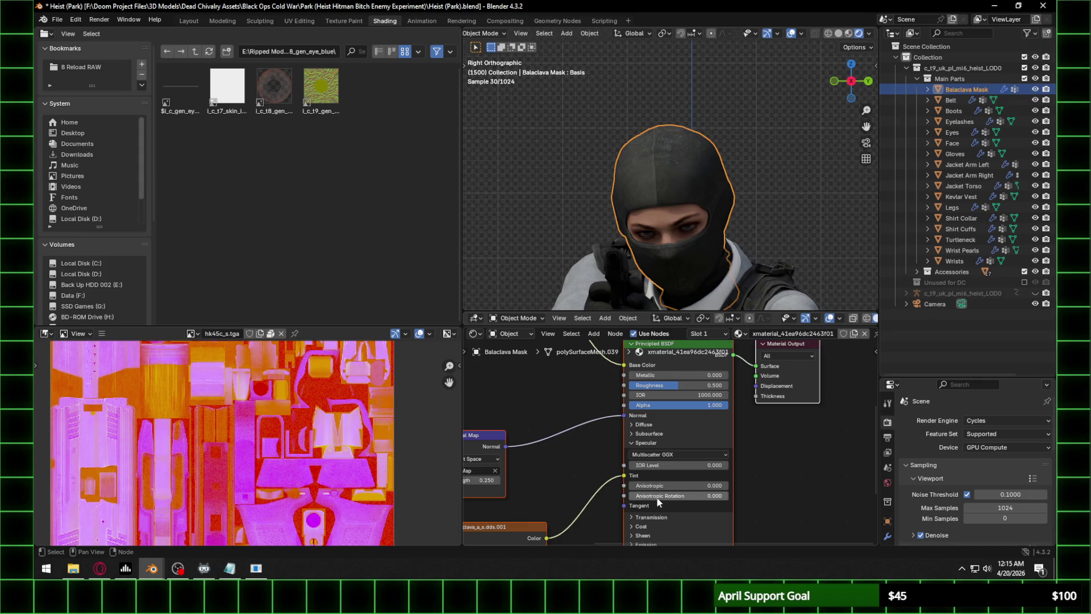
scroll(653, 196, up, 4)
scroll(746, 209, down, 4)
mouse_move(745, 209)
middle_down()
mouse_move(719, 197)
mouse_move(735, 216)
mouse_move(721, 224)
middle_up()
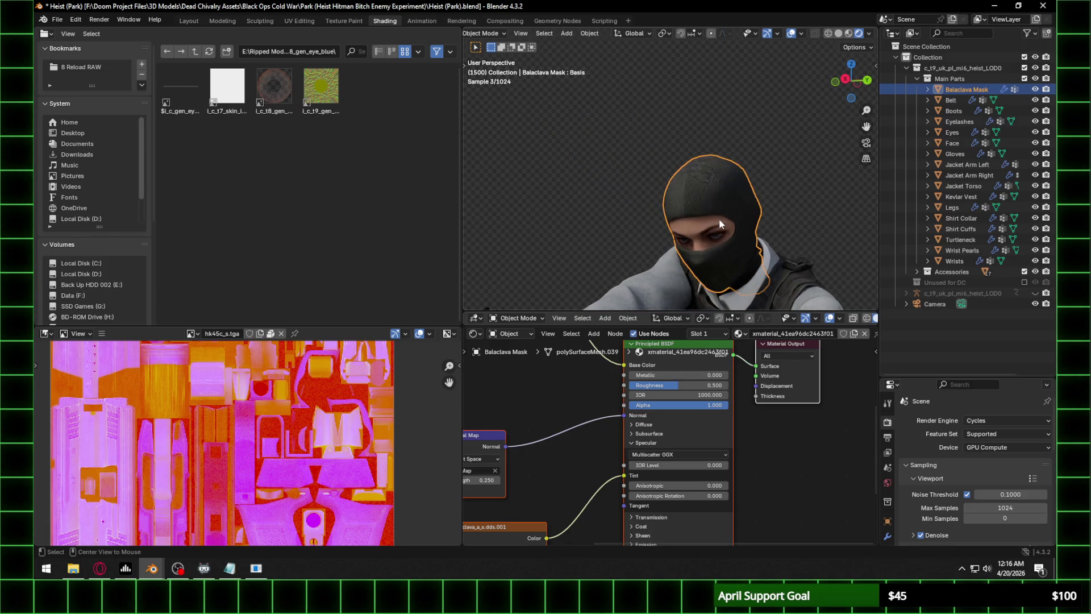
scroll(720, 223, up, 3)
scroll(654, 202, down, 1)
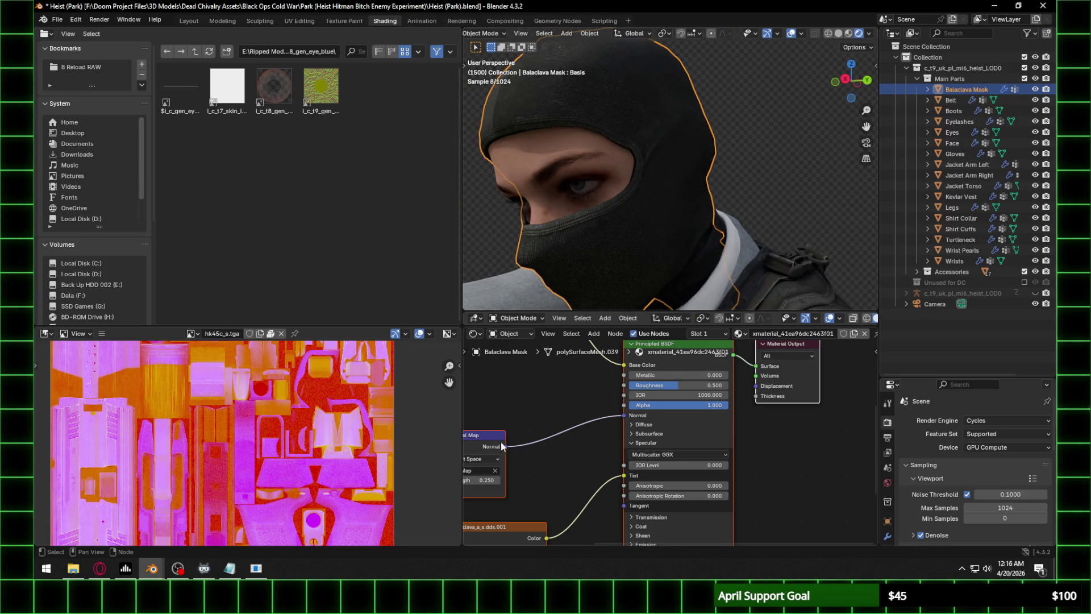
Try a Normal Map Strength of 0.450, revert to 0.250, and save the file.
mouse_move(481, 480)
mouse_down()
mouse_move(500, 480)
mouse_move(484, 481)
mouse_up()
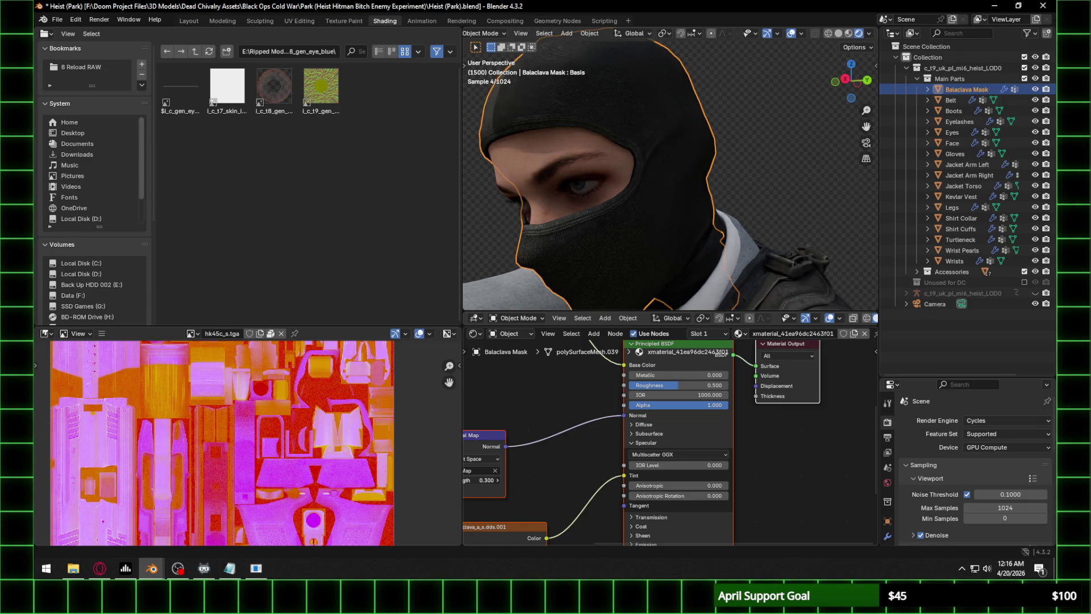
click(845, 79)
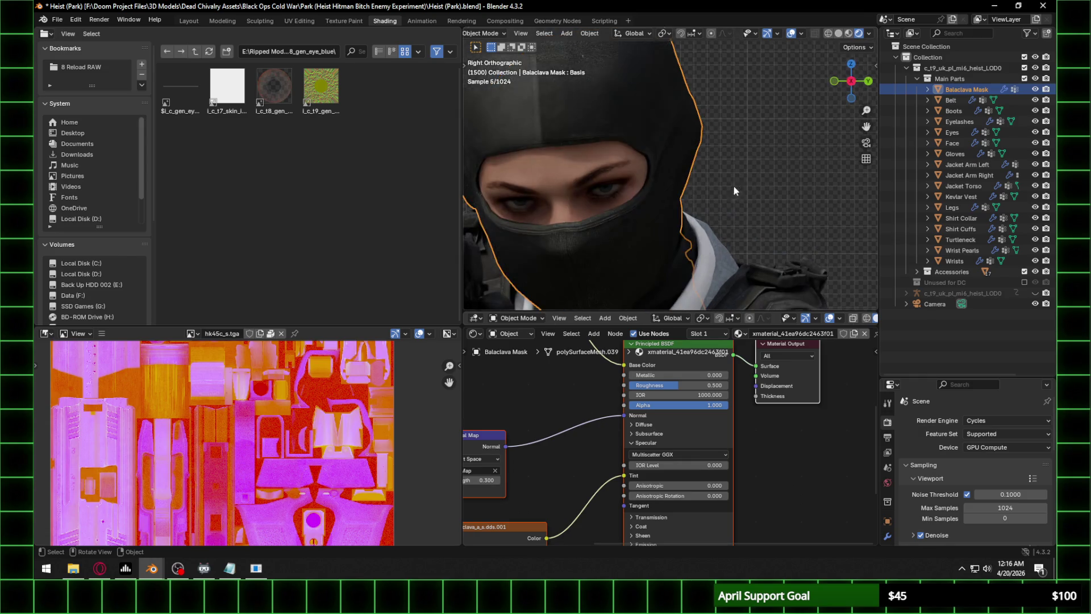
click(483, 480)
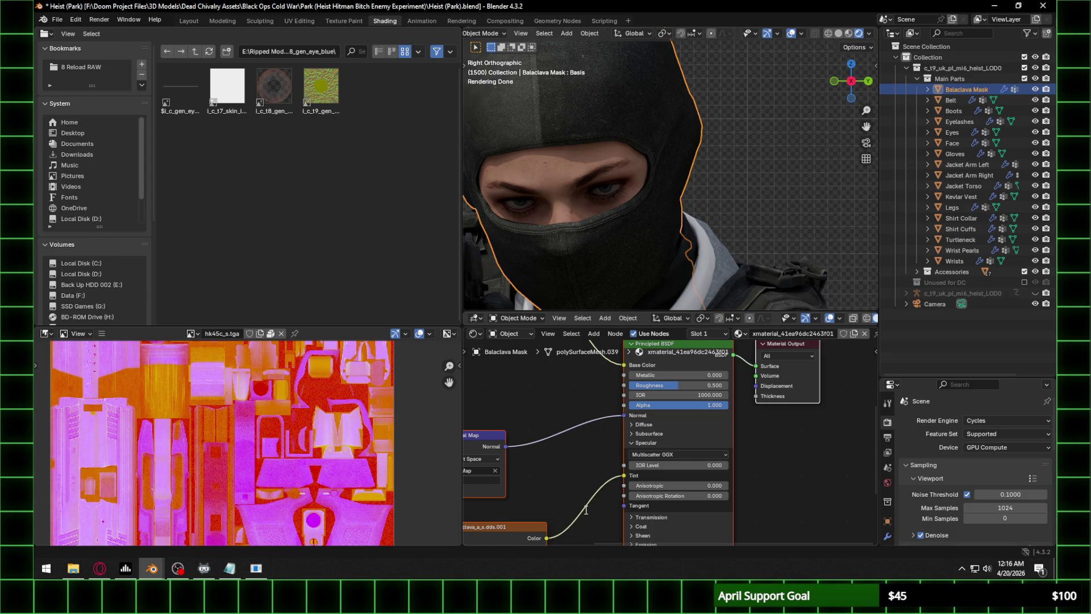
key(Return)
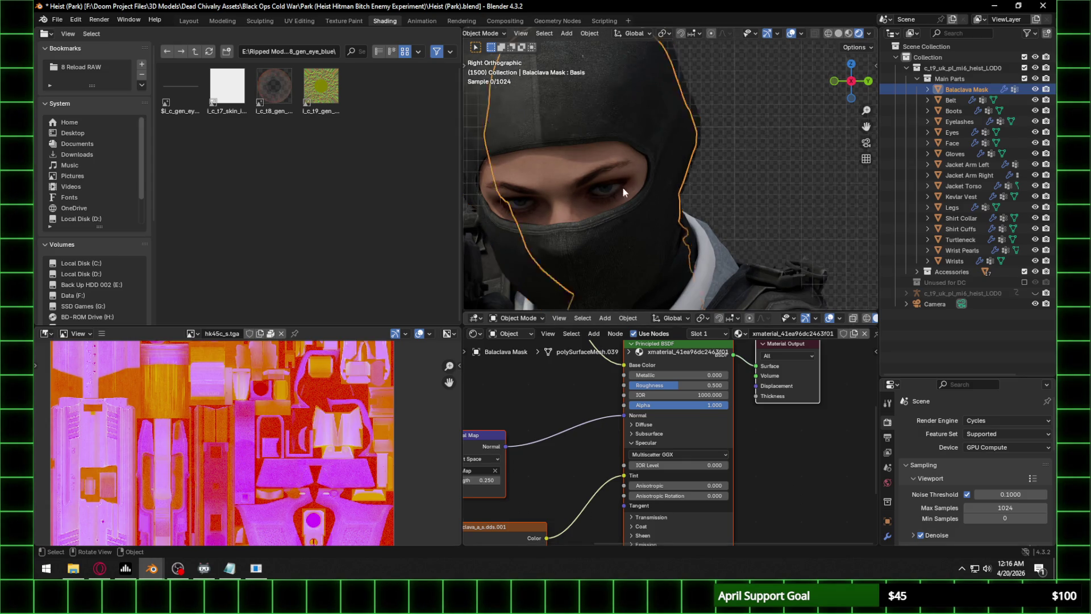
scroll(625, 186, down, 3)
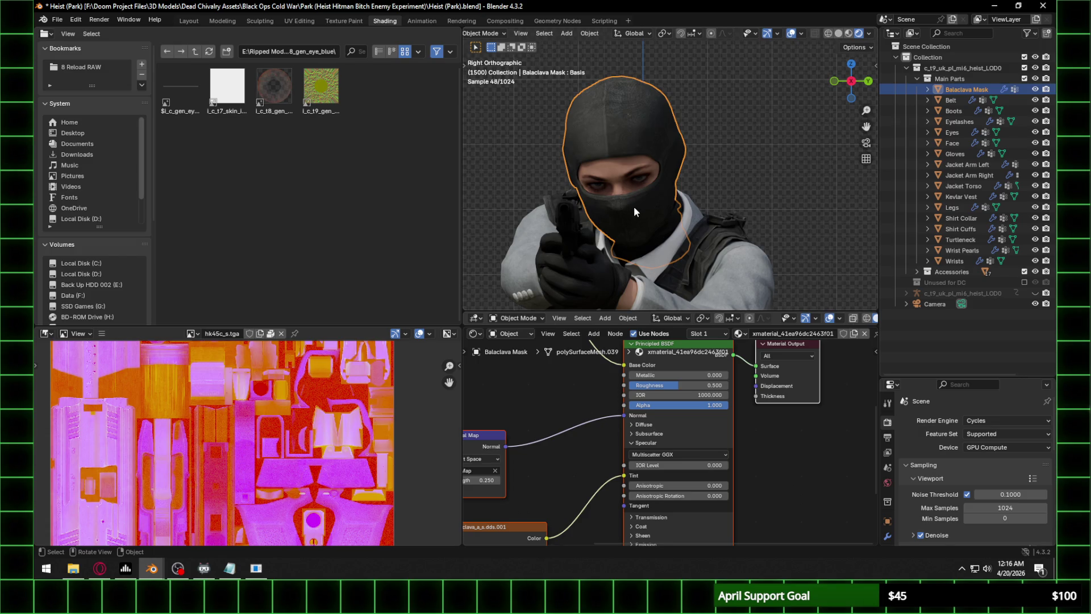
scroll(632, 206, up, 1)
key(ctrl+s)
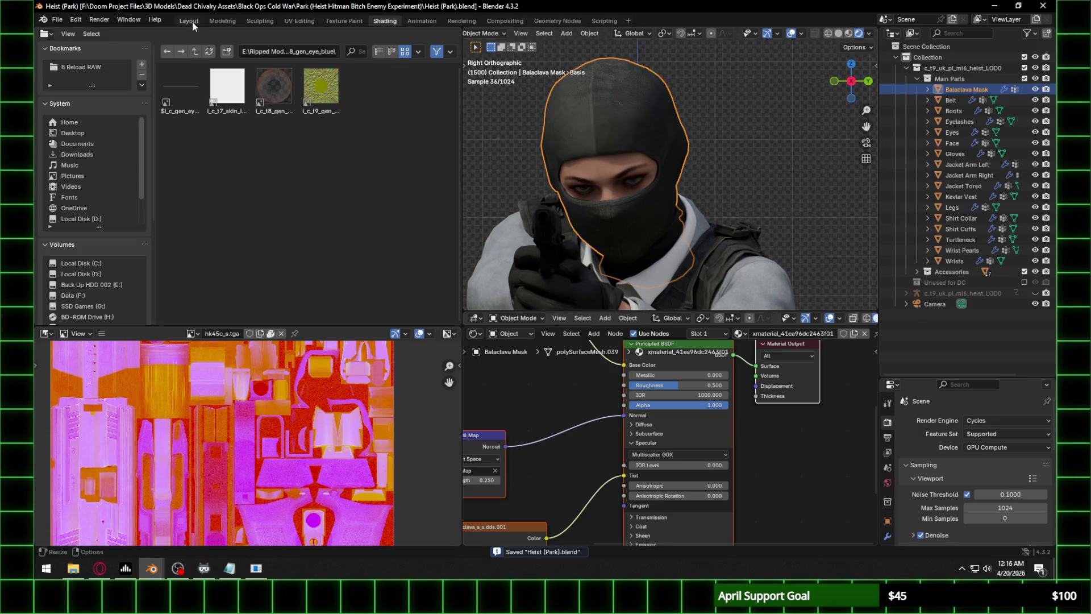
From Layout, render the animation starting at frame 1500, then close the render window.
click(189, 21)
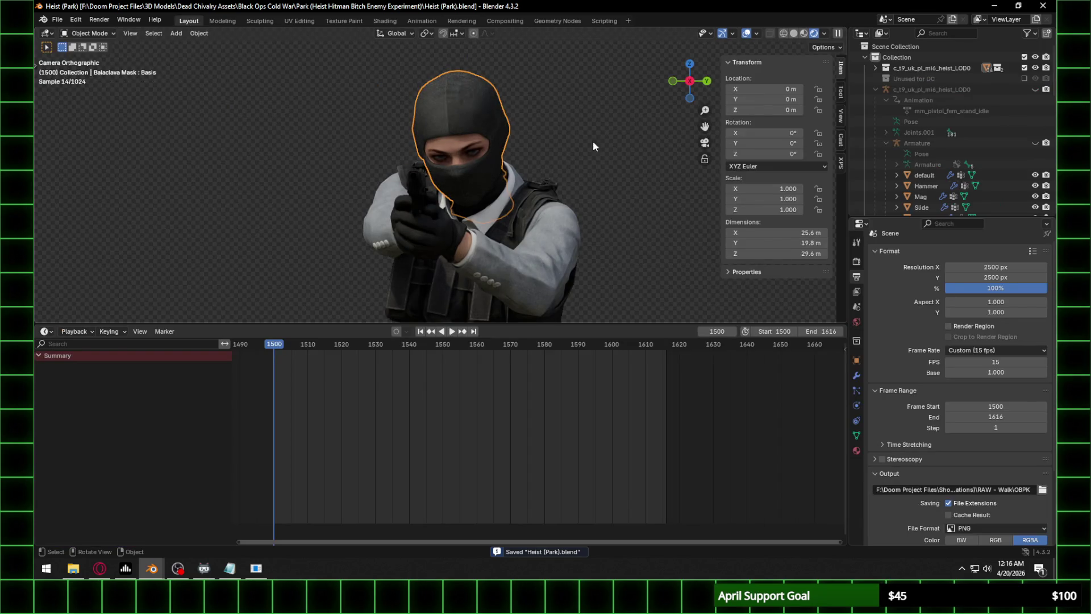
scroll(514, 188, down, 2)
click(99, 19)
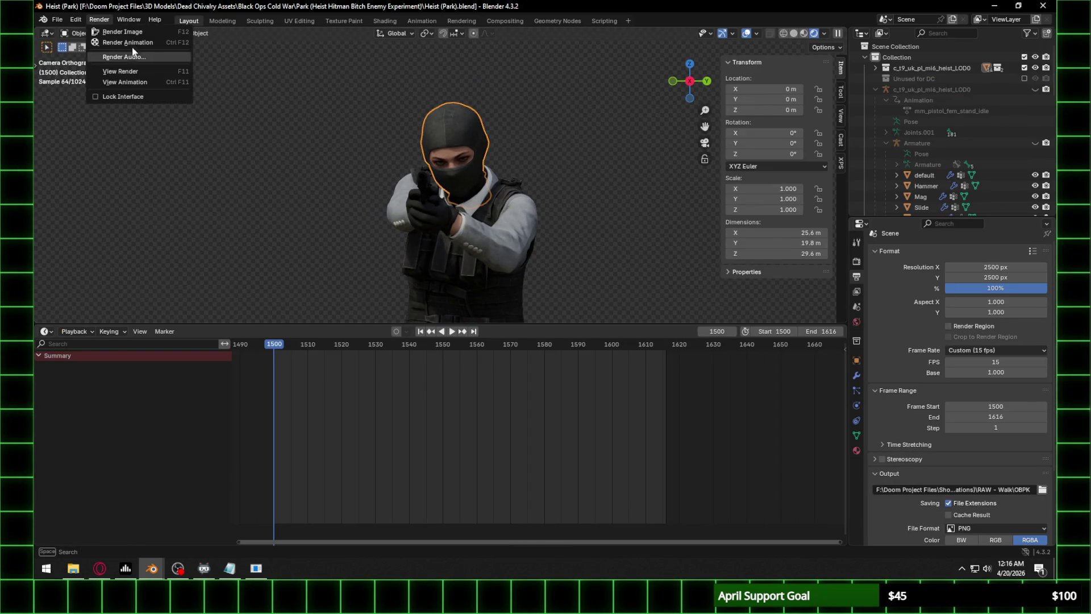
click(138, 46)
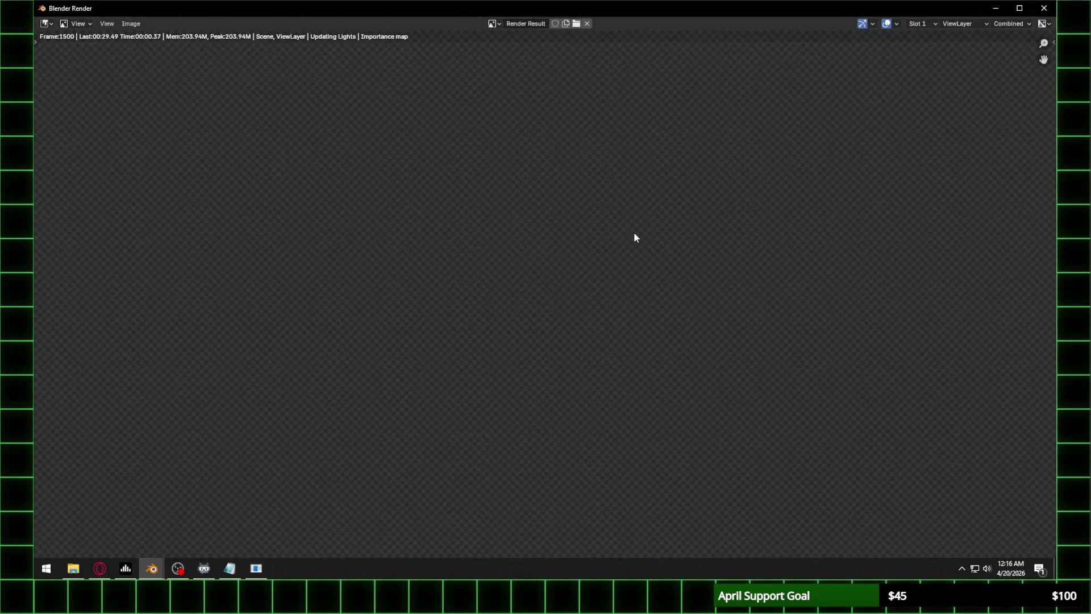
scroll(656, 200, up, 1)
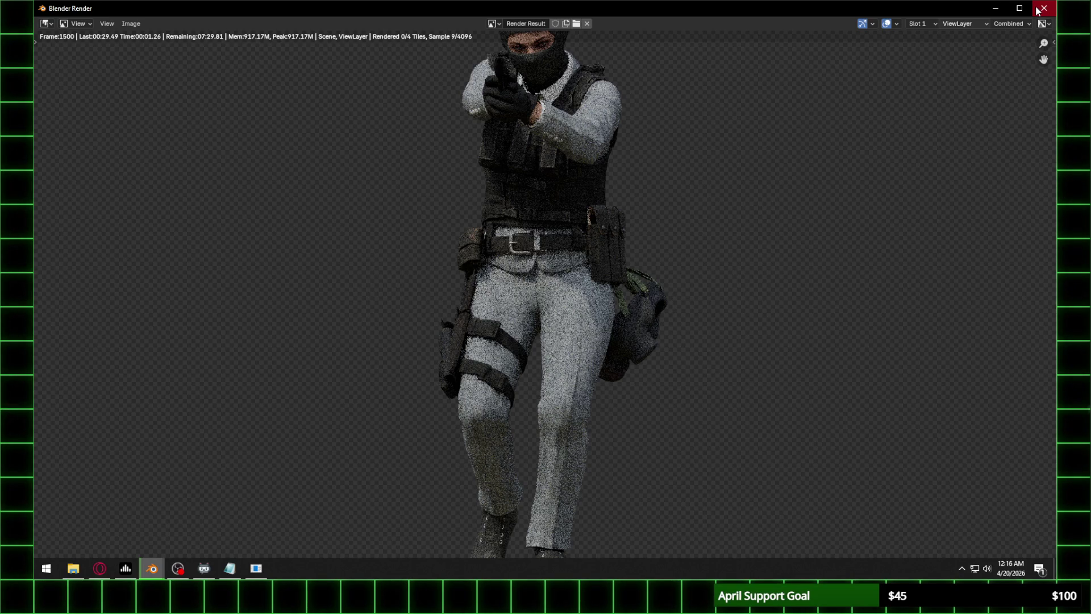
click(1038, 10)
In an enlarged Outliner, select the rear pouch, gas mask, SMG pouch, SMG magazine and ziptie objects.
drag(995, 217, 995, 529)
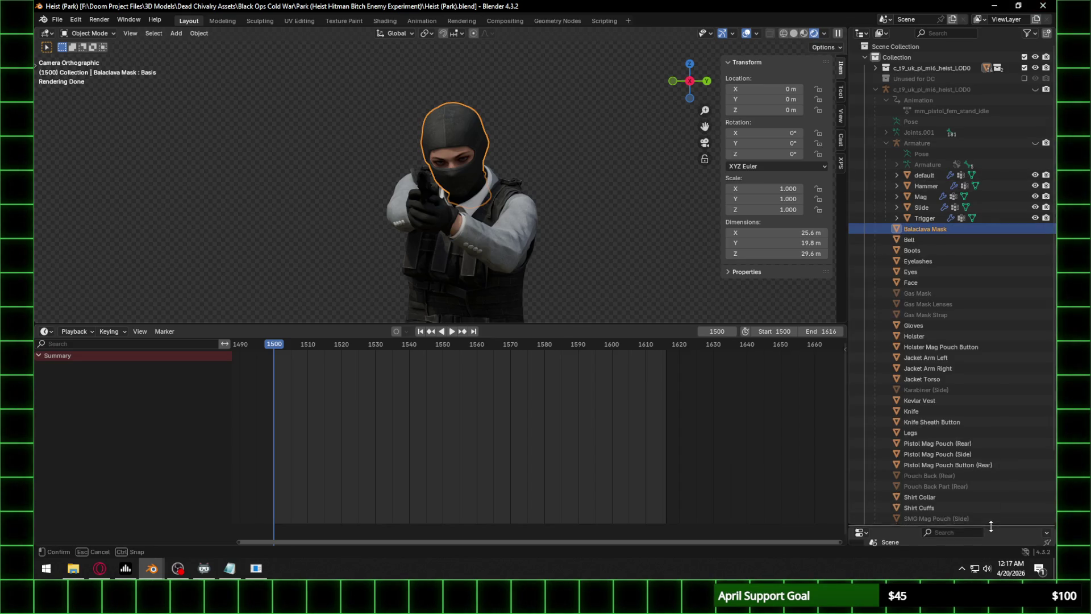
click(950, 474)
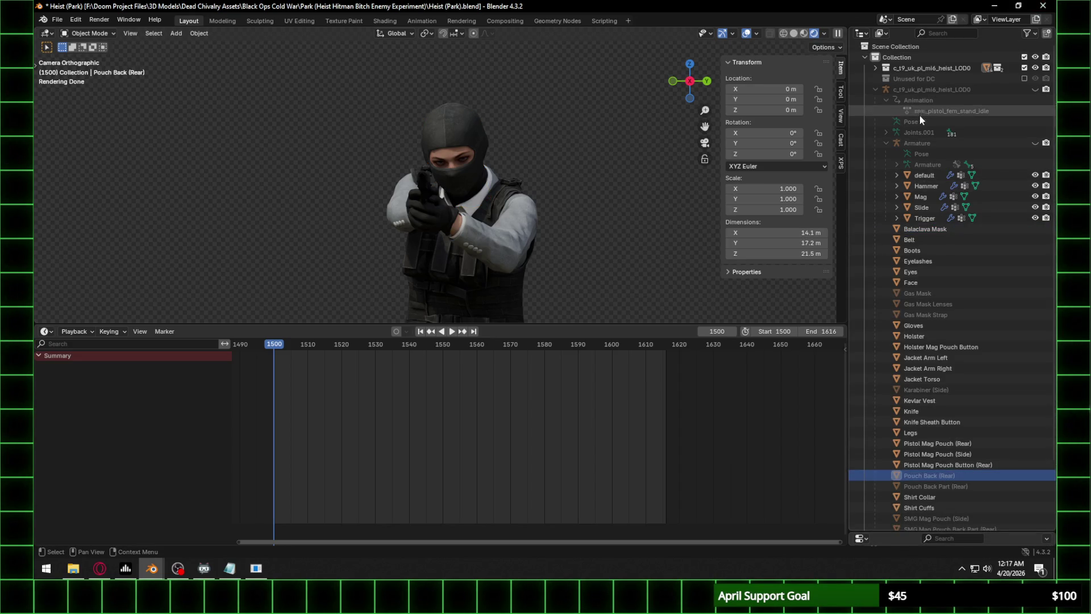
ctrl+click(957, 484)
ctrl+click(932, 293)
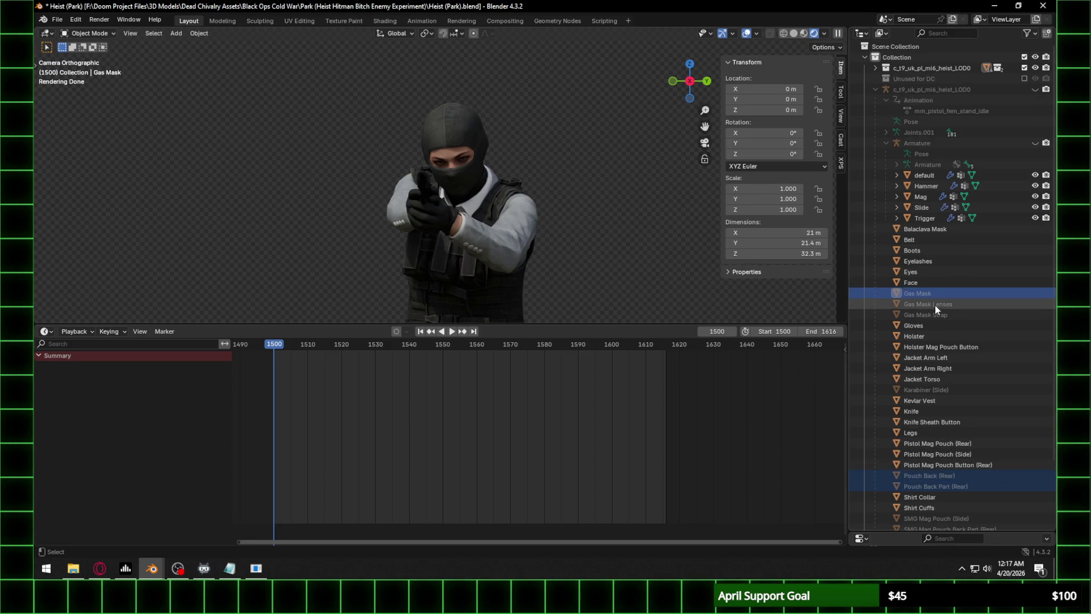
ctrl+click(935, 305)
ctrl+click(934, 313)
scroll(960, 398, down, 4)
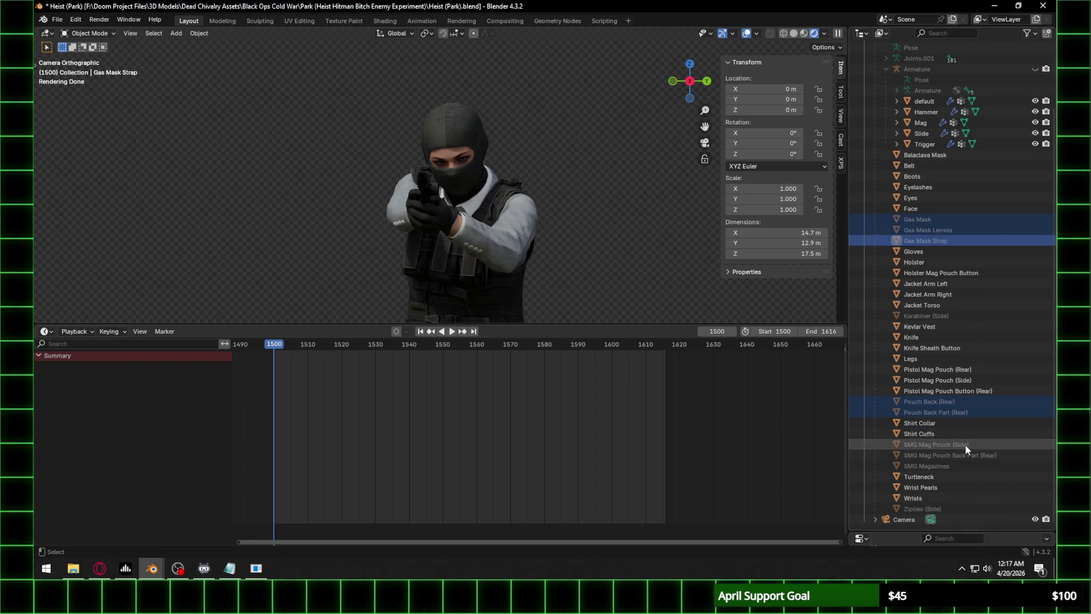
ctrl+click(964, 445)
ctrl+click(967, 454)
ctrl+click(943, 466)
ctrl+click(935, 507)
Move the selected accessories into the Unused for DC collection and save the file.
mouse_move(935, 507)
mouse_down()
mouse_move(963, 272)
mouse_move(940, 219)
mouse_move(933, 43)
mouse_move(928, 80)
mouse_up()
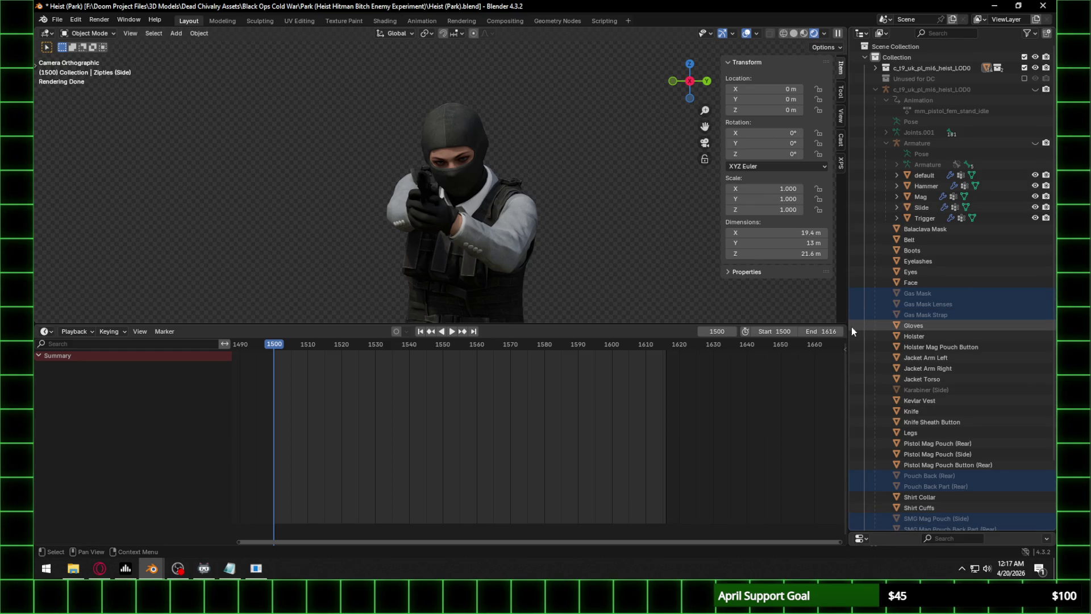
mouse_move(847, 326)
mouse_down()
mouse_move(631, 307)
mouse_move(697, 286)
mouse_up()
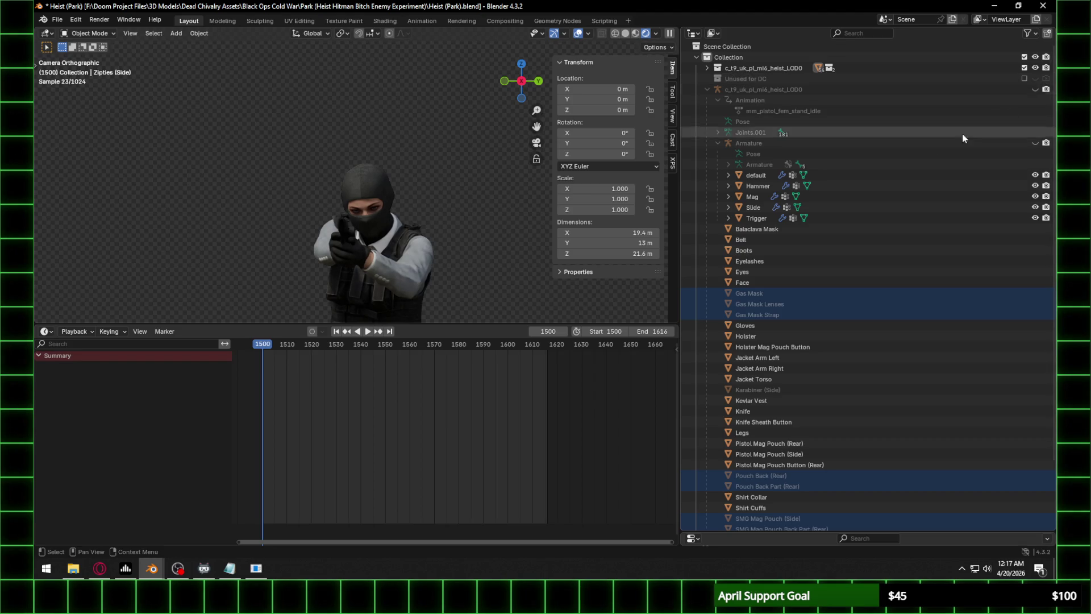
key(ctrl+s)
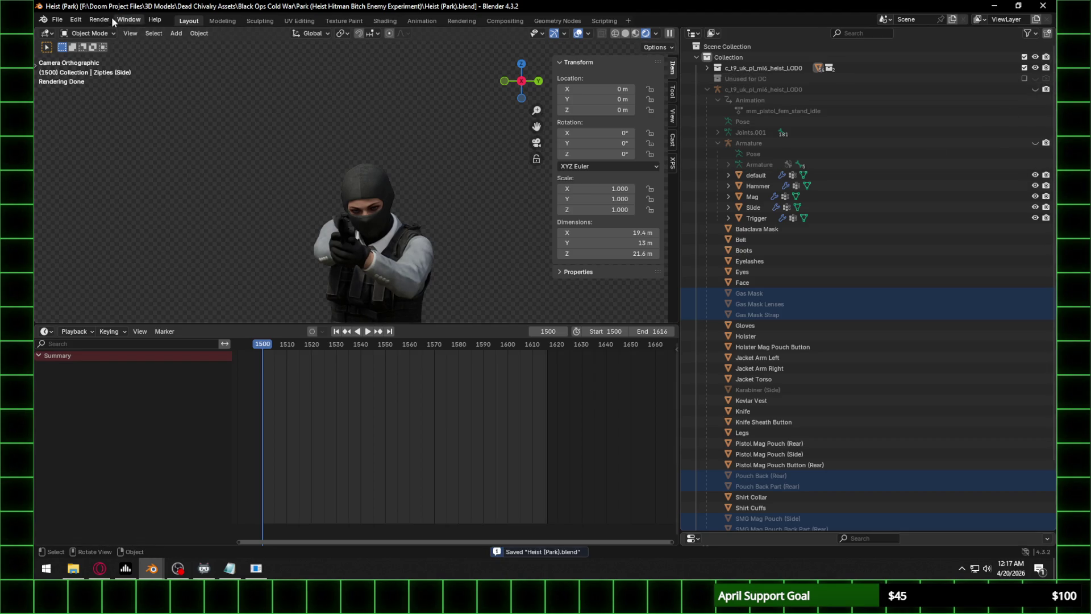
Render a still image of frame 1500, inspect it, and close the render window.
click(100, 19)
click(109, 37)
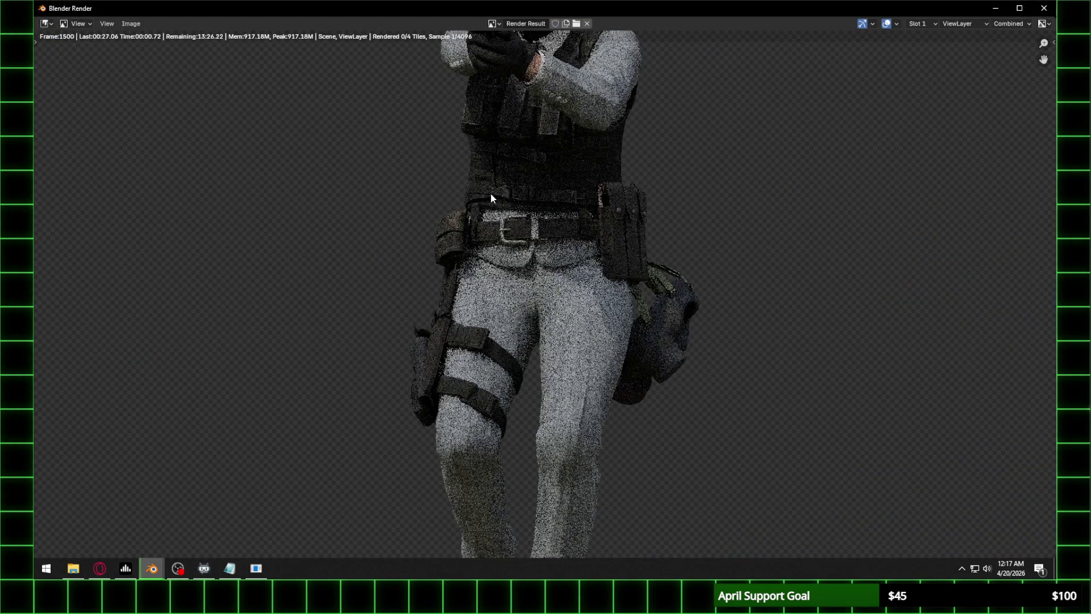
scroll(500, 196, down, 3)
scroll(522, 198, up, 1)
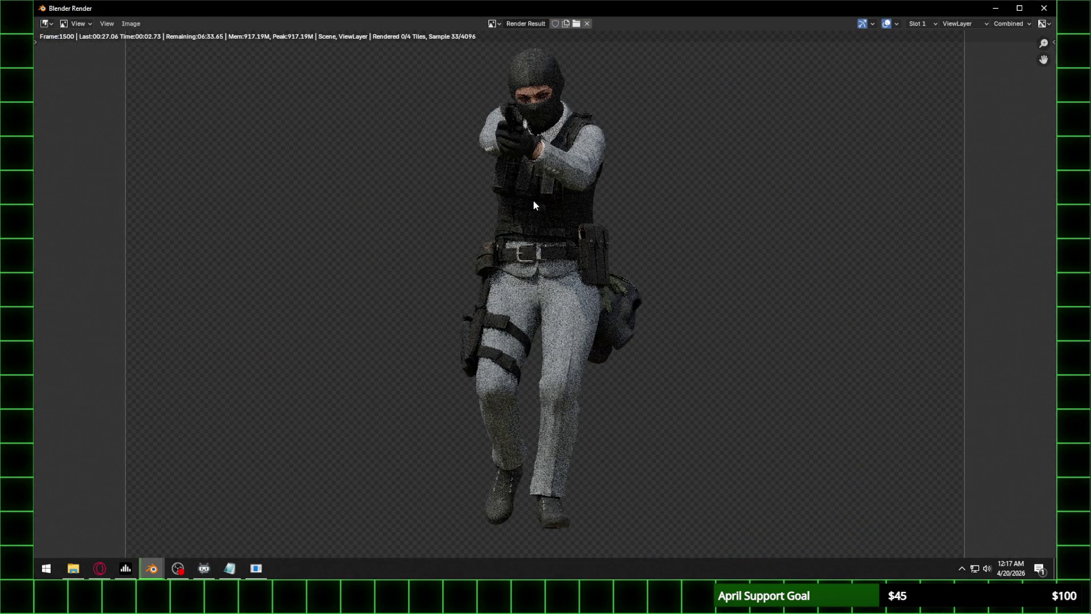
scroll(533, 200, down, 1)
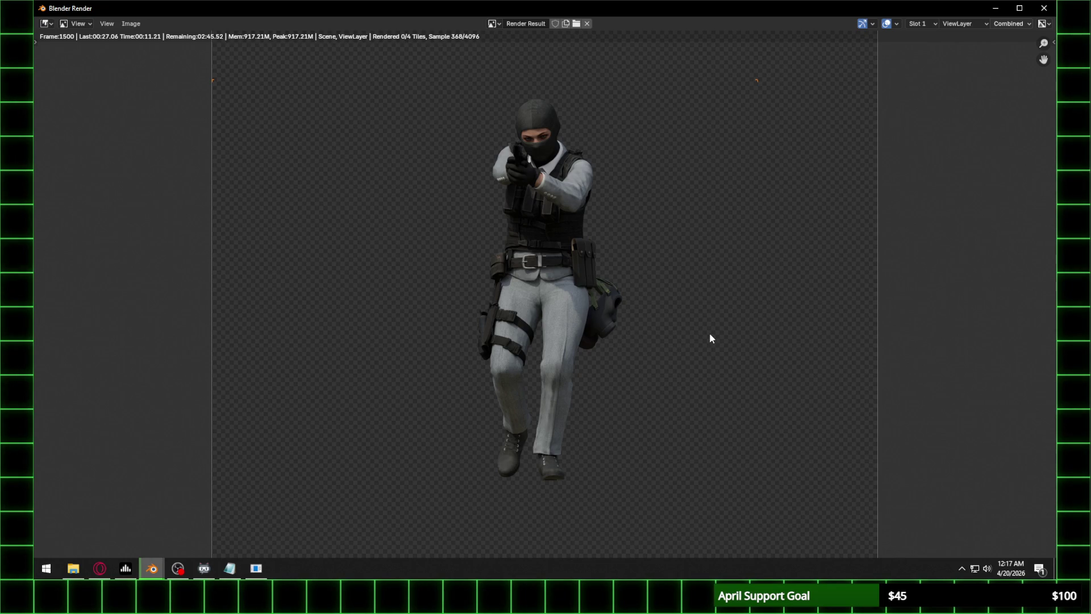
key(Escape)
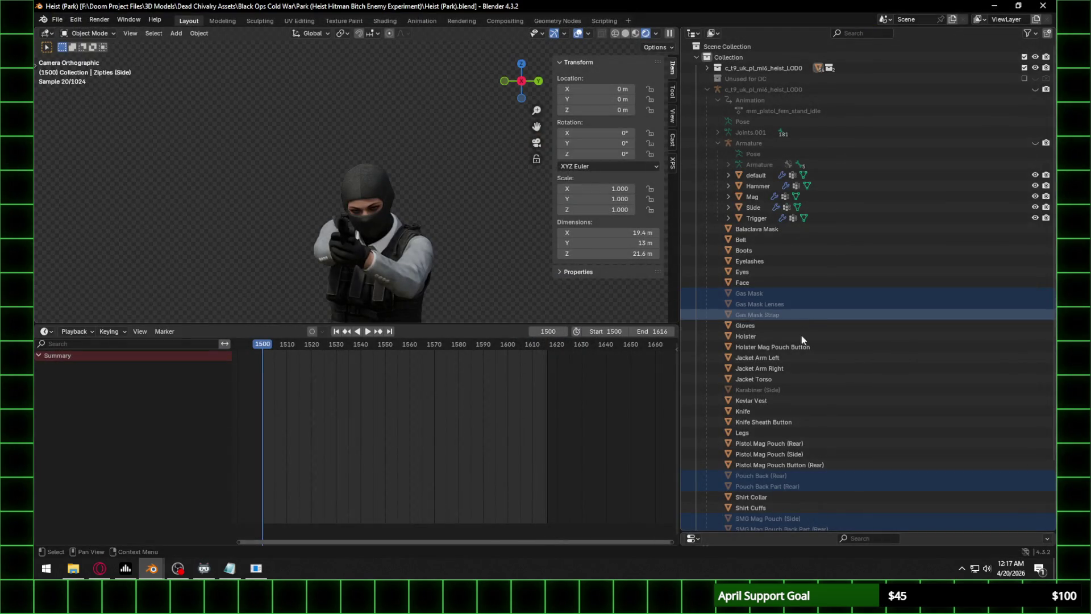
Toggle the Unused for DC collection's inclusion, leaving it excluded from the scene.
click(1023, 79)
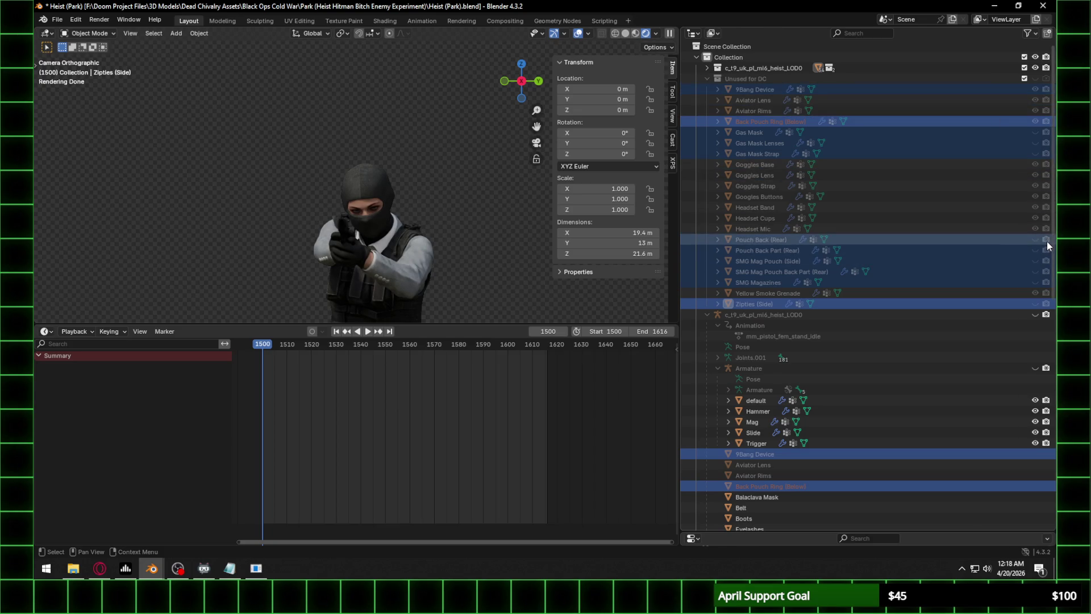
drag(1046, 237, 1048, 292)
scroll(853, 383, down, 5)
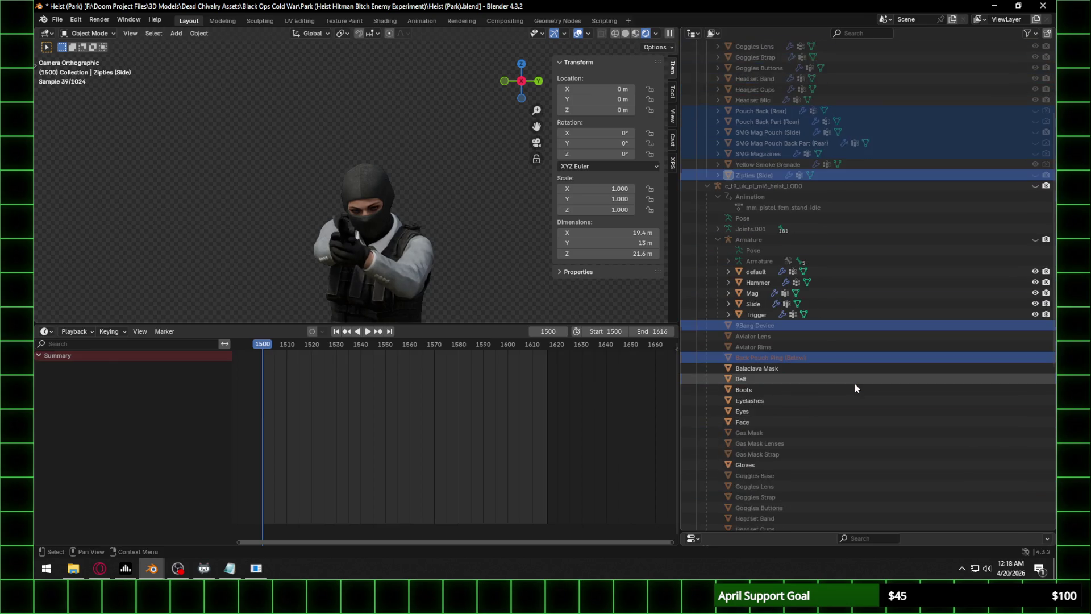
scroll(854, 383, down, 3)
click(872, 345)
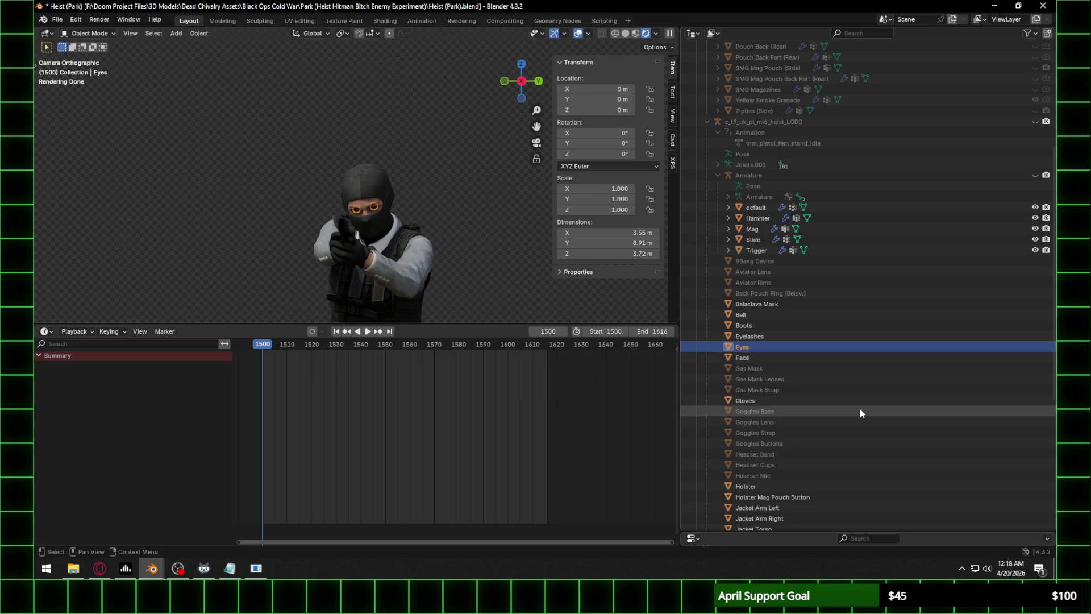
scroll(859, 409, down, 6)
scroll(857, 414, up, 13)
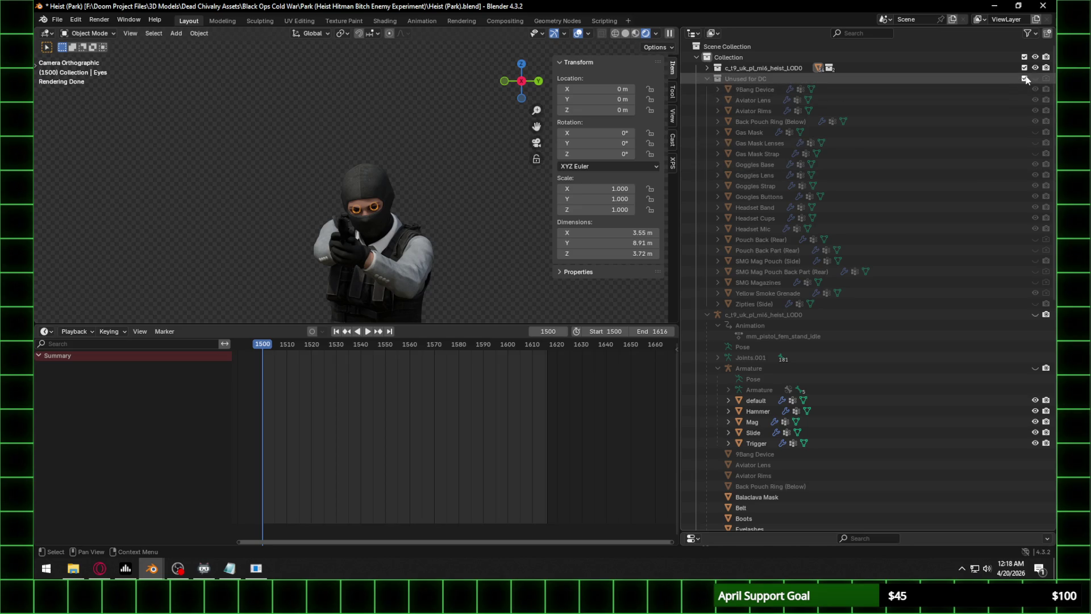
click(1024, 78)
scroll(903, 272, down, 3)
Select the SMG pouch, Zipties (Side) and Pouch Back (Rear) pieces in the Outliner.
click(815, 443)
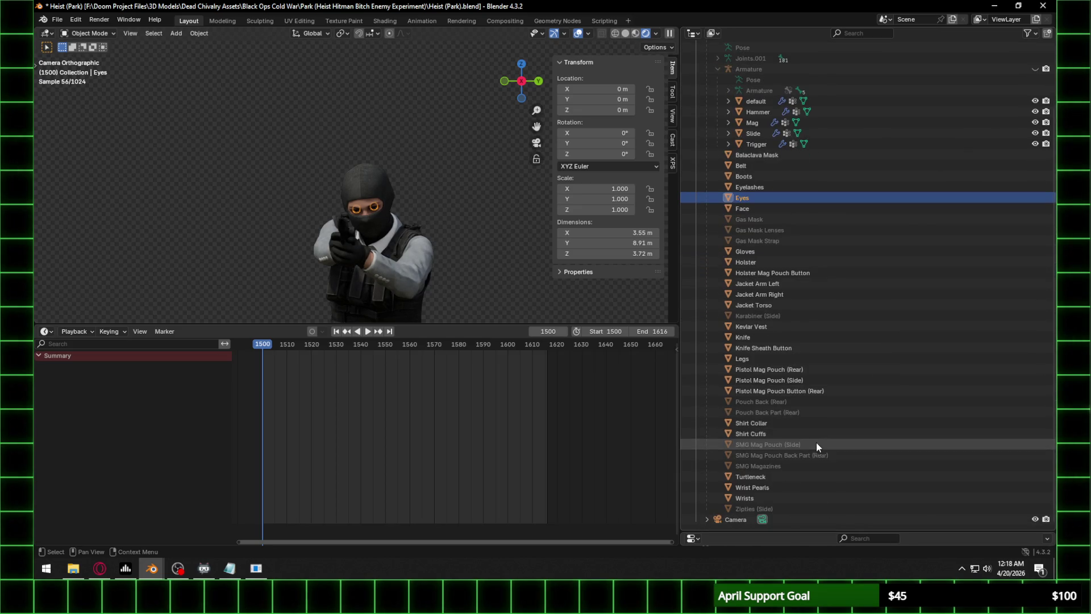
shift+click(770, 466)
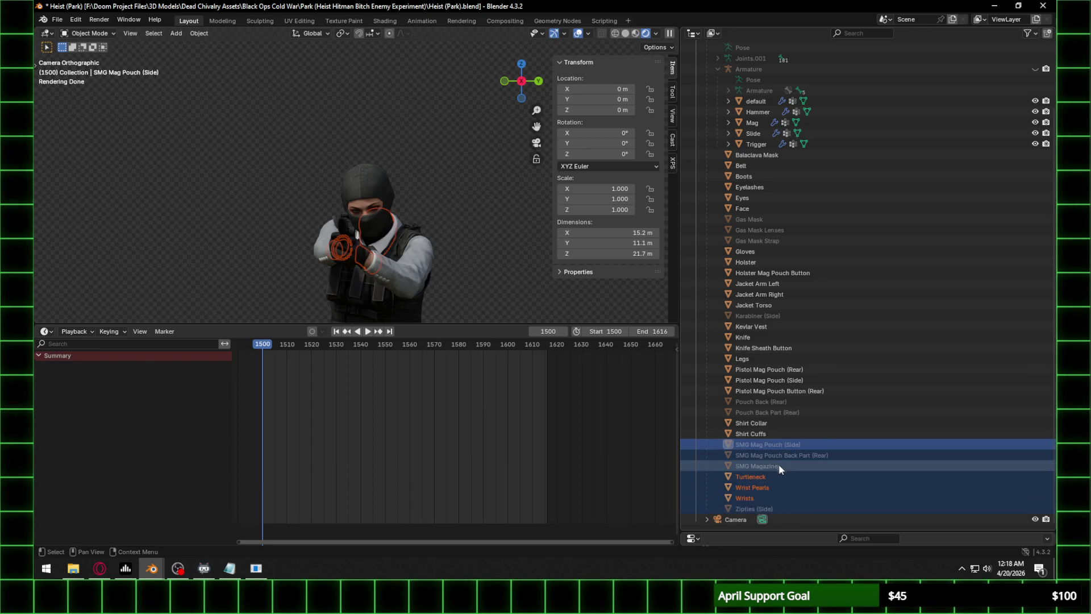
click(779, 465)
ctrl+click(786, 455)
ctrl+click(788, 445)
ctrl+click(768, 507)
ctrl+click(757, 404)
ctrl+click(766, 413)
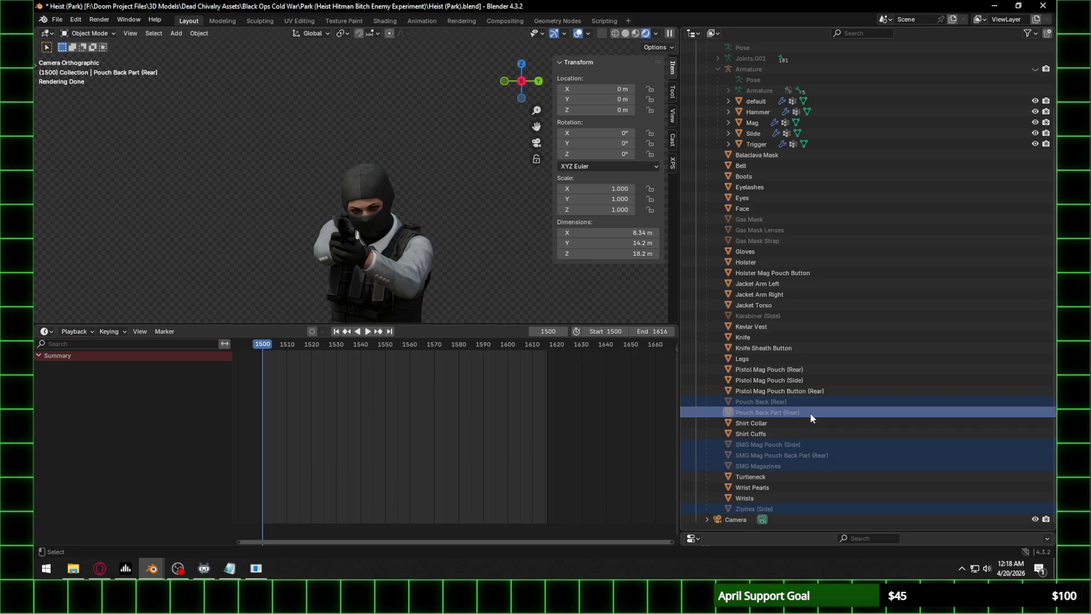
Add the three Gas Mask pieces and Karabiner (Side), then drop everything into c_t9_uk_pl_mi6_heist_LOD0.
ctrl+click(768, 219)
ctrl+click(768, 230)
ctrl+click(773, 239)
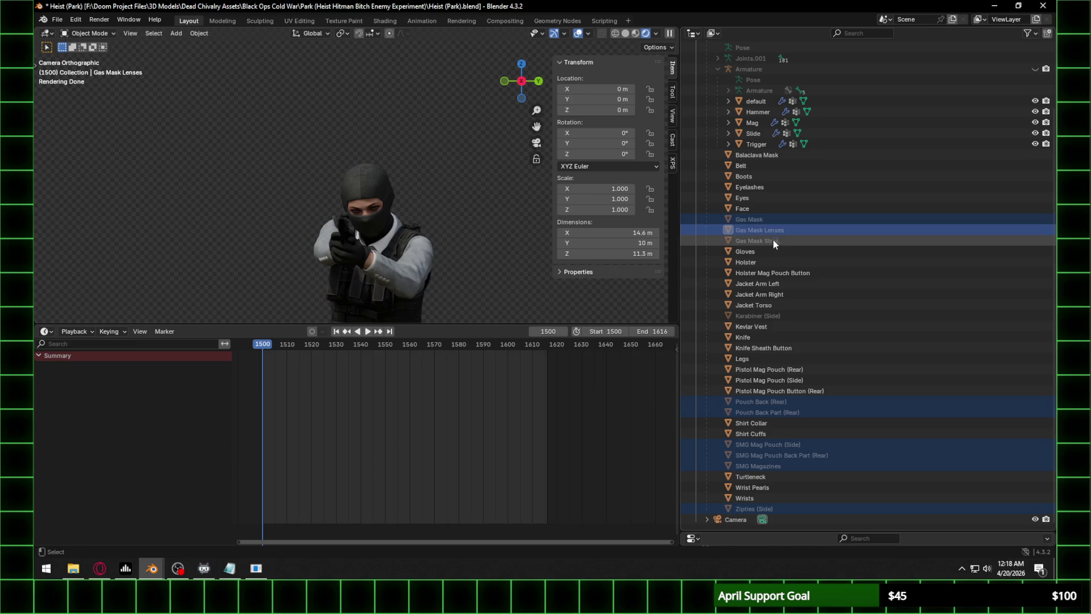
ctrl+click(788, 317)
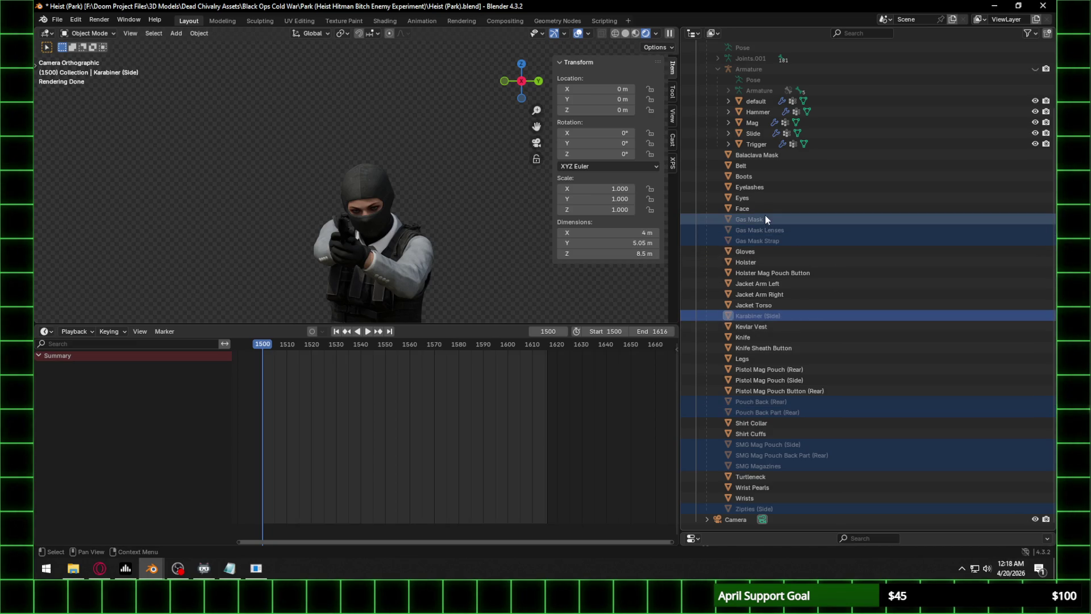
mouse_move(764, 219)
mouse_down()
mouse_move(787, 43)
mouse_move(778, 69)
mouse_up()
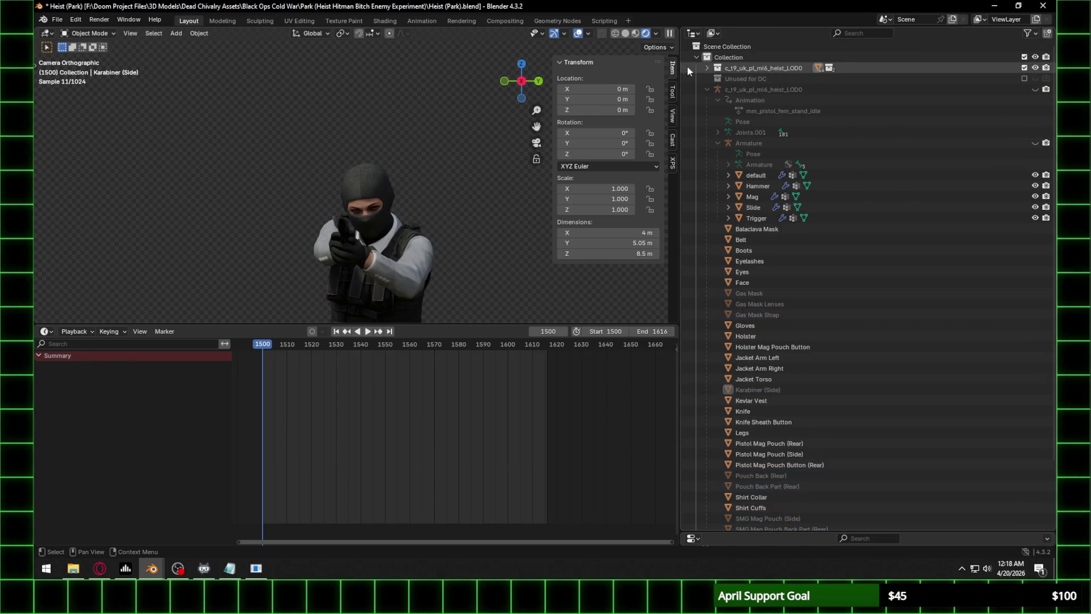
click(706, 67)
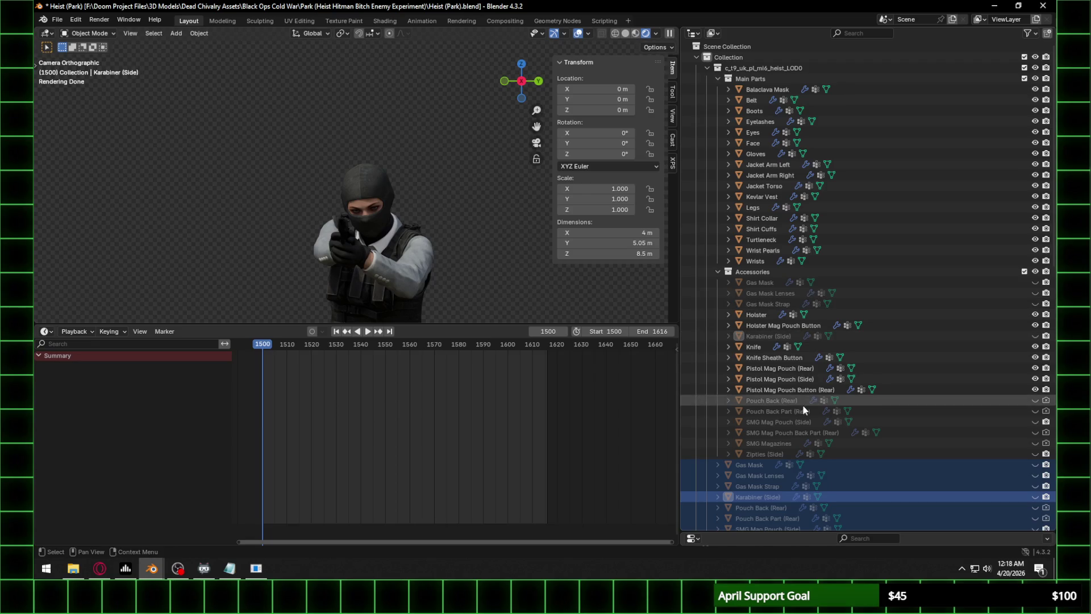
Disable rendering for SMG Mag Pouch (Side) and collapse the Accessories collection.
click(787, 401)
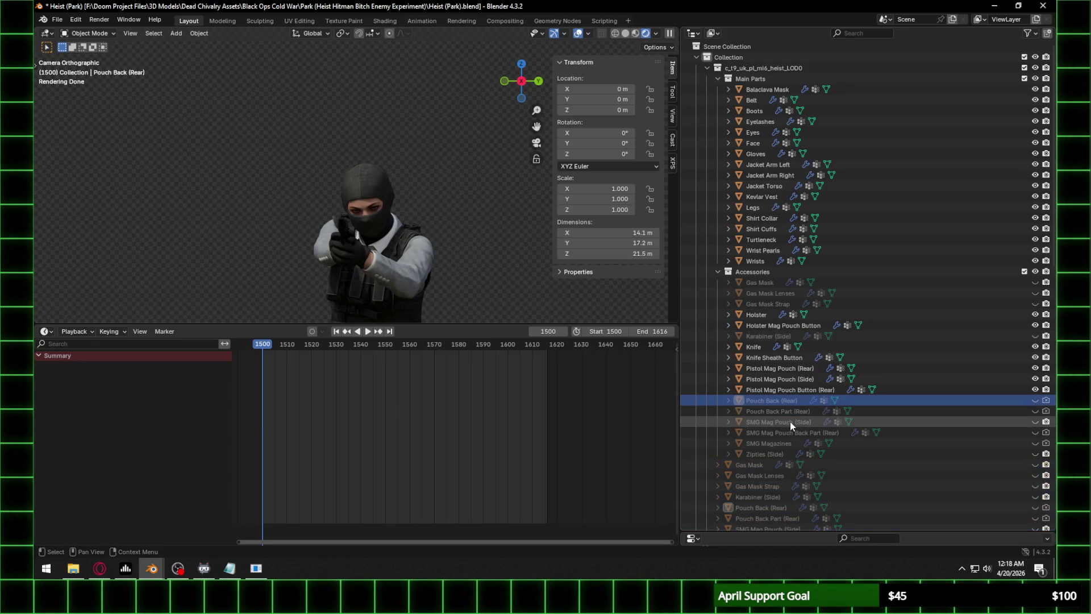
click(789, 421)
click(1046, 421)
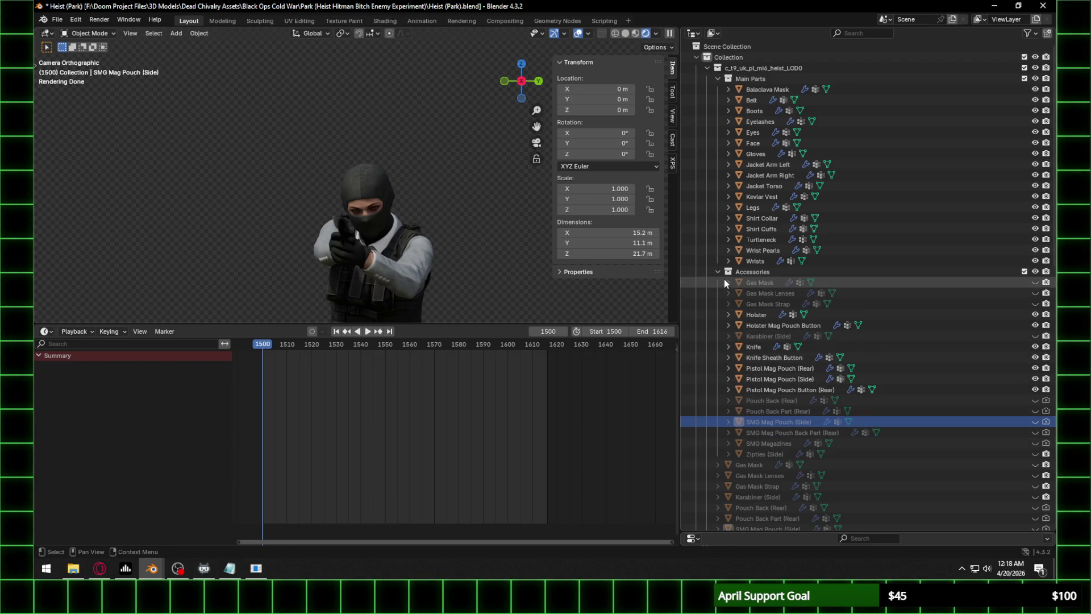
click(1046, 282)
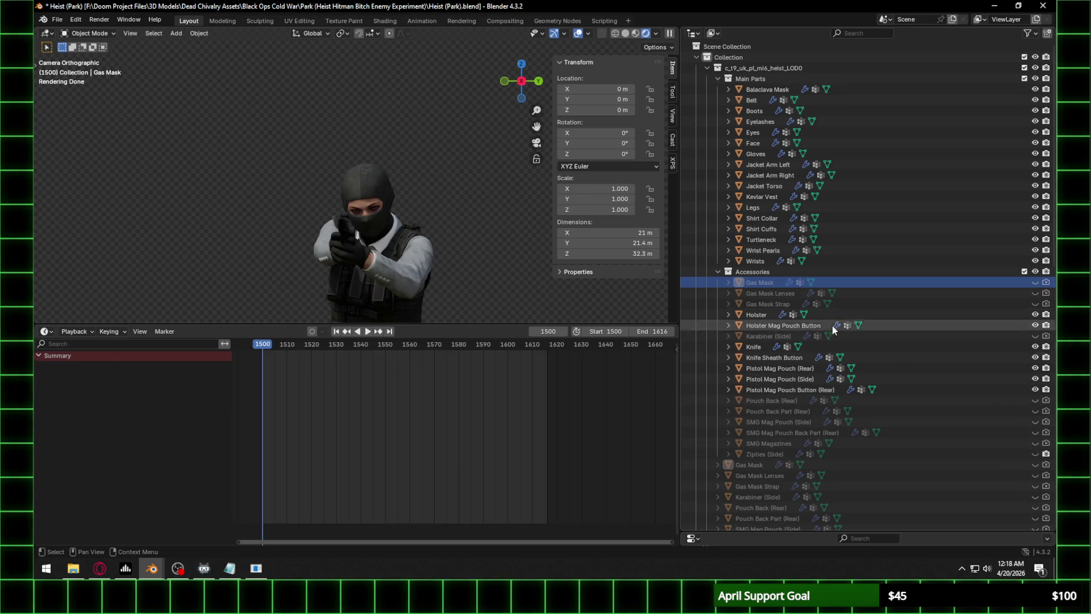
click(718, 271)
scroll(394, 234, down, 5)
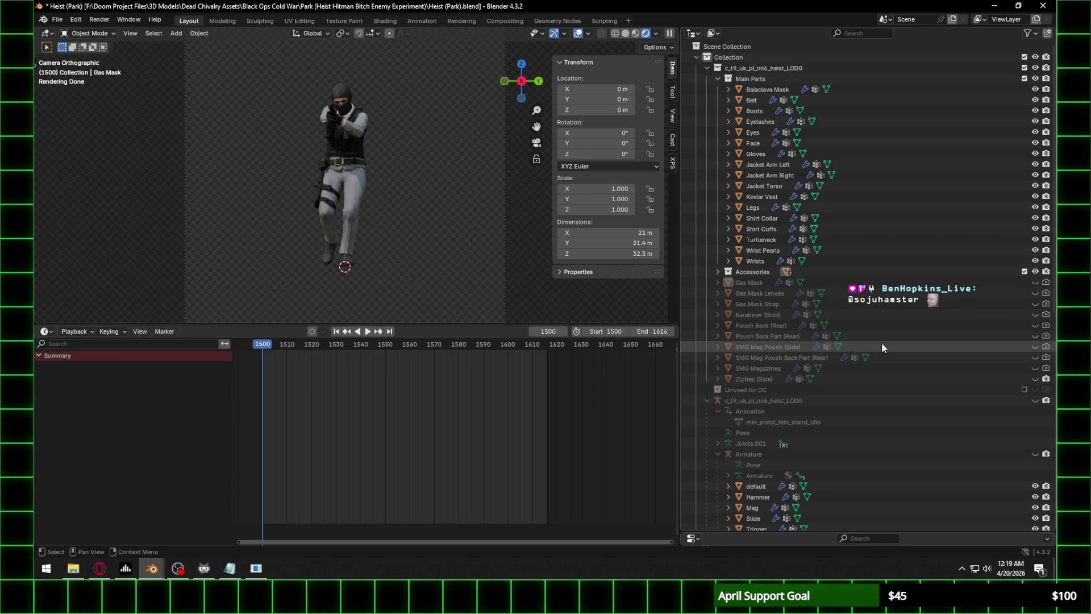
Play the pistol idle to frame 1579, save the file, and start rendering the animation.
key(space)
drag(330, 352, 455, 351)
key(space)
key(ctrl+s)
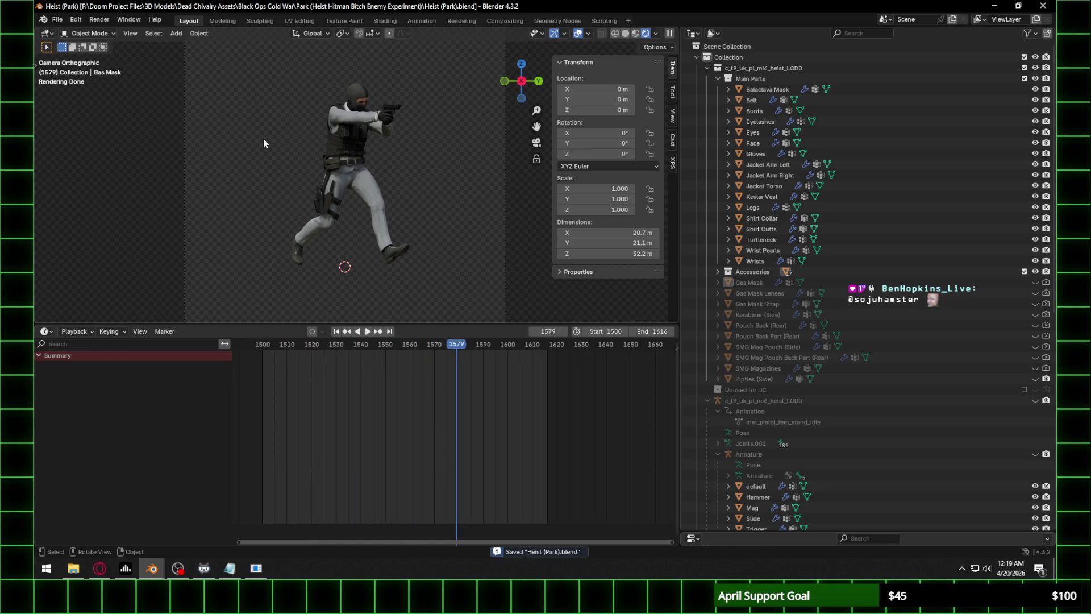
click(94, 19)
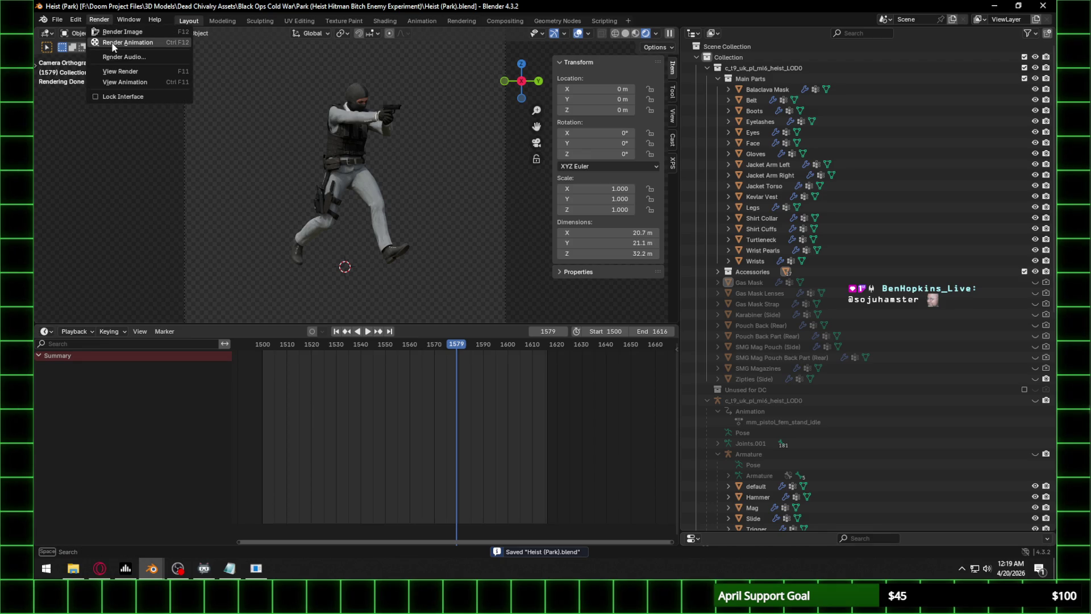
click(113, 43)
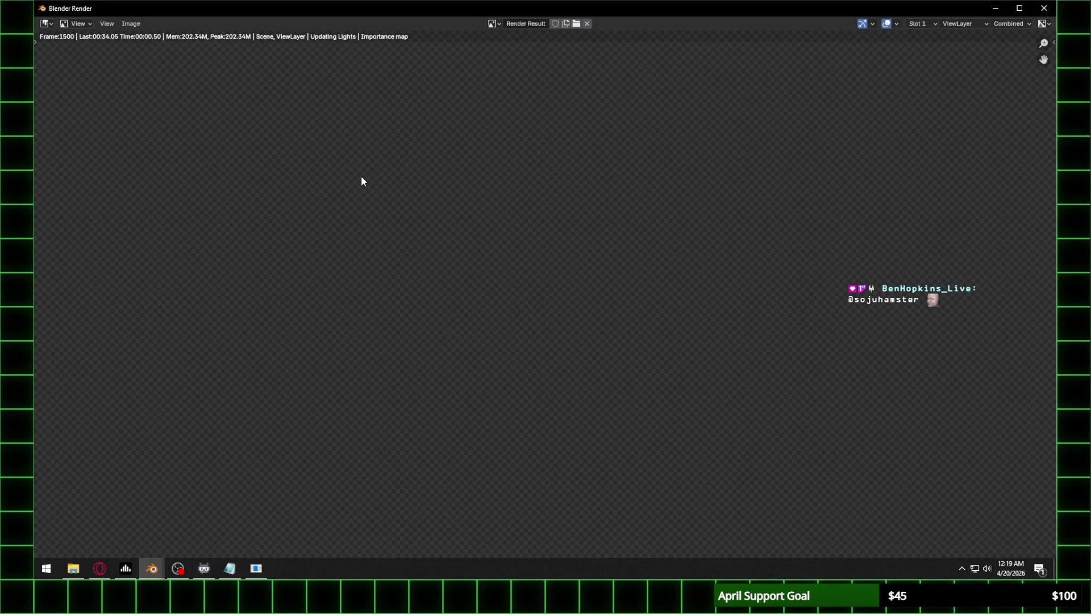
Fit the render frame in view and close the extra unsaved Blender window.
key(Home)
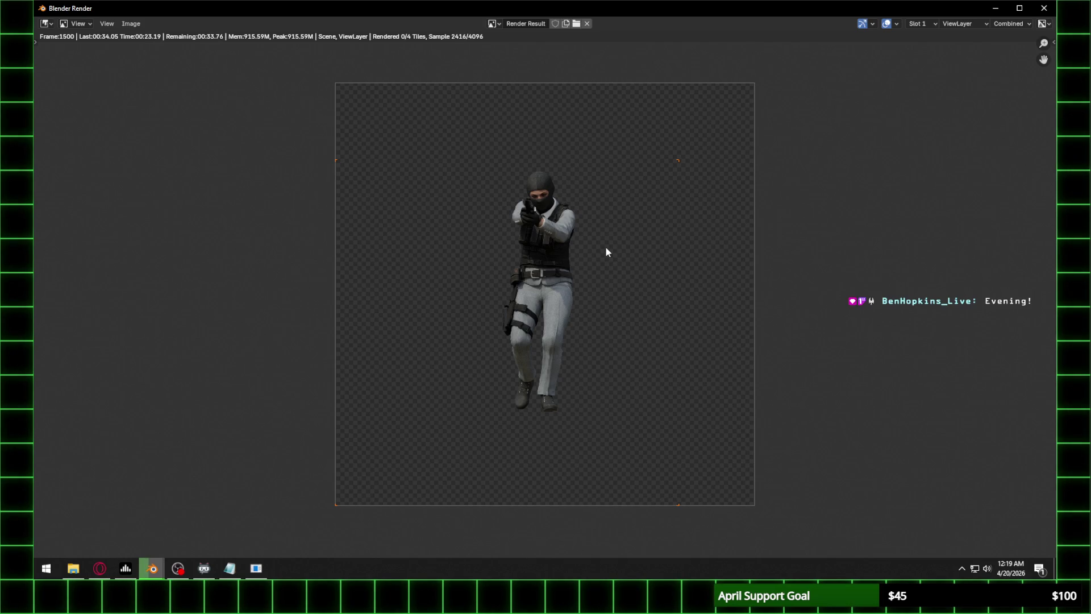
click(150, 572)
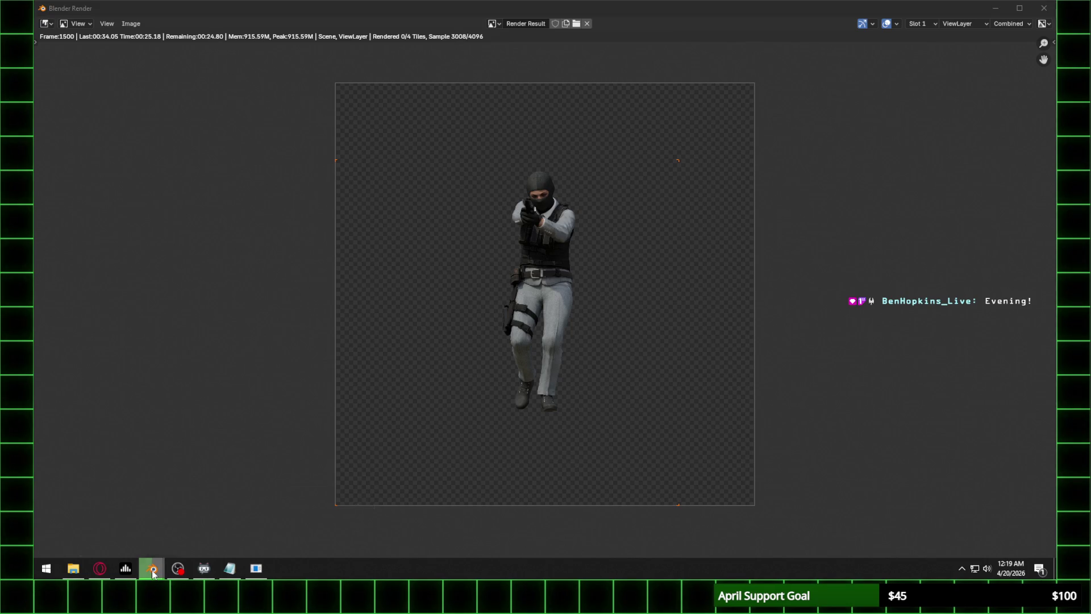
click(129, 488)
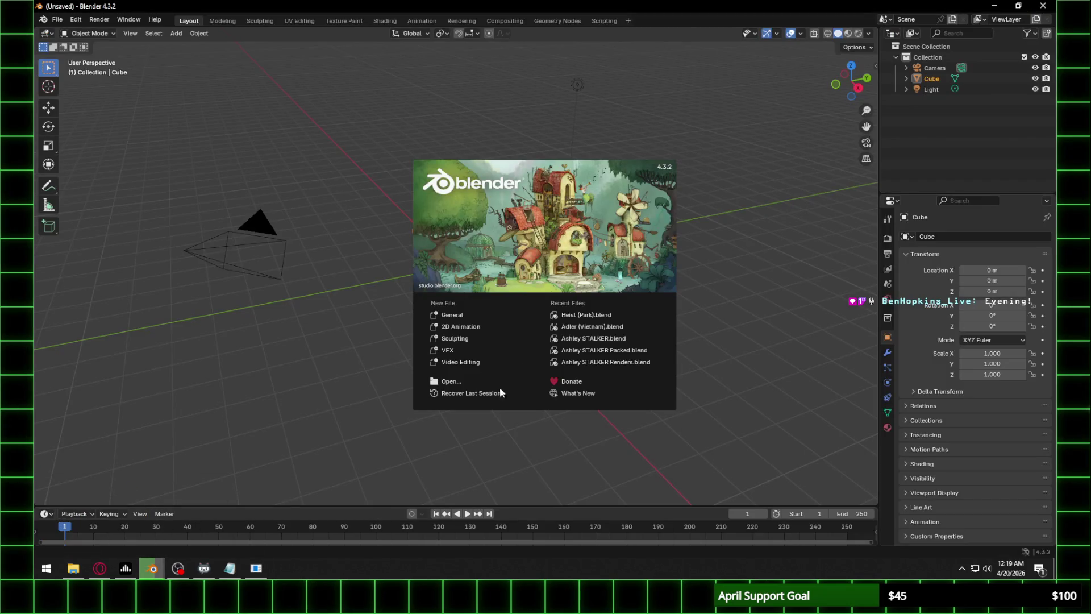
click(1042, 6)
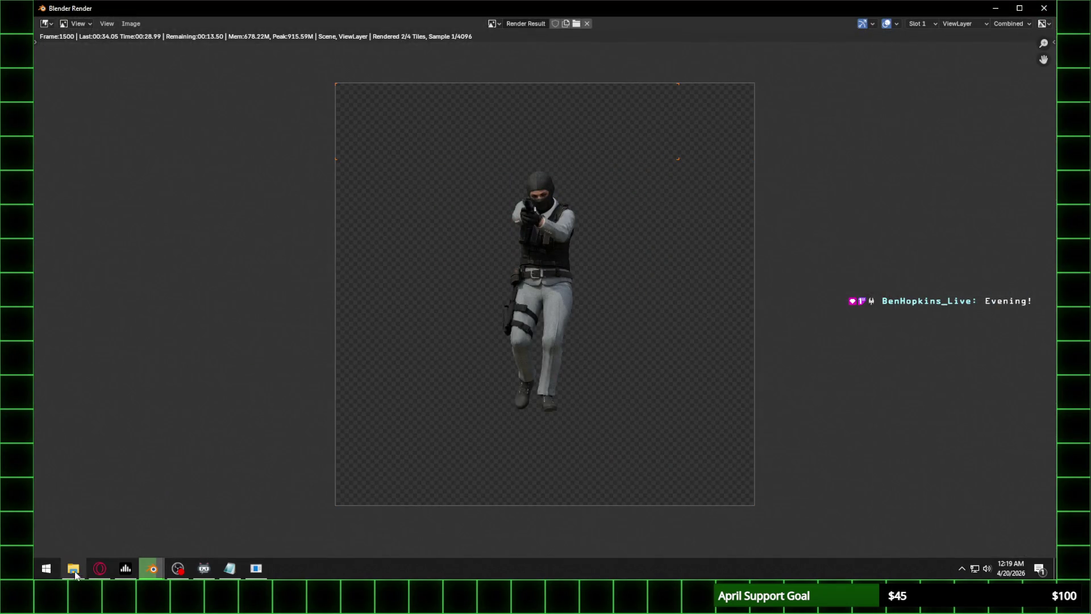
mouse_move(164, 570)
click(224, 523)
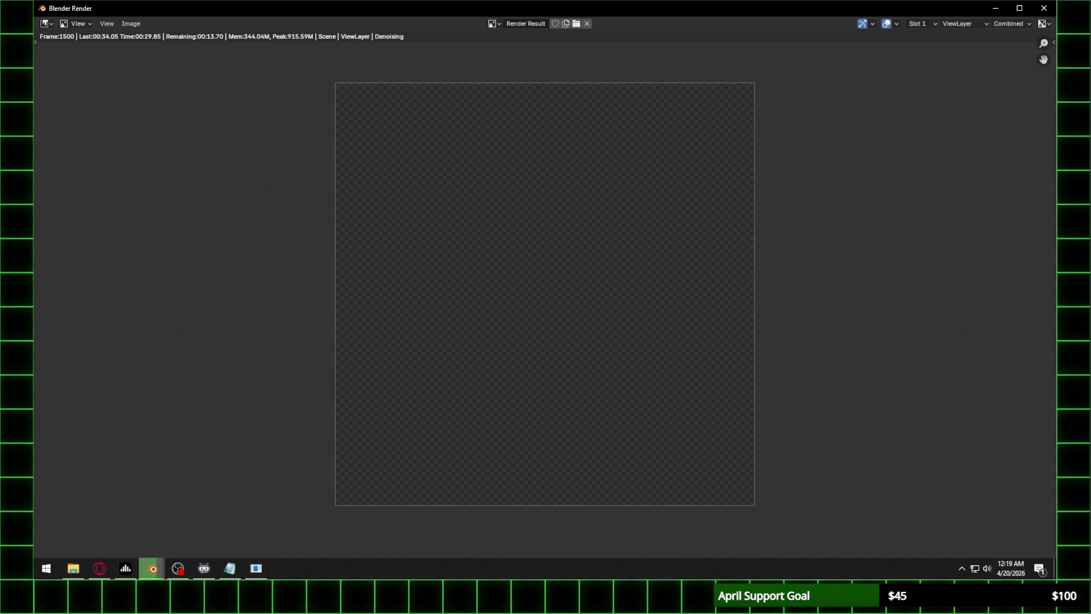
Close the other open window and return to the main Blender scene.
key(alt+Tab)
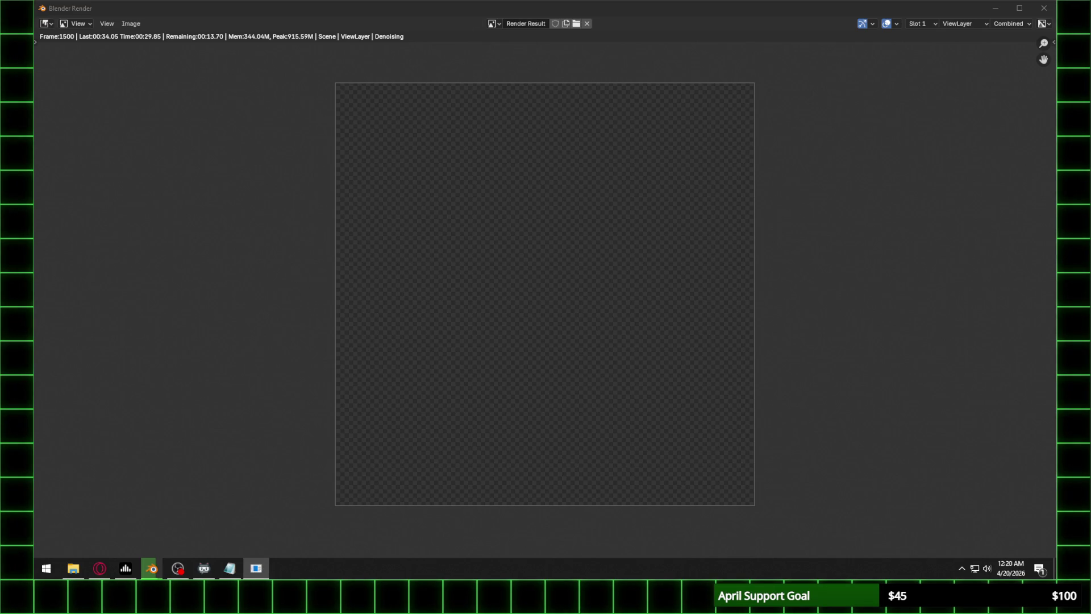
key(alt+F4)
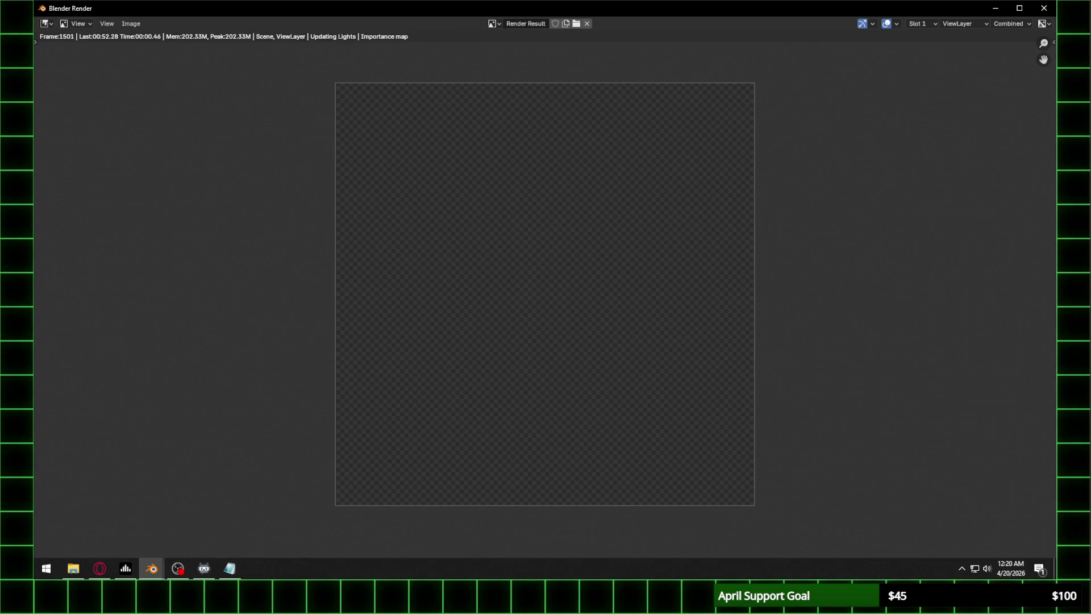
scroll(591, 244, up, 2)
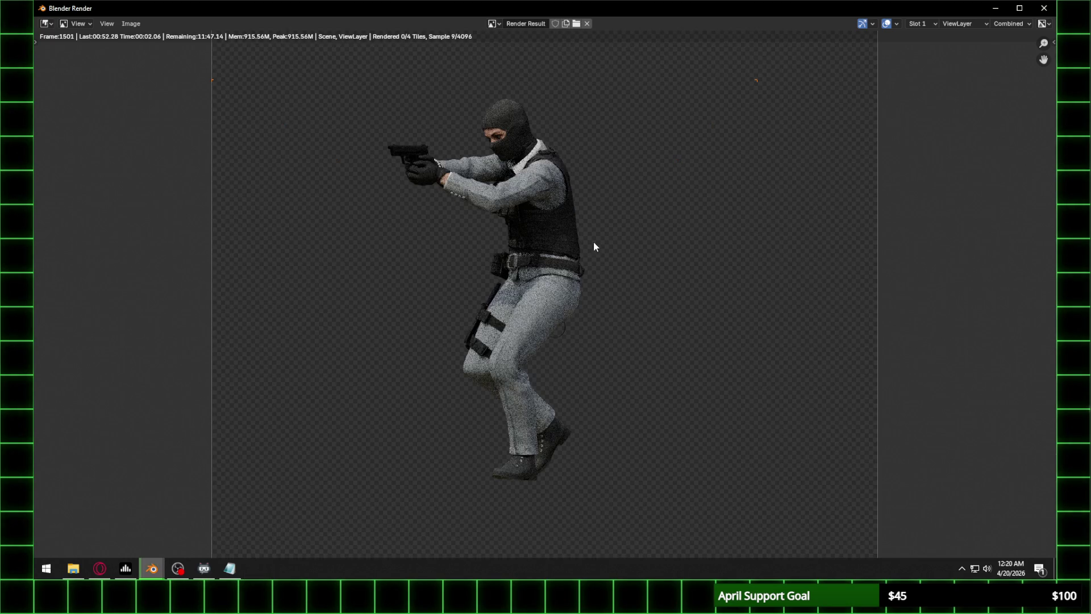
shift+scroll(610, 240, up, 2)
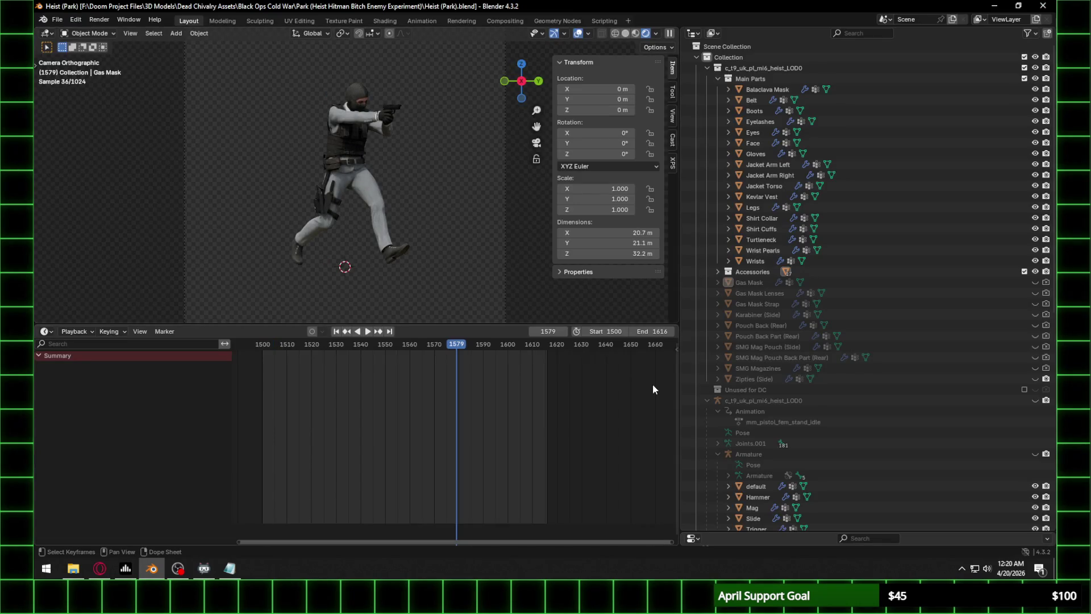
Toggle an accessory's visibility, save Heist (Park).blend, and restart the animation render from frame 1500.
click(1034, 377)
key(ctrl+s)
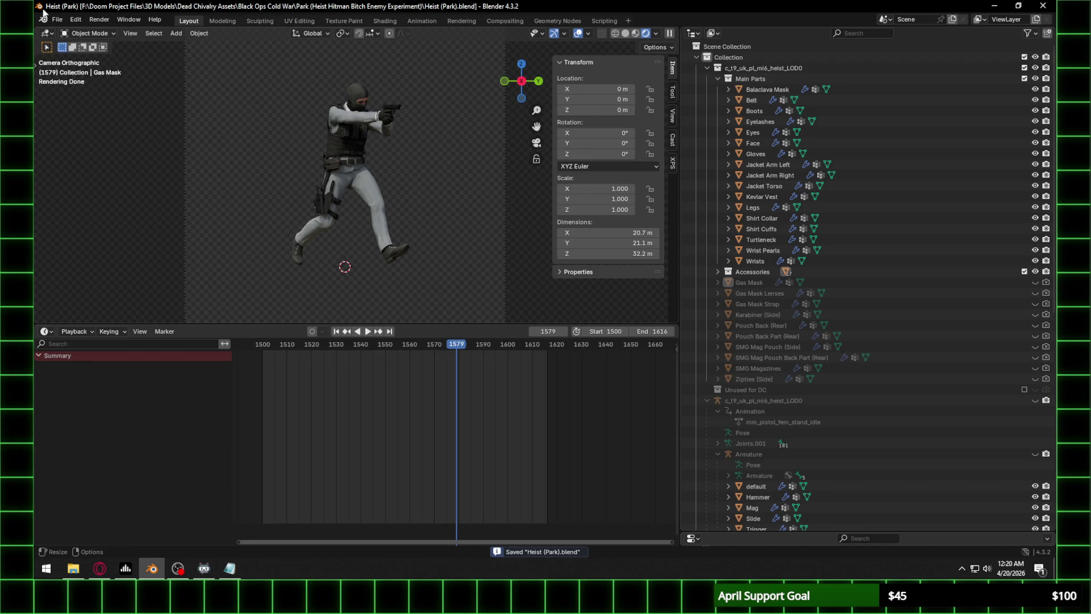
click(99, 19)
click(127, 43)
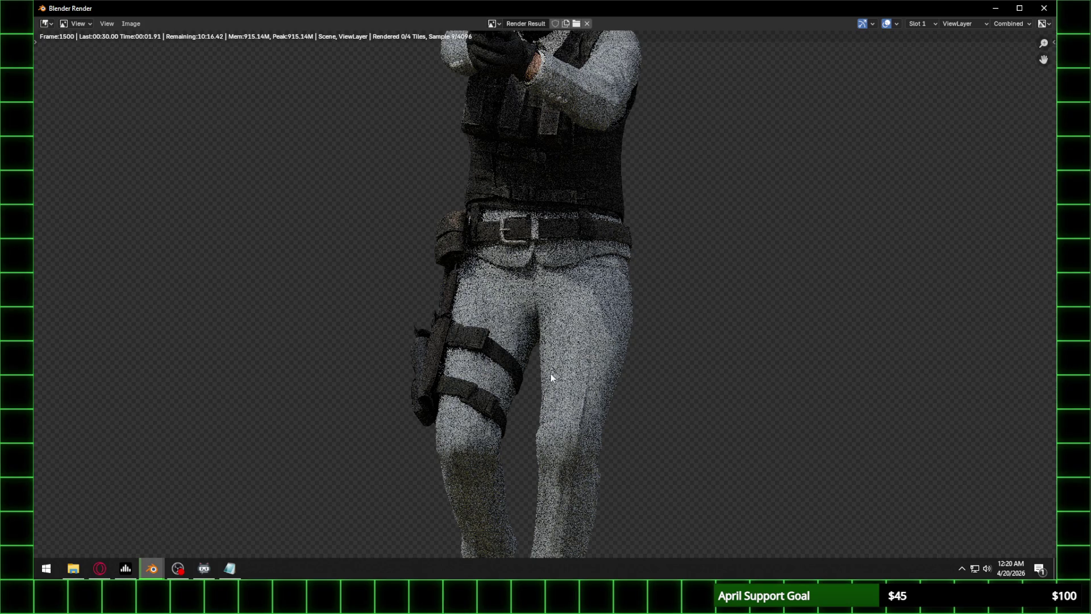
scroll(572, 410, down, 3)
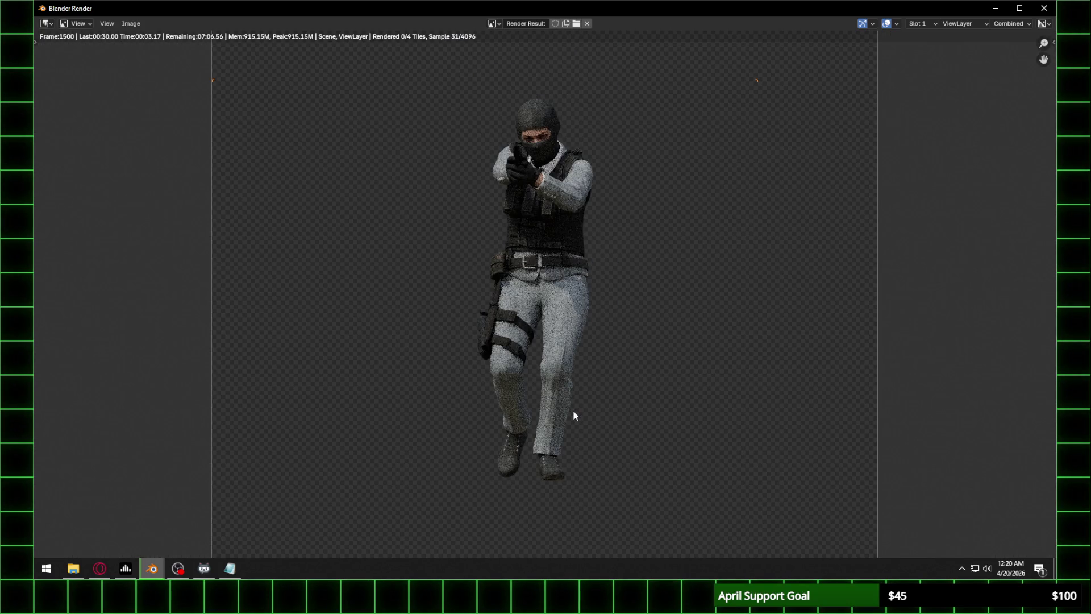